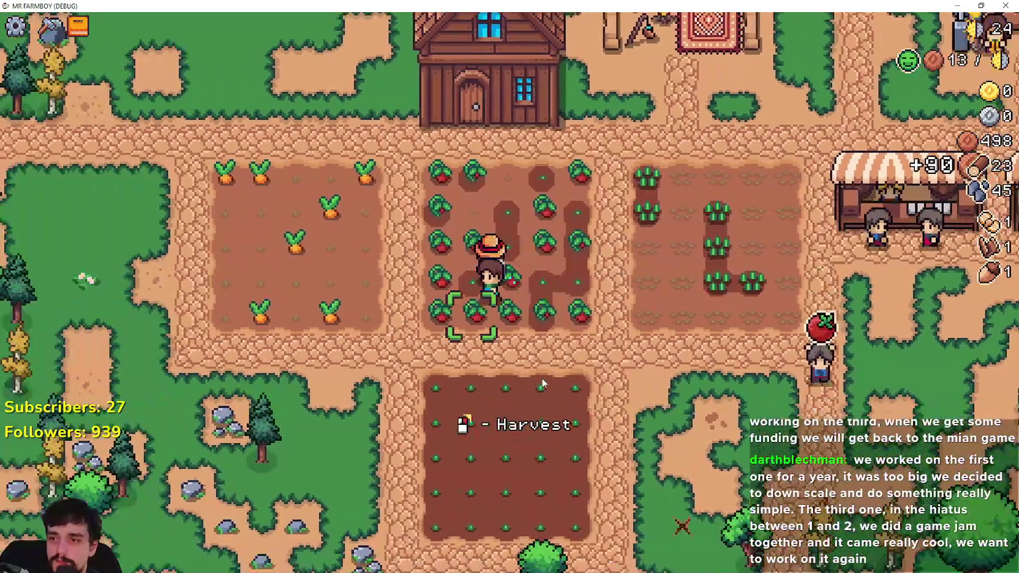
Walk between the plots and harvest three ripe tomatoes and two carrots.
{"action": "left_click", "coordinate": [542, 383]}
{"action": "key", "text": "a"}
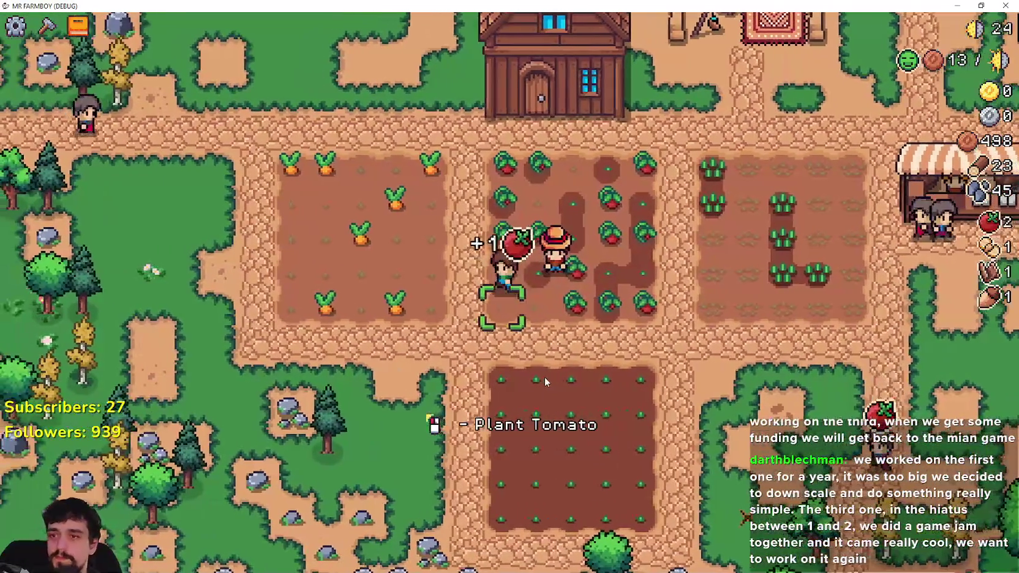
{"action": "left_click", "coordinate": [542, 381]}
{"action": "left_click", "coordinate": [545, 381]}
{"action": "key", "text": "d"}
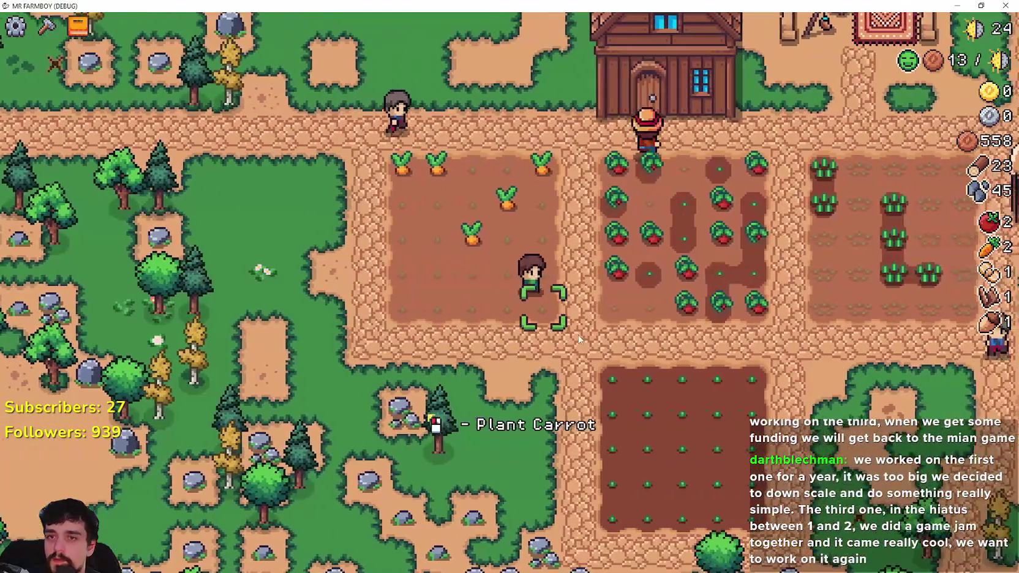
{"action": "left_click", "coordinate": [580, 332]}
{"action": "left_click", "coordinate": [581, 332]}
Sell the carrots and wheat at the market stall, then pause to show the 2550-copper stats.
{"action": "key", "text": "d"}
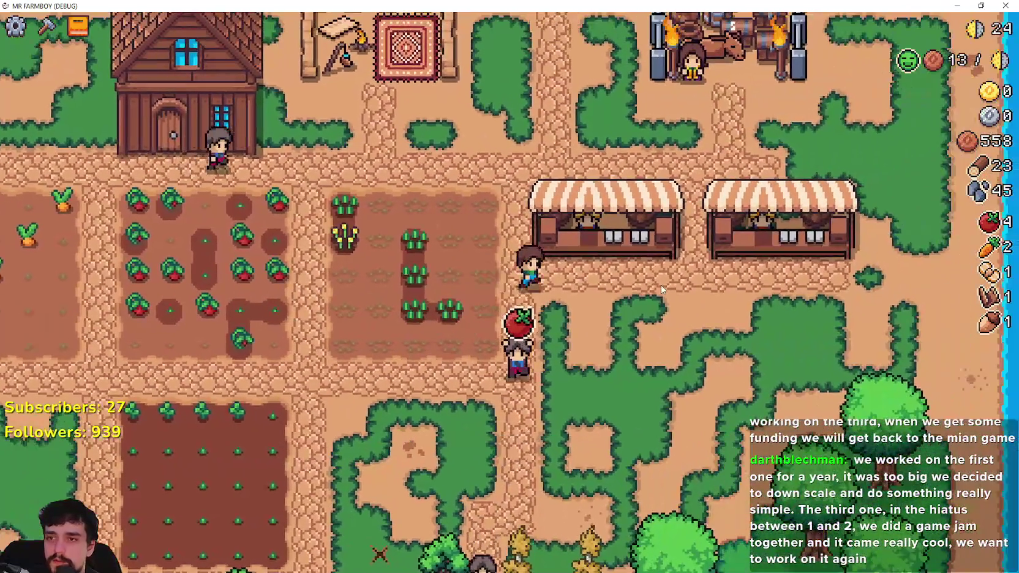
{"action": "left_click", "coordinate": [673, 302]}
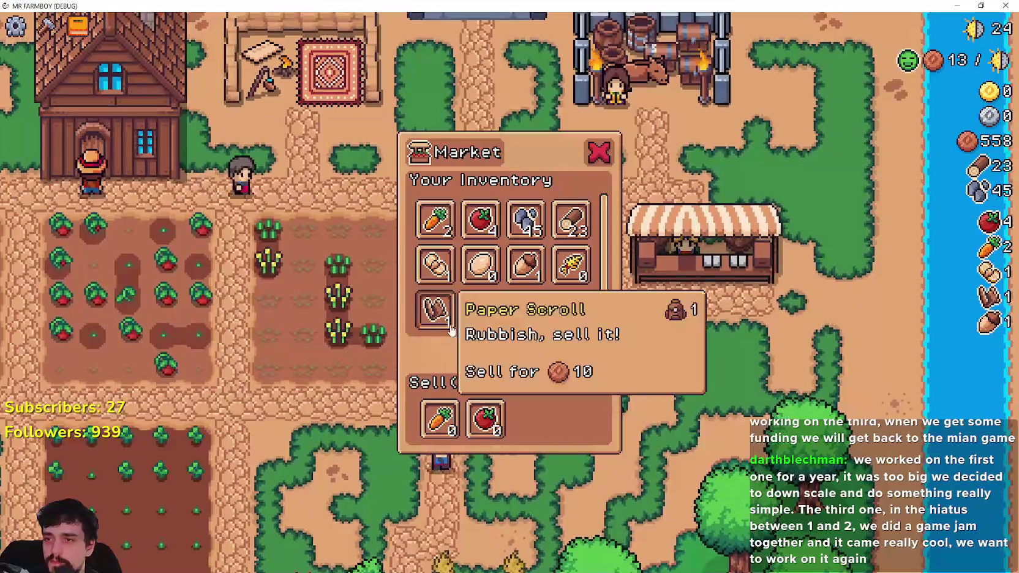
{"action": "left_click", "coordinate": [435, 219]}
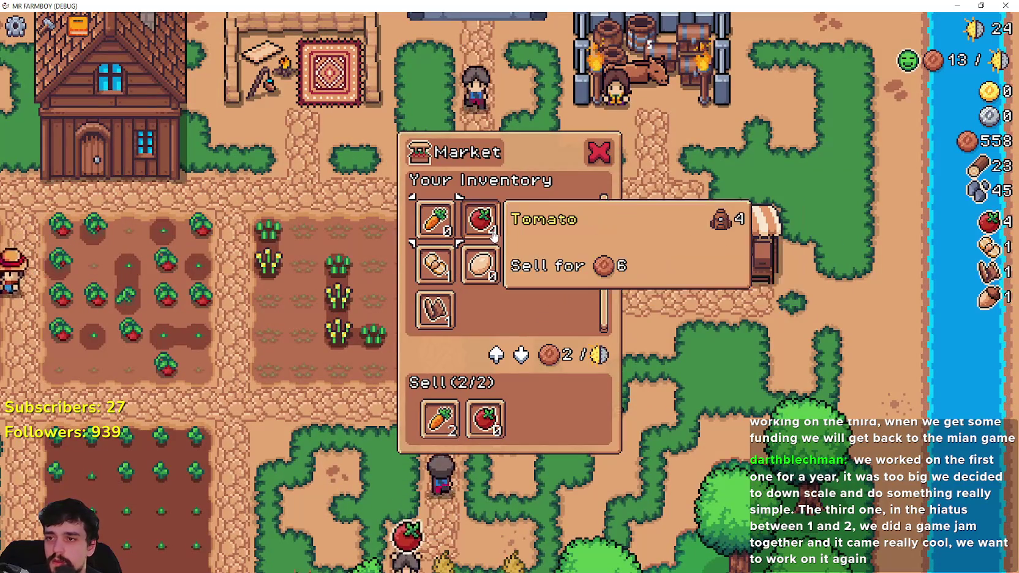
{"action": "key", "text": "Escape"}
{"action": "left_click", "coordinate": [504, 202]}
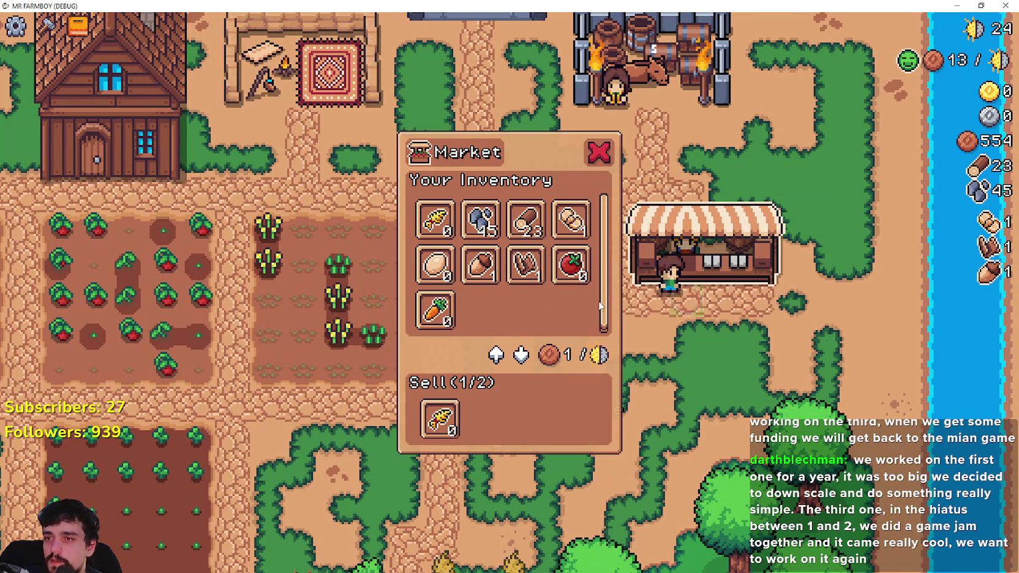
{"action": "key", "text": "Escape"}
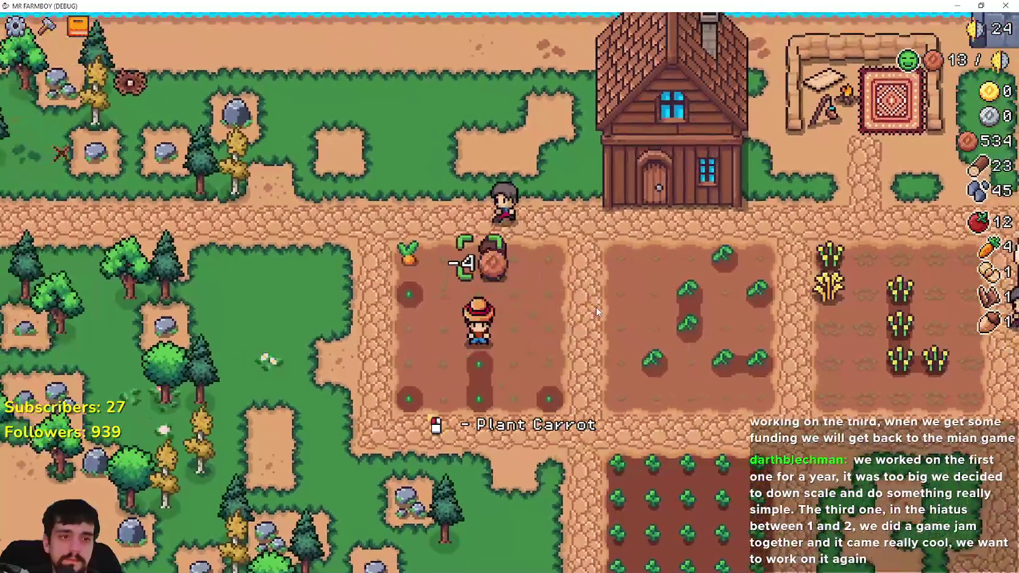
{"action": "key", "text": "Escape"}
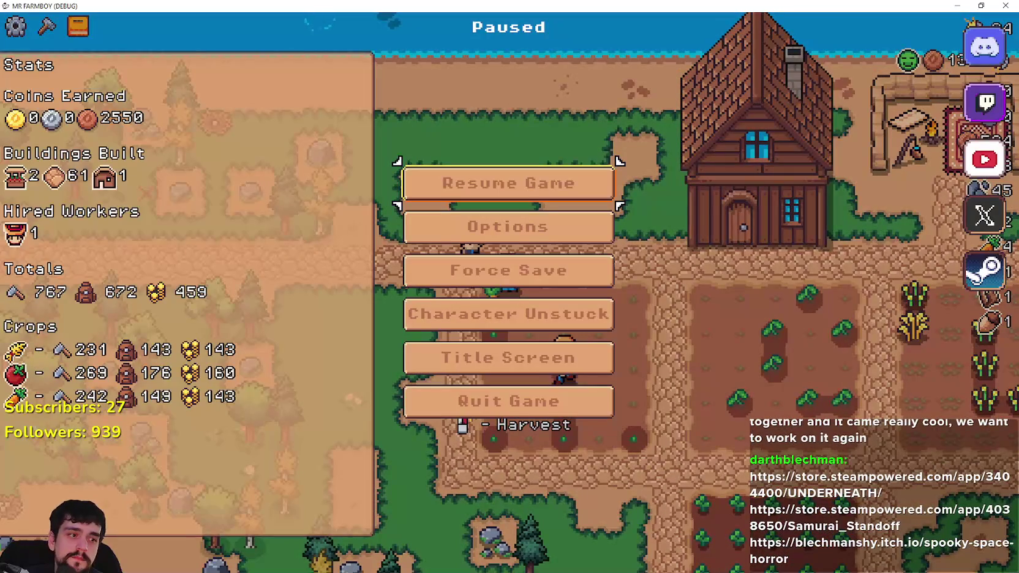
Search the Steam store for 'Underneath' and open the free UNDERNEATH game page.
{"action": "key", "text": "alt+Tab"}
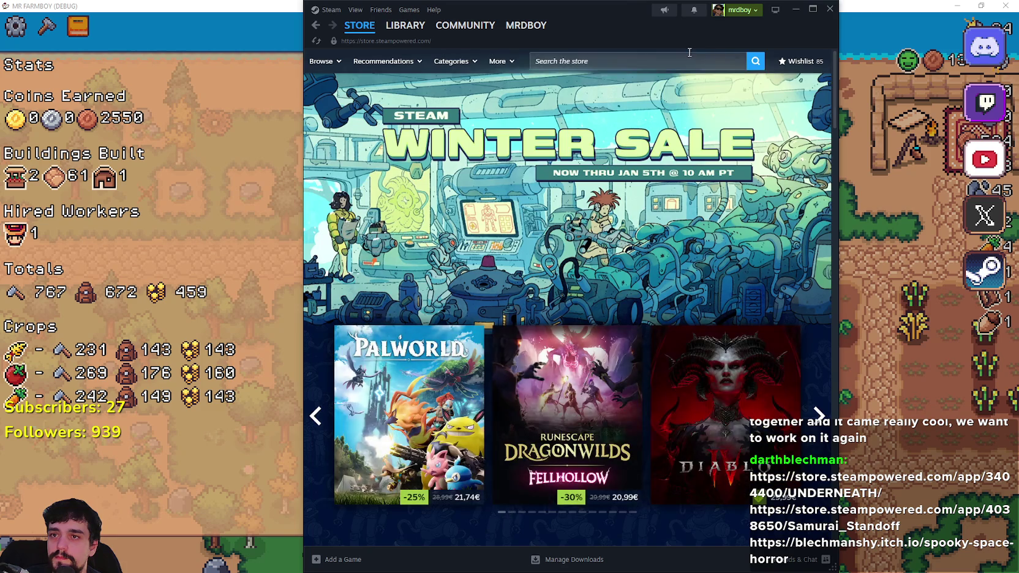
{"action": "left_click", "coordinate": [688, 69]}
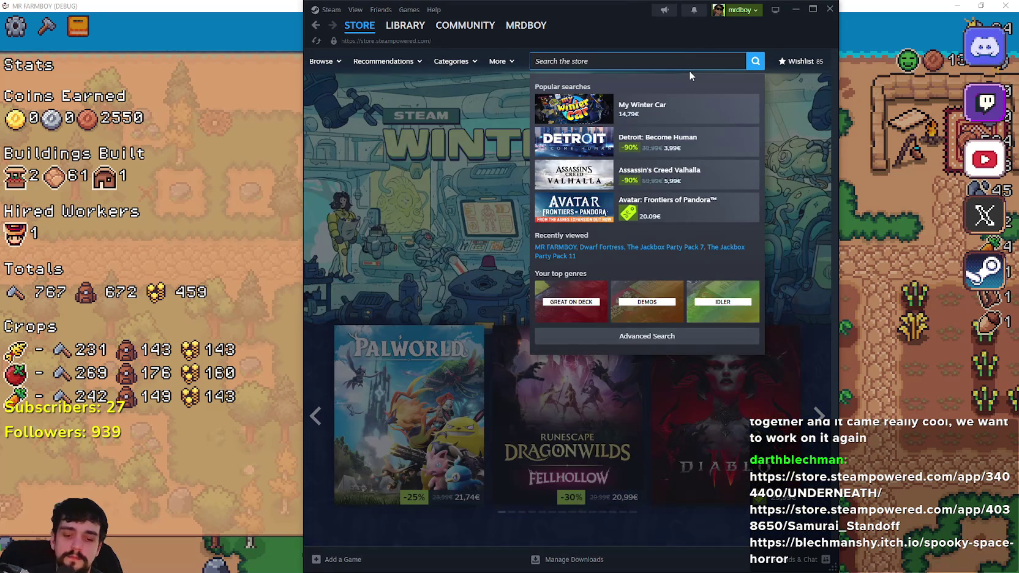
{"action": "type", "text": "Undern"}
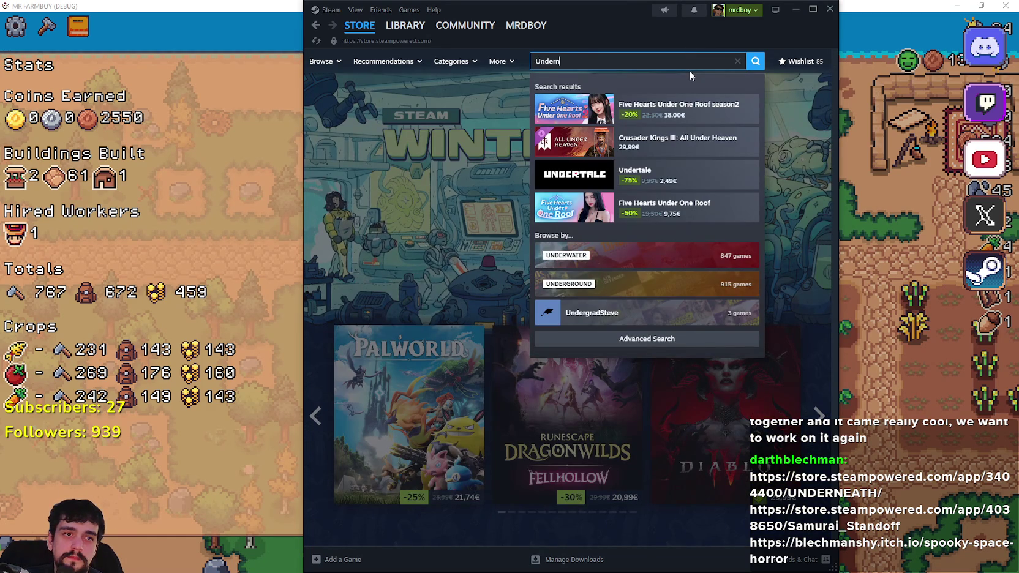
{"action": "type", "text": "eath"}
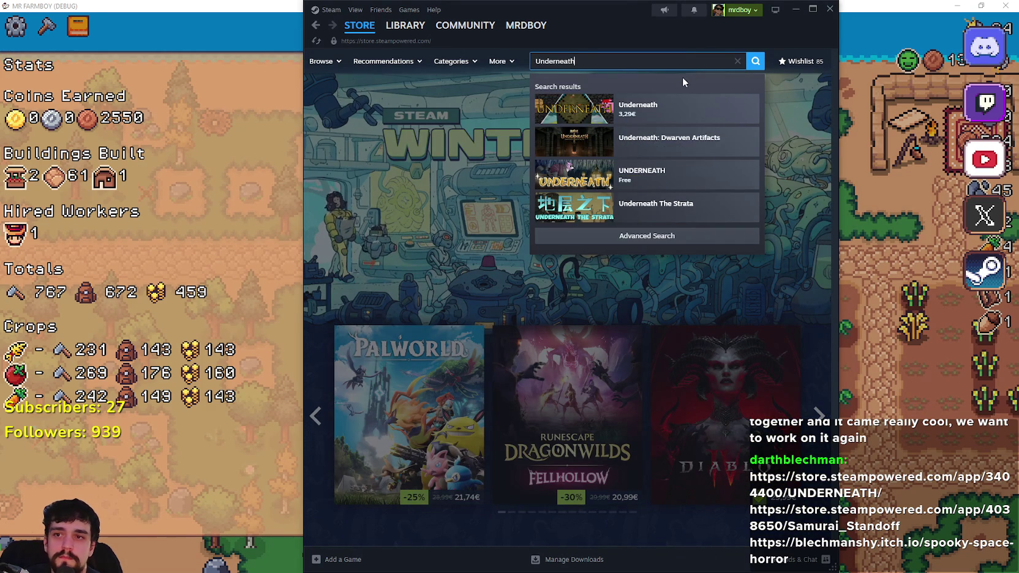
{"action": "left_click", "coordinate": [676, 153]}
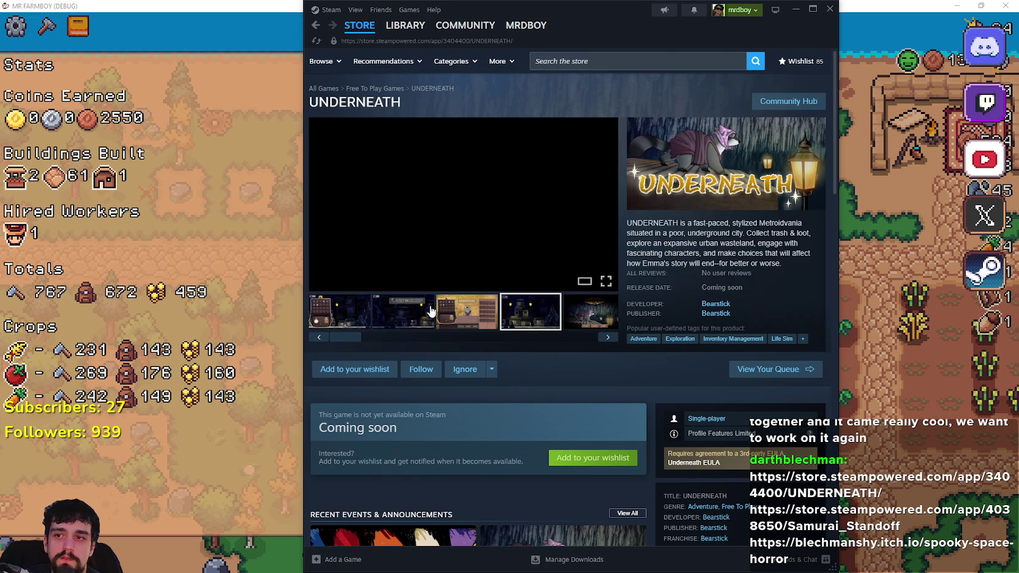
Open the UNDERNEATH screenshots at full size and page through them.
{"action": "left_click", "coordinate": [384, 312]}
{"action": "left_click", "coordinate": [351, 320]}
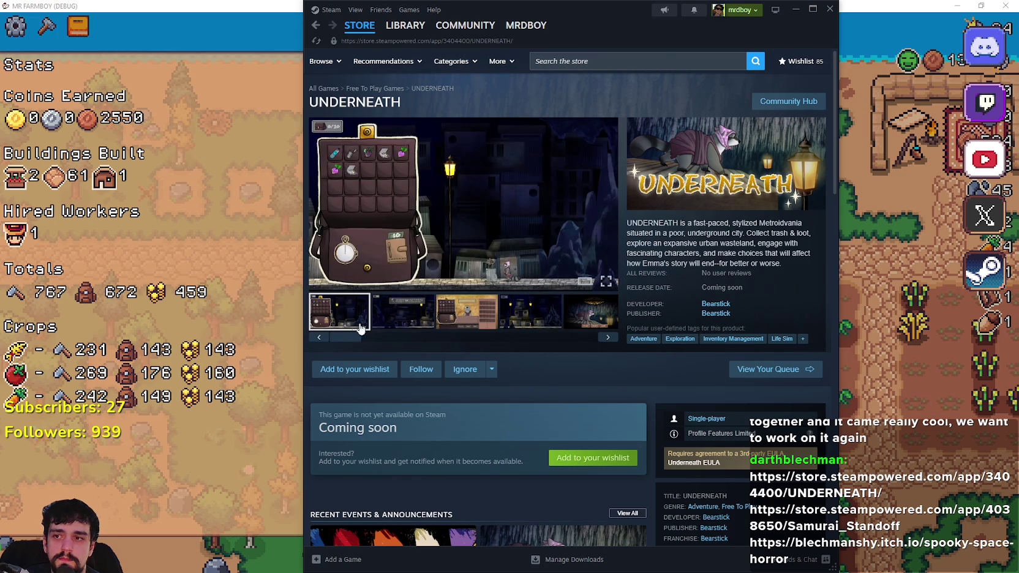
{"action": "left_click", "coordinate": [410, 253]}
{"action": "left_click", "coordinate": [810, 298]}
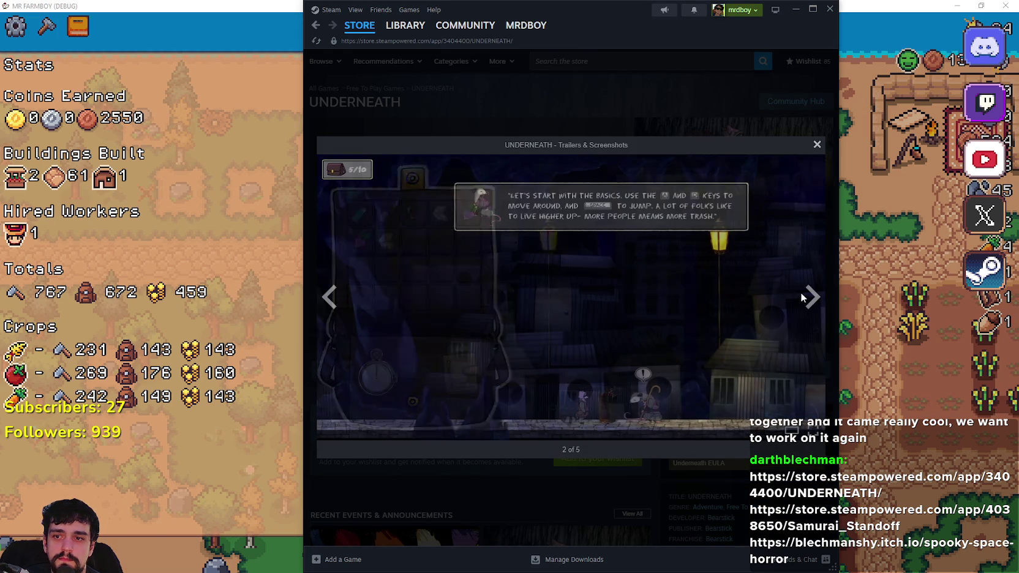
{"action": "left_click", "coordinate": [813, 299]}
{"action": "left_click", "coordinate": [813, 299]}
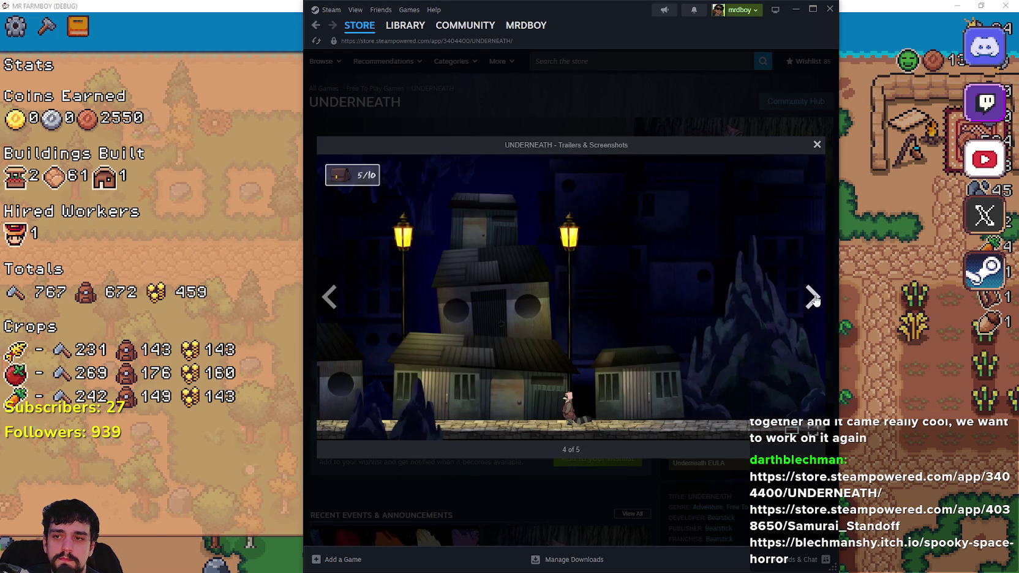
{"action": "left_click", "coordinate": [813, 299]}
{"action": "left_click", "coordinate": [813, 299]}
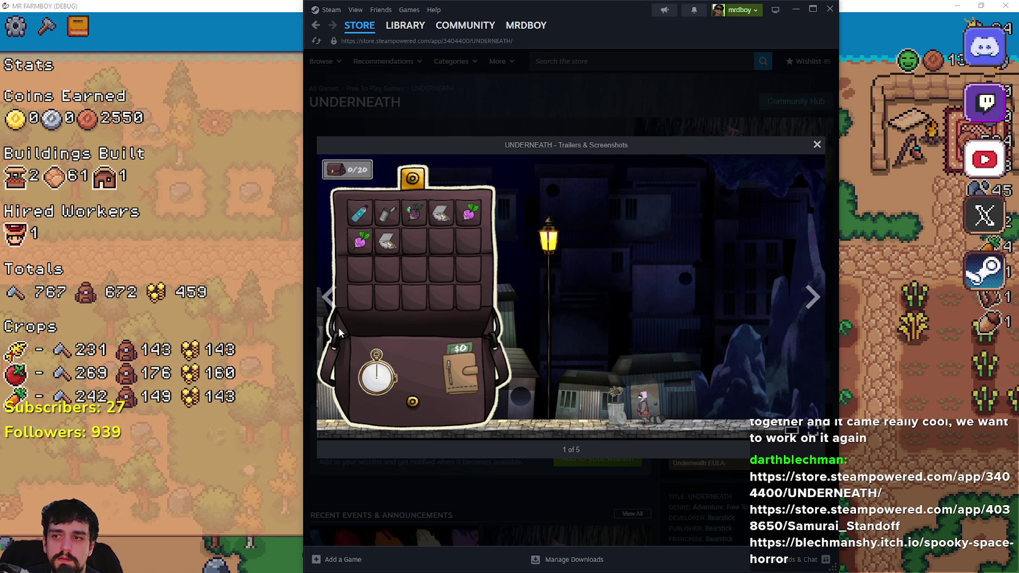
{"action": "left_click", "coordinate": [329, 299]}
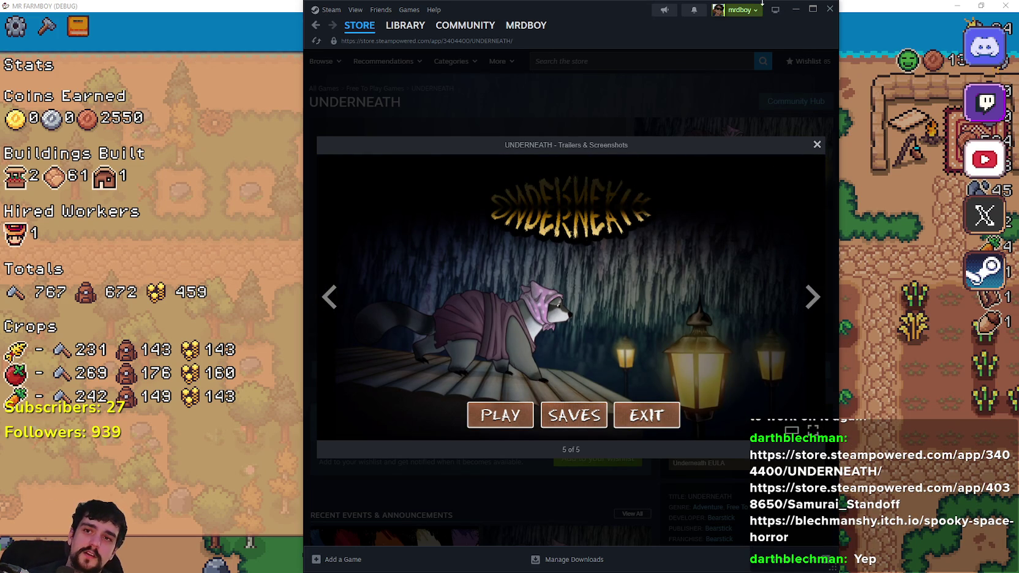
Maximize the Steam window, view the remaining screenshots, and close the full-size viewer.
{"action": "left_click", "coordinate": [811, 10]}
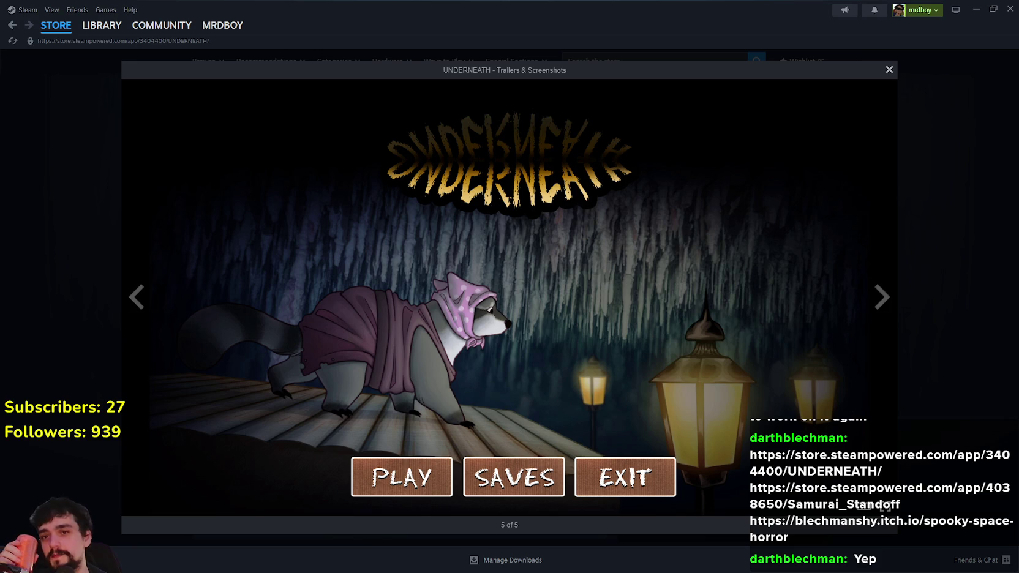
{"action": "left_click", "coordinate": [882, 296]}
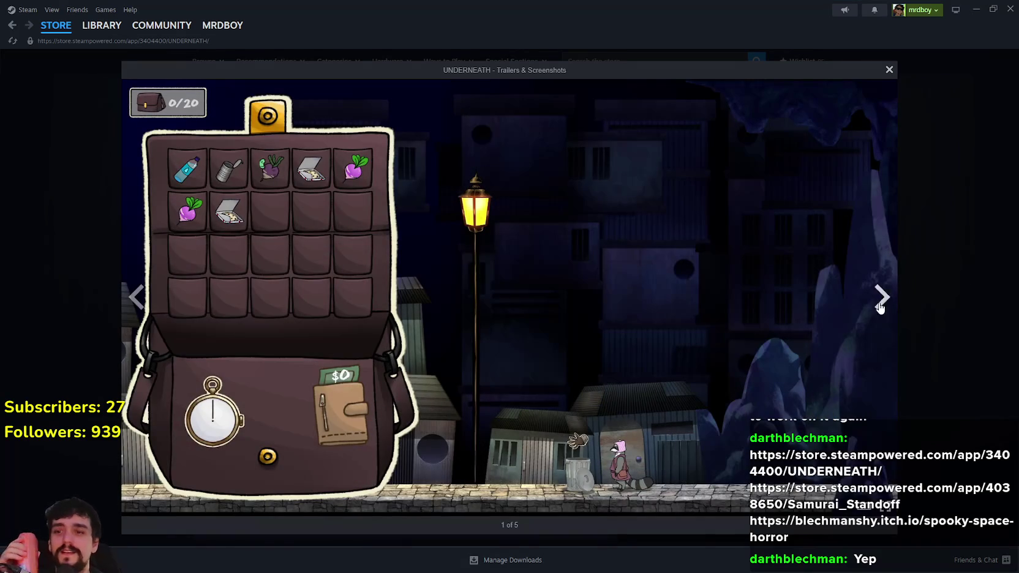
{"action": "left_click", "coordinate": [883, 297]}
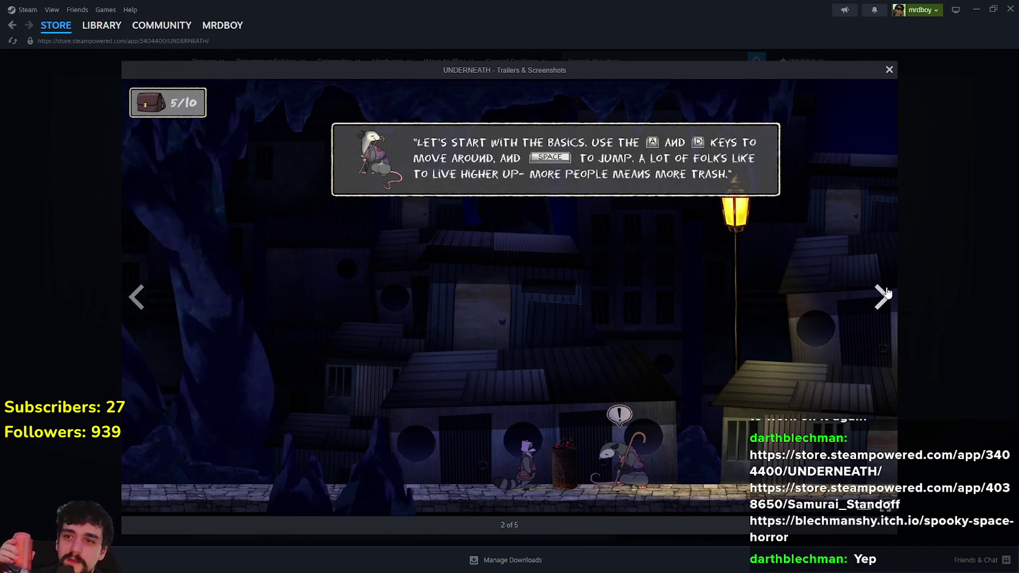
{"action": "left_click", "coordinate": [882, 296]}
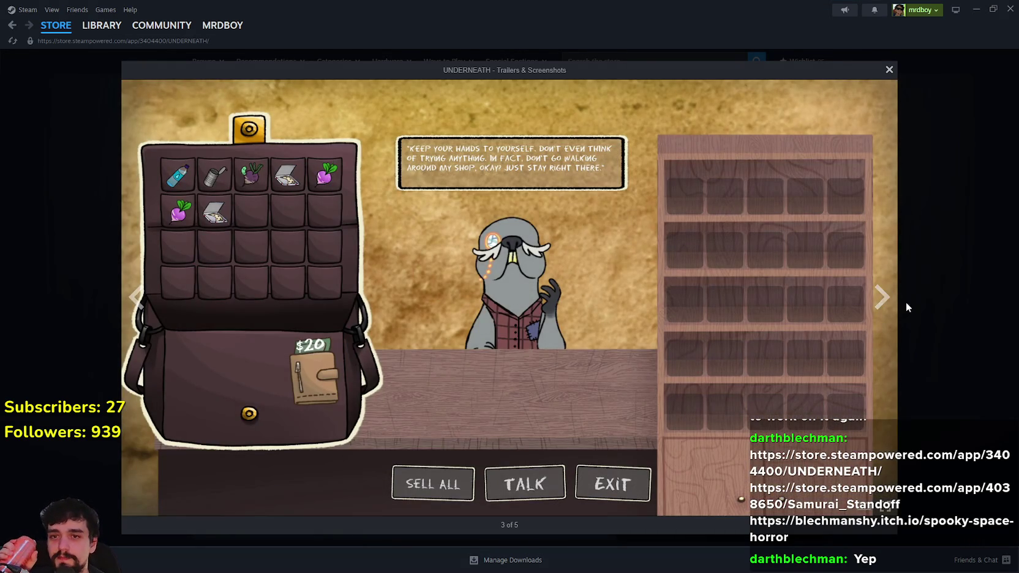
{"action": "left_click", "coordinate": [907, 303]}
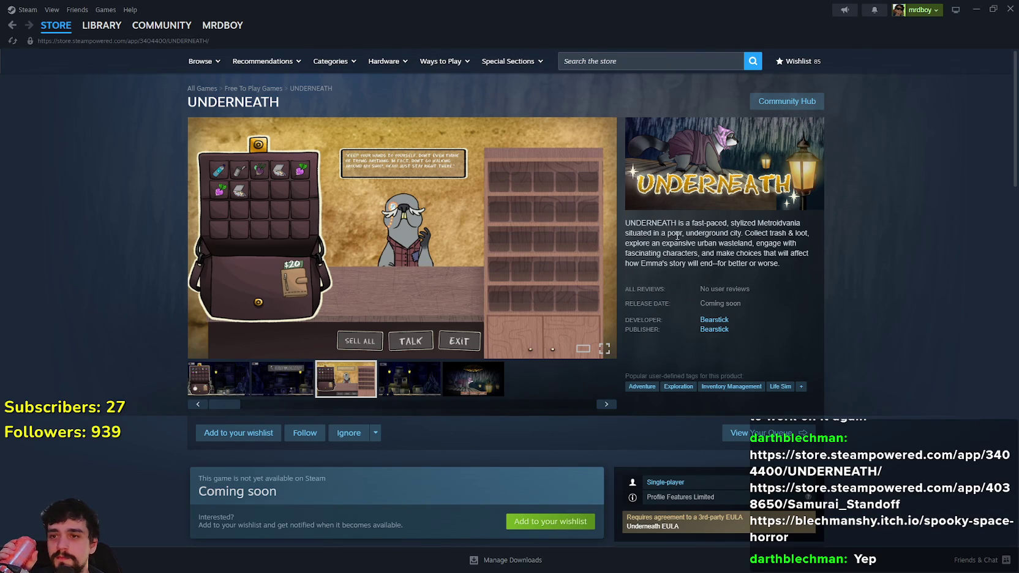
Add UNDERNEATH to the Steam wishlist.
{"action": "scroll", "coordinate": [518, 273], "scroll_direction": "down", "scroll_amount": 3}
{"action": "left_click", "coordinate": [238, 326]}
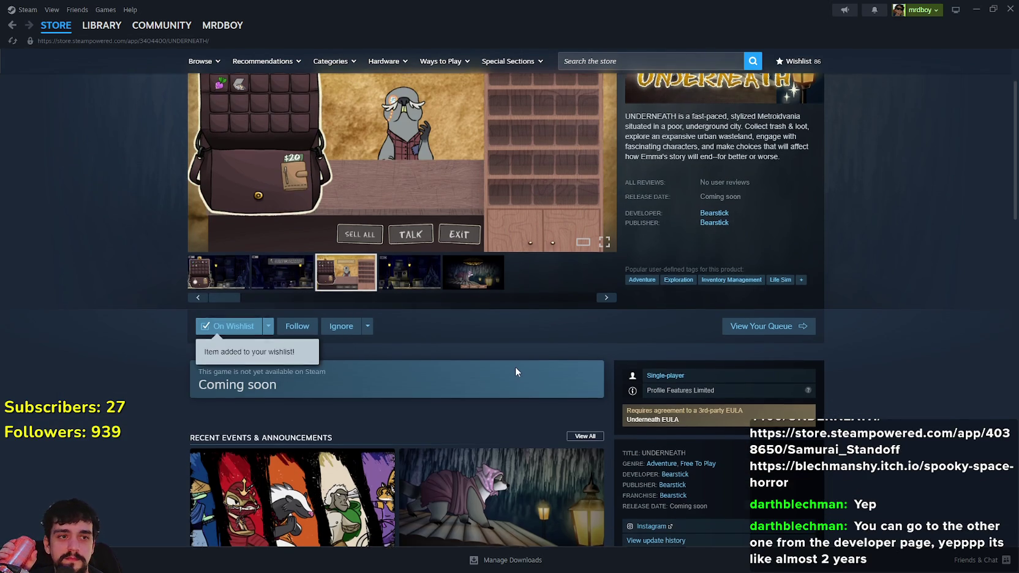
{"action": "scroll", "coordinate": [515, 371], "scroll_direction": "down", "scroll_amount": 5}
Find Recent Events & Announcements and open the 'We're Launching Samurai Standoff' post.
{"action": "scroll", "coordinate": [518, 365], "scroll_direction": "up", "scroll_amount": 1}
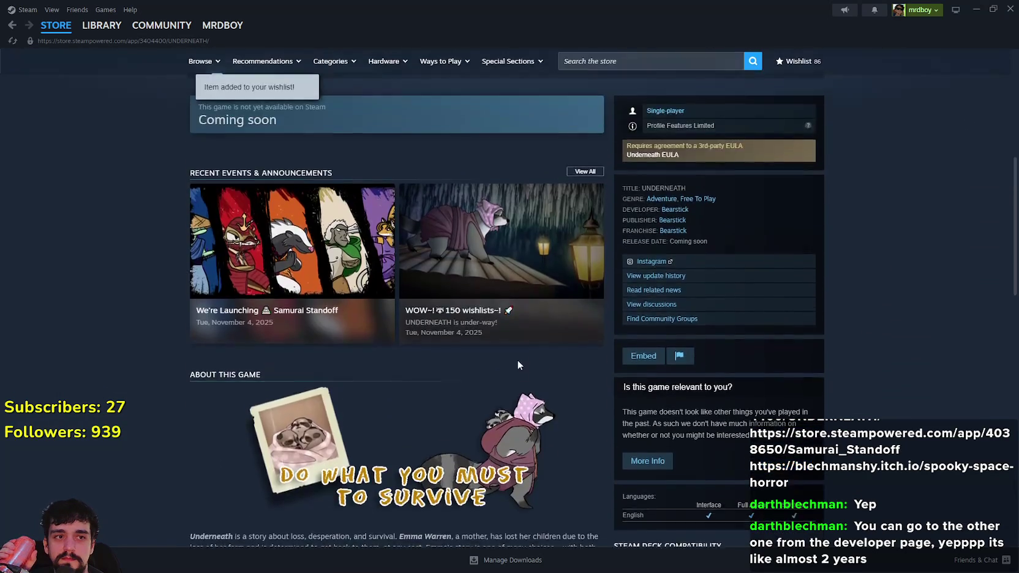
{"action": "scroll", "coordinate": [518, 362], "scroll_direction": "up", "scroll_amount": 5}
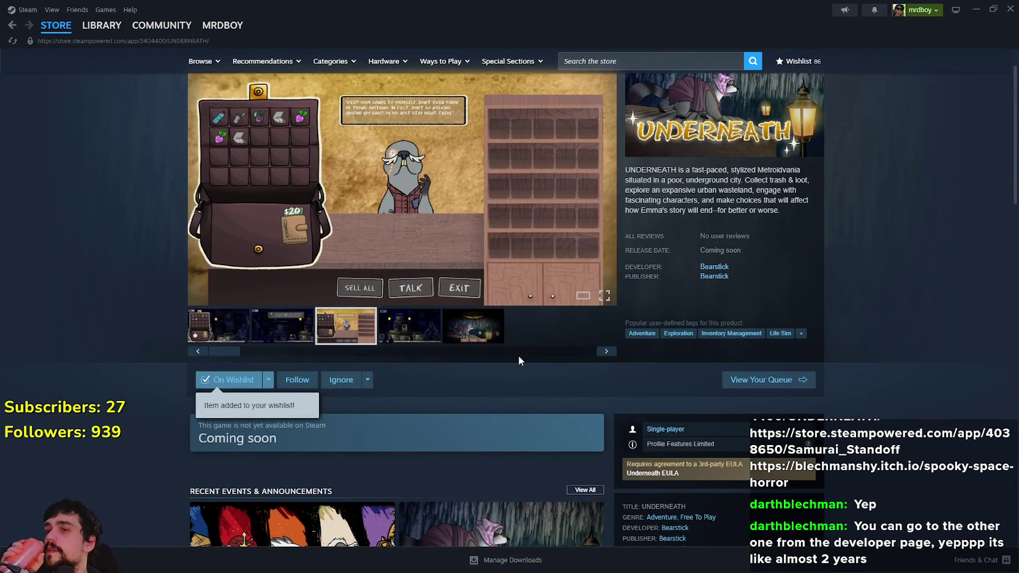
{"action": "scroll", "coordinate": [518, 355], "scroll_direction": "down", "scroll_amount": 3}
{"action": "scroll", "coordinate": [513, 356], "scroll_direction": "down", "scroll_amount": 4}
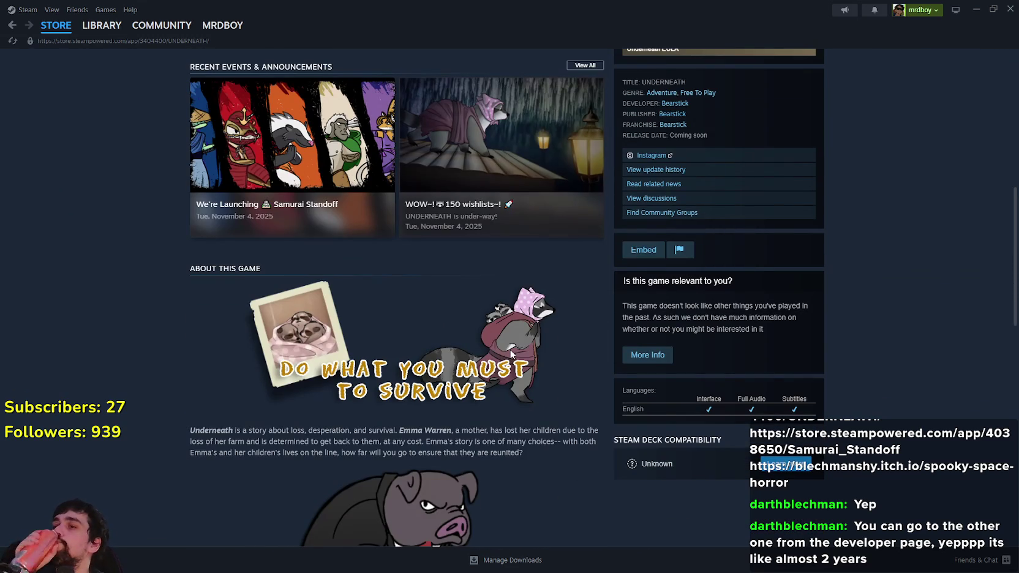
{"action": "scroll", "coordinate": [511, 347], "scroll_direction": "up", "scroll_amount": 2}
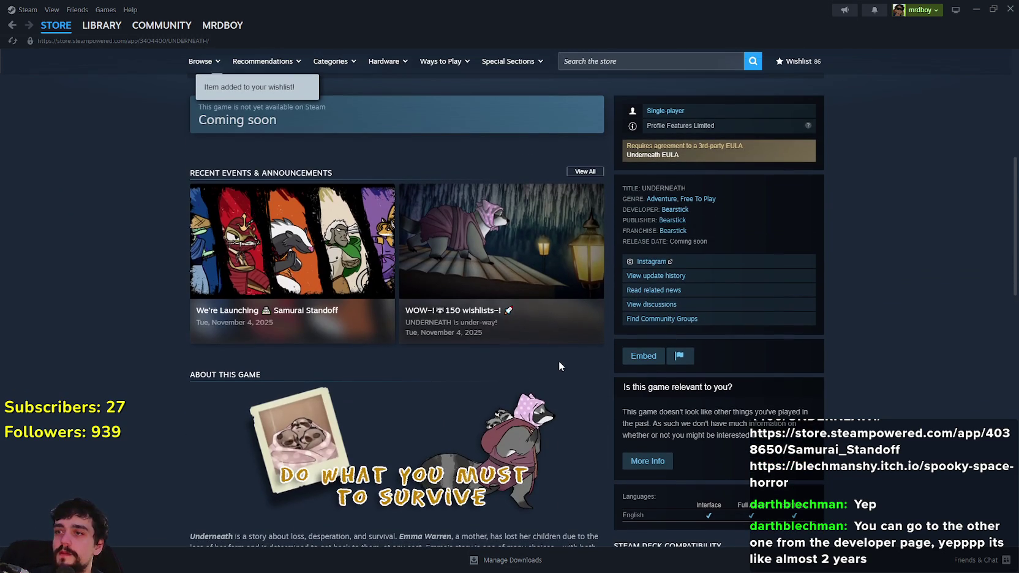
{"action": "left_click", "coordinate": [306, 263]}
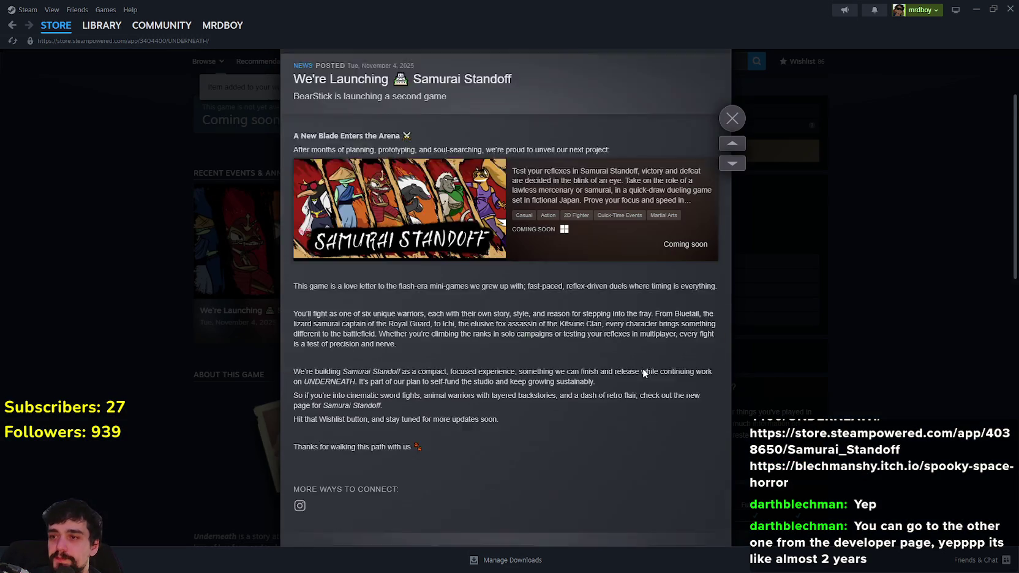
Open the Samurai Standoff store page from the capsule in the announcement.
{"action": "mouse_move", "coordinate": [448, 164]}
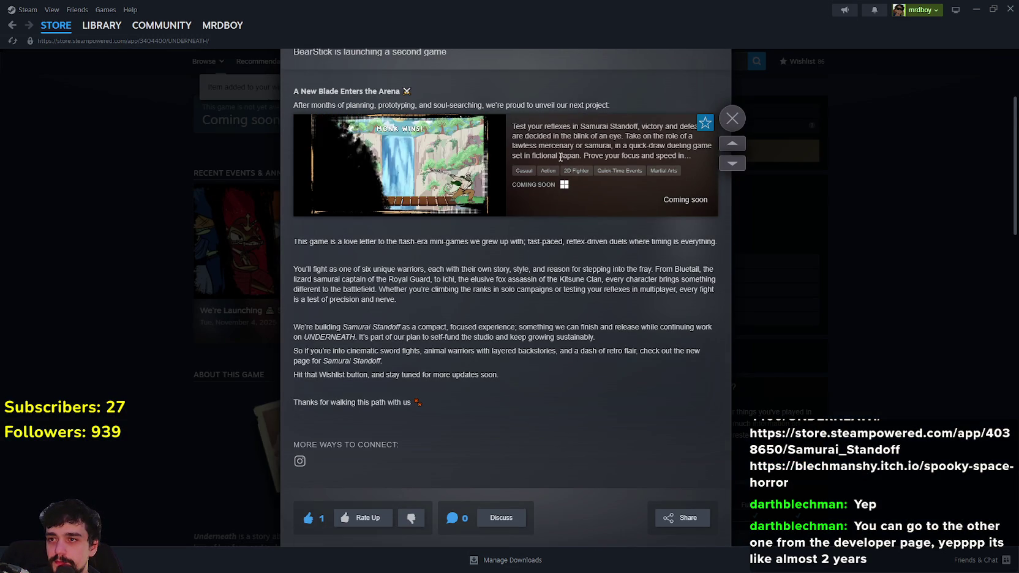
{"action": "left_click", "coordinate": [447, 164]}
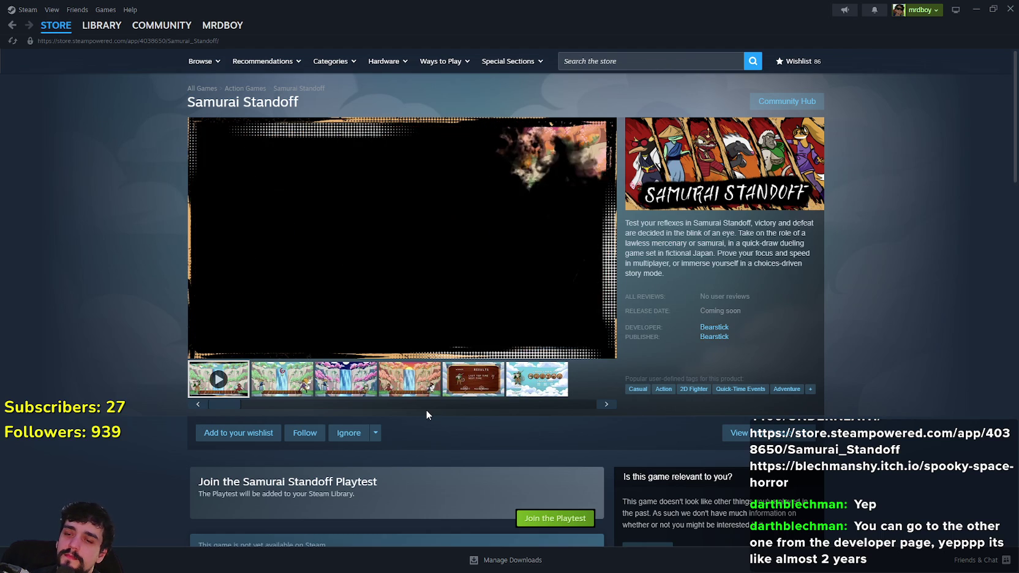
Browse the sunset duel, results and choose-character screenshots, ending on the waterfall one.
{"action": "scroll", "coordinate": [422, 400], "scroll_direction": "down", "scroll_amount": 7}
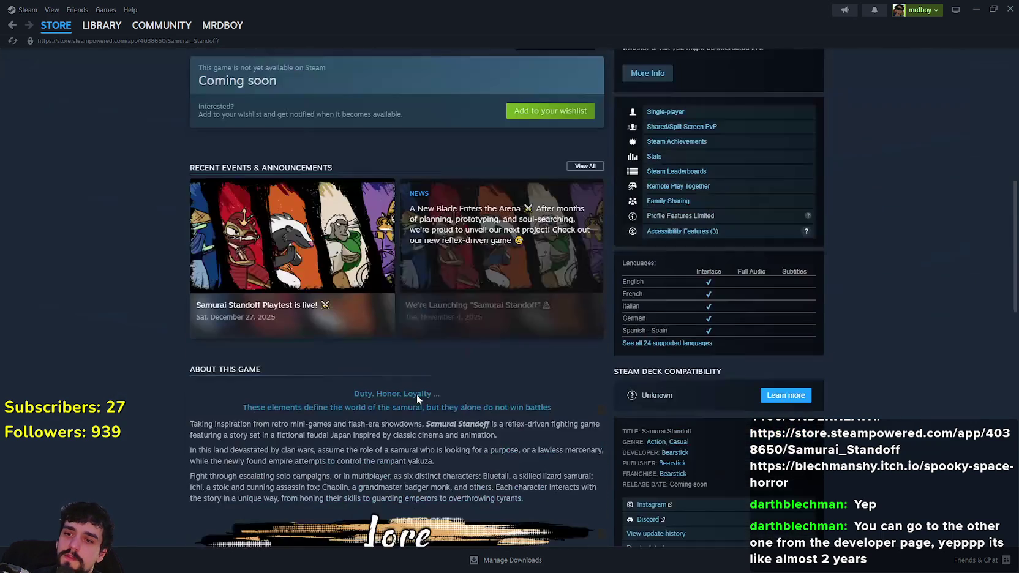
{"action": "scroll", "coordinate": [416, 394], "scroll_direction": "up", "scroll_amount": 8}
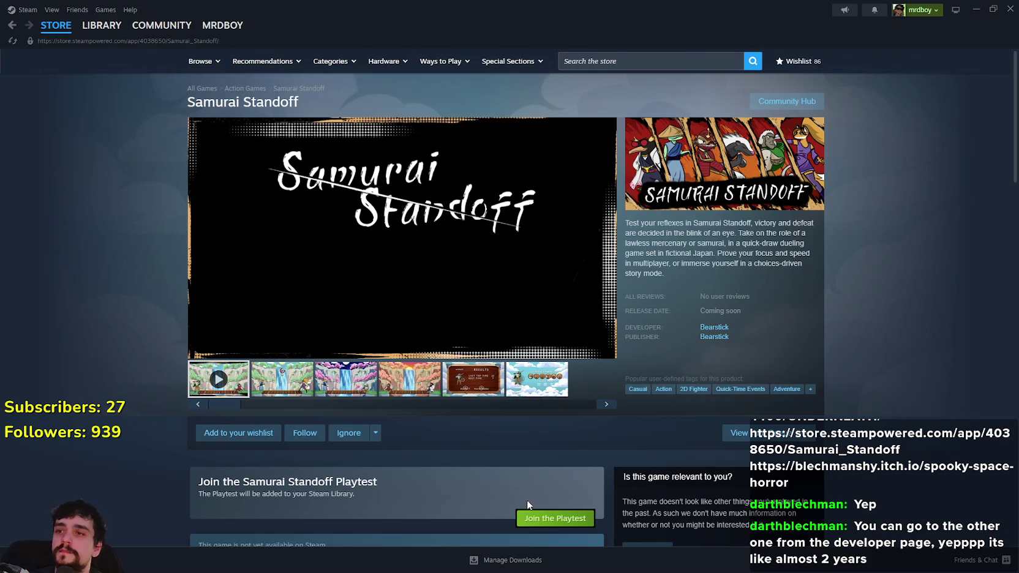
{"action": "left_click", "coordinate": [300, 392]}
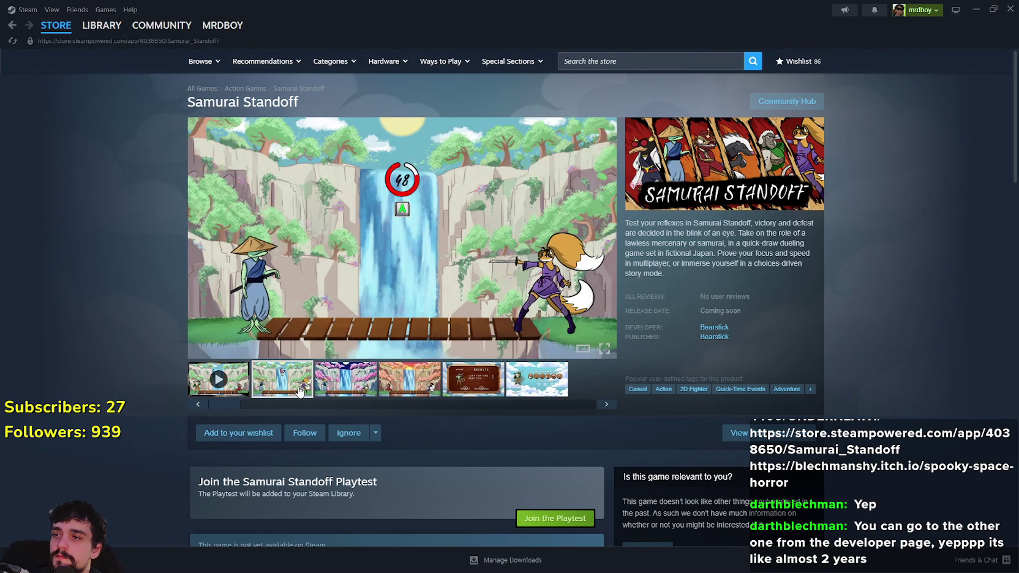
{"action": "left_click", "coordinate": [347, 386]}
{"action": "left_click", "coordinate": [409, 386]}
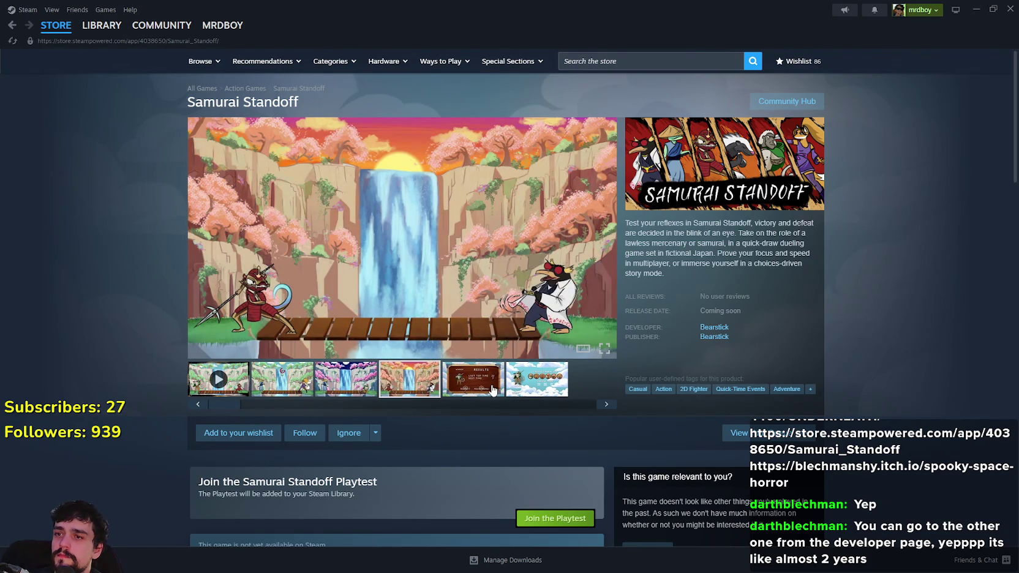
{"action": "left_click", "coordinate": [492, 389]}
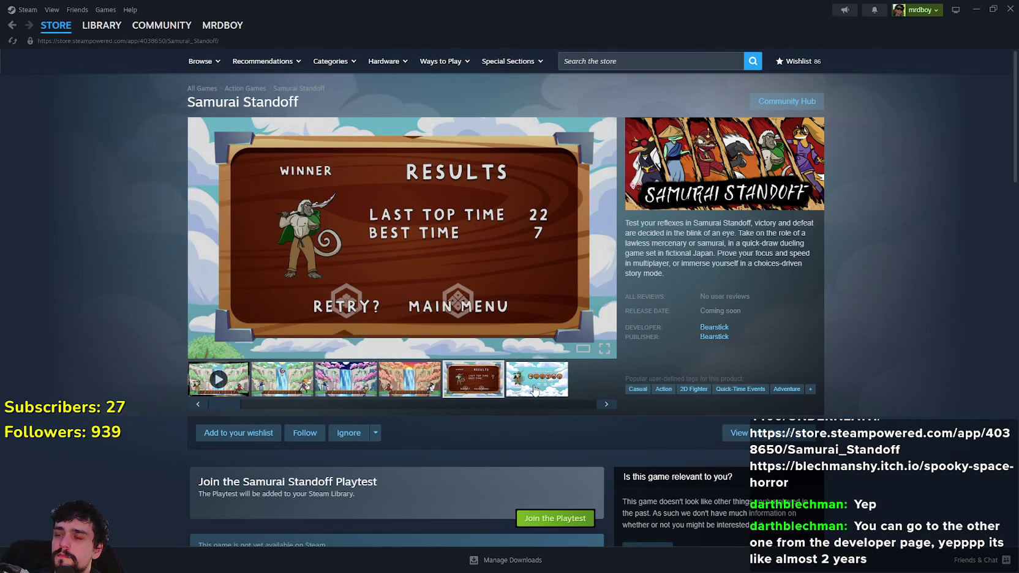
{"action": "left_click", "coordinate": [534, 390]}
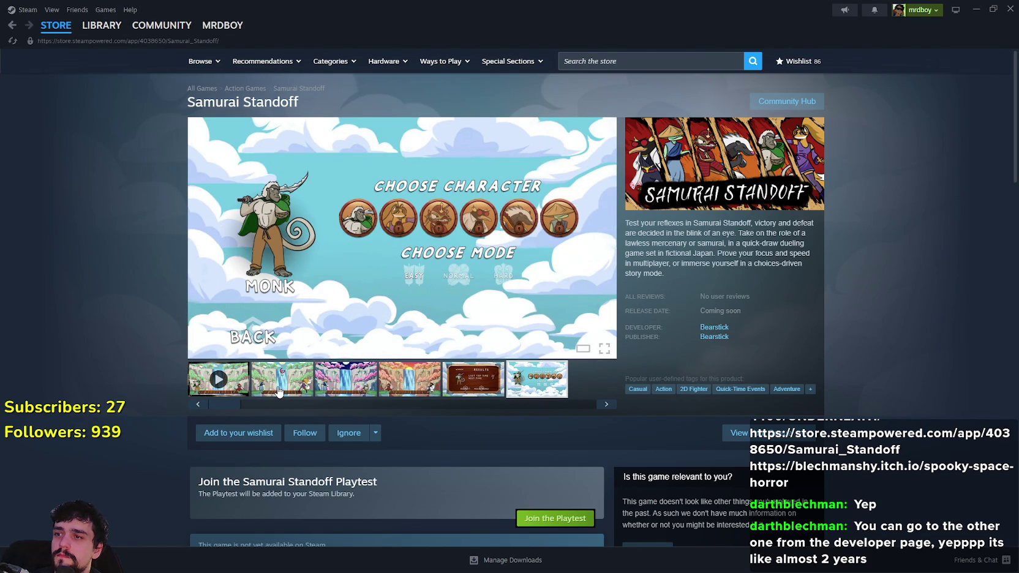
{"action": "left_click", "coordinate": [279, 386]}
Expand READ MORE to read the full Characters description, then return to the top.
{"action": "scroll", "coordinate": [283, 381], "scroll_direction": "down", "scroll_amount": 15}
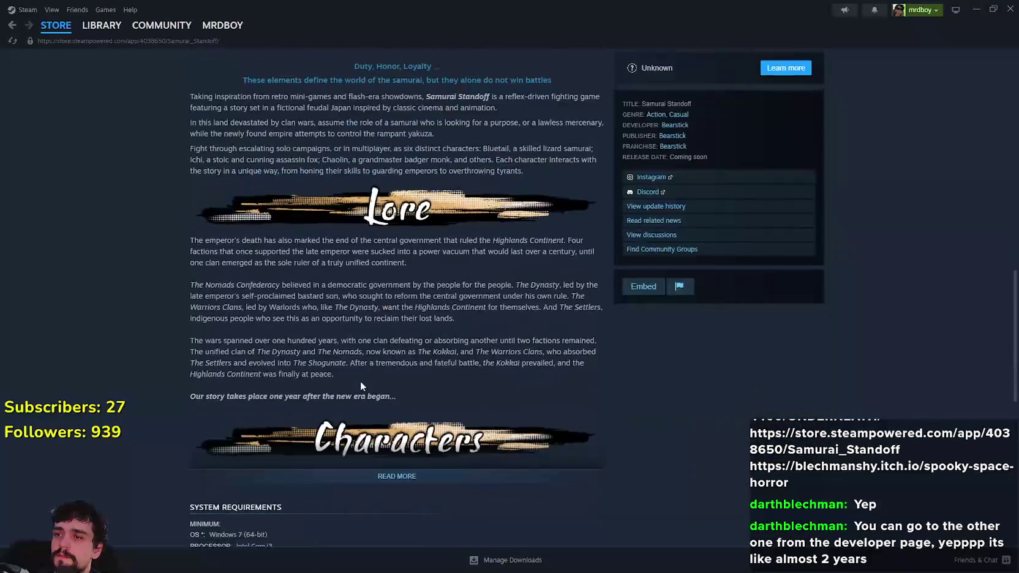
{"action": "scroll", "coordinate": [360, 380], "scroll_direction": "down", "scroll_amount": 4}
{"action": "left_click", "coordinate": [429, 224]}
{"action": "scroll", "coordinate": [372, 394], "scroll_direction": "down", "scroll_amount": 4}
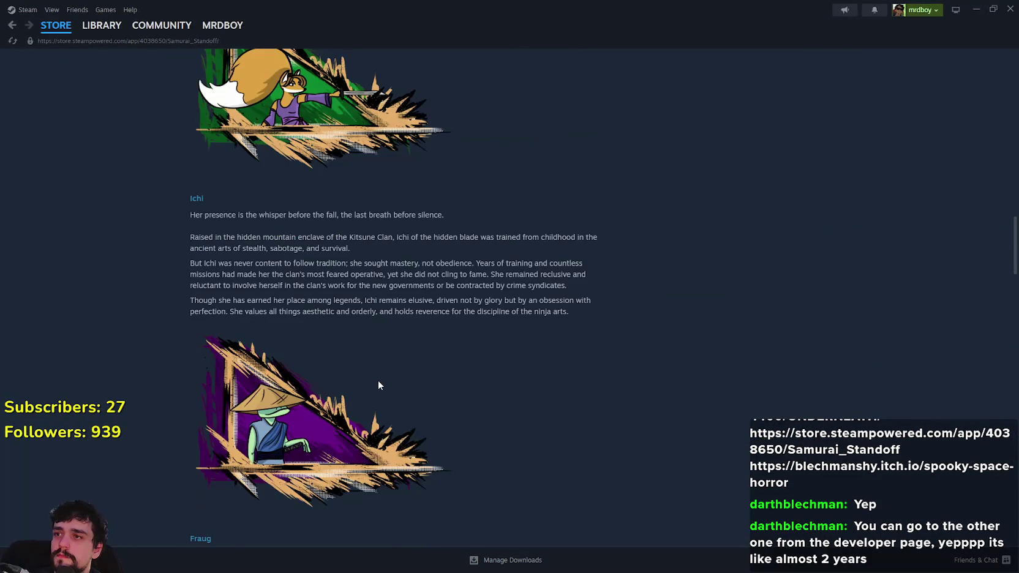
{"action": "scroll", "coordinate": [379, 385], "scroll_direction": "down", "scroll_amount": 9}
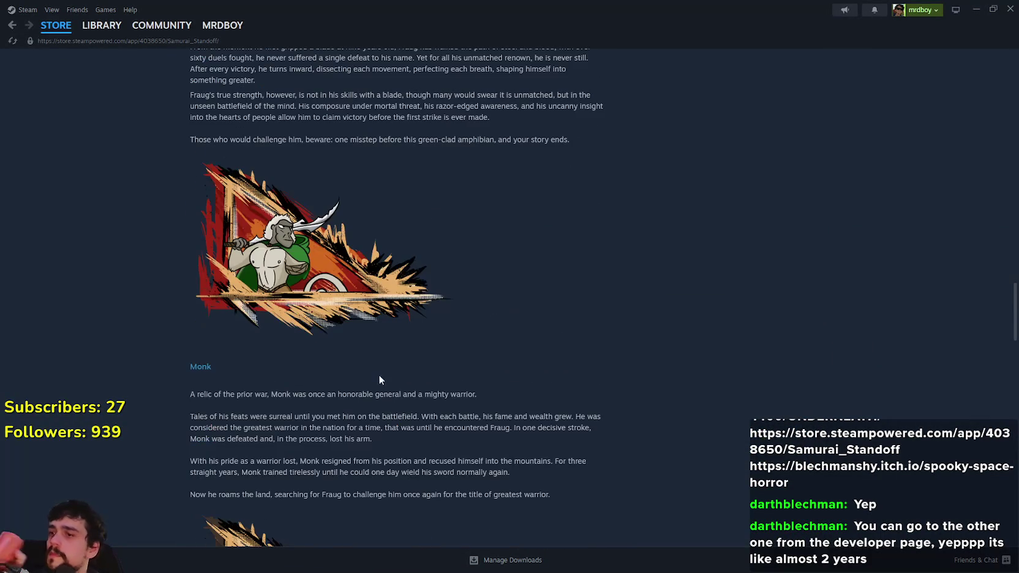
{"action": "scroll", "coordinate": [355, 331], "scroll_direction": "down", "scroll_amount": 3}
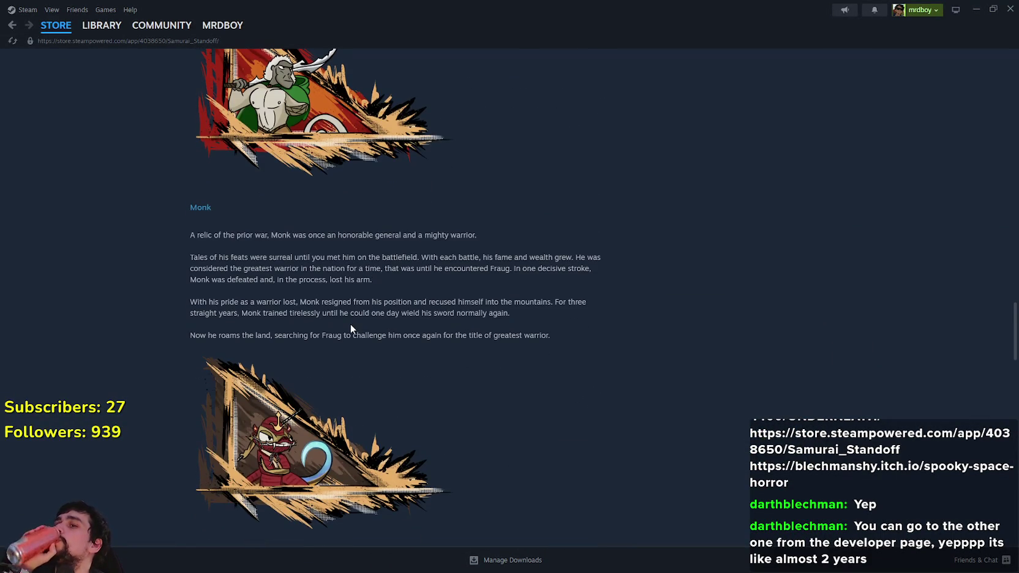
{"action": "scroll", "coordinate": [351, 325], "scroll_direction": "down", "scroll_amount": 1}
{"action": "scroll", "coordinate": [352, 325], "scroll_direction": "down", "scroll_amount": 15}
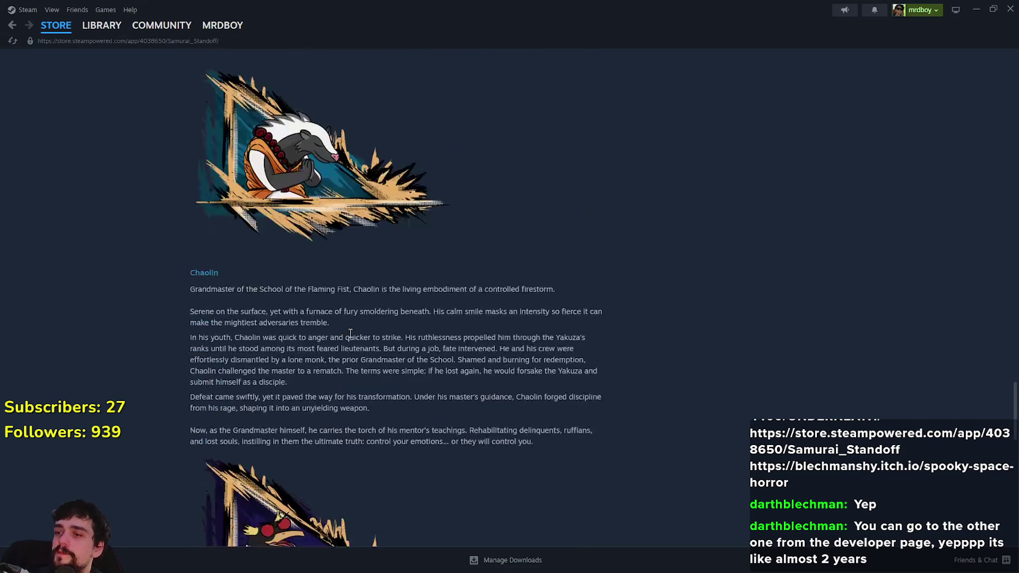
{"action": "scroll", "coordinate": [352, 338], "scroll_direction": "down", "scroll_amount": 4}
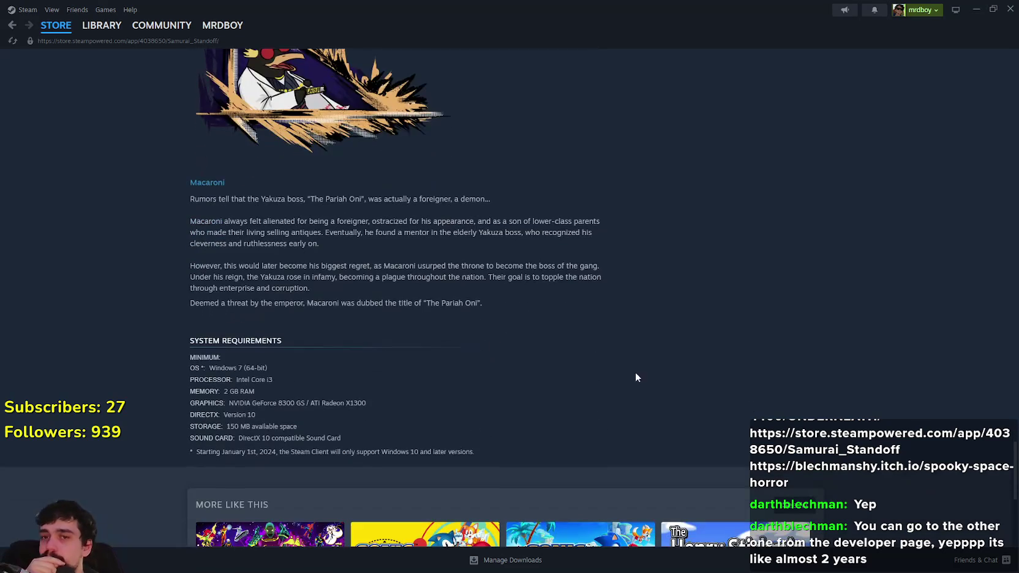
{"action": "left_click_drag", "start_coordinate": [1016, 453], "coordinate": [1016, 65]}
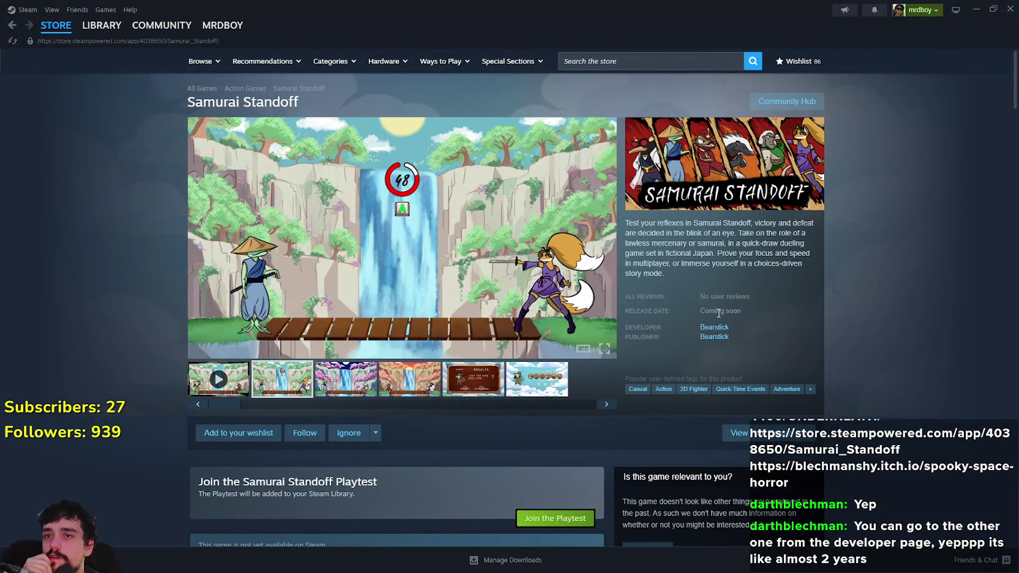
{"action": "left_click_drag", "start_coordinate": [764, 224], "coordinate": [804, 268]}
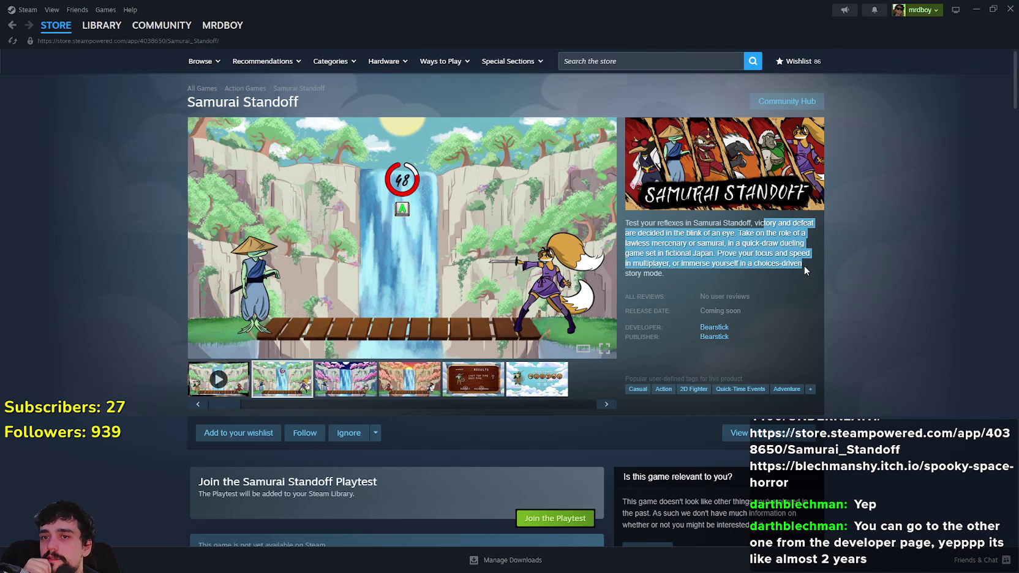
{"action": "left_click", "coordinate": [719, 336]}
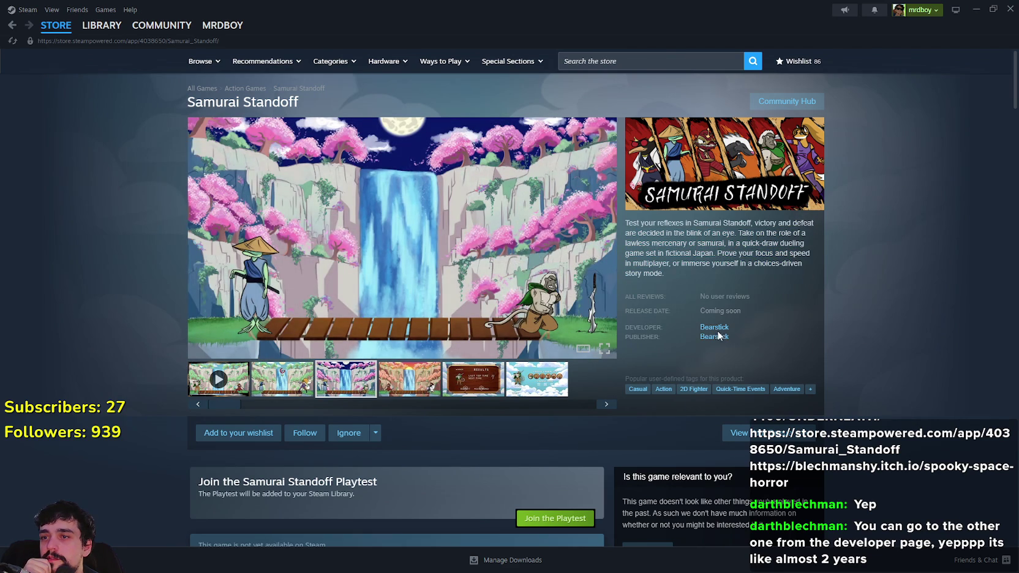
Play the Samurai Standoff trailer, seek to 0:10, 0:20 and back to the start, then go fullscreen.
{"action": "left_click", "coordinate": [208, 394]}
{"action": "left_click", "coordinate": [343, 334]}
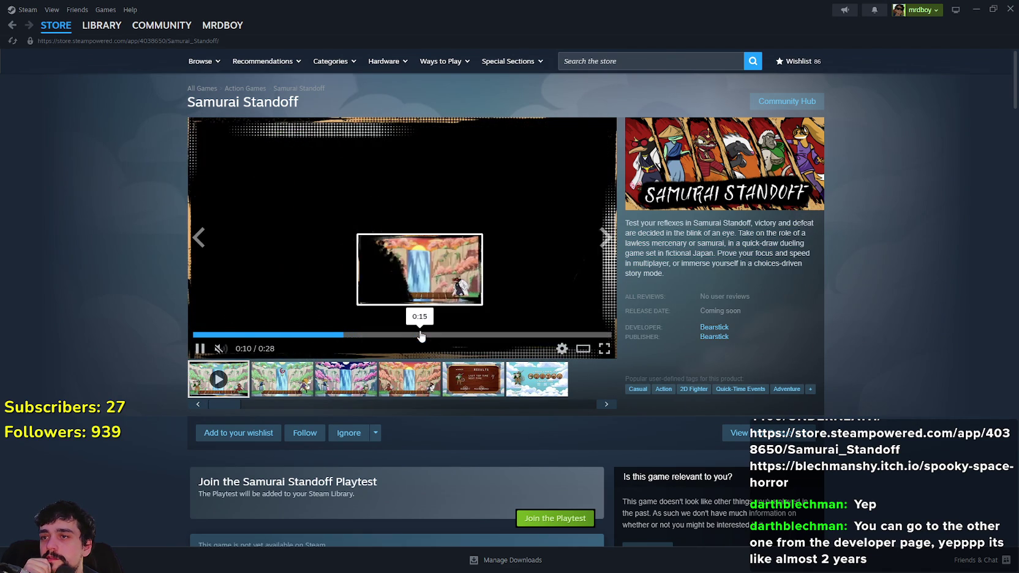
{"action": "left_click", "coordinate": [484, 335]}
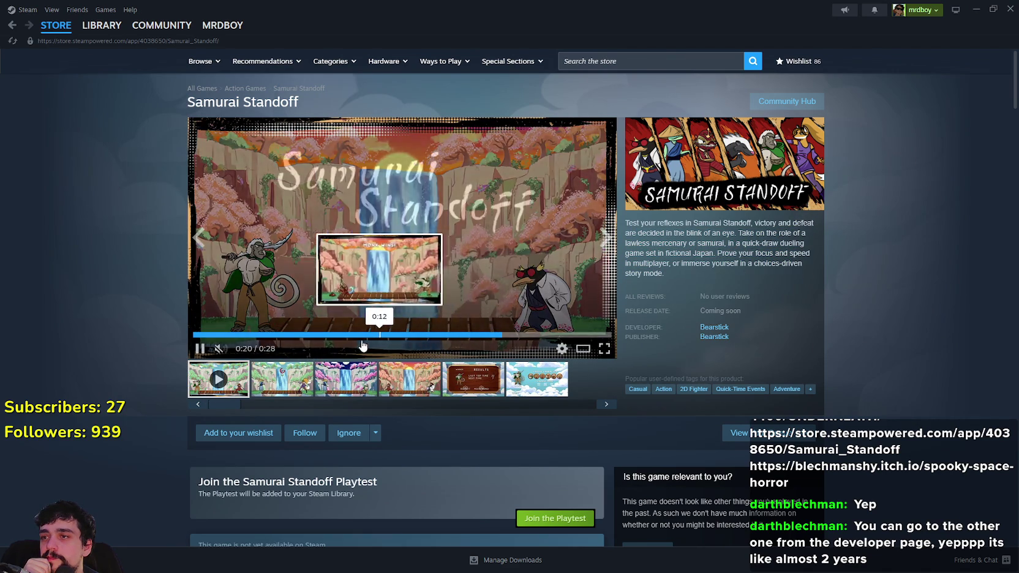
{"action": "left_click", "coordinate": [270, 335]}
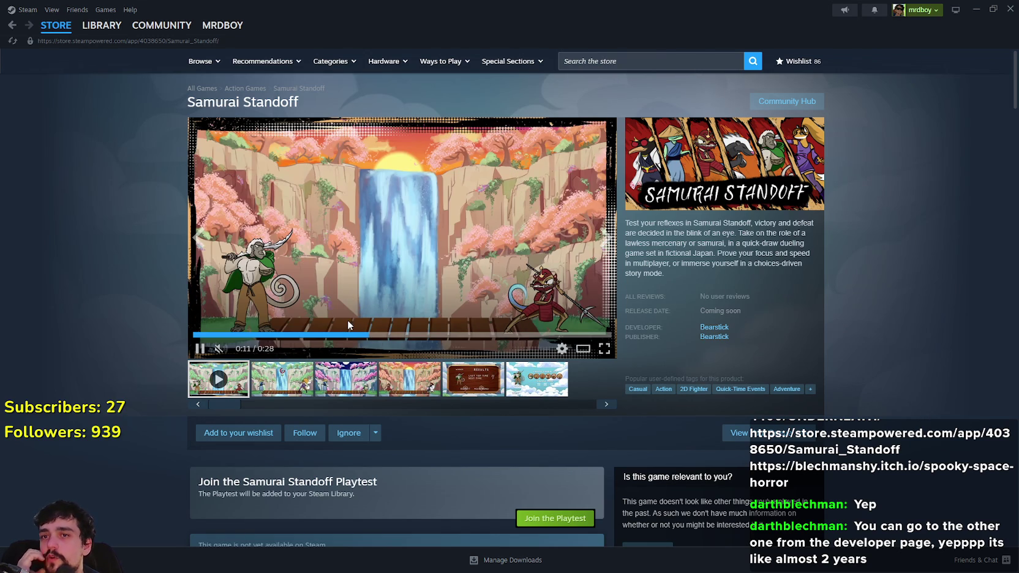
{"action": "left_click", "coordinate": [606, 351]}
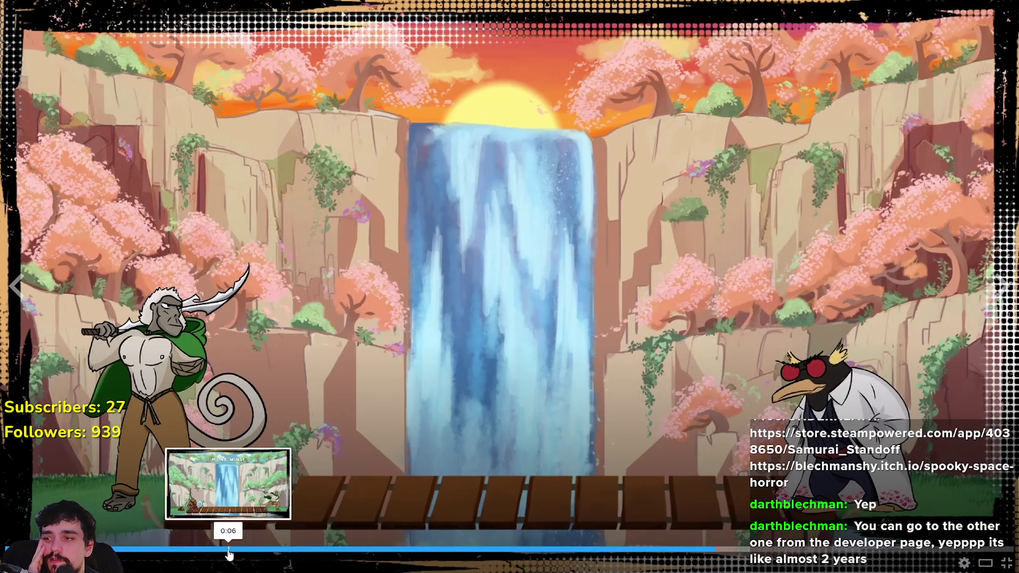
Seek the fullscreen trailer back to about 0:03 on the daytime waterfall duel.
{"action": "left_click", "coordinate": [171, 549]}
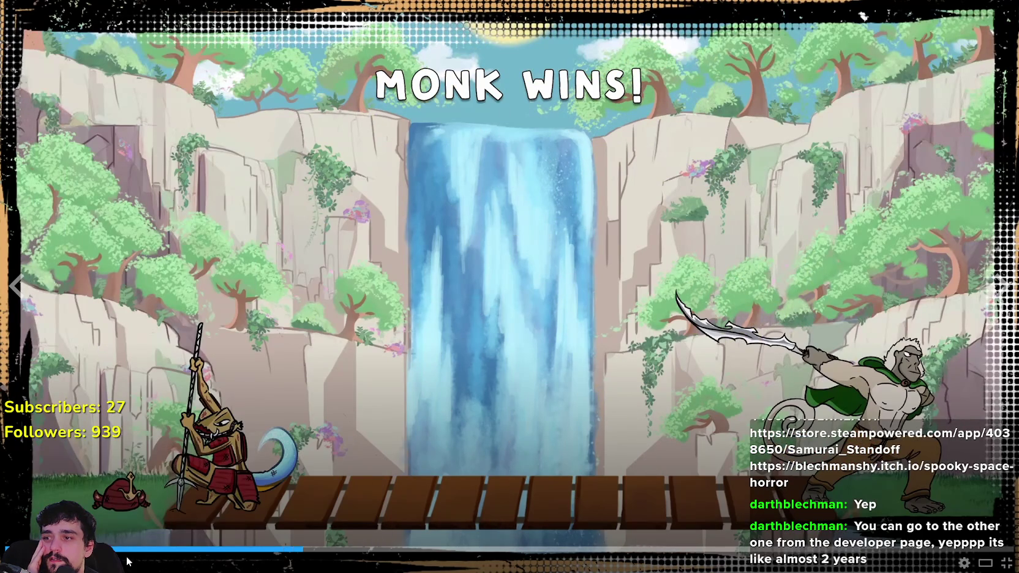
{"action": "left_click", "coordinate": [137, 548]}
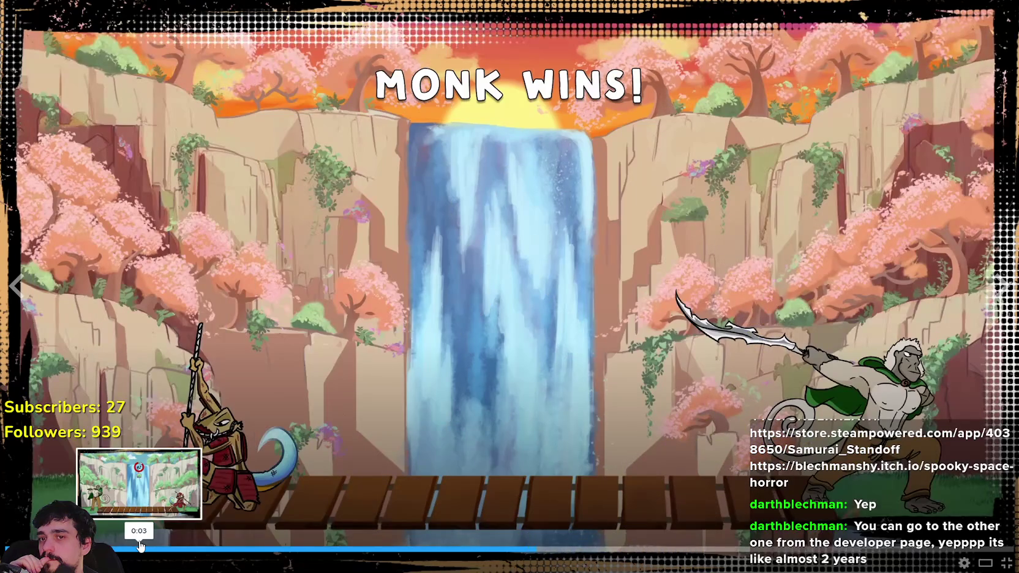
{"action": "left_click", "coordinate": [140, 545]}
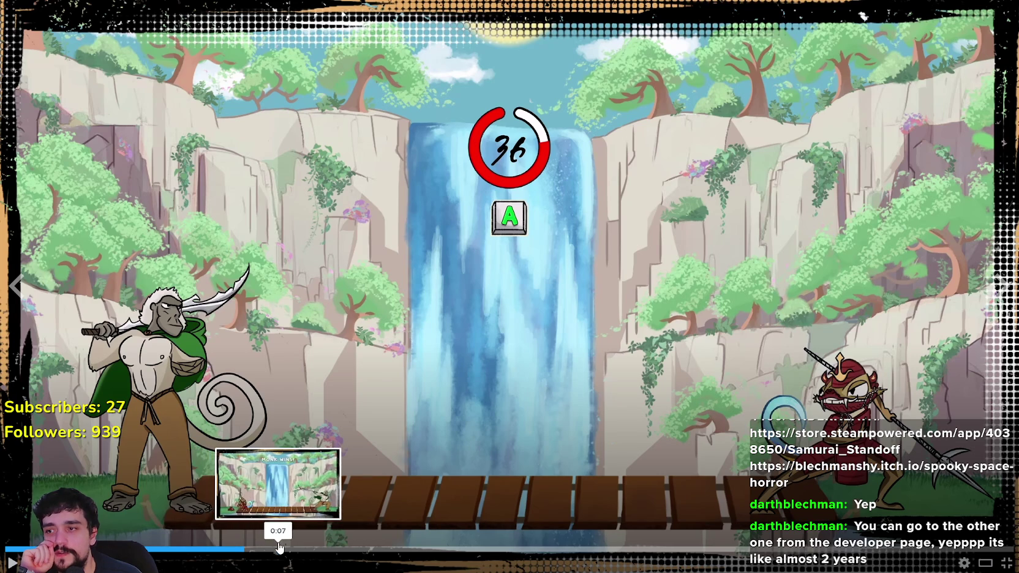
Scrub between the 36-timer round start and the MONK WINS! frame, then exit fullscreen.
{"action": "mouse_move", "coordinate": [277, 548]}
{"action": "left_mouse_down"}
{"action": "mouse_move", "coordinate": [234, 548]}
{"action": "mouse_move", "coordinate": [247, 548]}
{"action": "left_mouse_up"}
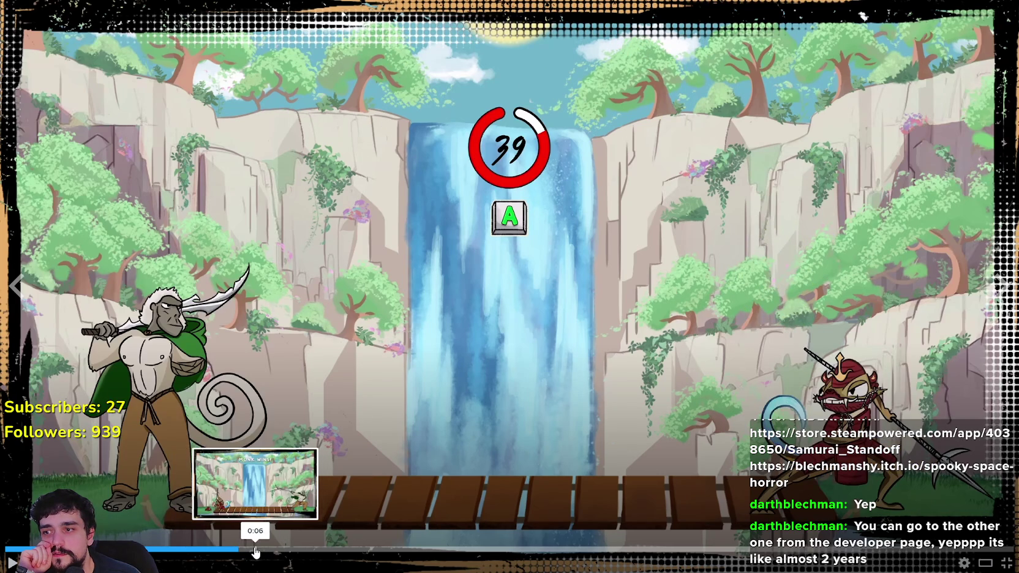
{"action": "left_click", "coordinate": [250, 549]}
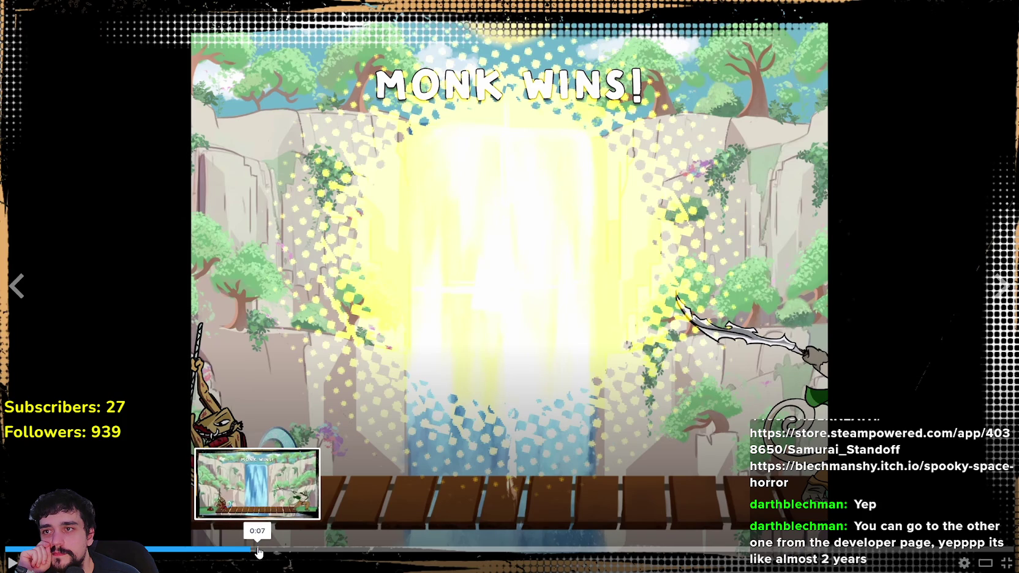
{"action": "left_click", "coordinate": [243, 549]}
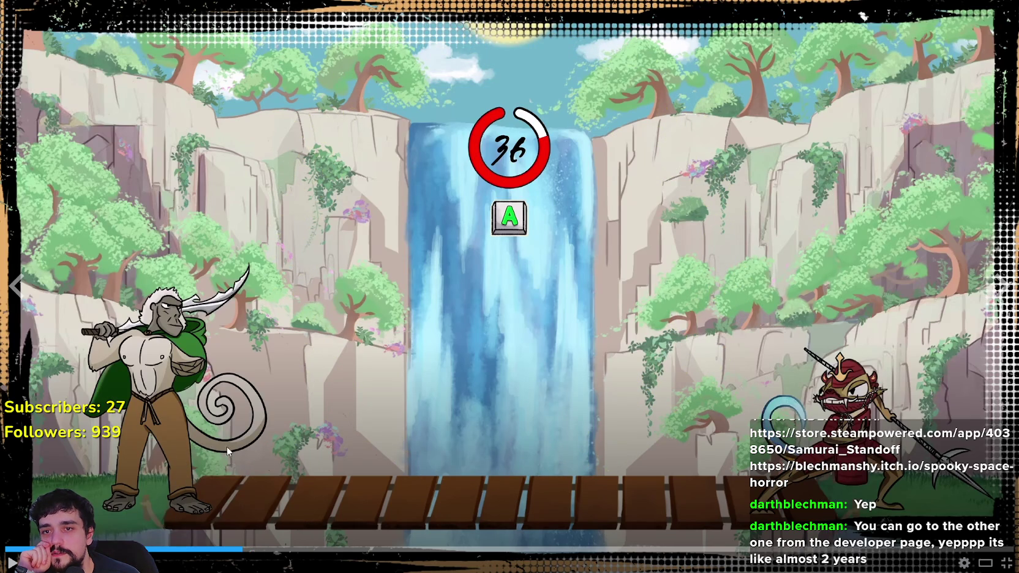
{"action": "left_click", "coordinate": [263, 549]}
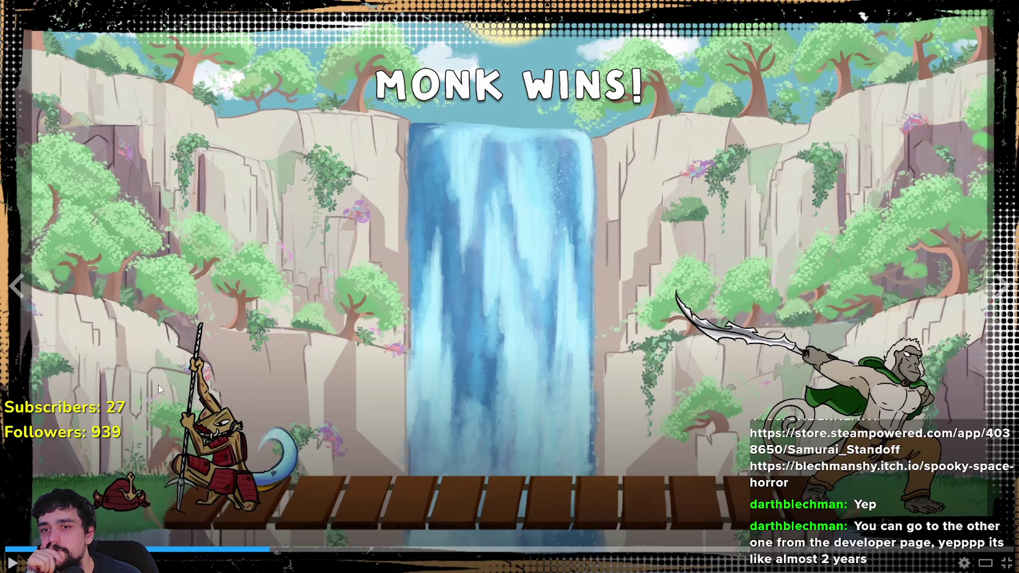
{"action": "left_click", "coordinate": [205, 549]}
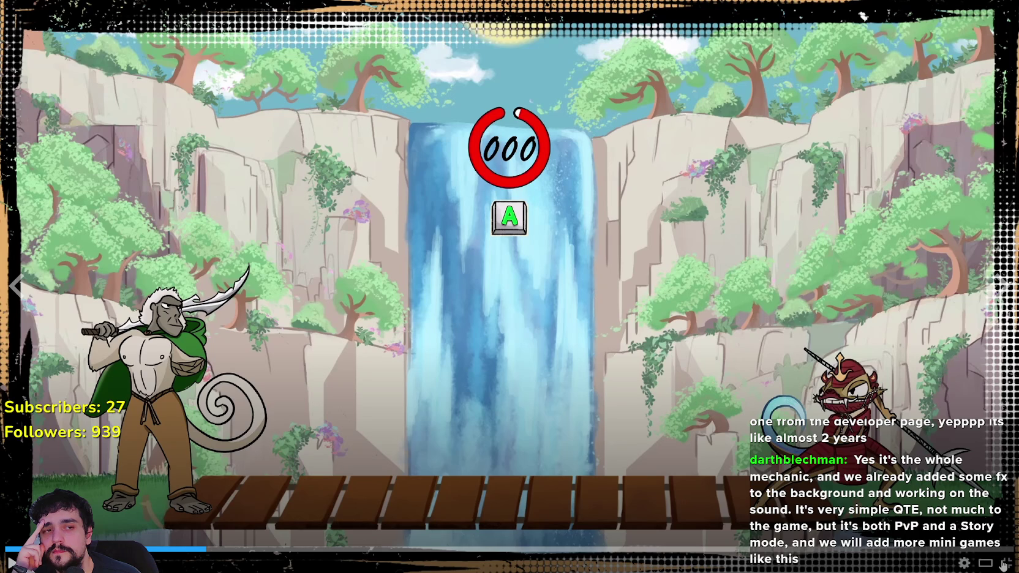
{"action": "left_click", "coordinate": [1003, 564]}
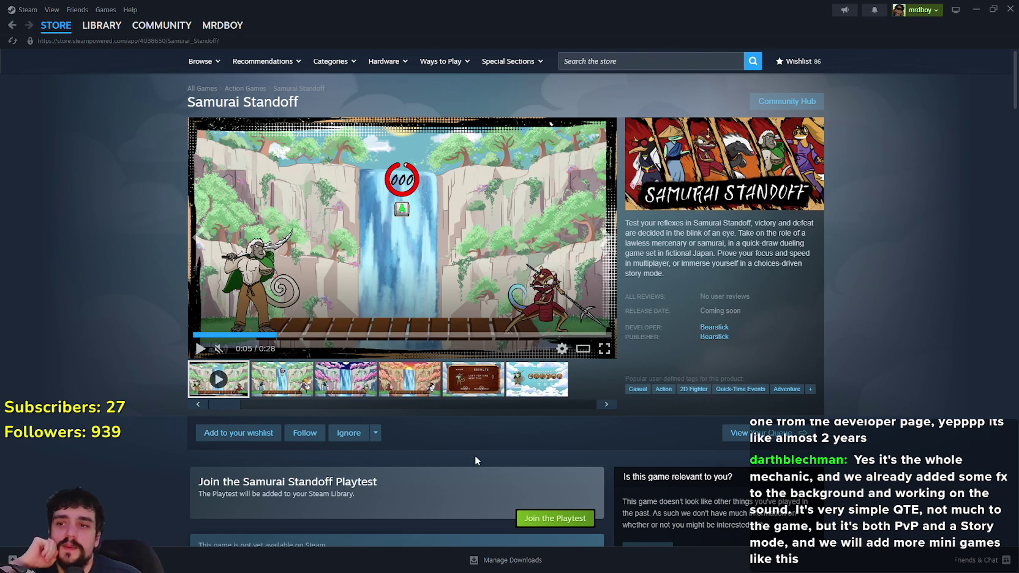
View the choose-character screenshot full-size, then close it.
{"action": "left_click", "coordinate": [513, 387]}
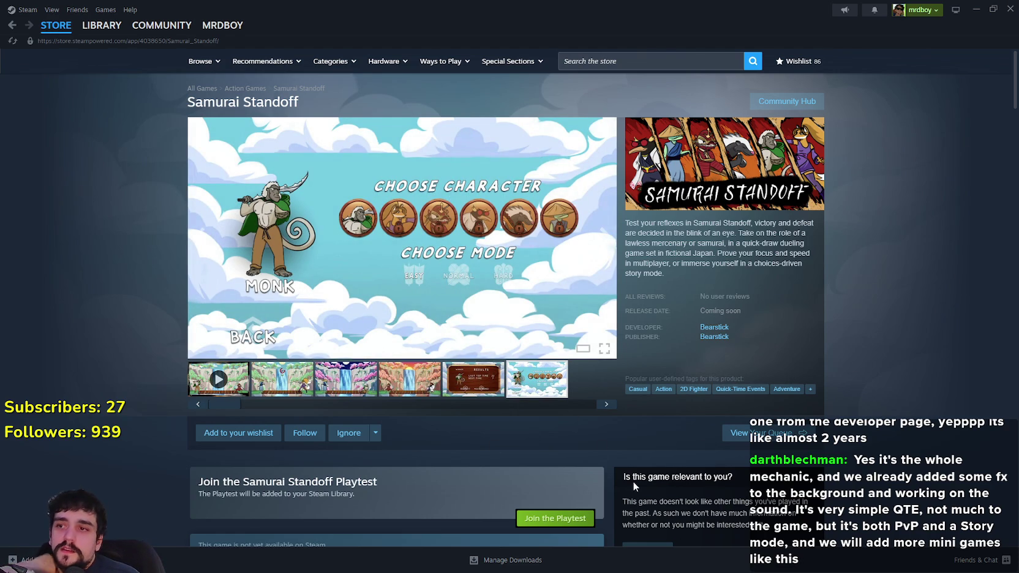
{"action": "left_click", "coordinate": [449, 226]}
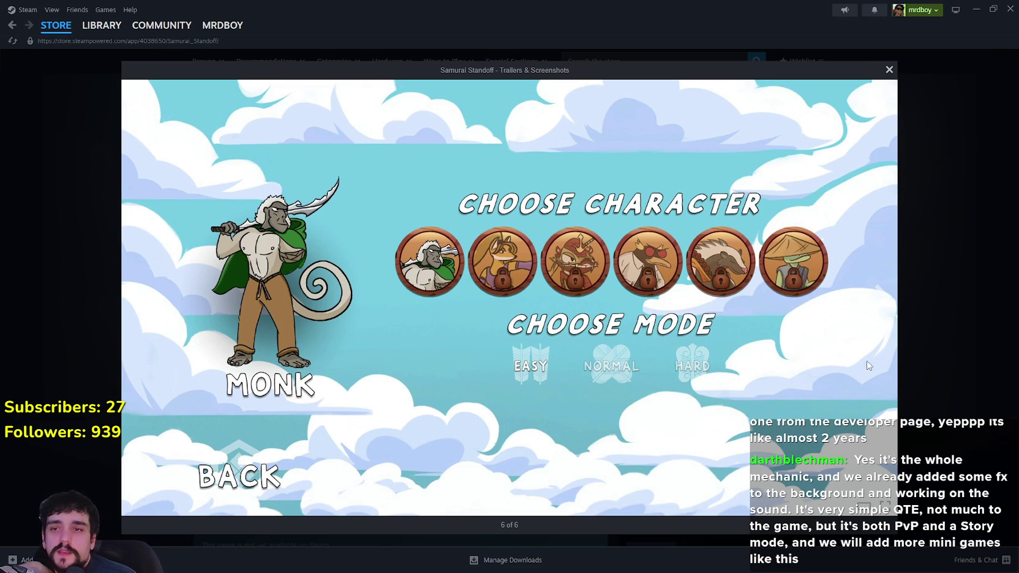
{"action": "left_click", "coordinate": [912, 306]}
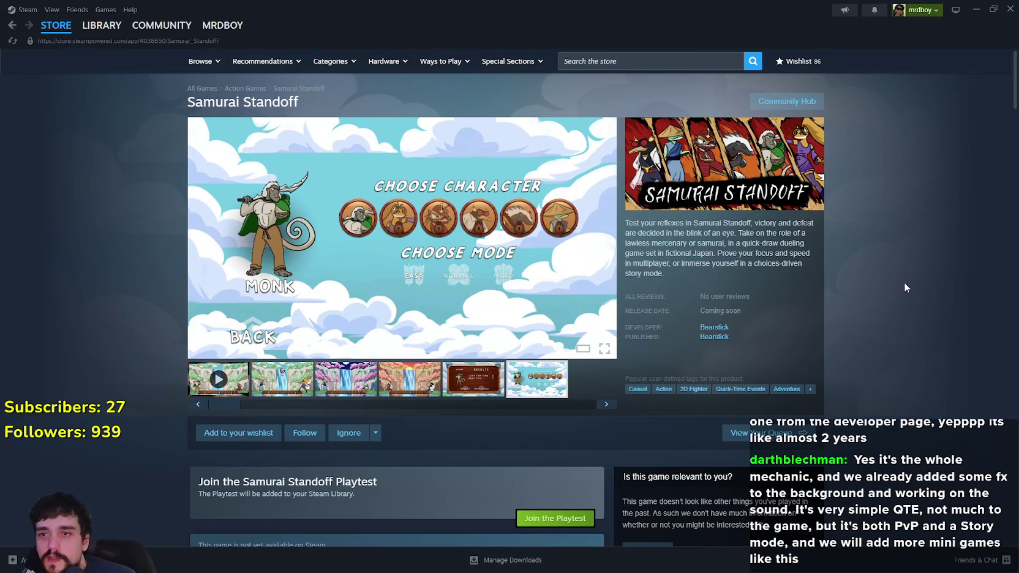
Search the store for 'backpack', replacing the mistyped 'Battlepack', and open Backpack Battles.
{"action": "left_click", "coordinate": [622, 56]}
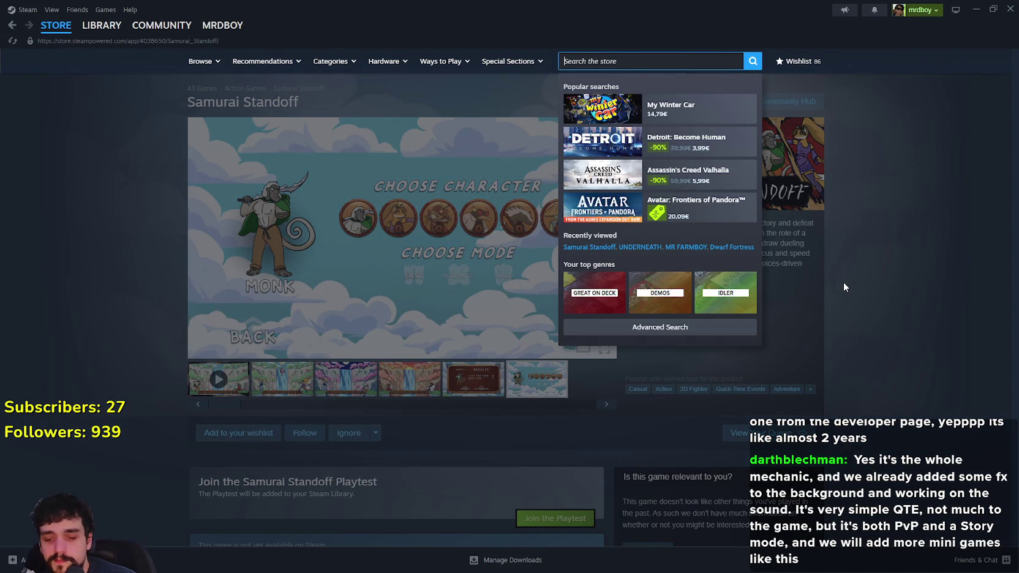
{"action": "type", "text": "Battlepack"}
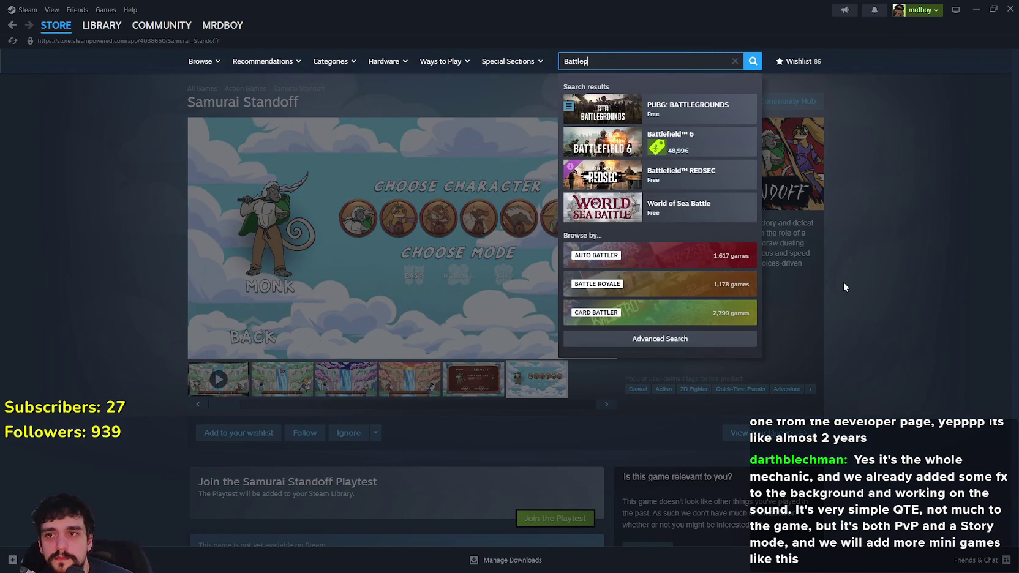
{"action": "double_click", "coordinate": [610, 59]}
{"action": "key", "text": "BackSpace"}
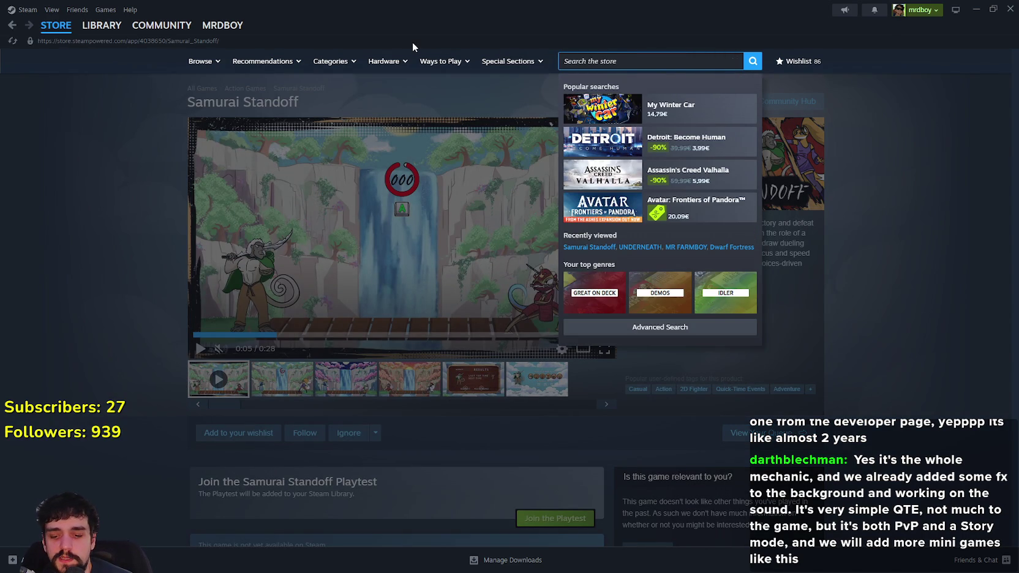
{"action": "type", "text": "back"}
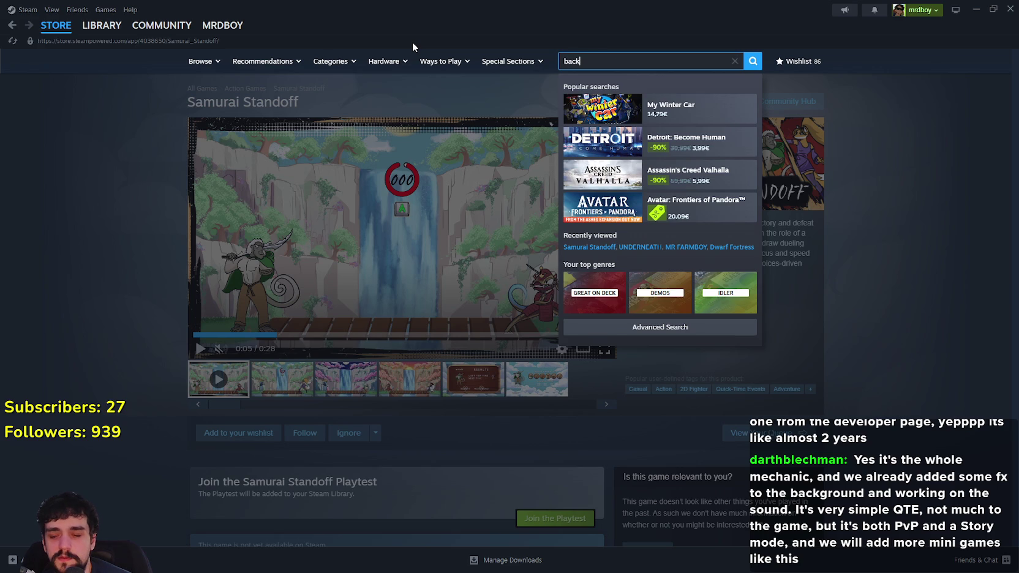
{"action": "type", "text": "pack"}
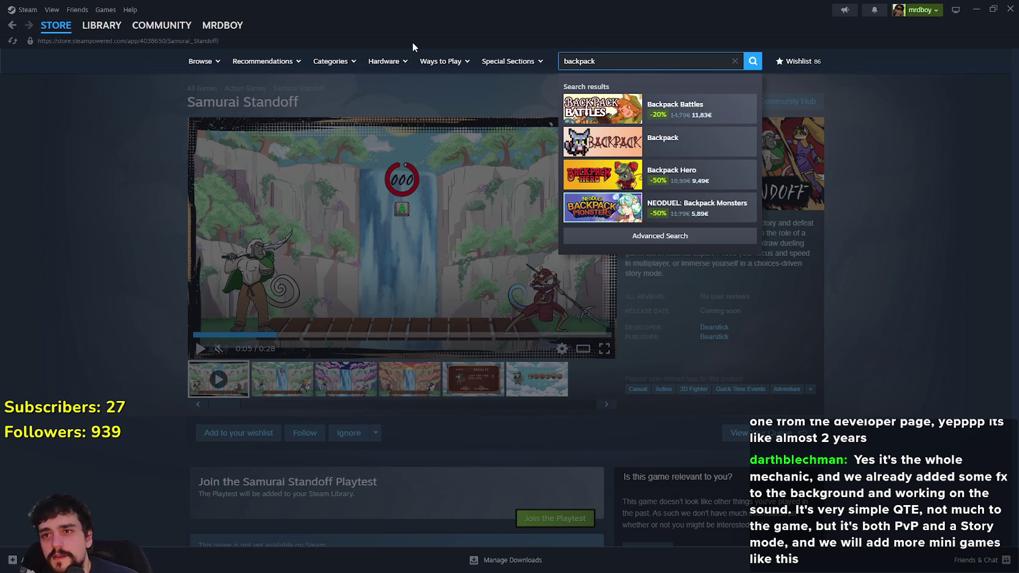
{"action": "left_click", "coordinate": [699, 102]}
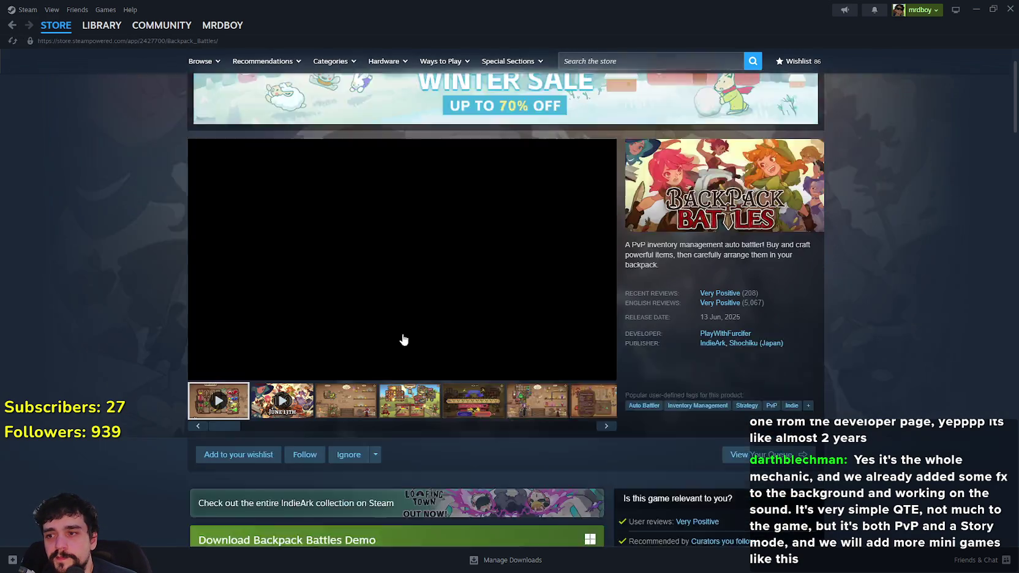
{"action": "scroll", "coordinate": [404, 340], "scroll_direction": "down", "scroll_amount": 2}
{"action": "left_click", "coordinate": [343, 282]}
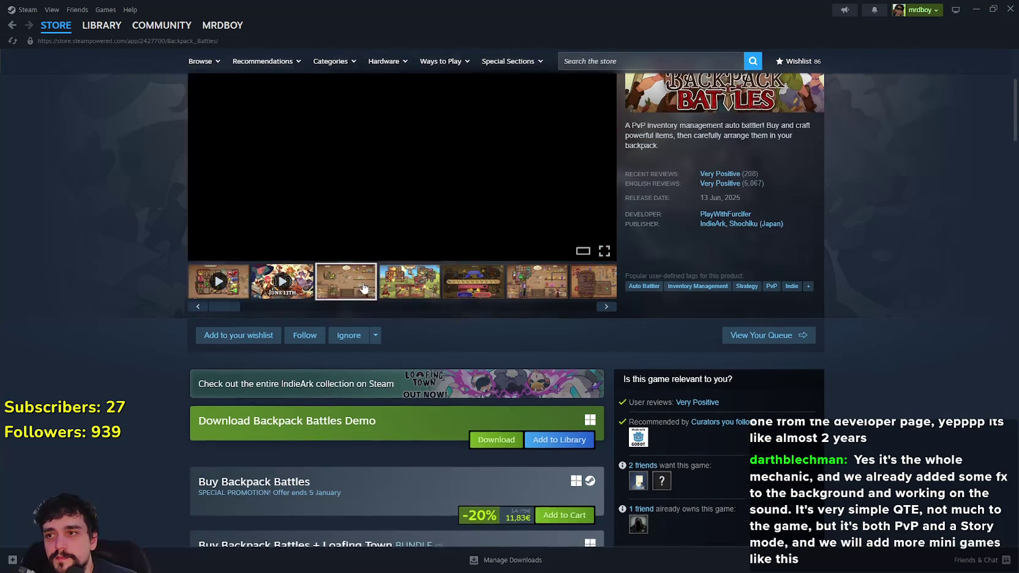
{"action": "scroll", "coordinate": [343, 281], "scroll_direction": "up", "scroll_amount": 2}
{"action": "left_click", "coordinate": [404, 294]}
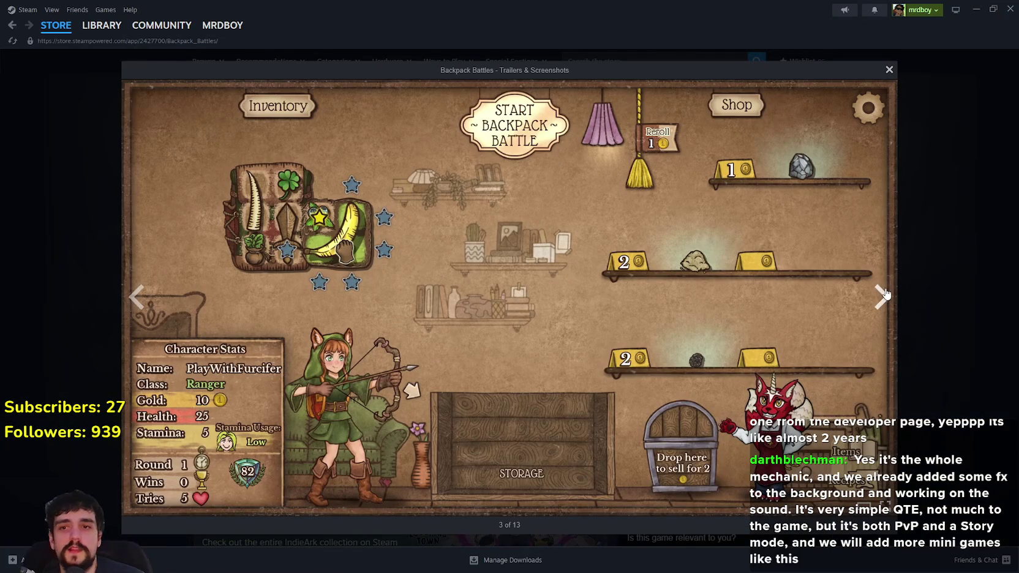
{"action": "left_click", "coordinate": [914, 265]}
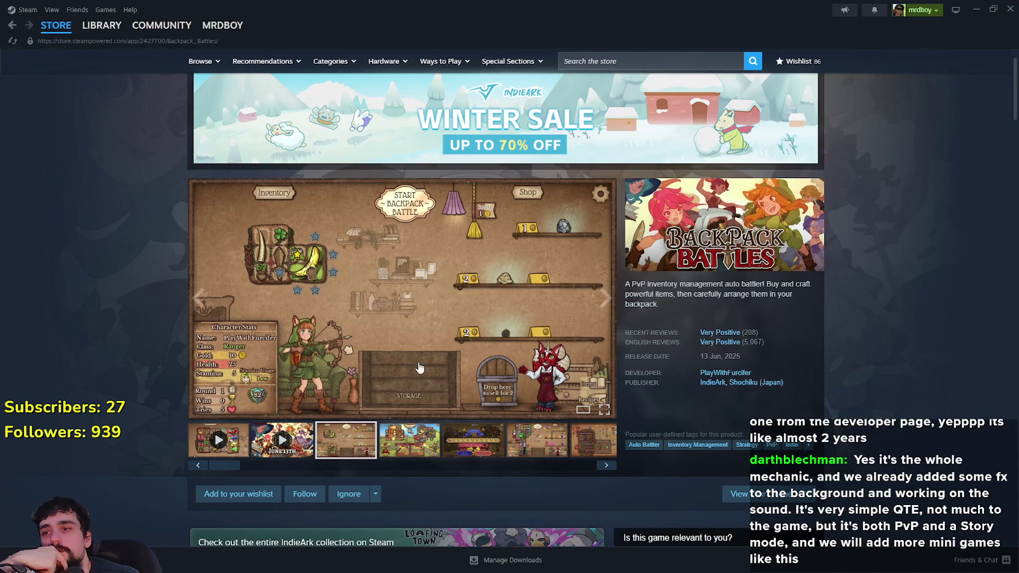
{"action": "left_click", "coordinate": [422, 355]}
{"action": "left_click", "coordinate": [882, 298]}
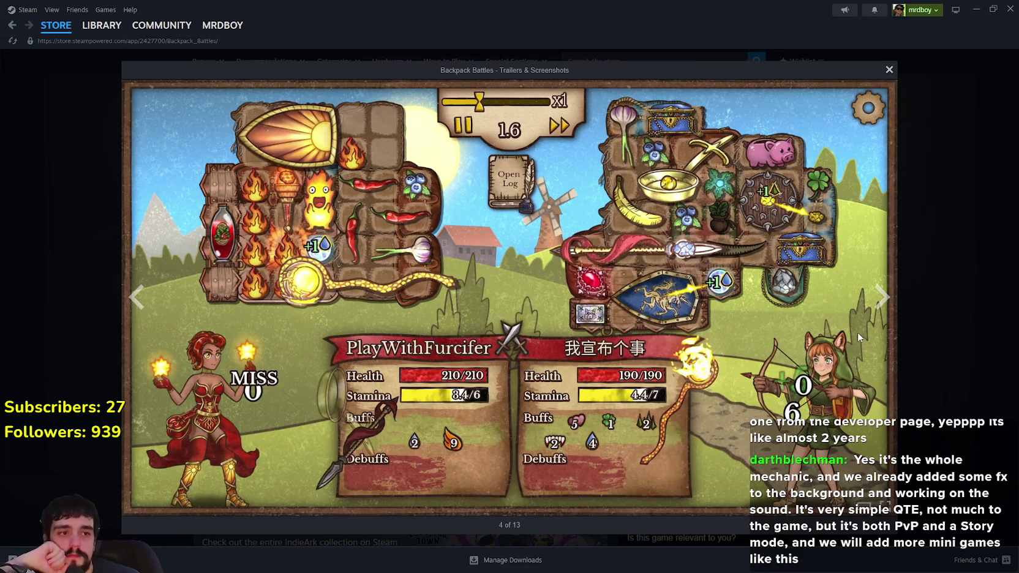
{"action": "left_click", "coordinate": [882, 310]}
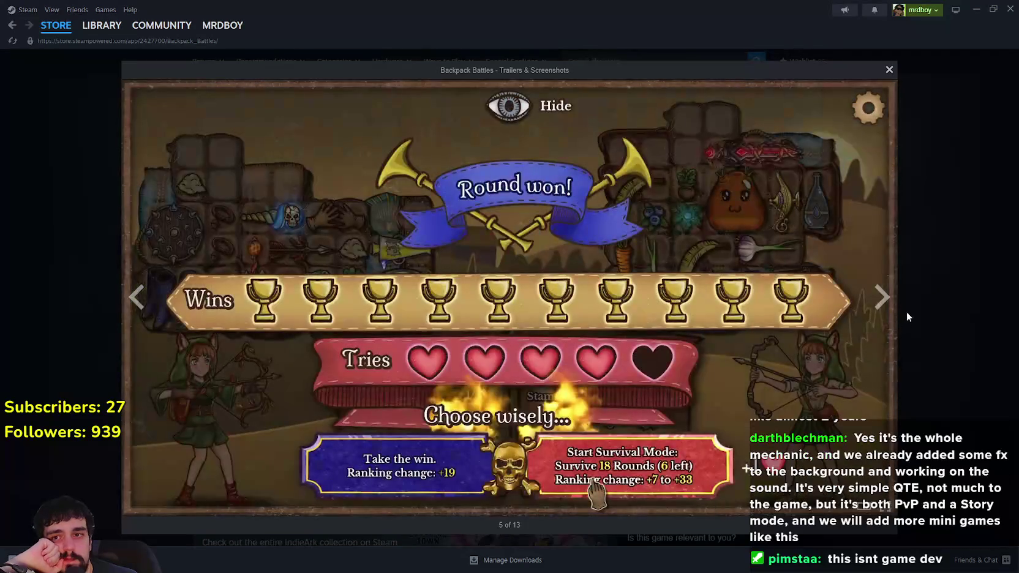
{"action": "key", "text": "Right"}
{"action": "key", "text": "Right"}
{"action": "key", "text": "Right"}
{"action": "key", "text": "Right"}
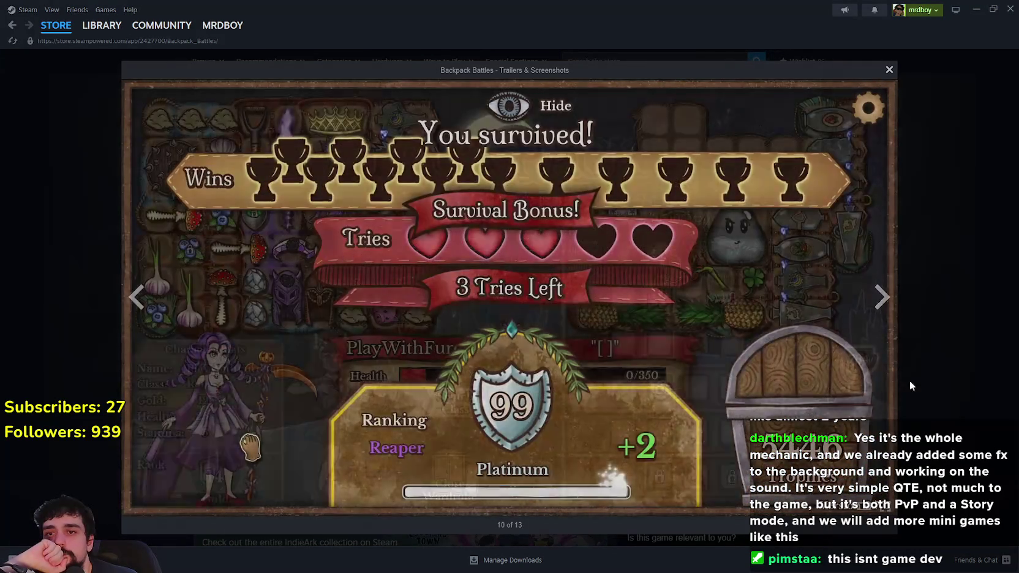
{"action": "left_click", "coordinate": [919, 378]}
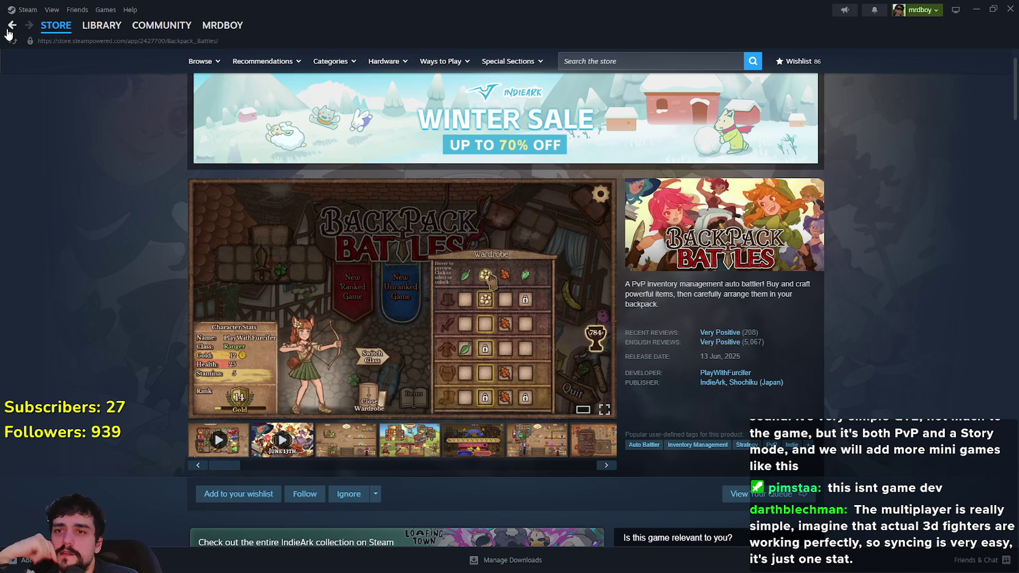
{"action": "scroll", "coordinate": [840, 346], "scroll_direction": "down", "scroll_amount": 6}
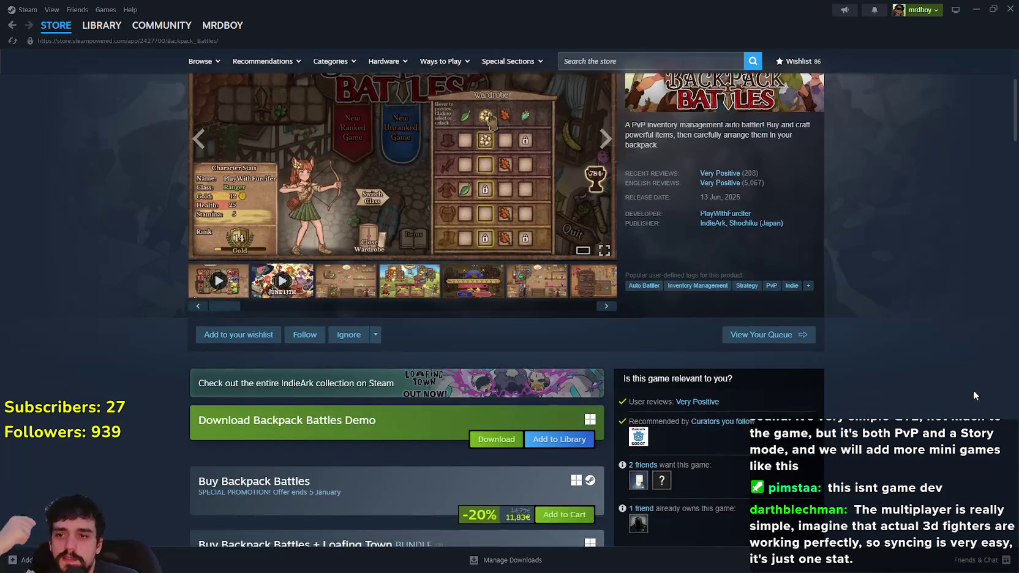
{"action": "scroll", "coordinate": [840, 347], "scroll_direction": "down", "scroll_amount": 3}
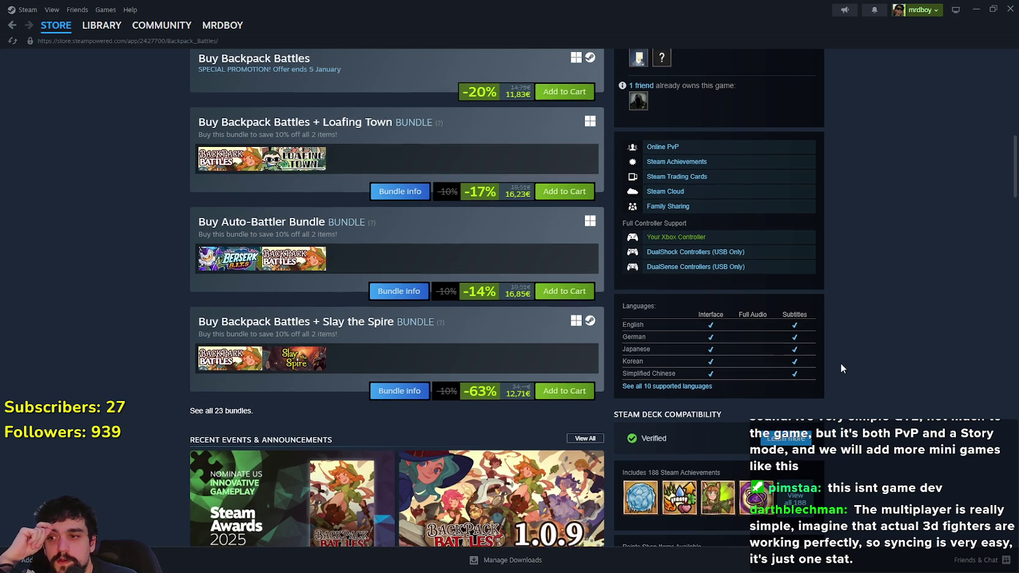
{"action": "scroll", "coordinate": [840, 362], "scroll_direction": "down", "scroll_amount": 2}
{"action": "scroll", "coordinate": [840, 362], "scroll_direction": "up", "scroll_amount": 8}
{"action": "scroll", "coordinate": [881, 301], "scroll_direction": "up", "scroll_amount": 1}
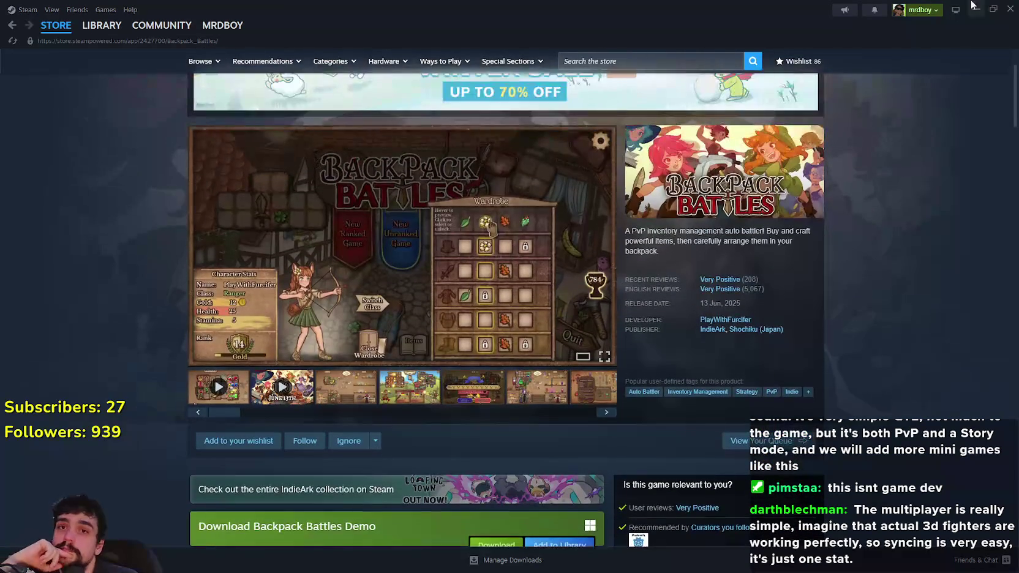
Leave the Steam store and resume the paused Mr Farmboy game.
{"action": "left_click", "coordinate": [56, 26]}
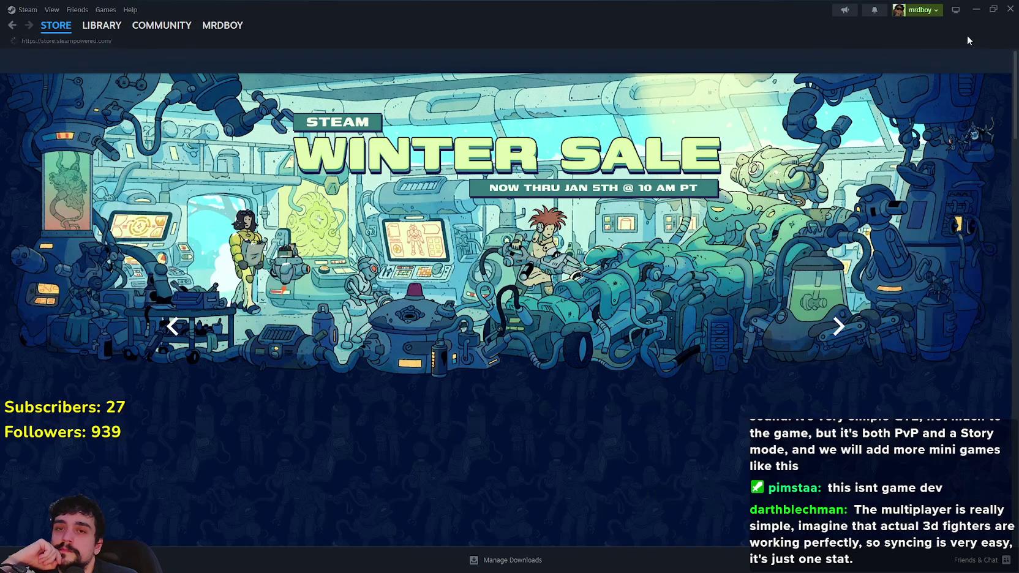
{"action": "left_click", "coordinate": [972, 11]}
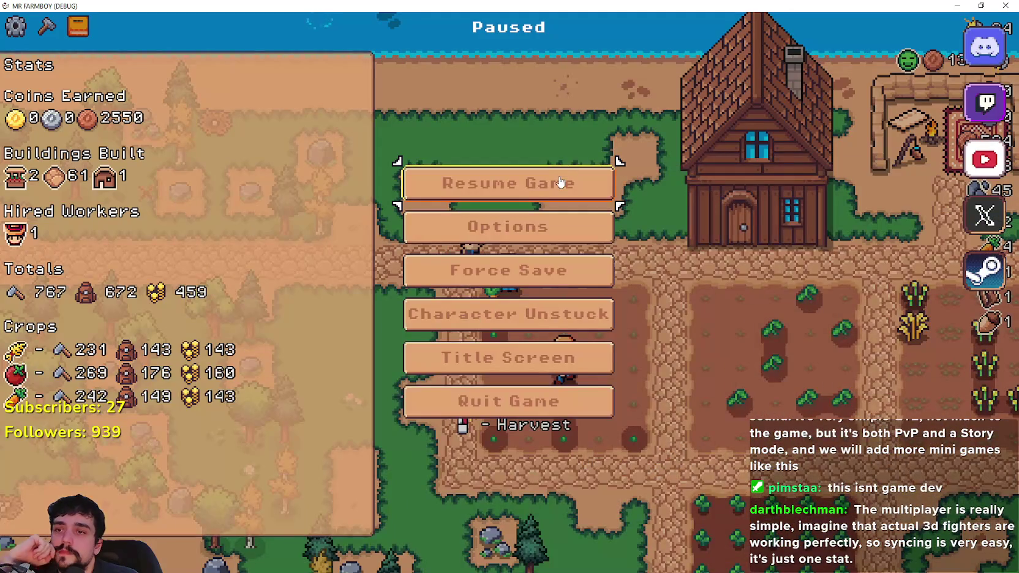
{"action": "key", "text": "Escape"}
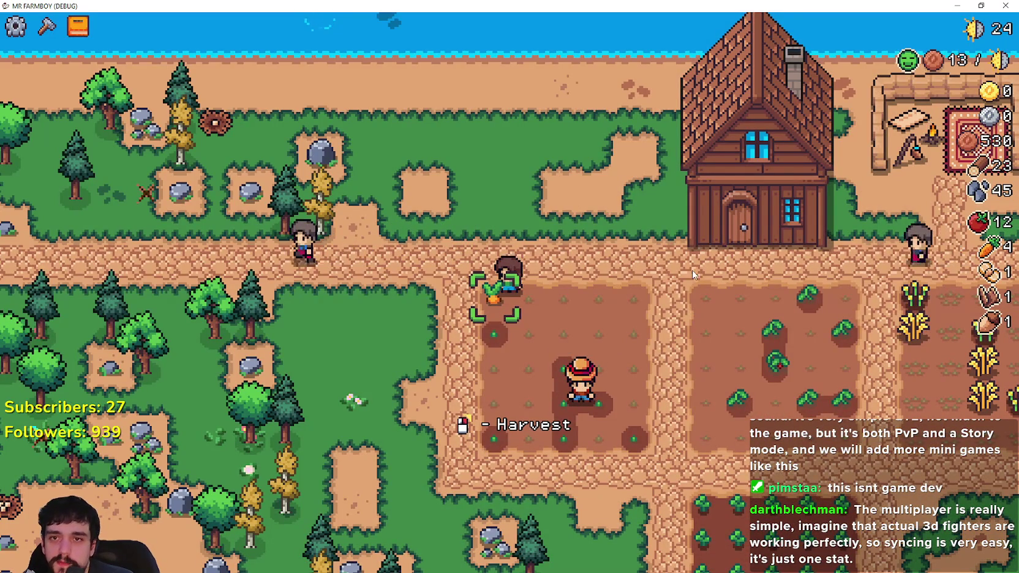
Harvest the carrot beside the villager, then walk through the wheat field harvesting wheat.
{"action": "left_click", "coordinate": [688, 283]}
{"action": "key", "text": "d"}
{"action": "key", "text": "w"}
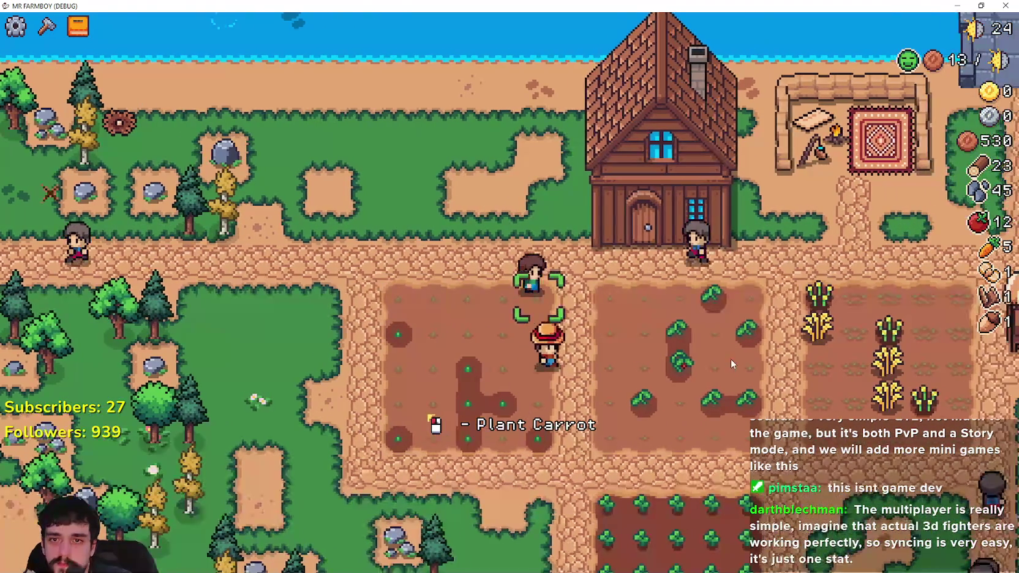
{"action": "key", "text": "d"}
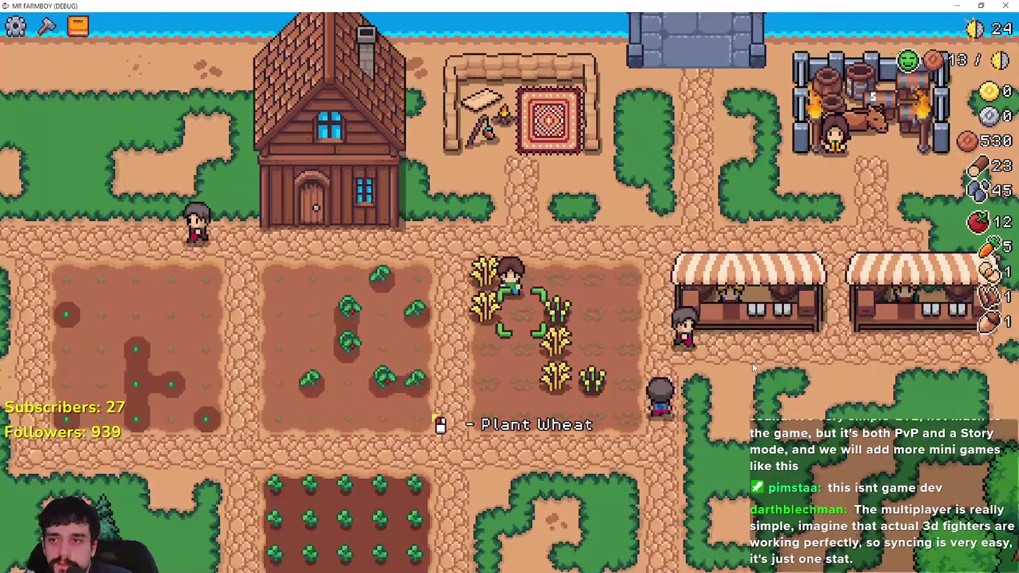
{"action": "key", "text": "s"}
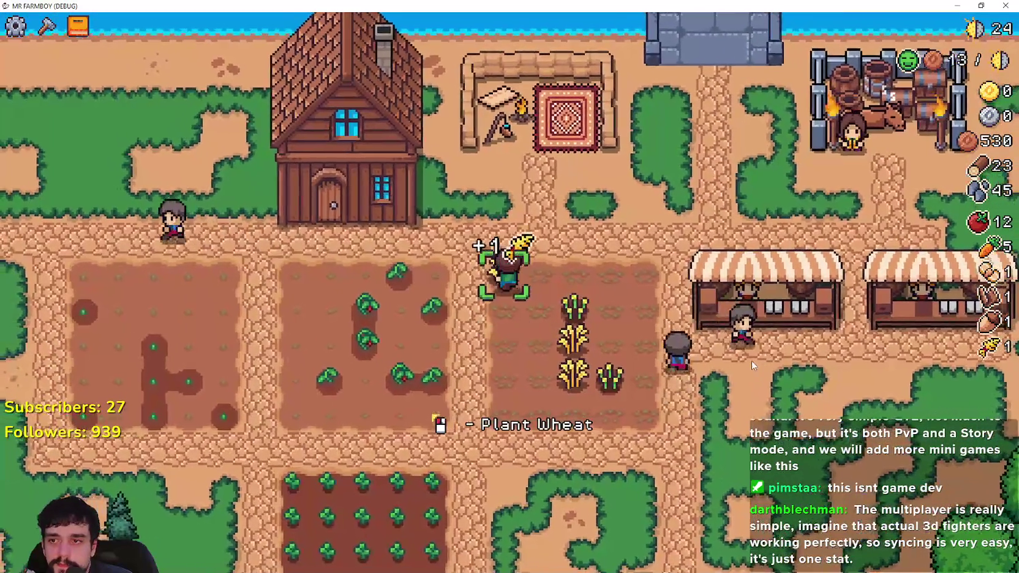
{"action": "key", "text": "d"}
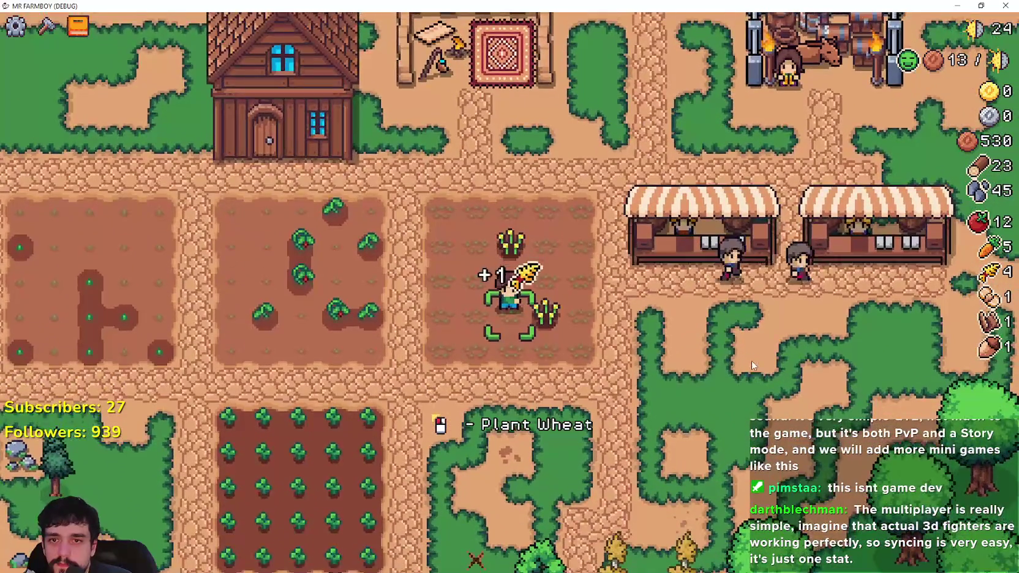
{"action": "key", "text": "d"}
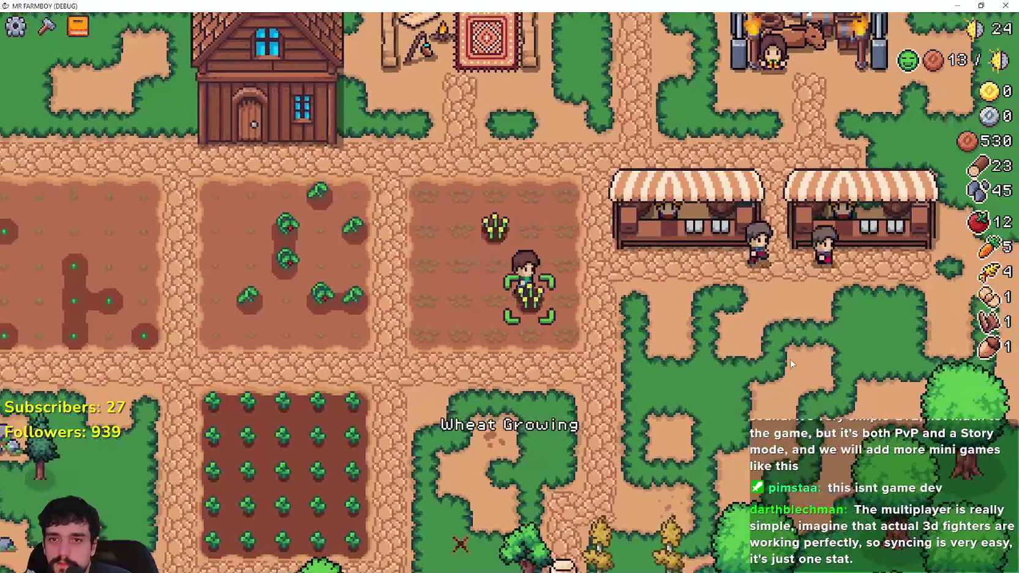
Put all the carrots up for sale at the market and walk back to the farmhouse door.
{"action": "left_click", "coordinate": [789, 358]}
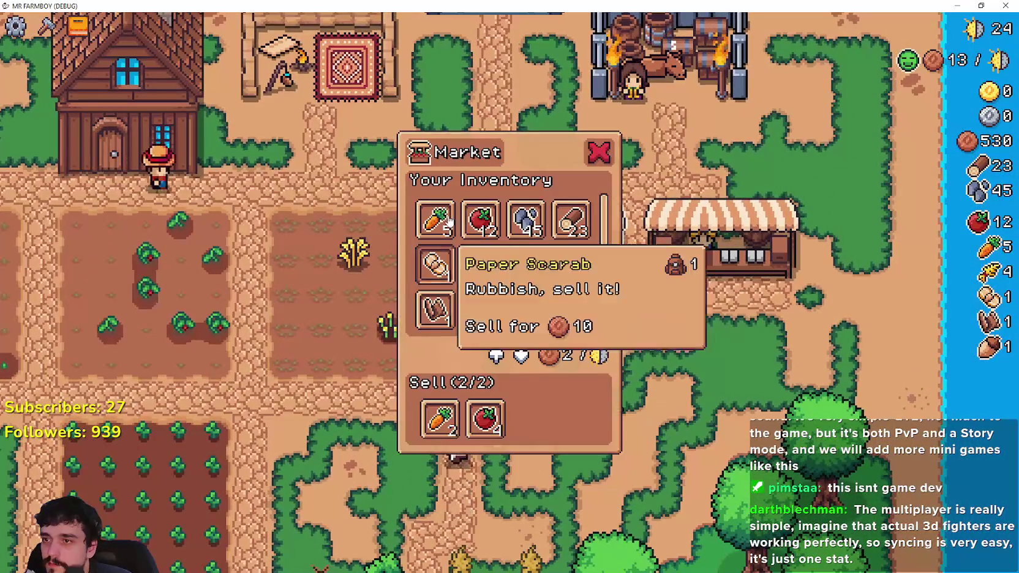
{"action": "left_click", "coordinate": [435, 220]}
{"action": "key", "text": "d"}
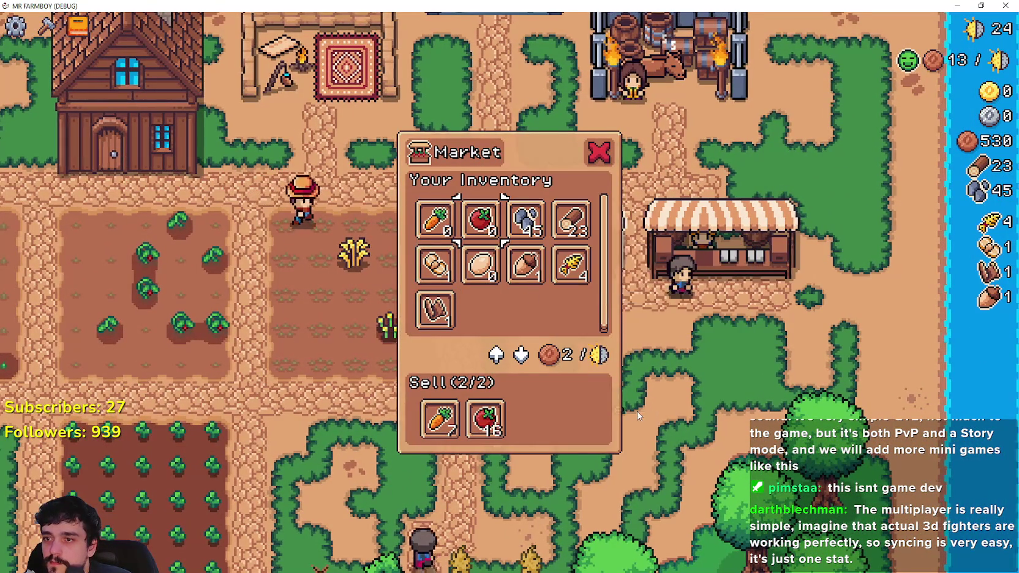
{"action": "key", "text": "s"}
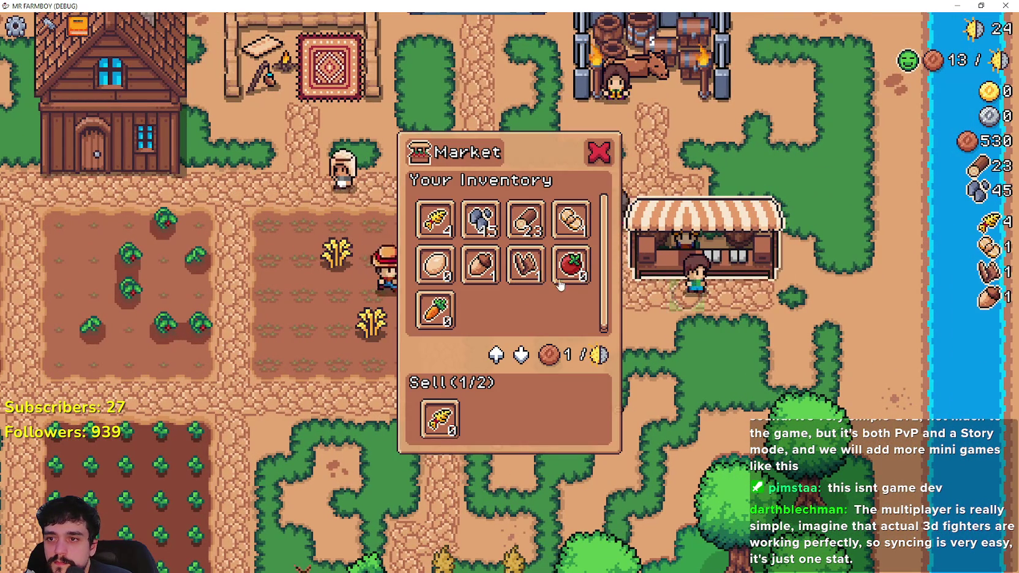
{"action": "key", "text": "d"}
{"action": "key", "text": "s"}
{"action": "key", "text": "a"}
{"action": "key", "text": "w"}
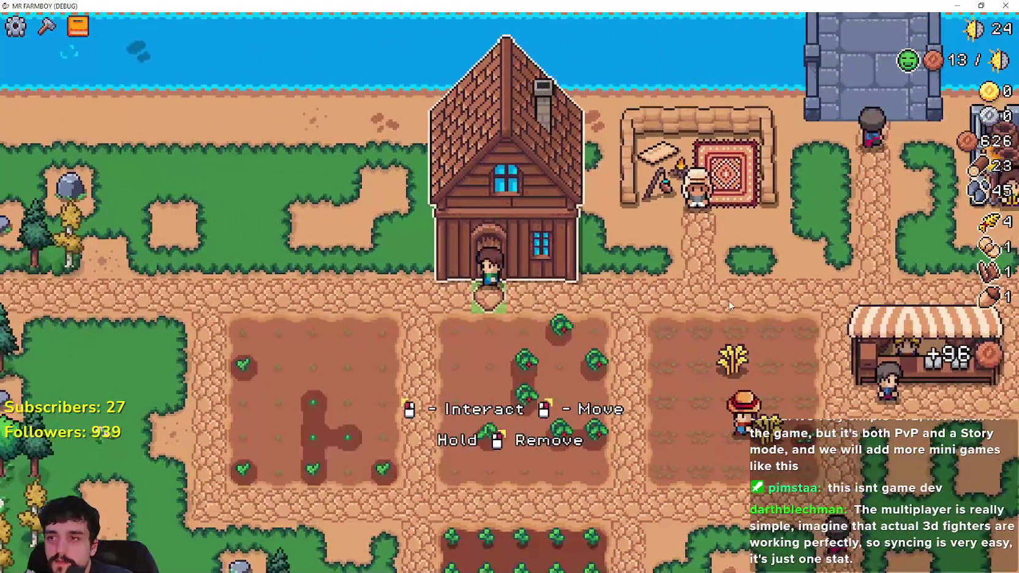
Hire a Farmer worker for 200 copper from the house, then harvest wheat up to 6.
{"action": "left_click", "coordinate": [728, 300]}
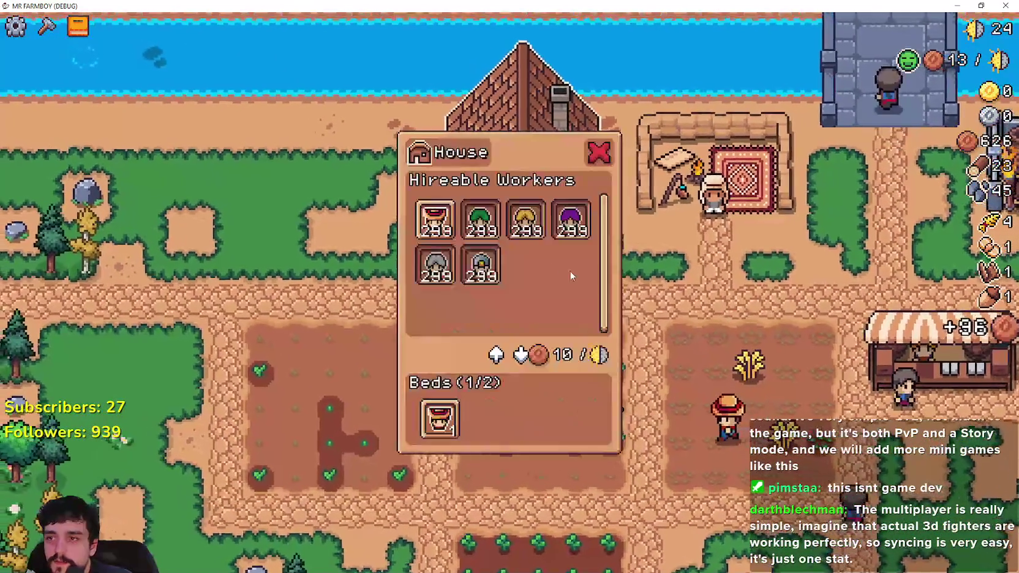
{"action": "mouse_move", "coordinate": [436, 225]}
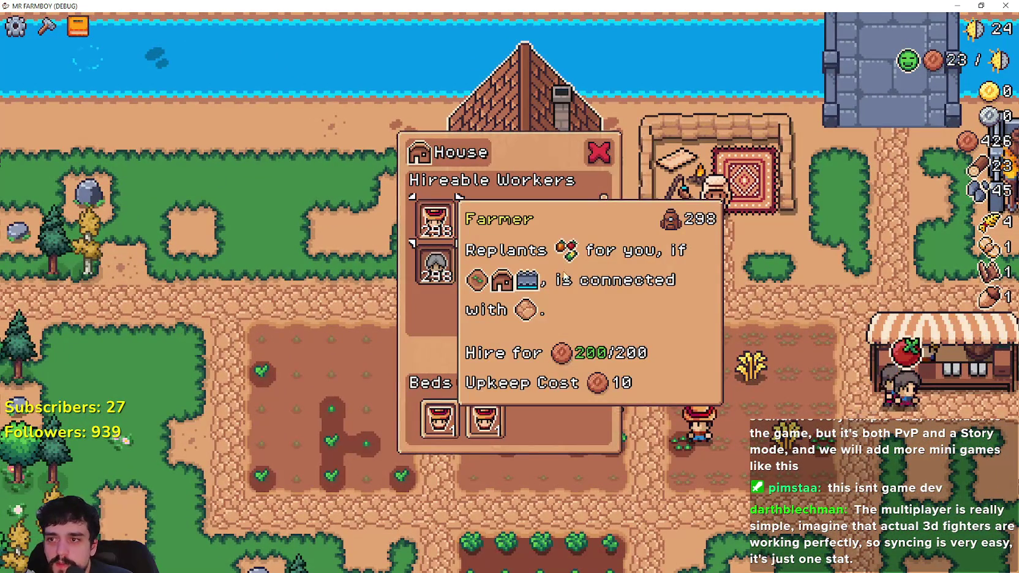
{"action": "left_click", "coordinate": [437, 225]}
{"action": "key", "text": "Escape"}
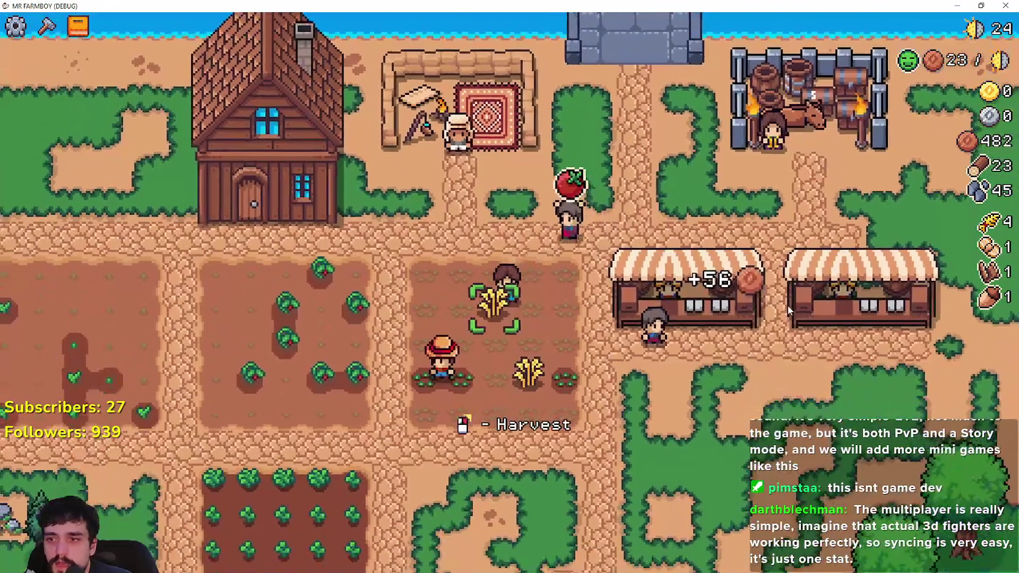
{"action": "left_click", "coordinate": [788, 305]}
Check in the Advancements tree what the Orange Pepper still needs to unlock.
{"action": "key", "text": "d"}
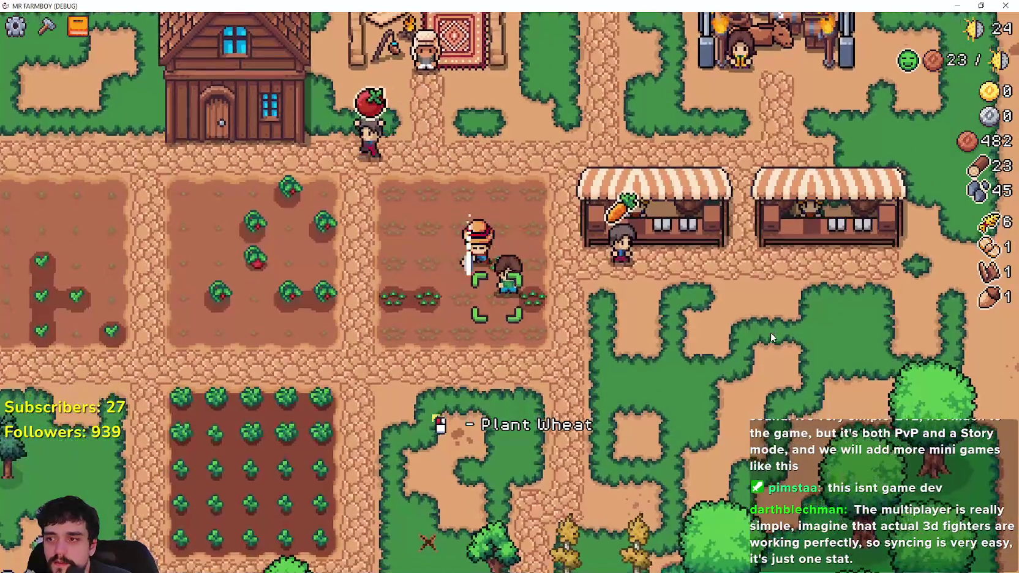
{"action": "key", "text": "a"}
{"action": "key", "text": "s"}
{"action": "key", "text": "c"}
{"action": "key", "text": "c"}
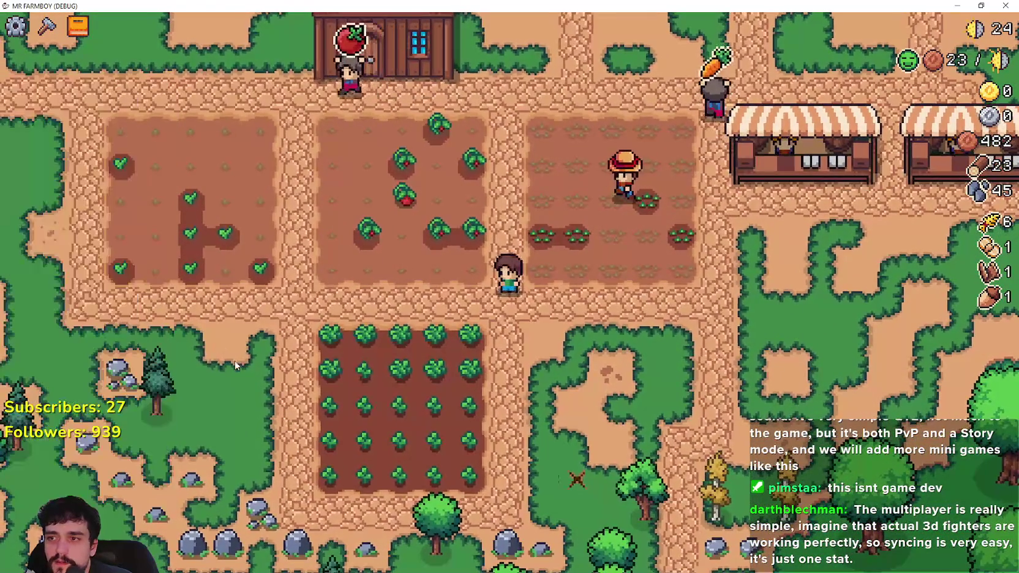
{"action": "key", "text": "b"}
{"action": "mouse_move", "coordinate": [432, 245]}
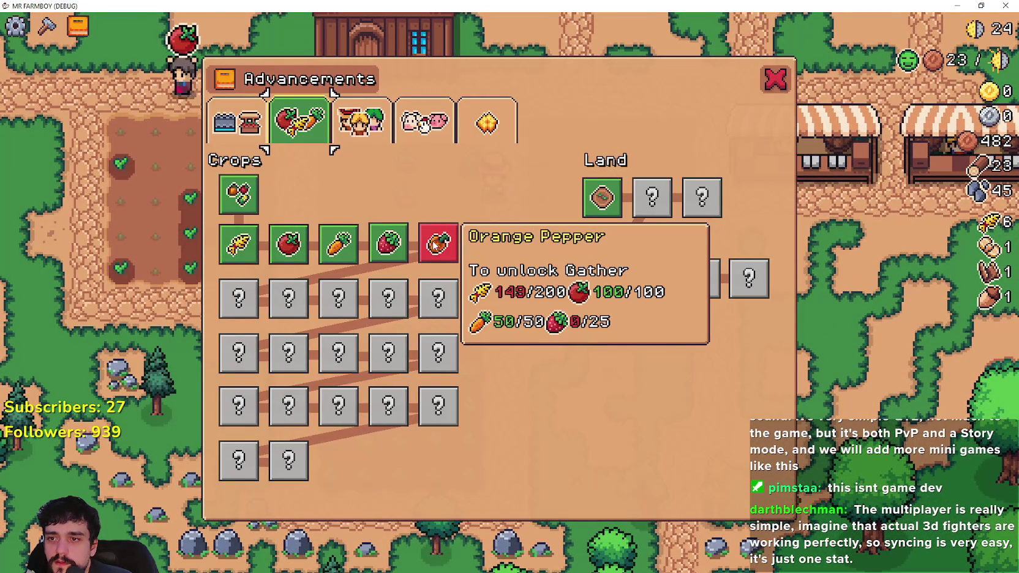
{"action": "key", "text": "b"}
Walk to the strawberry field and choose the tillable land tile from Crafting.
{"action": "key", "text": "a"}
{"action": "key", "text": "s"}
{"action": "key", "text": "c"}
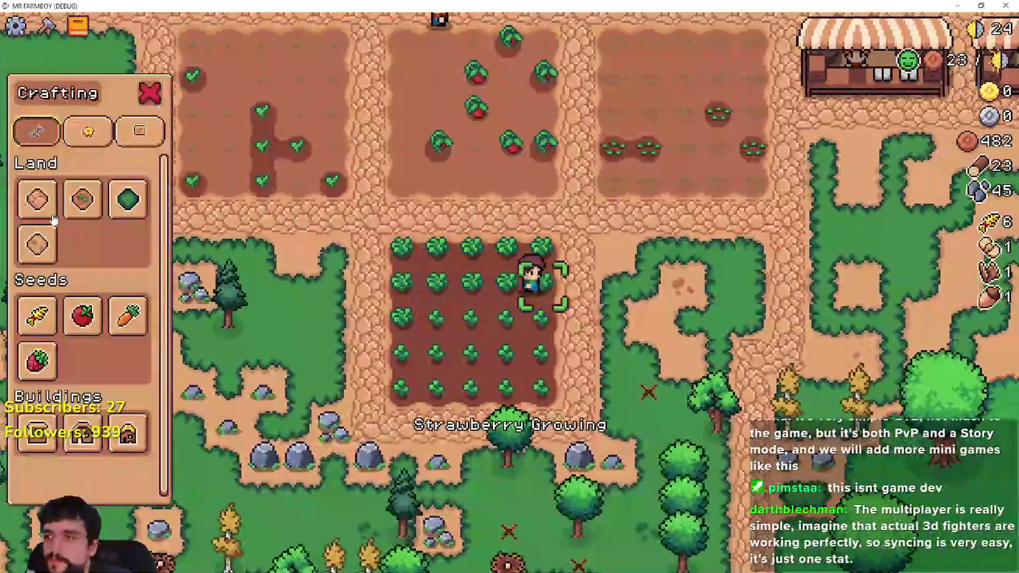
{"action": "left_click", "coordinate": [82, 199]}
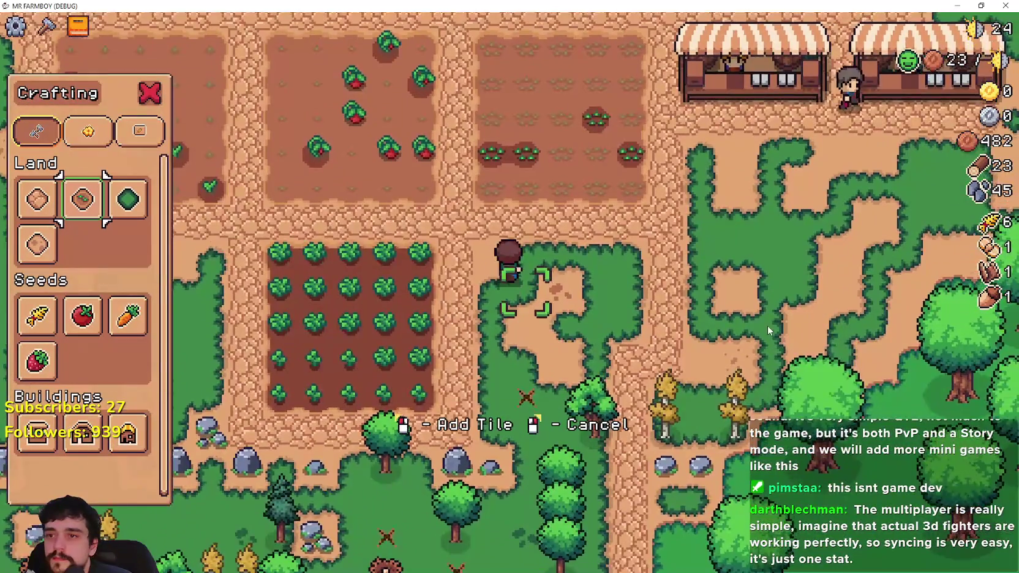
{"action": "key", "text": "a"}
{"action": "key", "text": "w"}
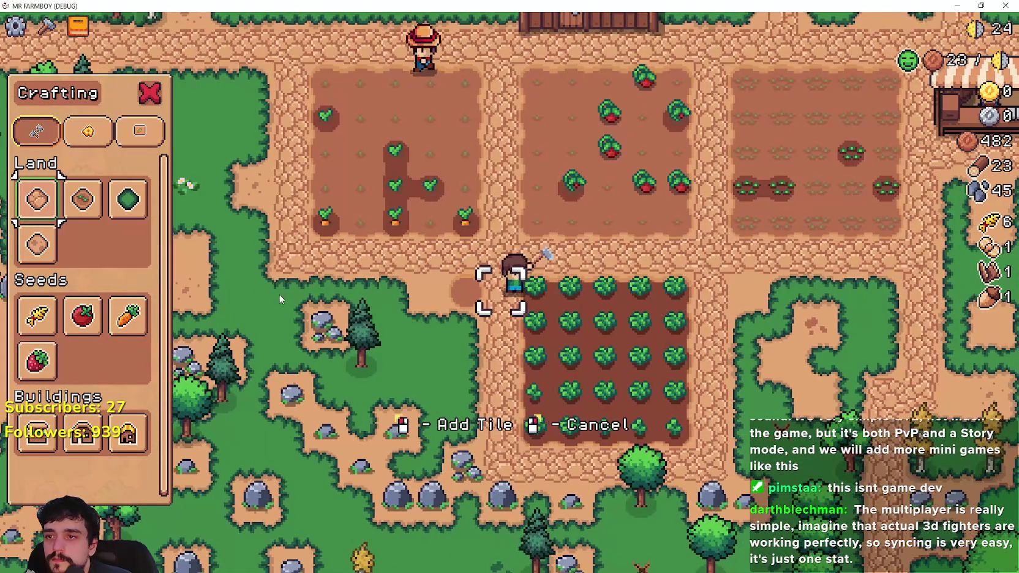
{"action": "left_click", "coordinate": [82, 199]}
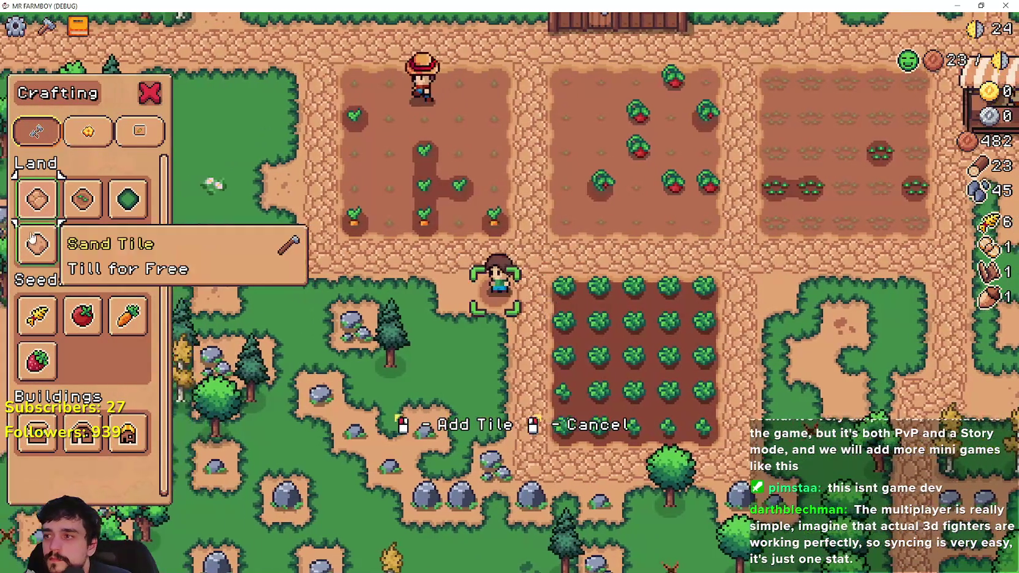
Lay out the new tilled plot beside the strawberry field, chopping the tree in its way.
{"action": "key", "text": "a"}
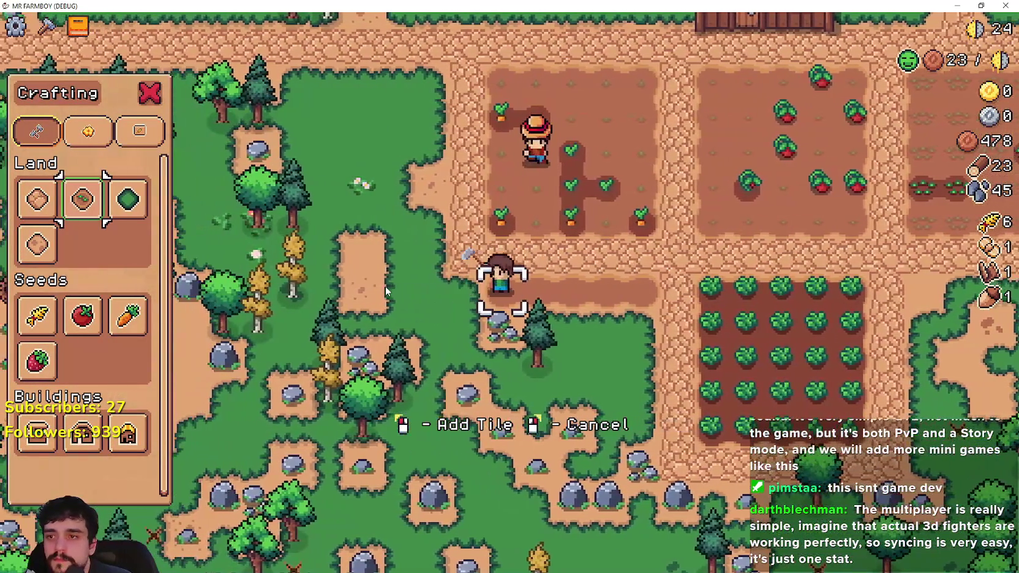
{"action": "key", "text": "d"}
{"action": "key", "text": "s"}
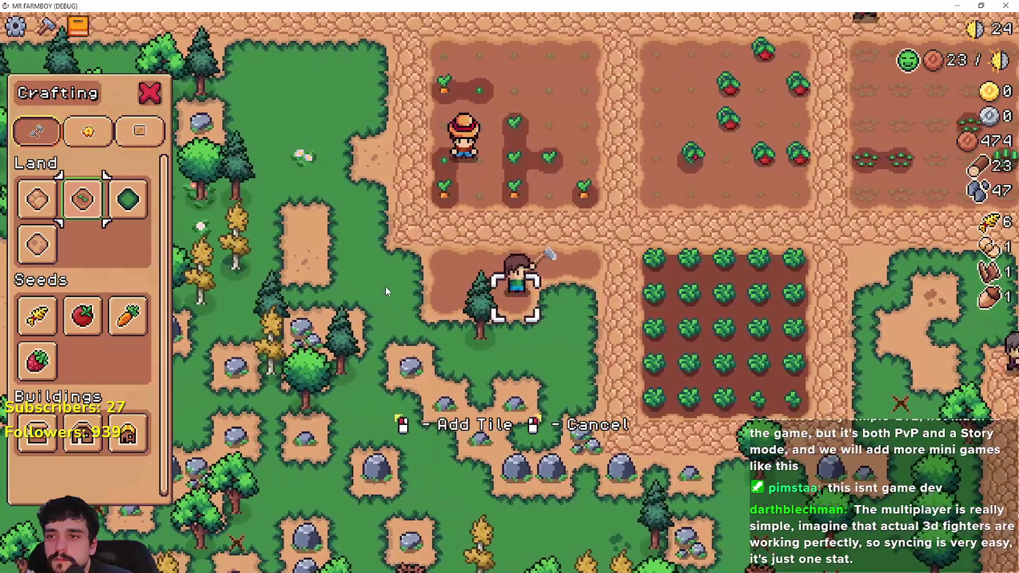
{"action": "key", "text": "d"}
{"action": "key", "text": "s"}
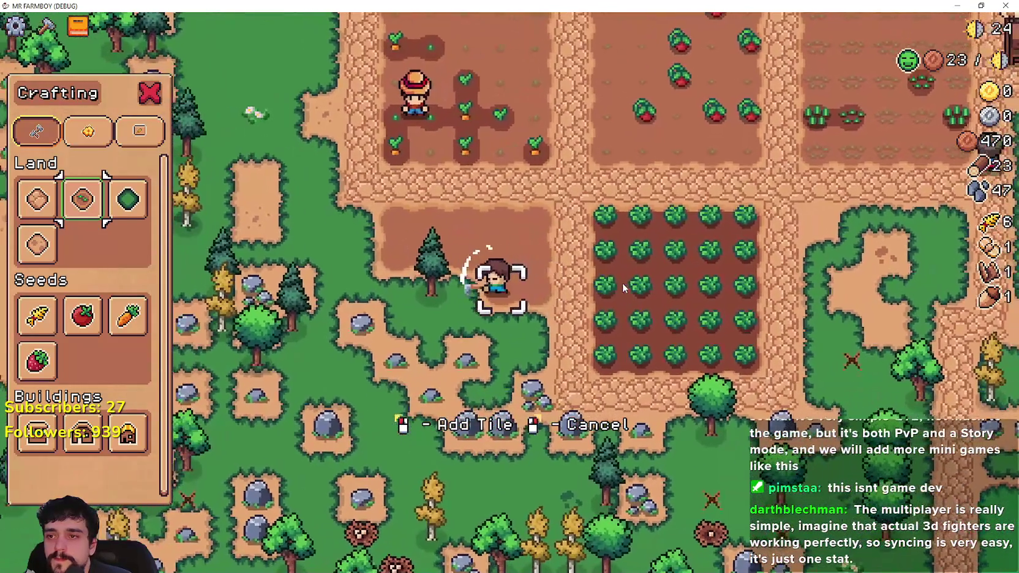
{"action": "key", "text": "a"}
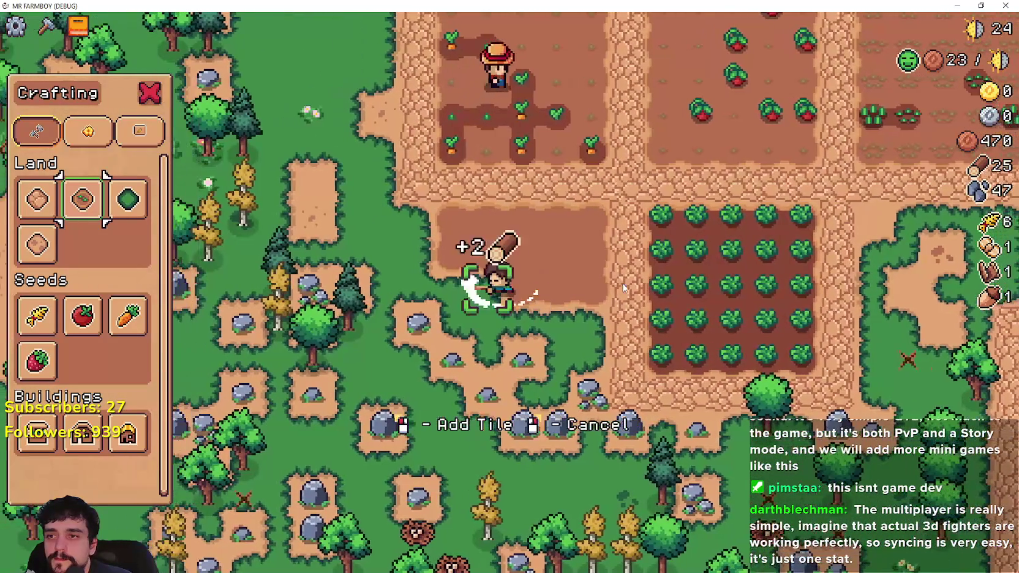
{"action": "key", "text": "s"}
{"action": "key", "text": "d"}
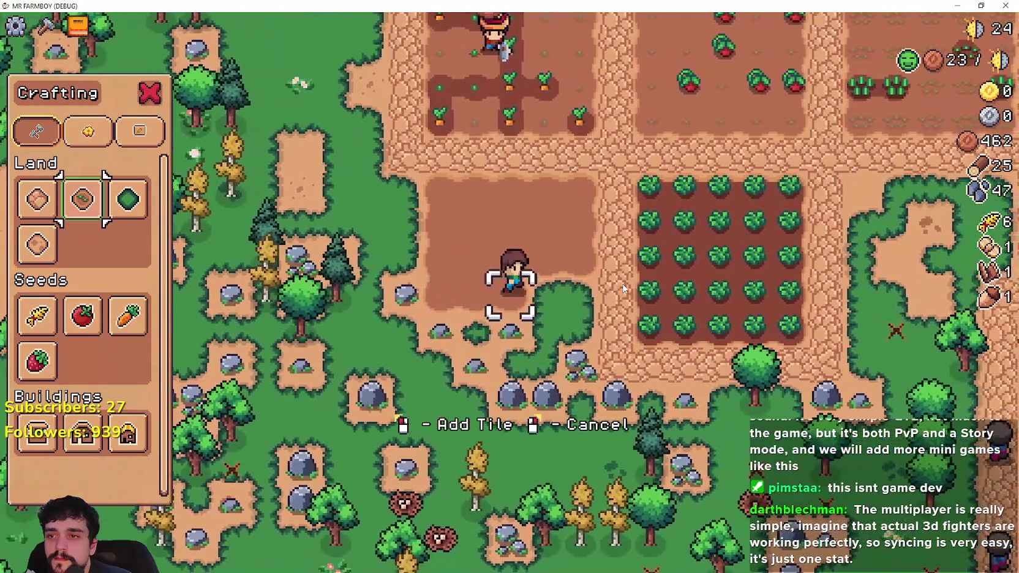
Extend the plot along its lower edge, mining the rocks beside it.
{"action": "key", "text": "d"}
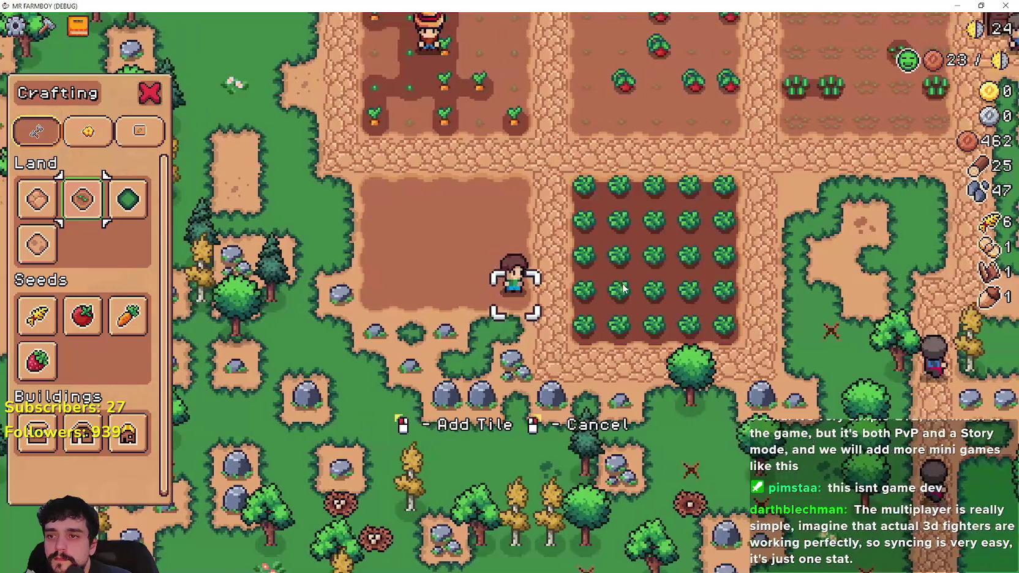
{"action": "key", "text": "s"}
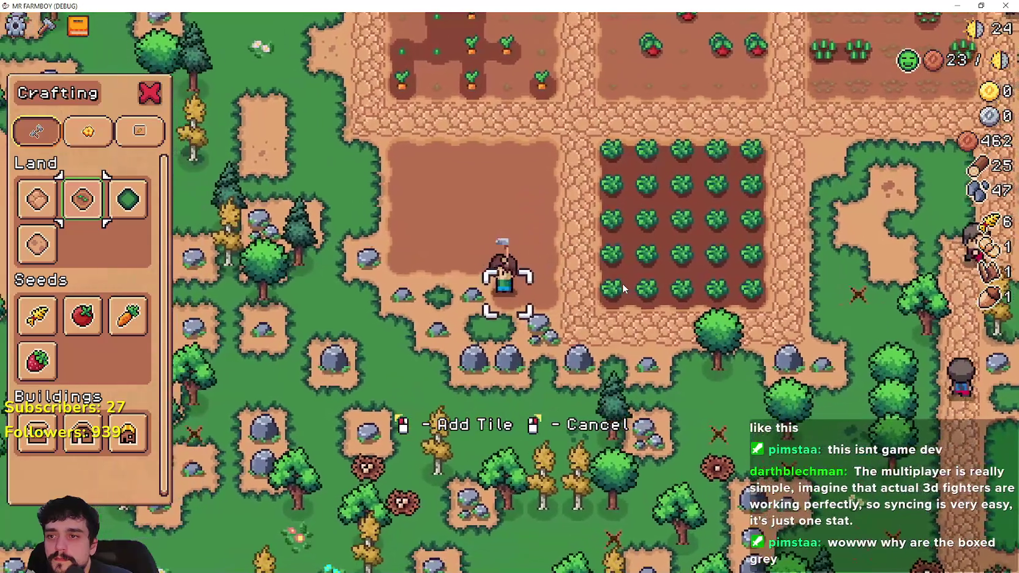
{"action": "key", "text": "a"}
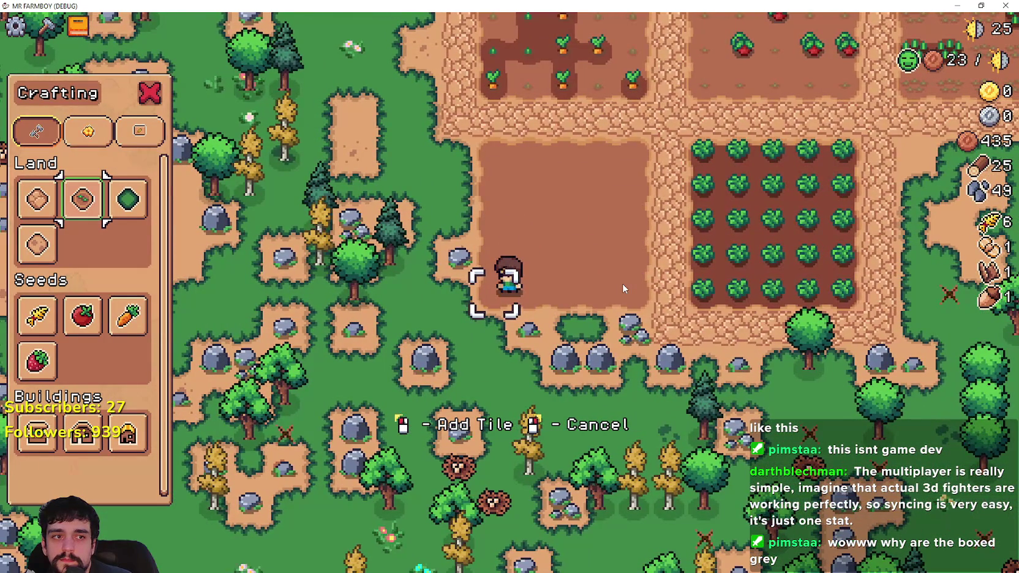
{"action": "key", "text": "a"}
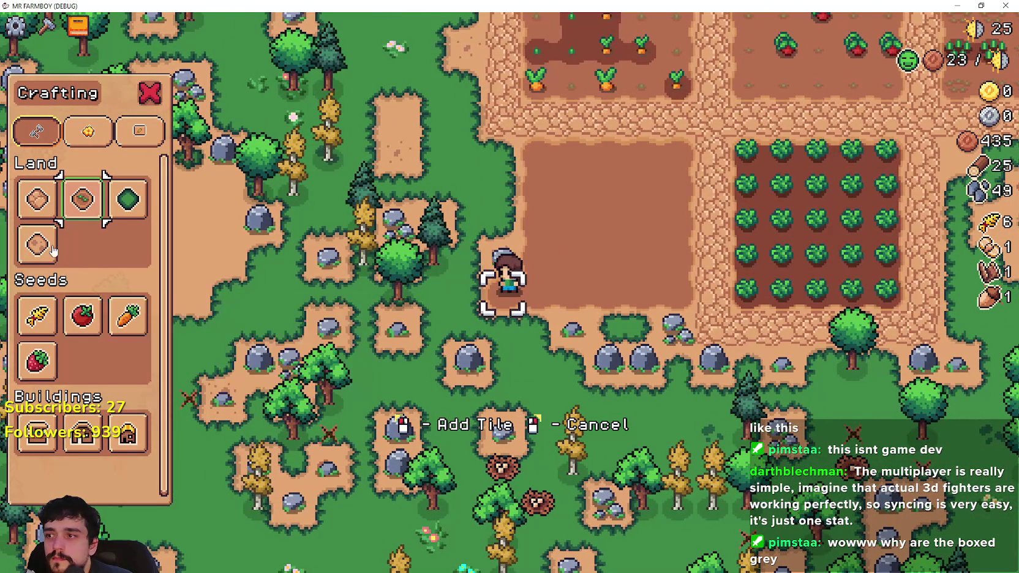
{"action": "key", "text": "d"}
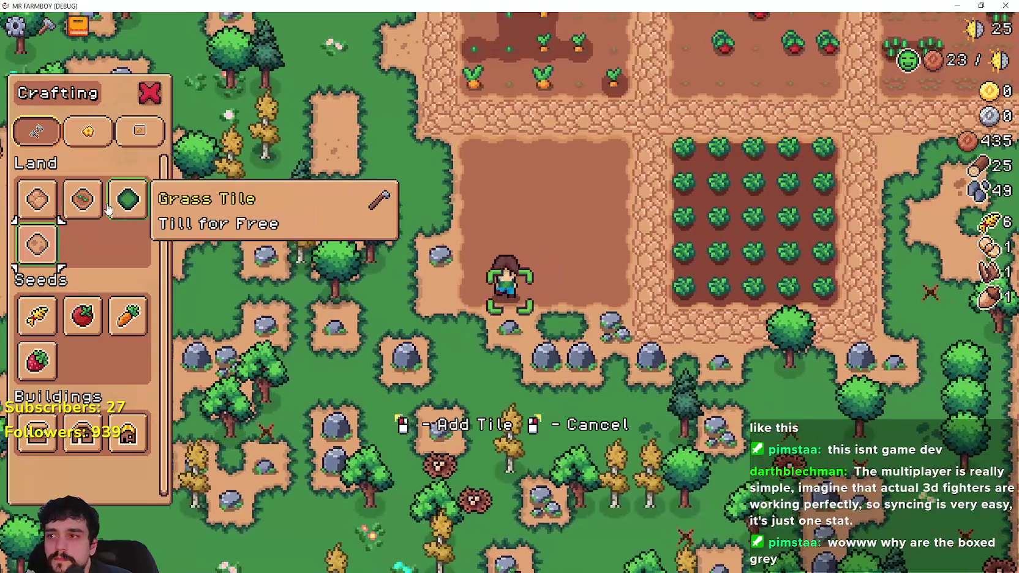
{"action": "key", "text": "s"}
{"action": "key", "text": "d"}
Edge the new plot with road tiles and mine the rock above the farmer.
{"action": "left_click", "coordinate": [445, 280]}
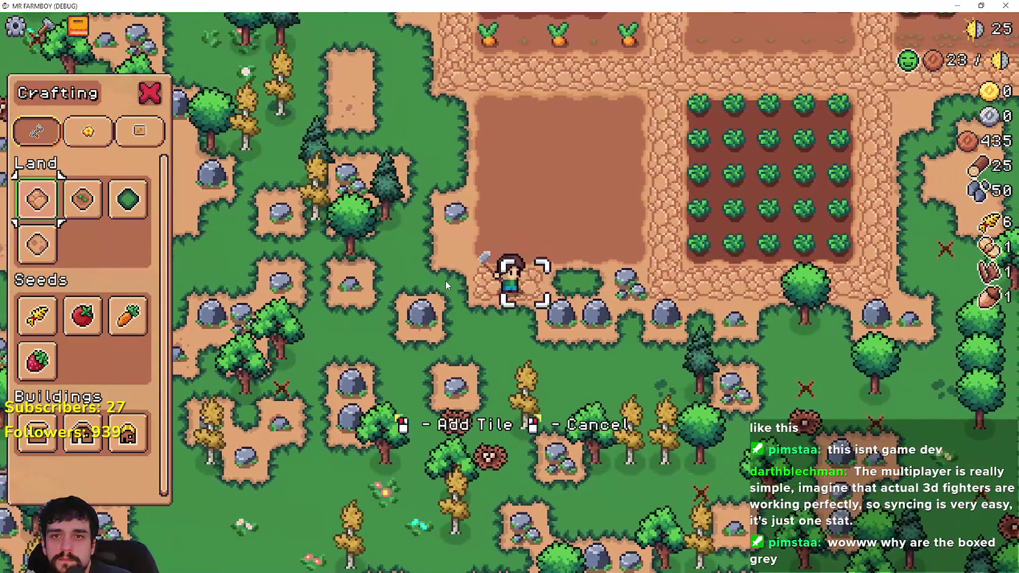
{"action": "key", "text": "d"}
{"action": "left_click", "coordinate": [446, 281]}
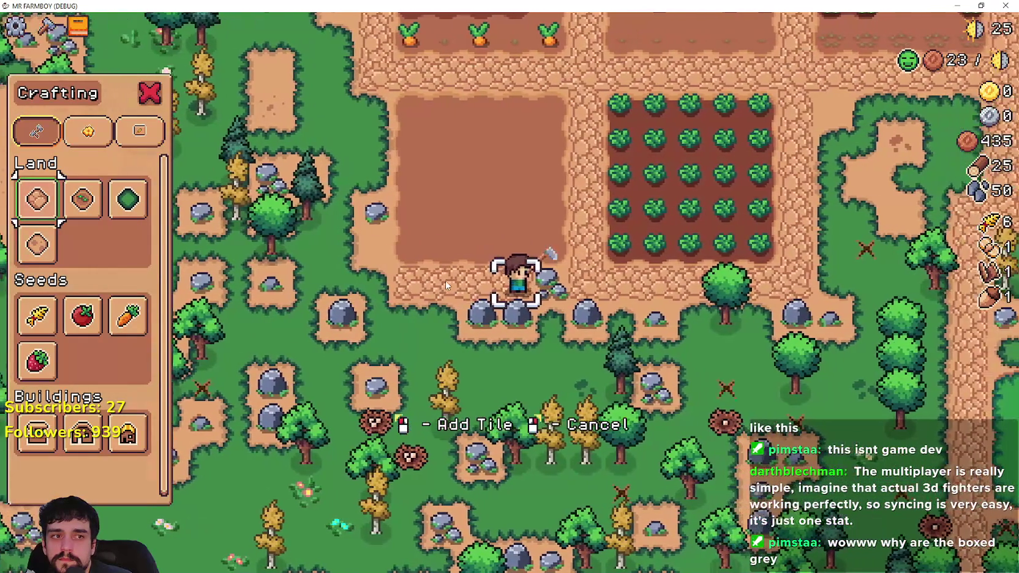
{"action": "key", "text": "a"}
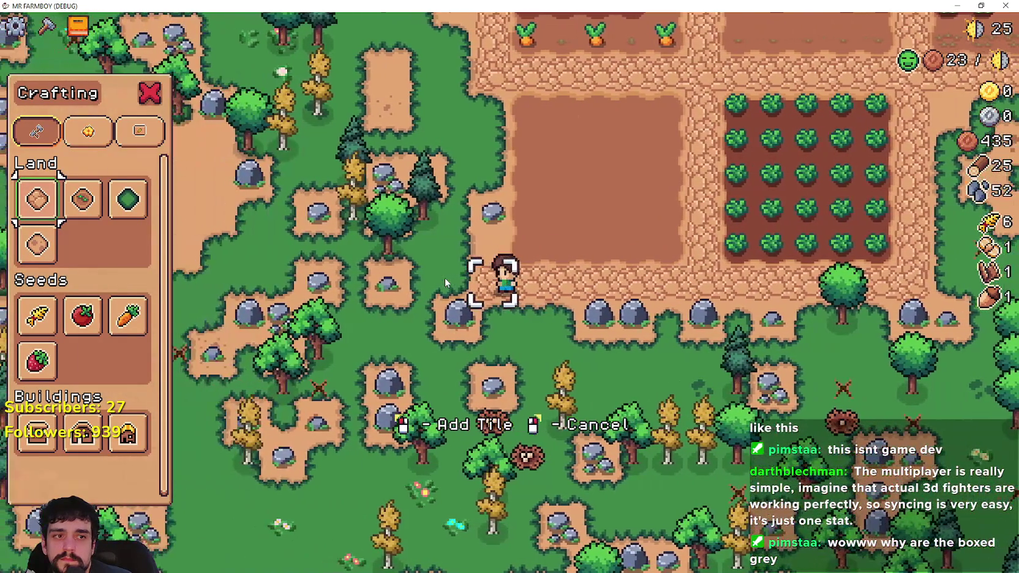
{"action": "left_click", "coordinate": [444, 277]}
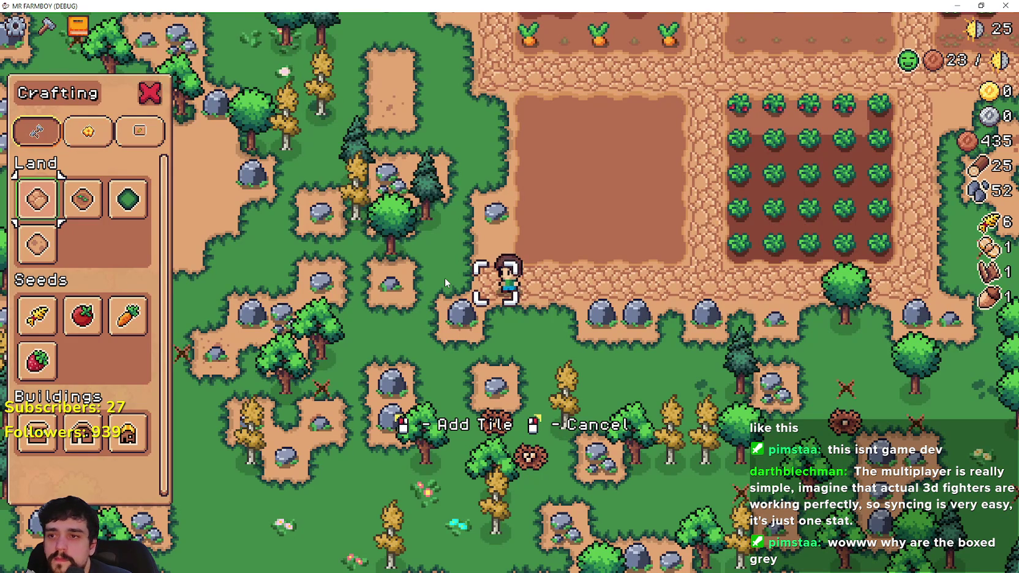
{"action": "key", "text": "w"}
{"action": "left_click", "coordinate": [443, 276]}
Harvest the ripe carrots to reach 4, then pause and switch to the Steam store.
{"action": "key", "text": "w"}
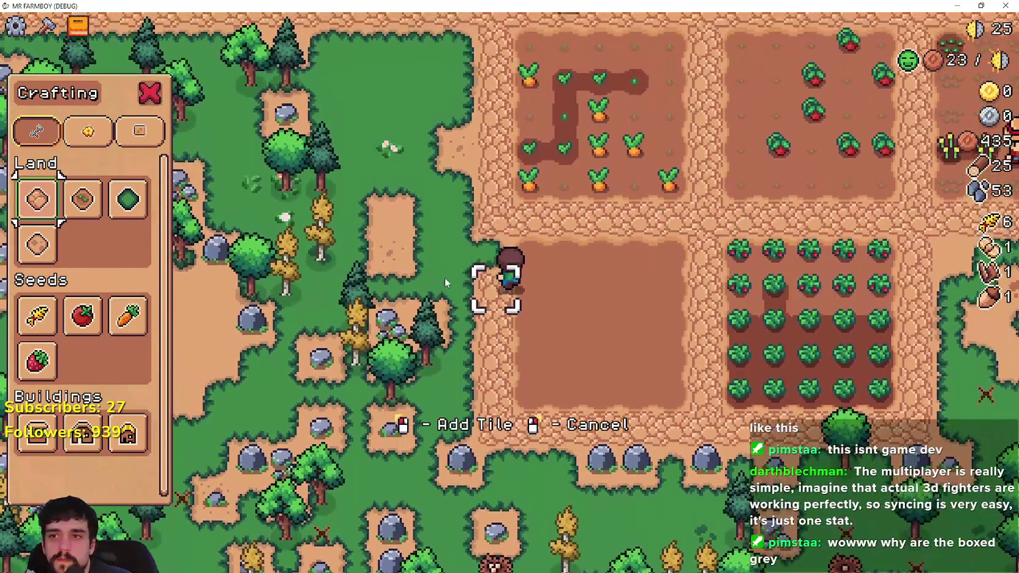
{"action": "key", "text": "w"}
{"action": "right_click", "coordinate": [795, 355]}
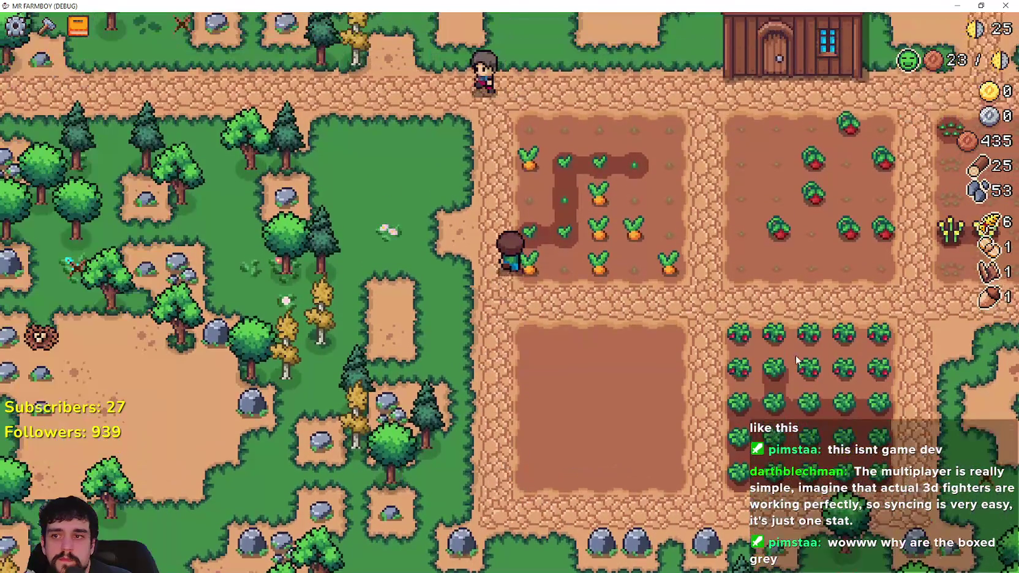
{"action": "key", "text": "d"}
{"action": "left_click", "coordinate": [774, 346]}
{"action": "left_click", "coordinate": [764, 343]}
{"action": "key", "text": "d"}
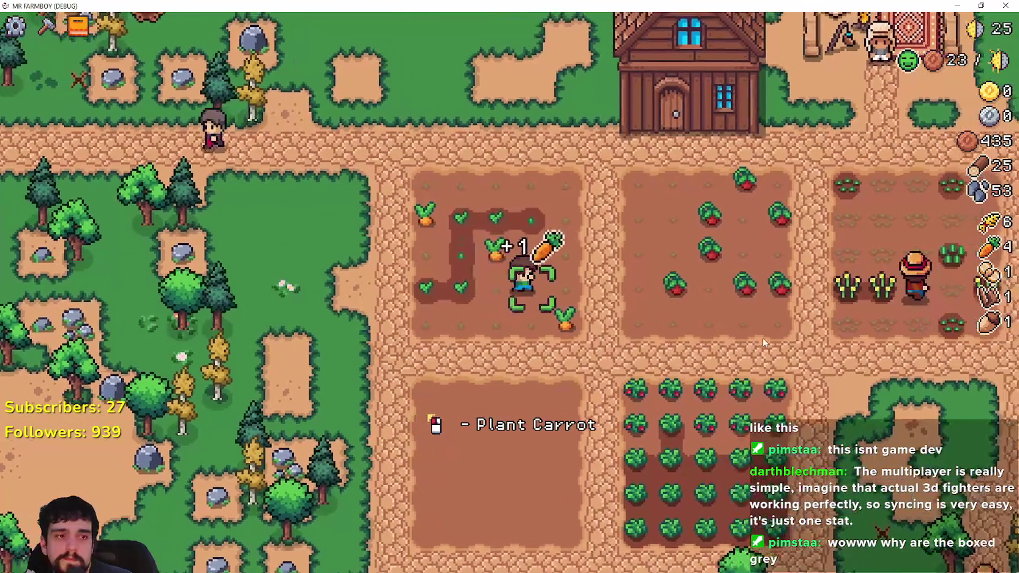
{"action": "key", "text": "s"}
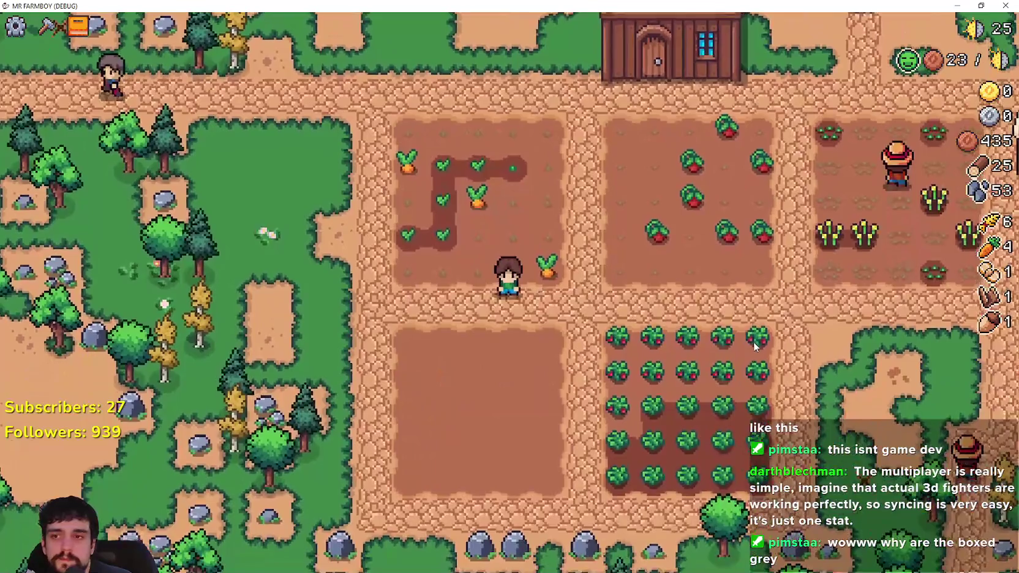
{"action": "key", "text": "Escape"}
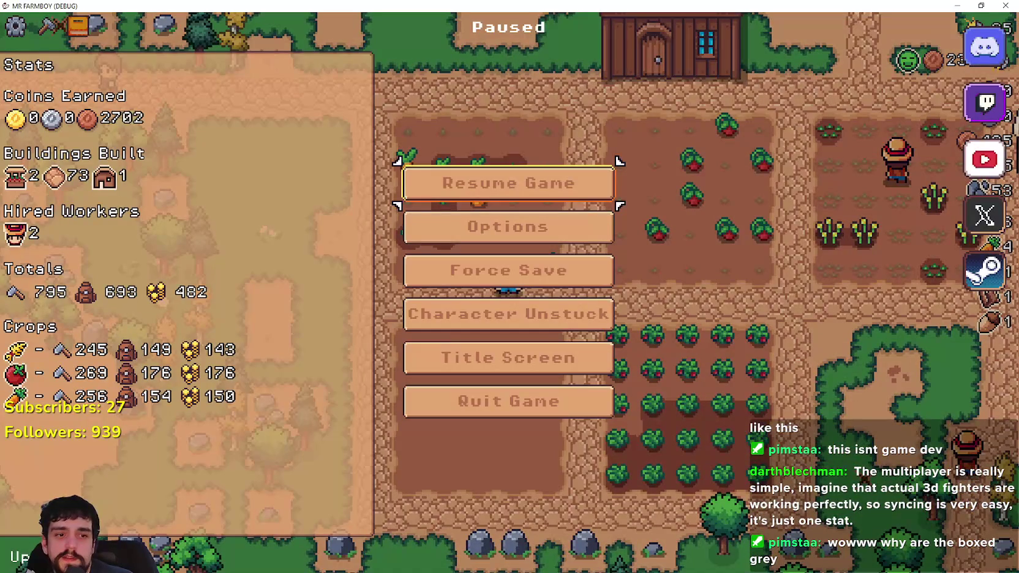
{"action": "key", "text": "alt+Tab"}
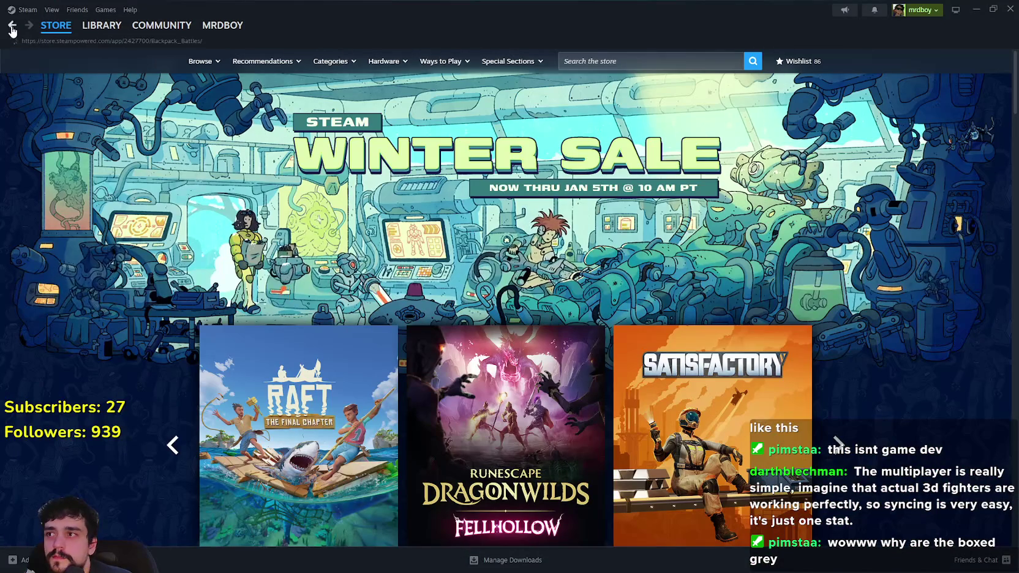
Return to the Samurai Standoff store page, add it to the wishlist, and minimise Steam.
{"action": "left_click", "coordinate": [12, 28]}
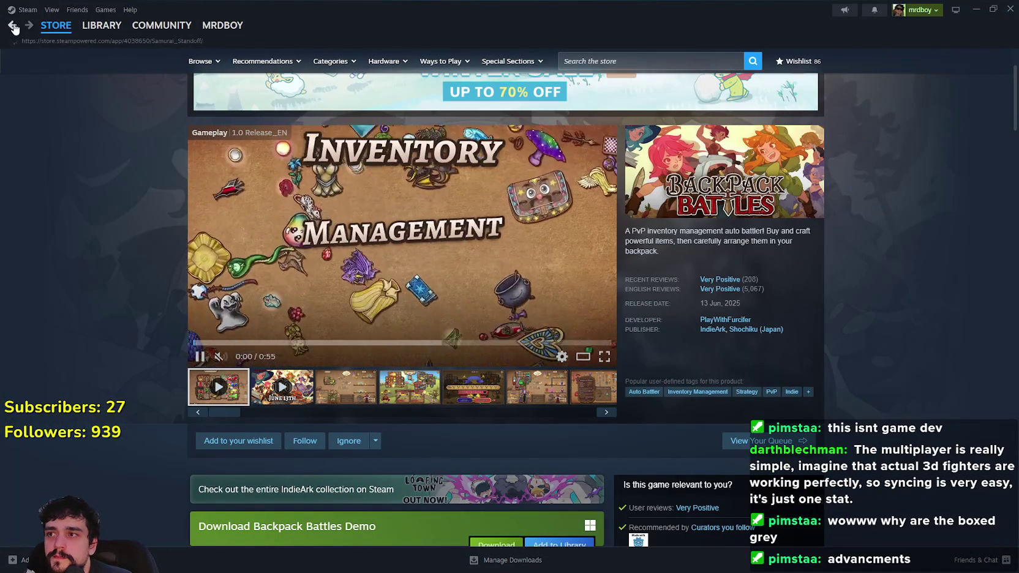
{"action": "scroll", "coordinate": [429, 323], "scroll_direction": "down", "scroll_amount": 5}
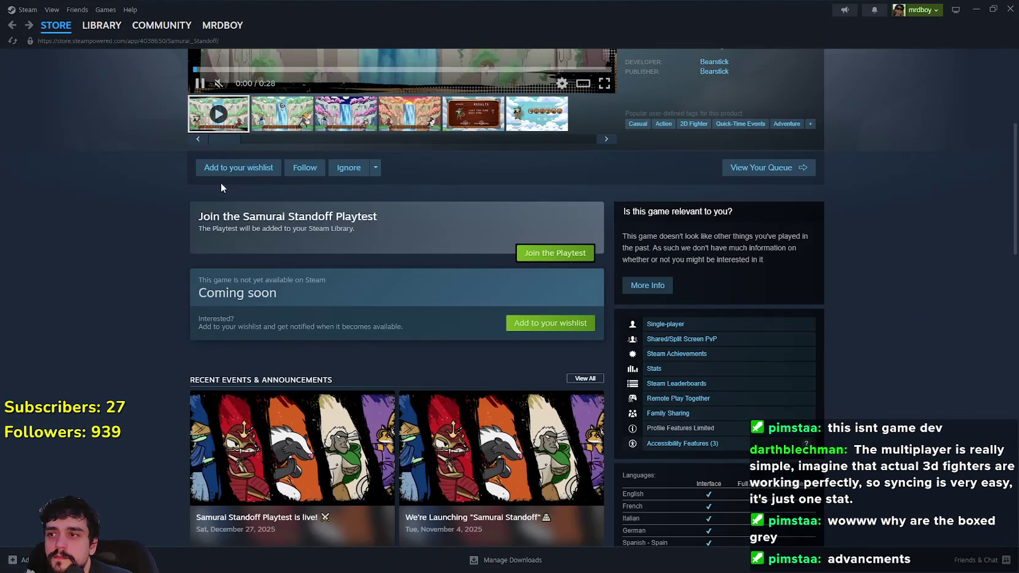
{"action": "left_click", "coordinate": [550, 334]}
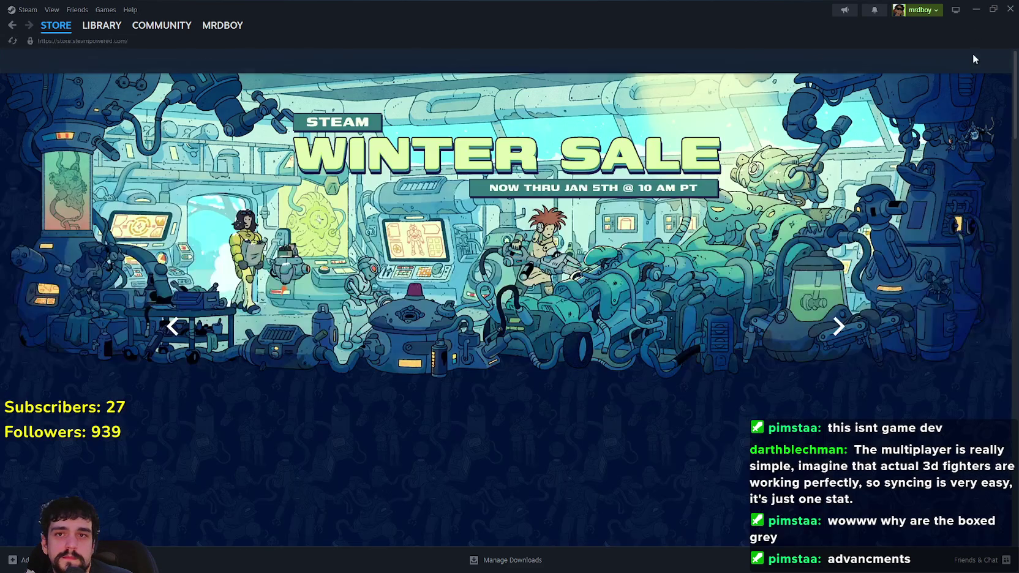
{"action": "left_click", "coordinate": [976, 9]}
Resume the game, harvest two carrots, and walk to the strawberry field.
{"action": "left_click", "coordinate": [516, 184]}
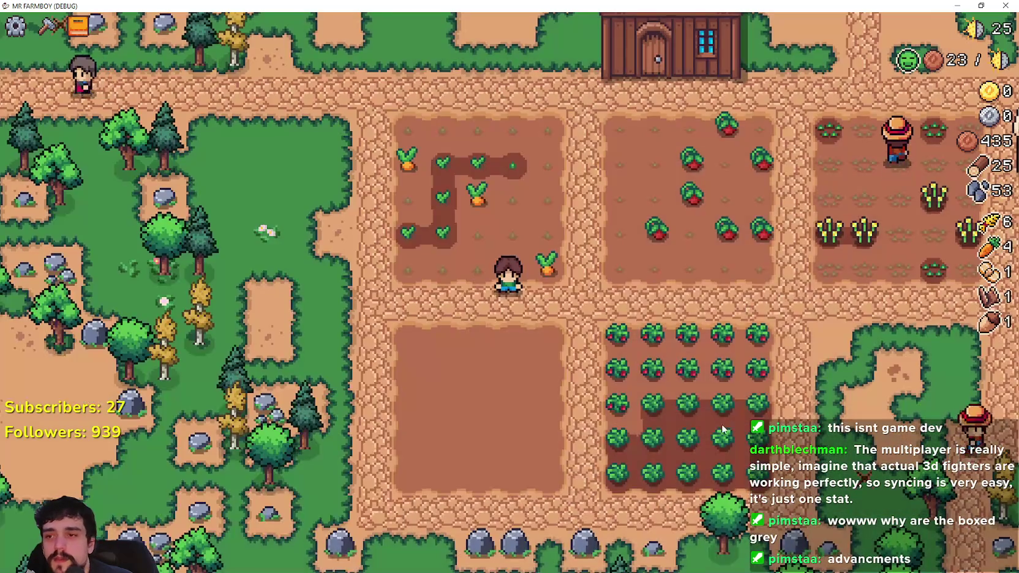
{"action": "left_click", "coordinate": [719, 396]}
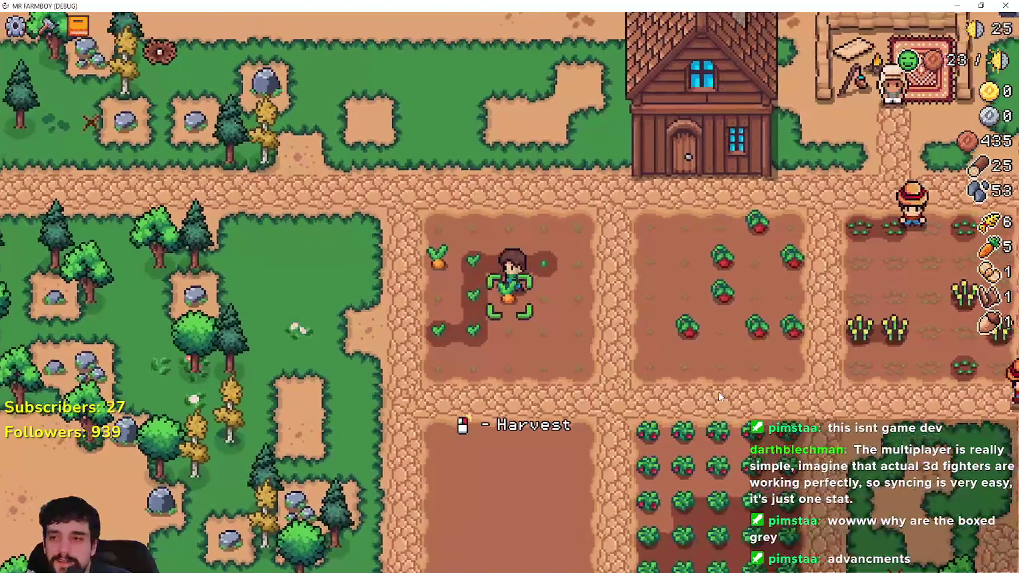
{"action": "left_click", "coordinate": [719, 396]}
{"action": "key", "text": "s"}
{"action": "key", "text": "d"}
Harvest every strawberry row by row, bringing the strawberry count to 25.
{"action": "left_click", "coordinate": [703, 317]}
{"action": "key", "text": "d"}
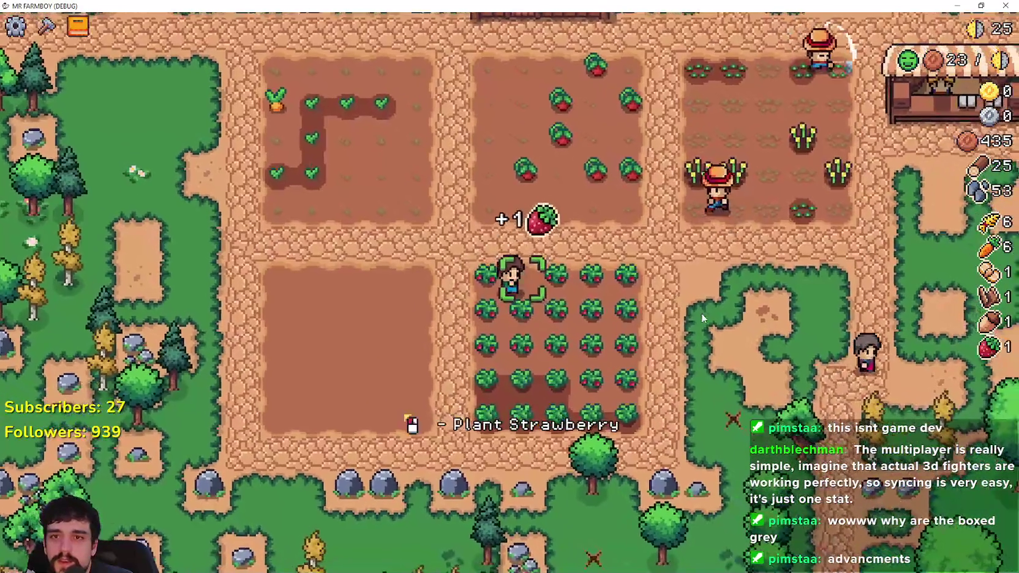
{"action": "left_click", "coordinate": [703, 317]}
{"action": "left_click", "coordinate": [703, 317]}
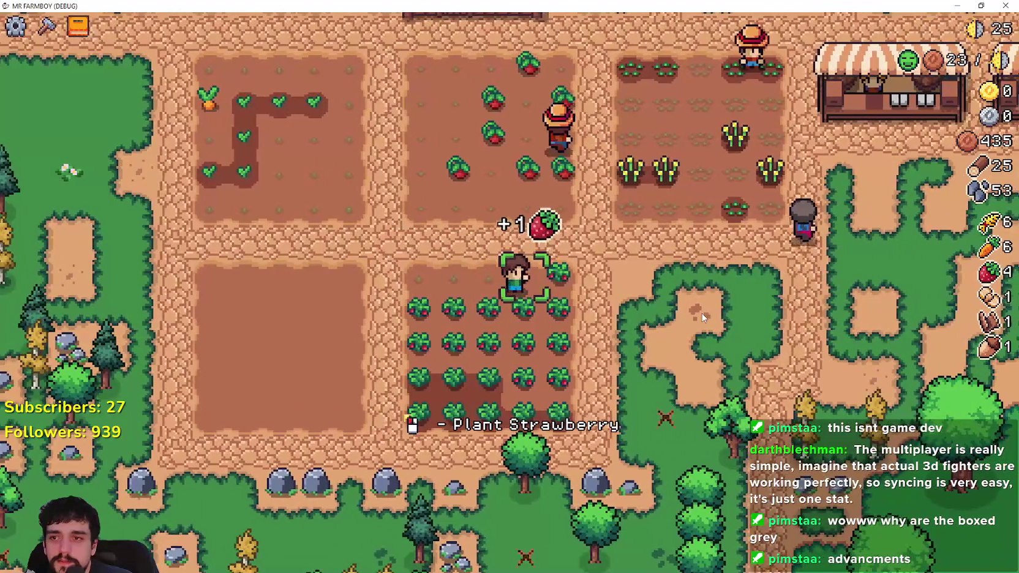
{"action": "left_click", "coordinate": [703, 317]}
{"action": "key", "text": "s"}
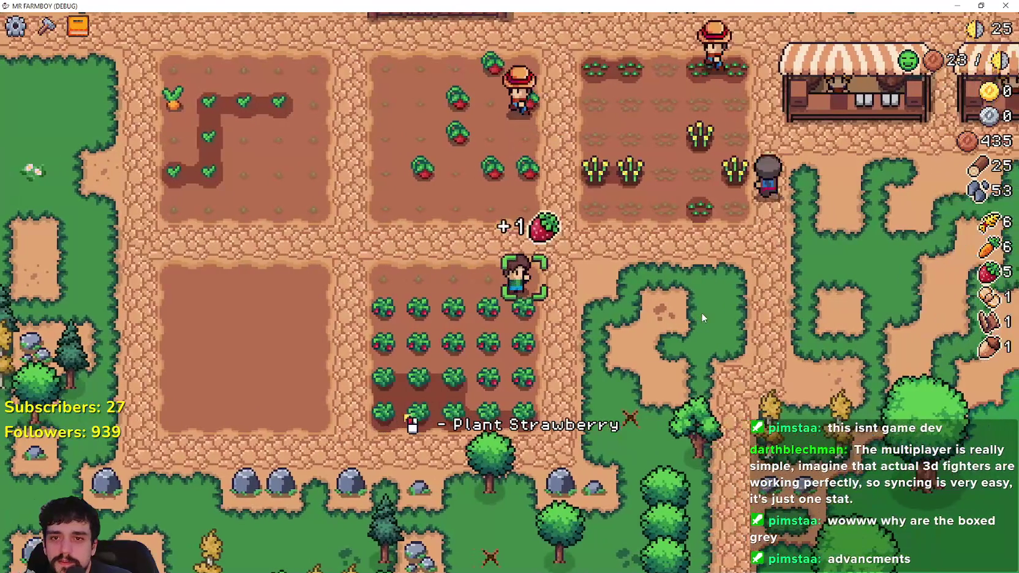
{"action": "left_click", "coordinate": [703, 317]}
{"action": "key", "text": "a"}
{"action": "left_click", "coordinate": [703, 317]}
{"action": "key", "text": "a"}
{"action": "left_click", "coordinate": [703, 317]}
{"action": "left_click", "coordinate": [458, 246]}
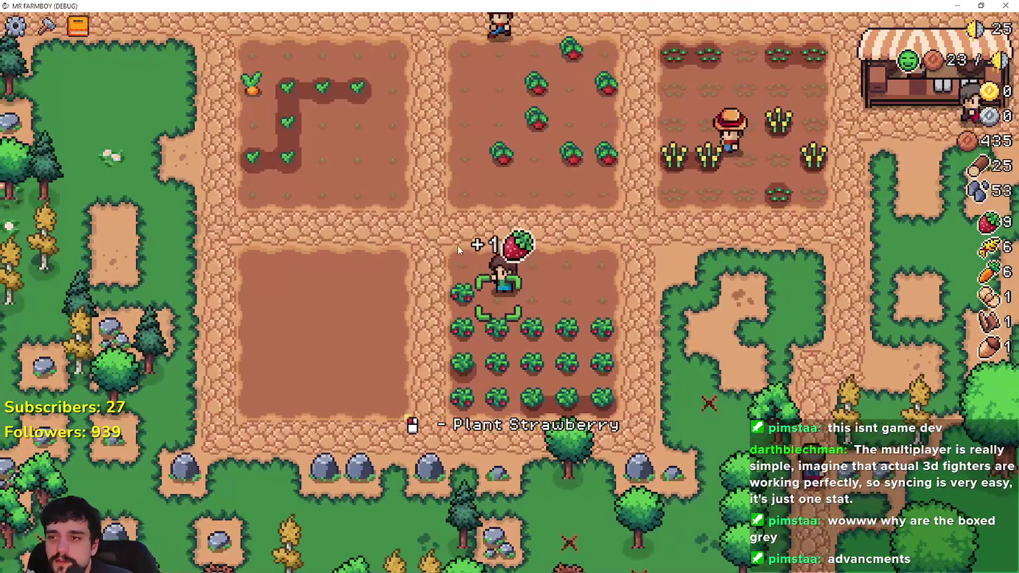
{"action": "key", "text": "s"}
{"action": "left_click", "coordinate": [458, 246]}
{"action": "key", "text": "a"}
{"action": "left_click", "coordinate": [458, 246]}
{"action": "left_click", "coordinate": [458, 248]}
{"action": "key", "text": "d"}
{"action": "left_click", "coordinate": [458, 245]}
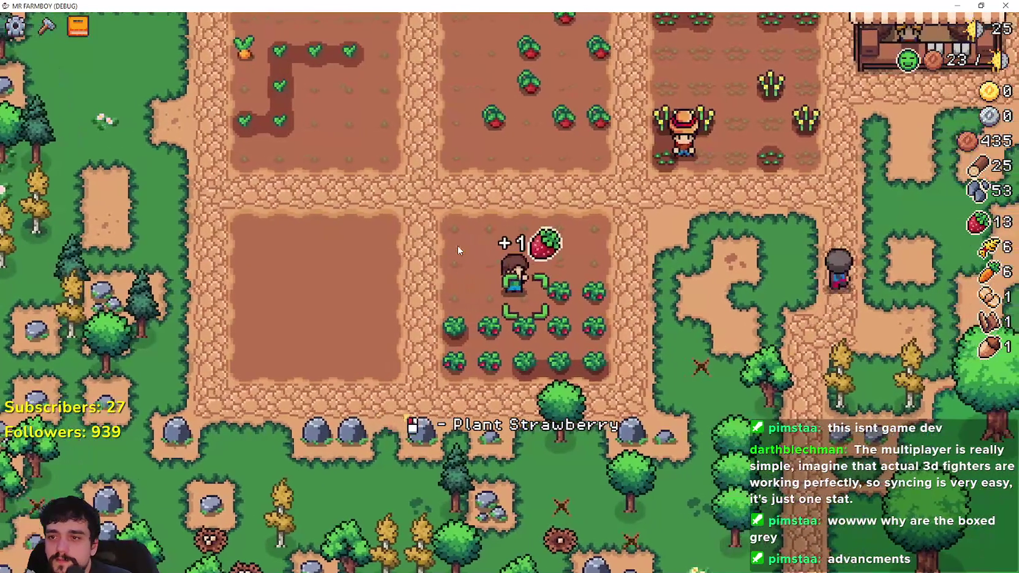
{"action": "key", "text": "d"}
{"action": "left_click", "coordinate": [458, 245]}
{"action": "key", "text": "d"}
{"action": "left_click", "coordinate": [459, 245]}
{"action": "key", "text": "s"}
{"action": "left_click", "coordinate": [458, 245]}
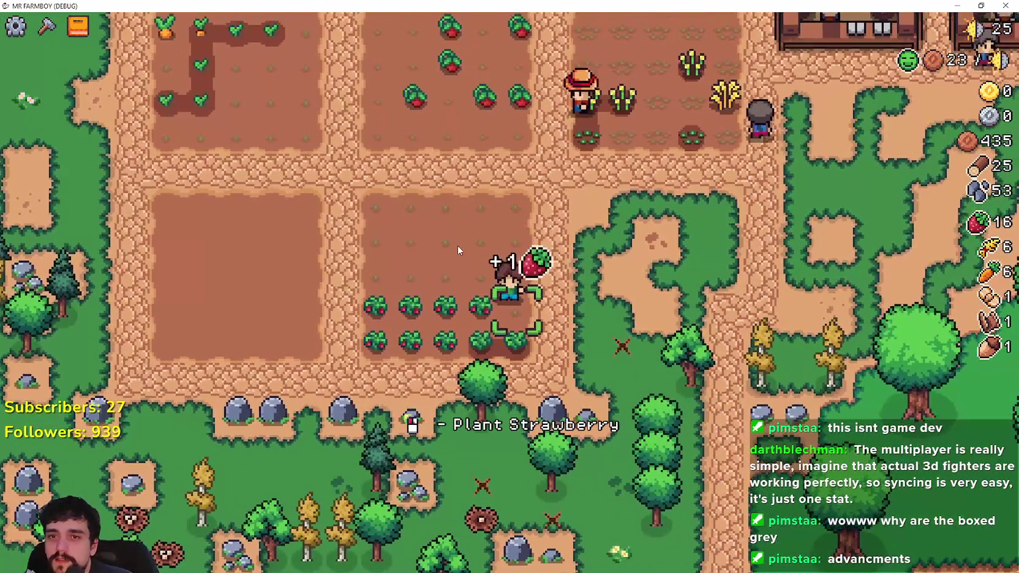
{"action": "key", "text": "a"}
{"action": "left_click", "coordinate": [458, 245]}
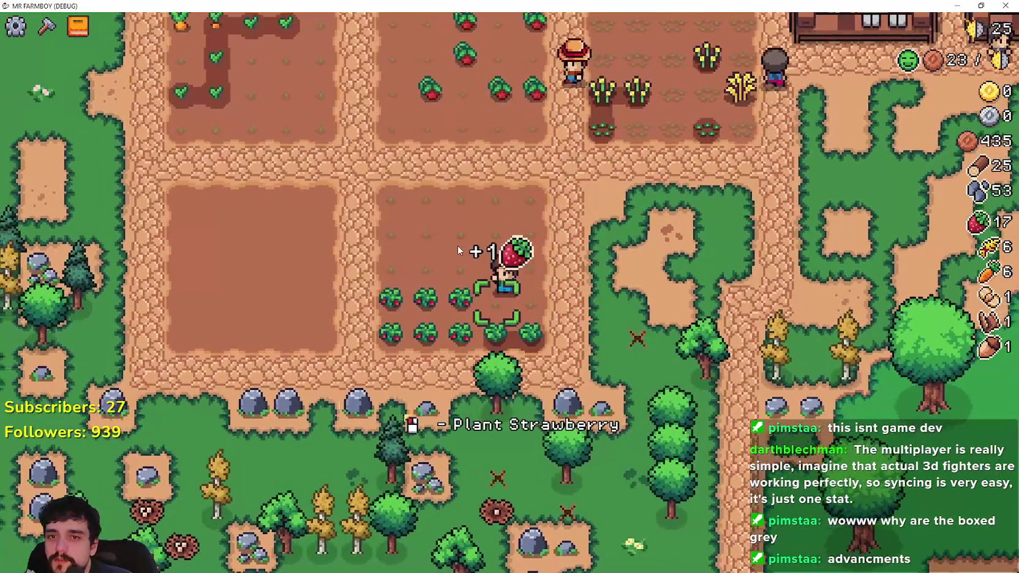
{"action": "key", "text": "a"}
{"action": "left_click", "coordinate": [458, 245]}
{"action": "key", "text": "a"}
{"action": "left_click", "coordinate": [458, 245]}
{"action": "key", "text": "a"}
{"action": "left_click", "coordinate": [458, 245]}
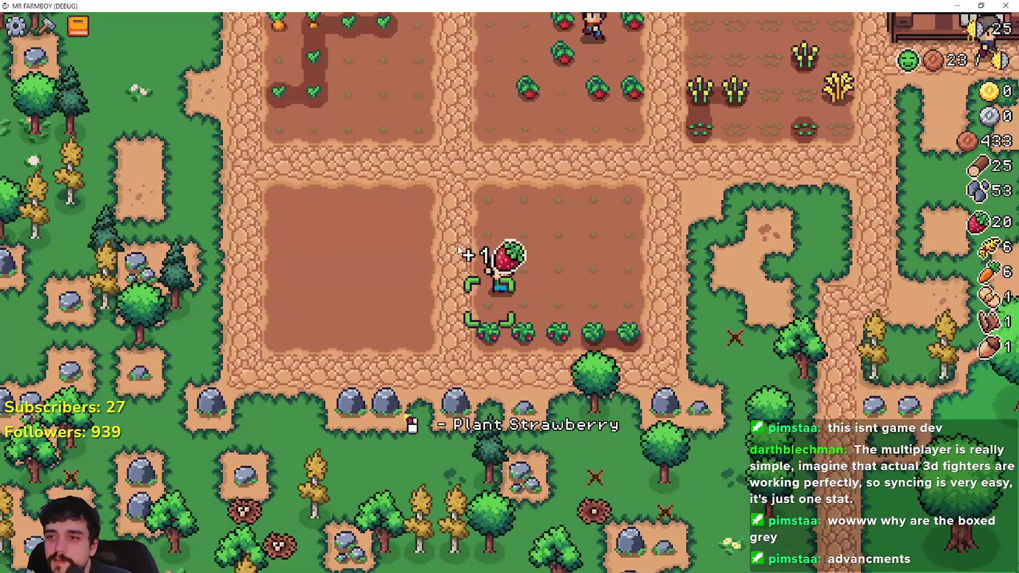
{"action": "key", "text": "s"}
{"action": "left_click", "coordinate": [458, 247]}
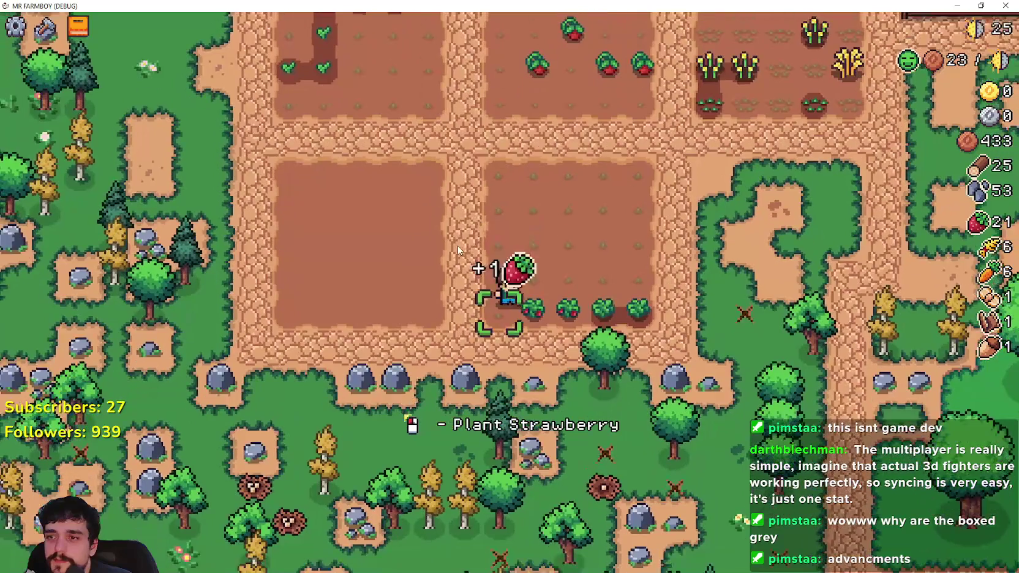
{"action": "key", "text": "d"}
{"action": "left_click", "coordinate": [458, 248]}
{"action": "key", "text": "d"}
{"action": "left_click", "coordinate": [458, 247]}
{"action": "key", "text": "d"}
{"action": "left_click", "coordinate": [458, 247]}
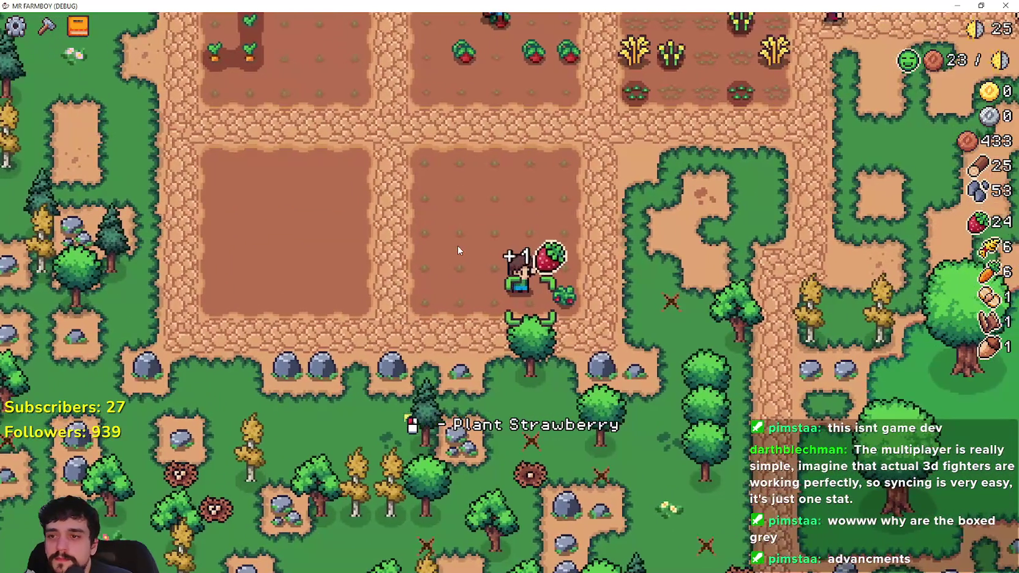
{"action": "key", "text": "d"}
{"action": "key", "text": "d"}
{"action": "key", "text": "d"}
Switch to the axe and chop down both yellow trees, raising wood to 30.
{"action": "key", "text": "s"}
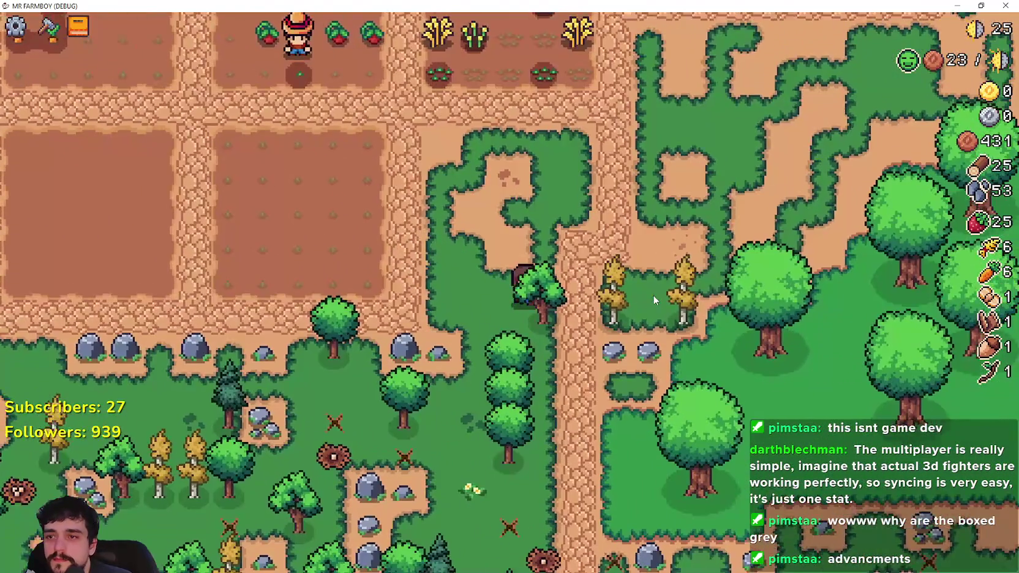
{"action": "key", "text": "d"}
{"action": "left_click", "coordinate": [653, 295]}
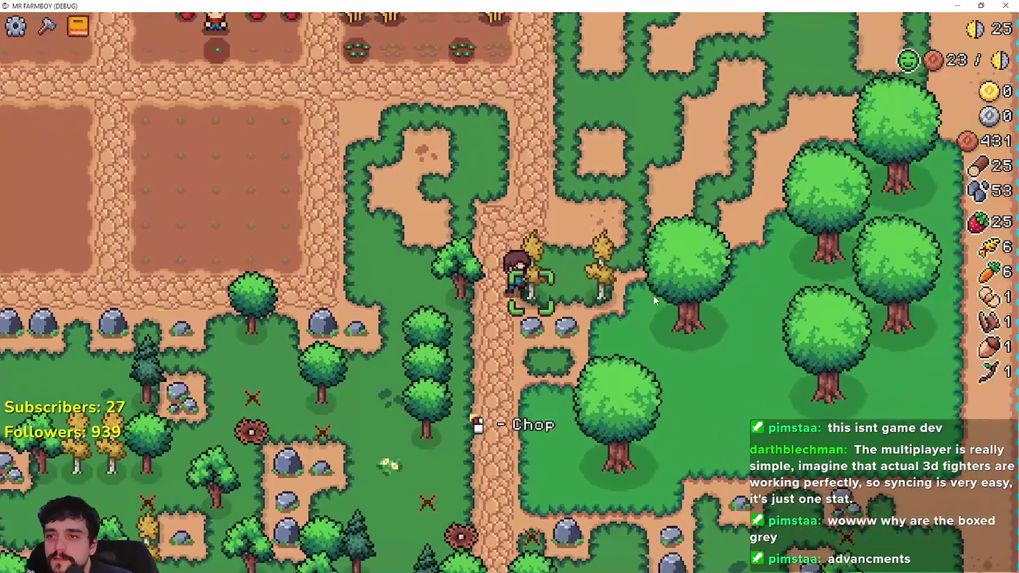
{"action": "left_click", "coordinate": [653, 295]}
{"action": "key", "text": "d"}
{"action": "key", "text": "d"}
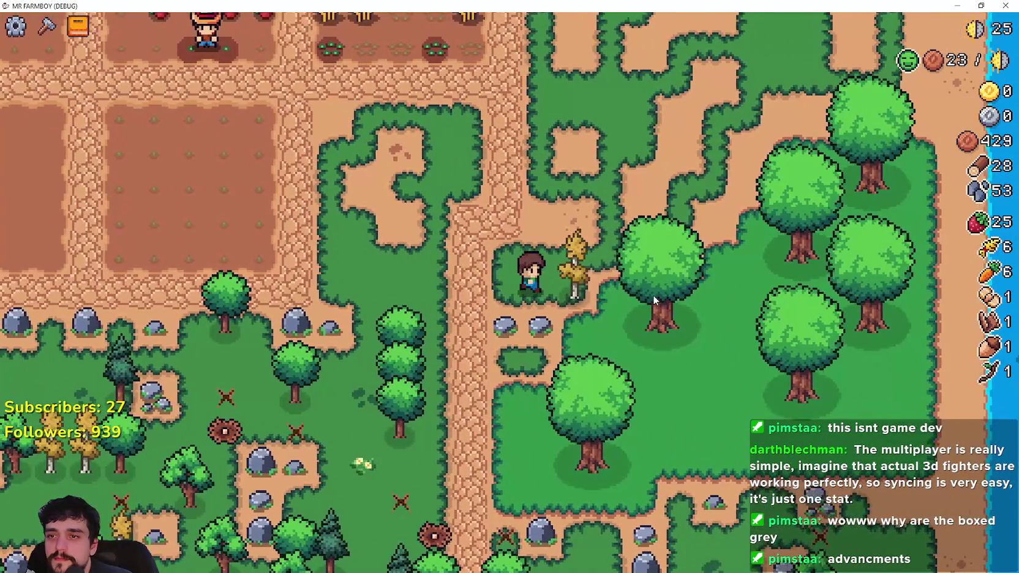
{"action": "left_click", "coordinate": [653, 295]}
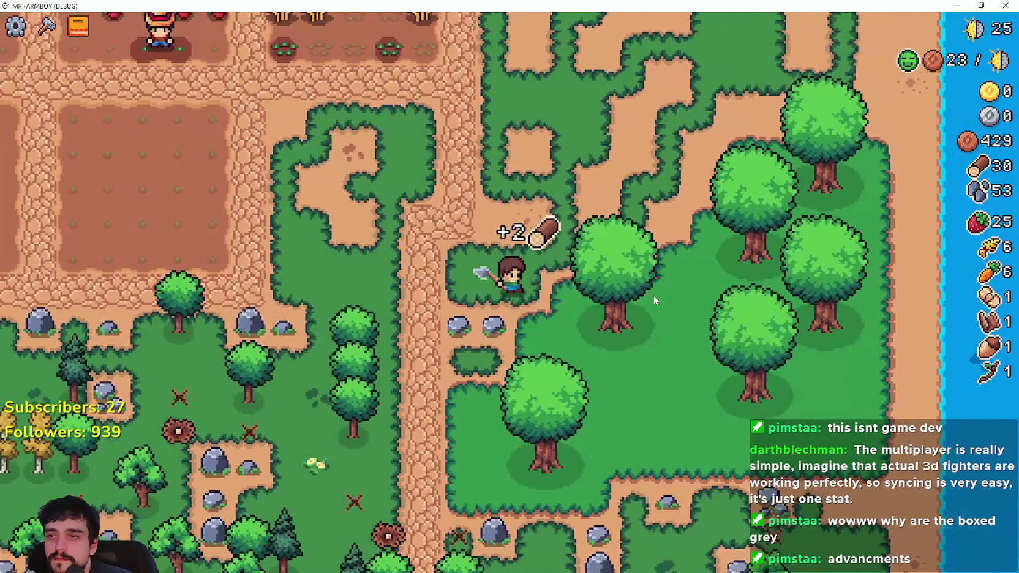
{"action": "left_click", "coordinate": [653, 294]}
Visit both market stalls and sell the strawberries.
{"action": "key", "text": "d"}
{"action": "key", "text": "d"}
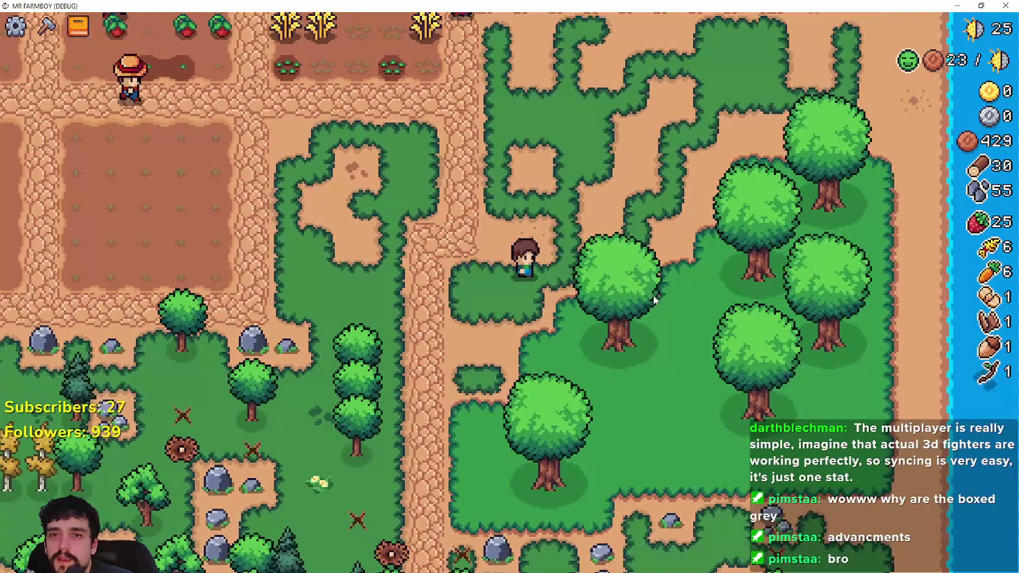
{"action": "key", "text": "w"}
{"action": "key", "text": "w"}
{"action": "key", "text": "w"}
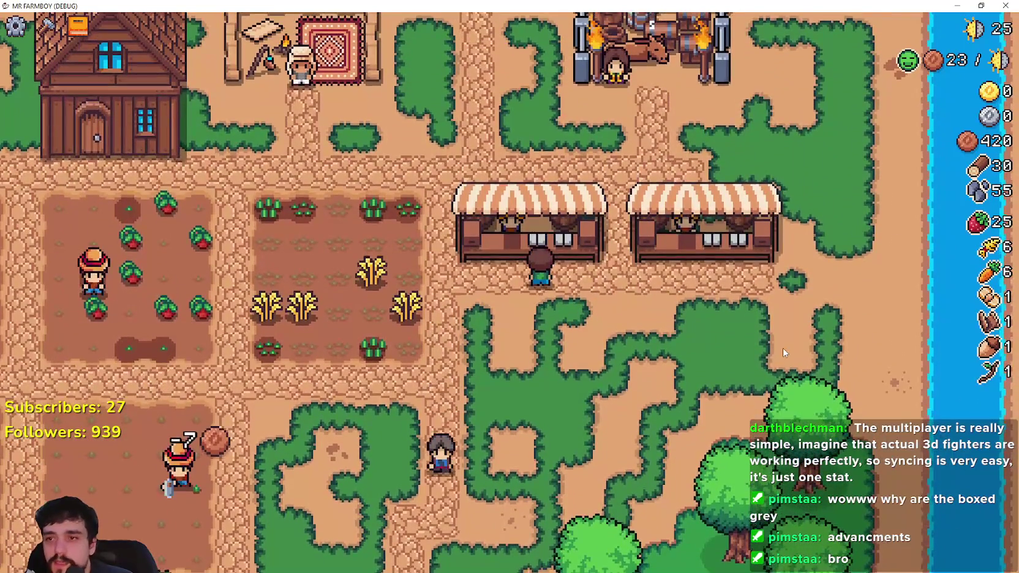
{"action": "key", "text": "d"}
{"action": "key", "text": "d"}
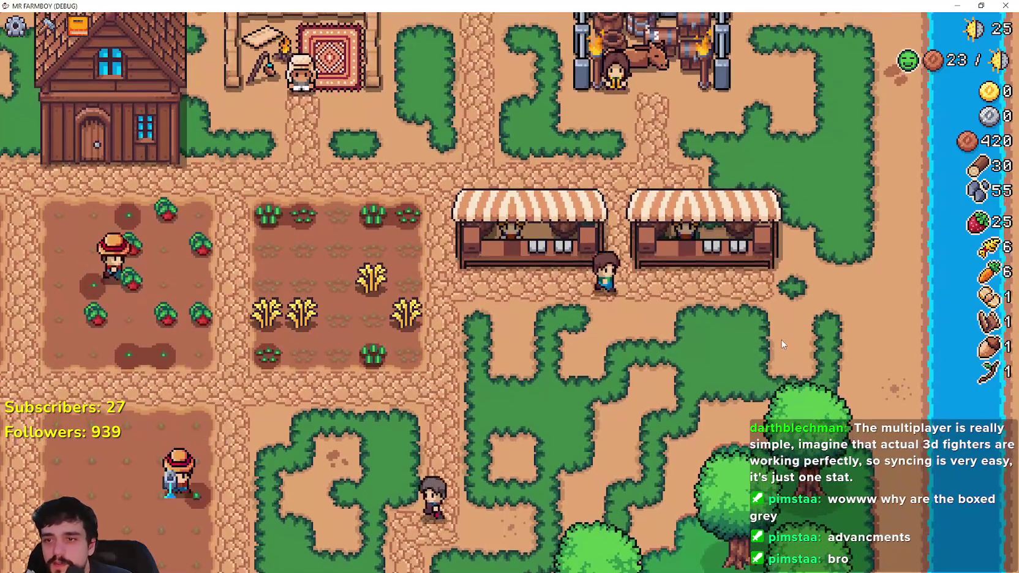
{"action": "key", "text": "e"}
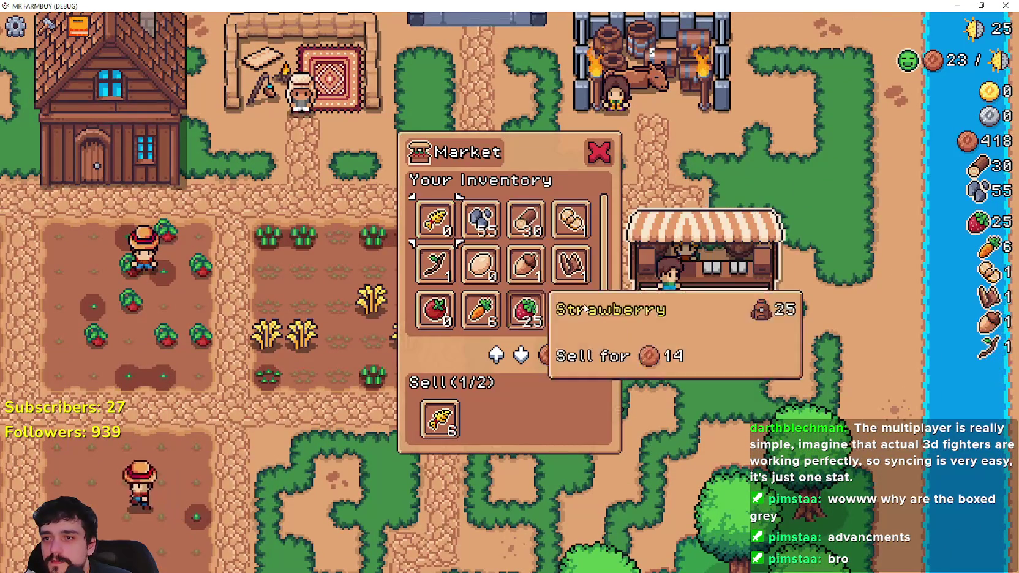
{"action": "key", "text": "Escape"}
{"action": "key", "text": "a"}
{"action": "key", "text": "e"}
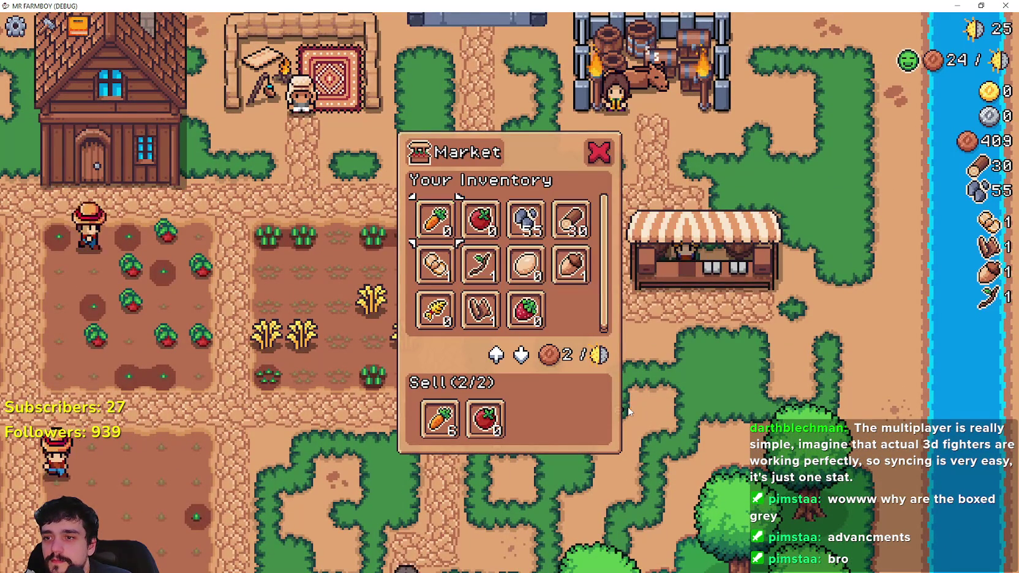
{"action": "key", "text": "Escape"}
Look over the Land, Buildings and Uniques advancement trees.
{"action": "key", "text": "s"}
{"action": "key", "text": "a"}
{"action": "key", "text": "Tab"}
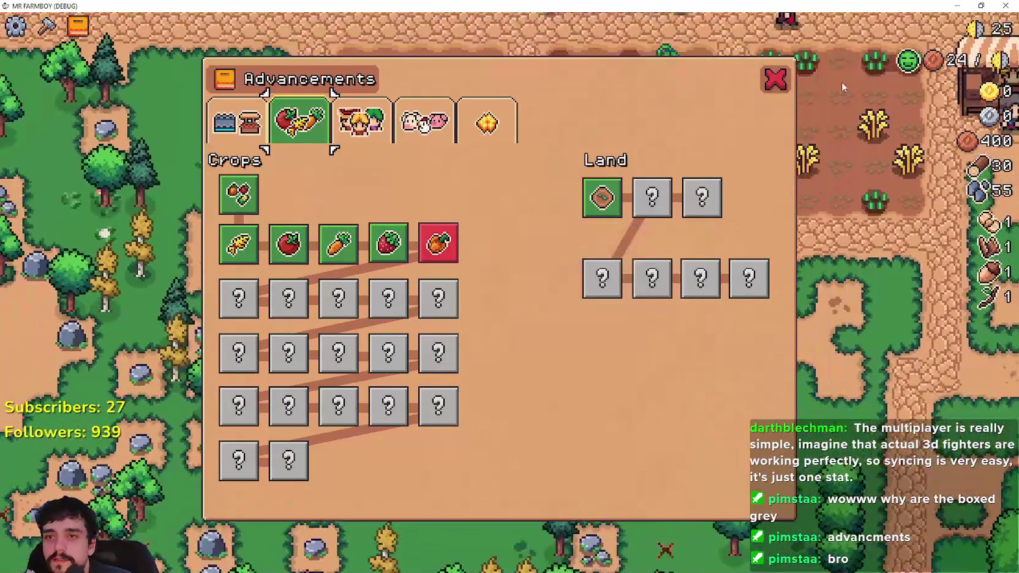
{"action": "left_click", "coordinate": [230, 126]}
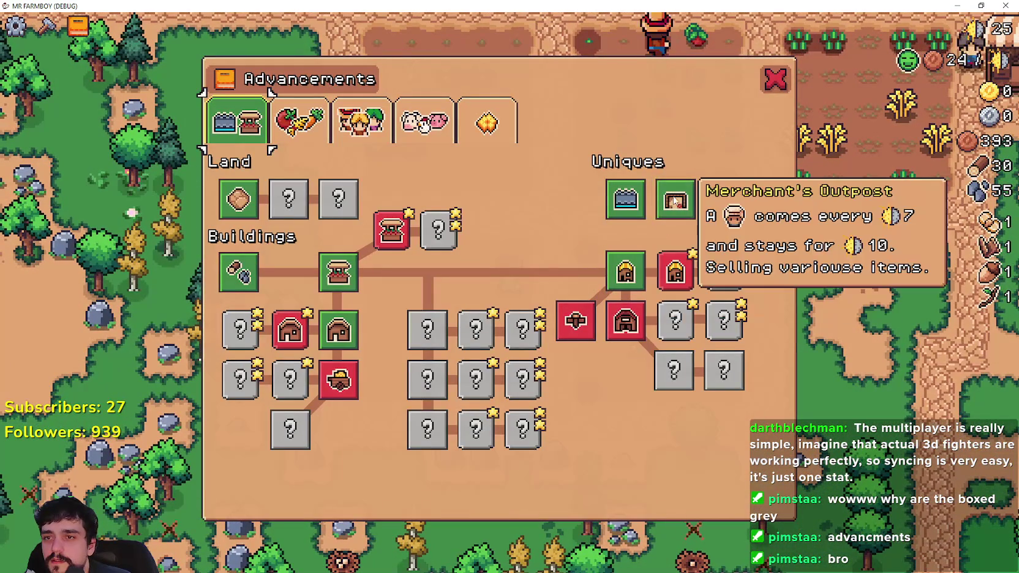
{"action": "left_click", "coordinate": [775, 79]}
Harvest the ripe tomatoes in the tomato plot, bringing tomatoes to 4.
{"action": "key", "text": "w"}
{"action": "key", "text": "a"}
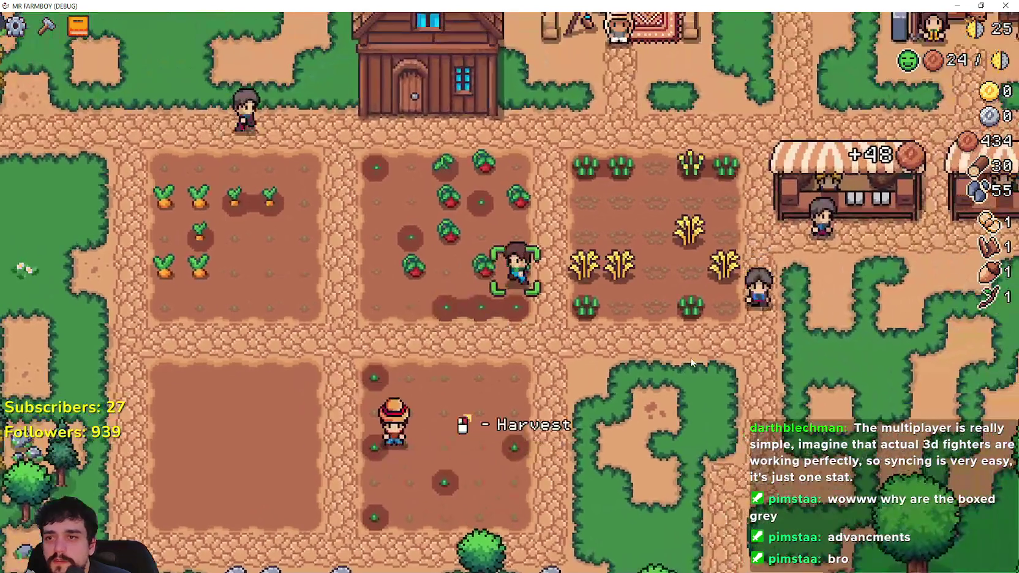
{"action": "left_click", "coordinate": [690, 361]}
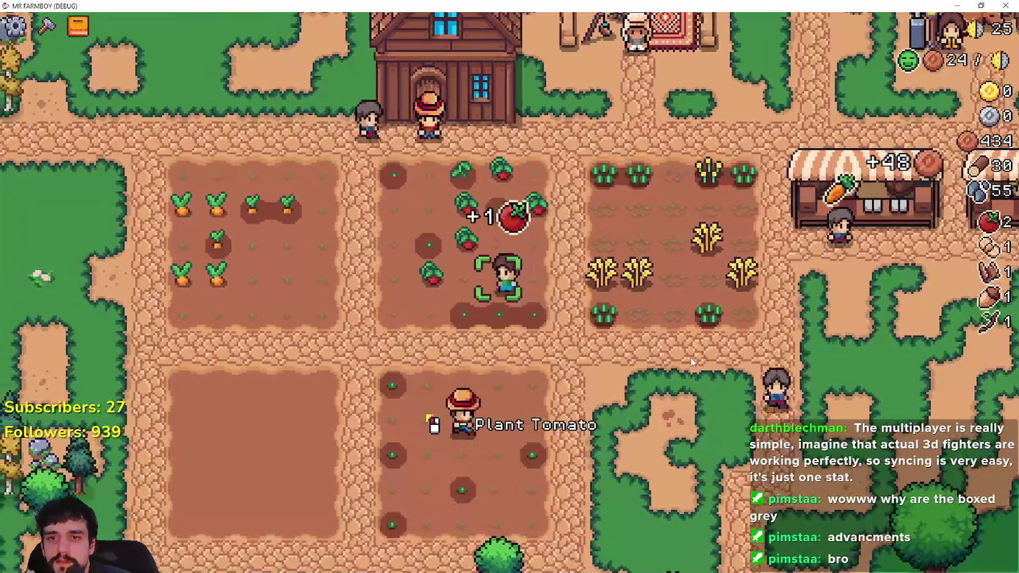
{"action": "key", "text": "a"}
{"action": "key", "text": "w"}
{"action": "left_click", "coordinate": [690, 358]}
Harvest the carrots along the carrot row.
{"action": "key", "text": "a"}
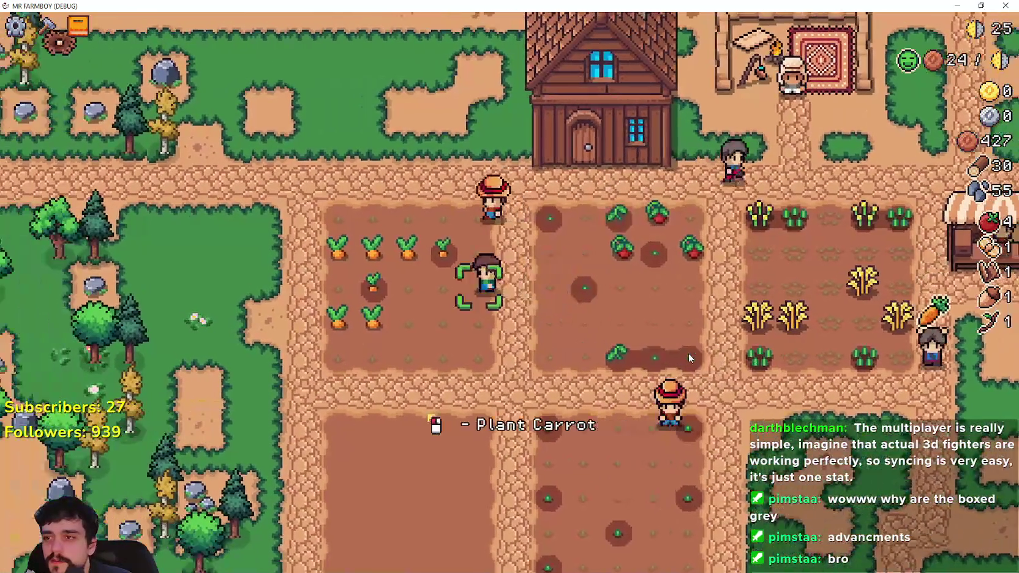
{"action": "left_click", "coordinate": [689, 357]}
{"action": "key", "text": "w"}
{"action": "left_click", "coordinate": [688, 356]}
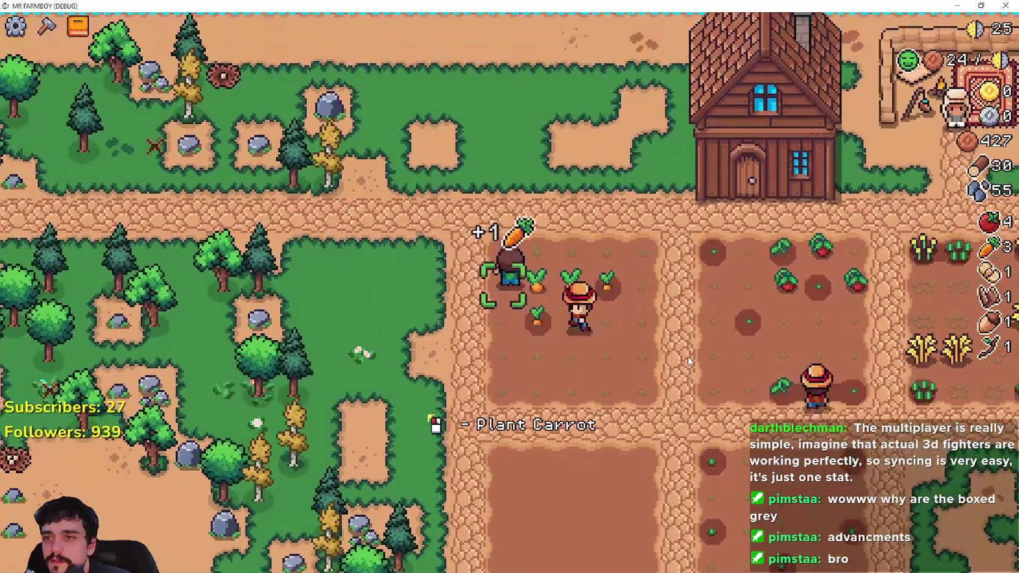
{"action": "left_click", "coordinate": [688, 356]}
{"action": "left_click", "coordinate": [687, 356]}
Unlock the Warehouse advancement and show its crafting cost of 20 wood, stone and copper.
{"action": "key", "text": "d"}
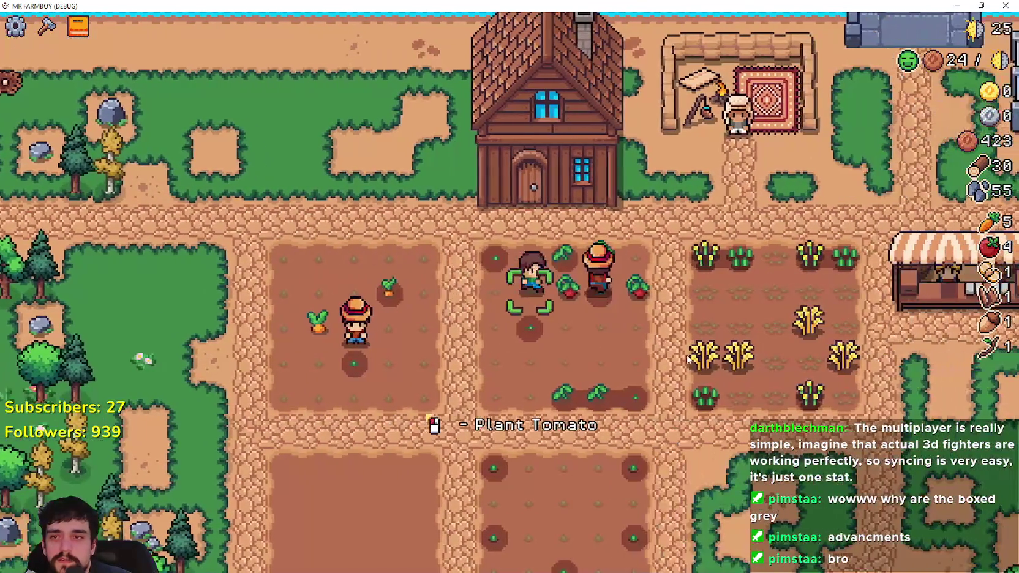
{"action": "key", "text": "e"}
{"action": "key", "text": "d"}
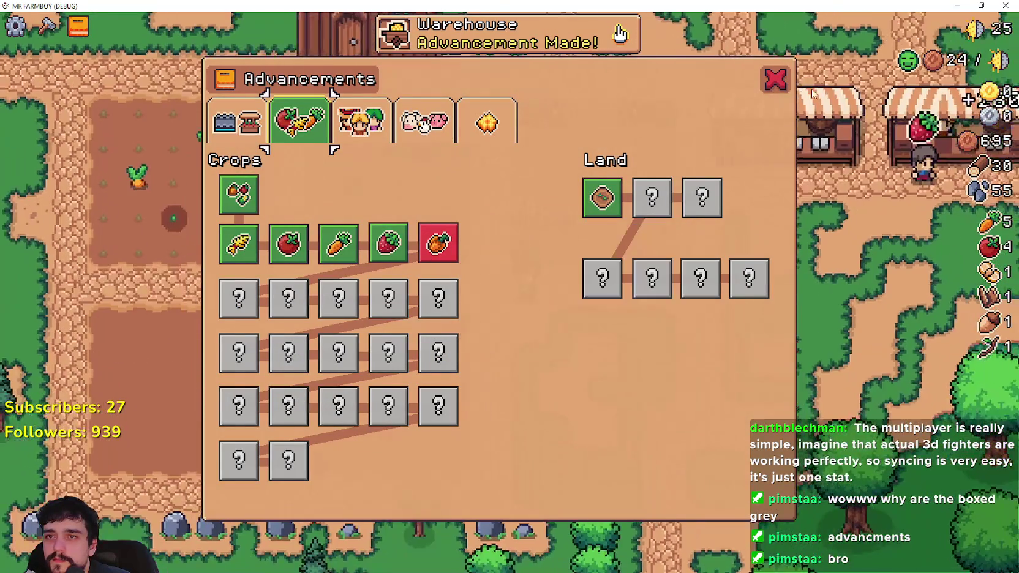
{"action": "left_click", "coordinate": [769, 84]}
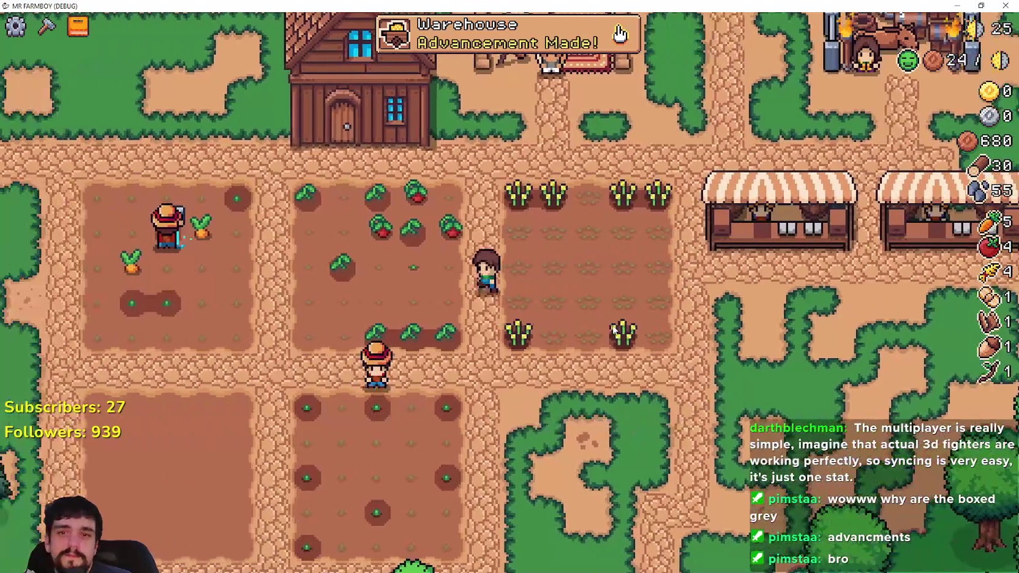
{"action": "left_click", "coordinate": [78, 26]}
{"action": "left_click", "coordinate": [46, 26]}
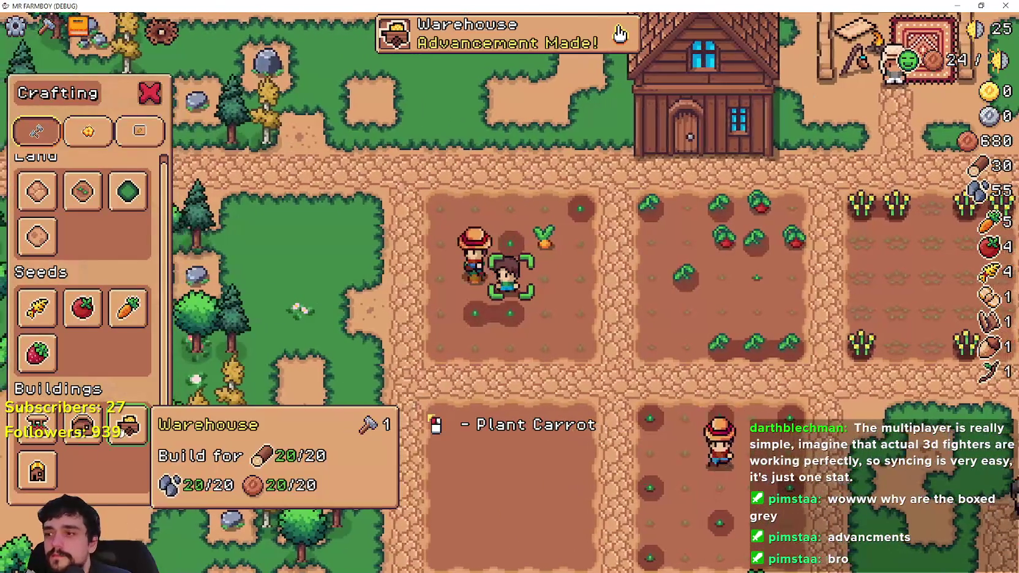
Place a Warehouse beside the farmhouse, then view its storage and the house's hireable workers.
{"action": "left_click", "coordinate": [127, 426]}
{"action": "left_click", "coordinate": [756, 363]}
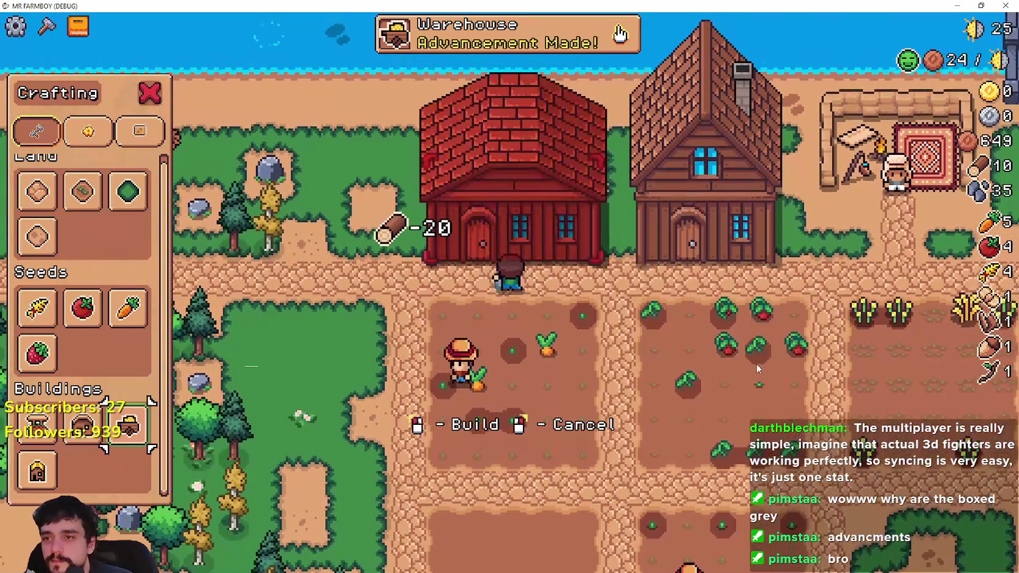
{"action": "key", "text": "w"}
{"action": "key", "text": "e"}
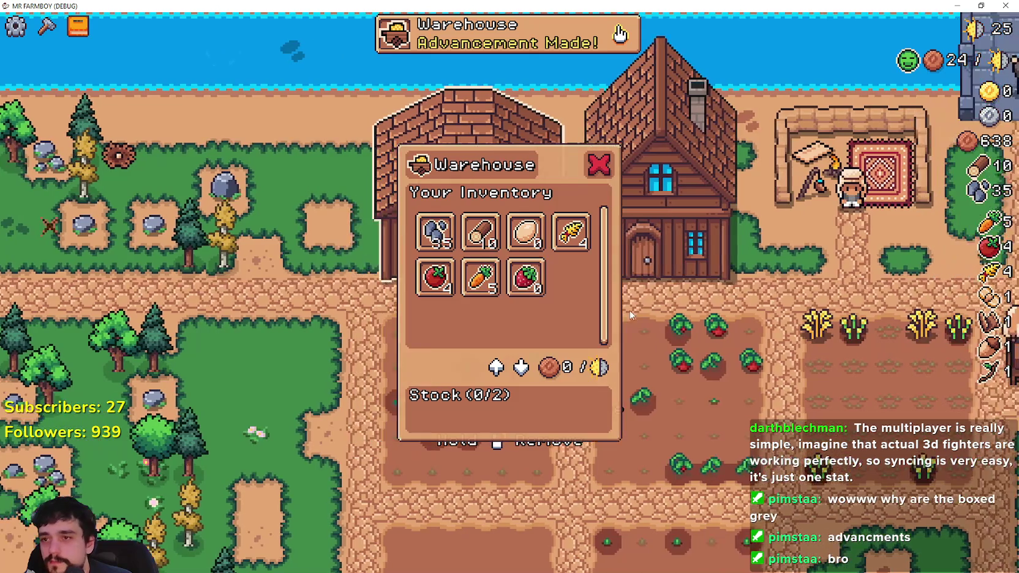
{"action": "key", "text": "d"}
{"action": "key", "text": "e"}
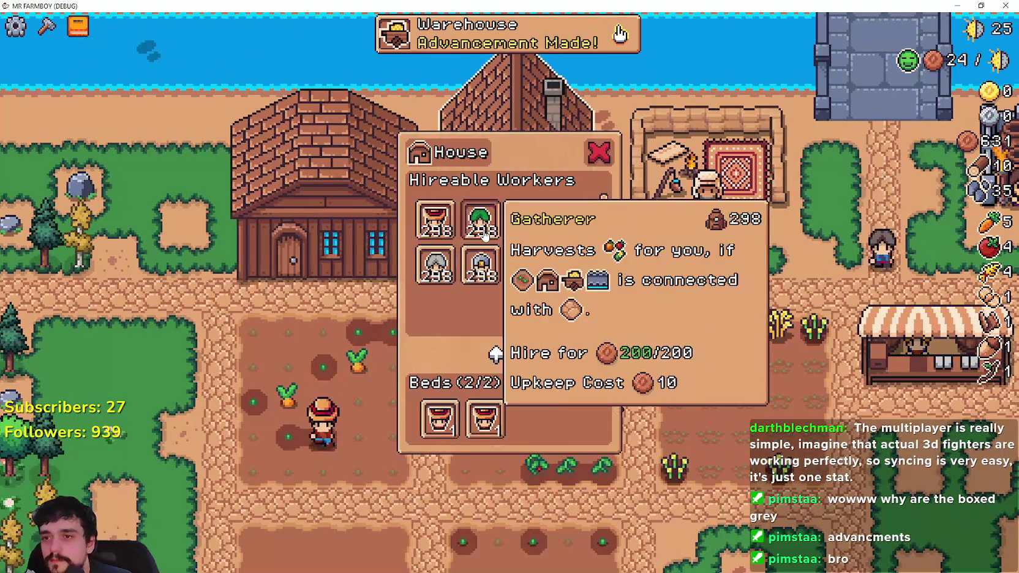
Harvest the ripe wheat and glance at the advancements and crafting list.
{"action": "key", "text": "d"}
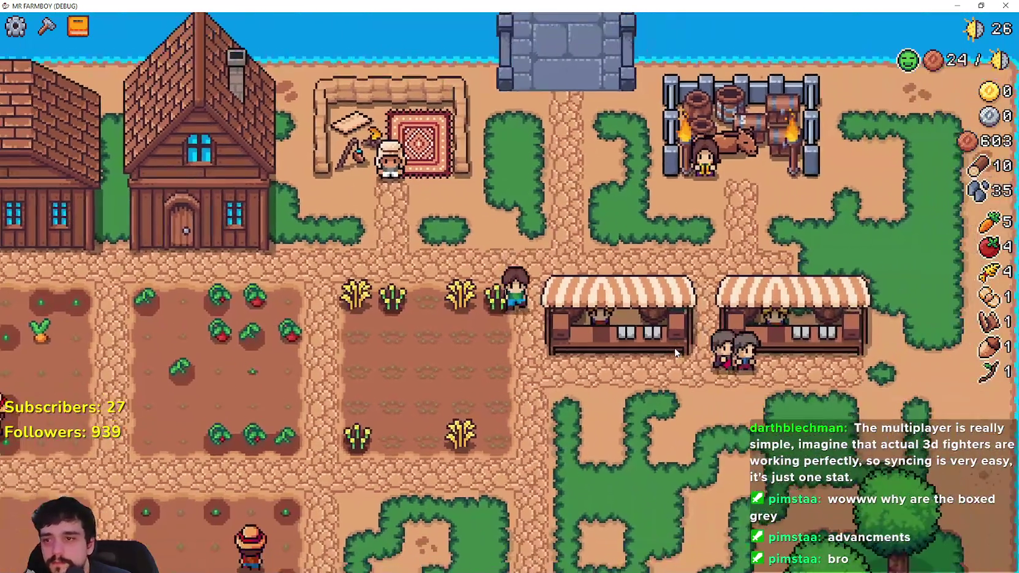
{"action": "key", "text": "a"}
{"action": "key", "text": "e"}
{"action": "key", "text": "s"}
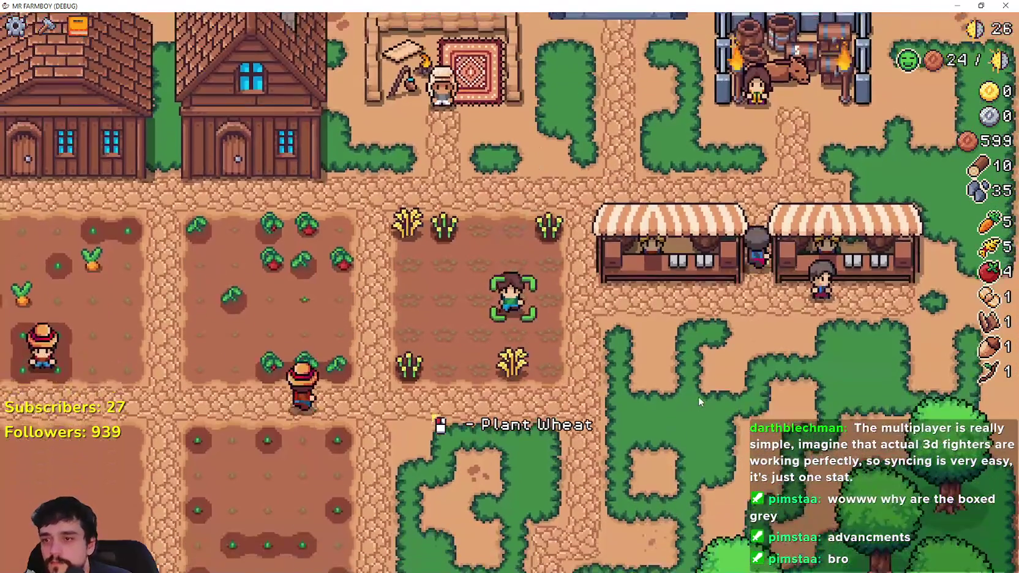
{"action": "key", "text": "a"}
{"action": "key", "text": "l"}
{"action": "key", "text": "c"}
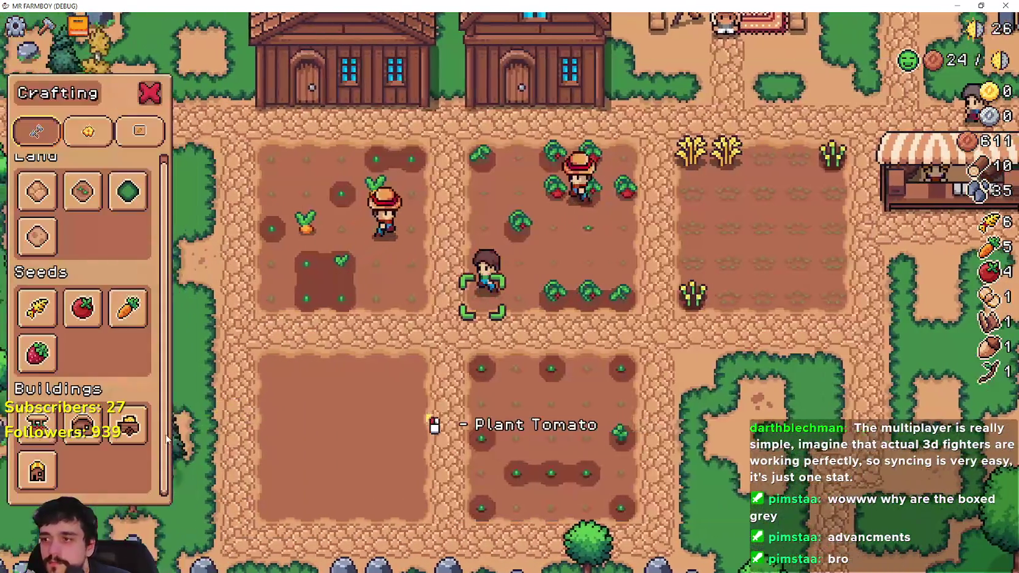
{"action": "key", "text": "w"}
Chop the trees in the forest west of the fields for wood.
{"action": "key", "text": "a"}
{"action": "key", "text": "c"}
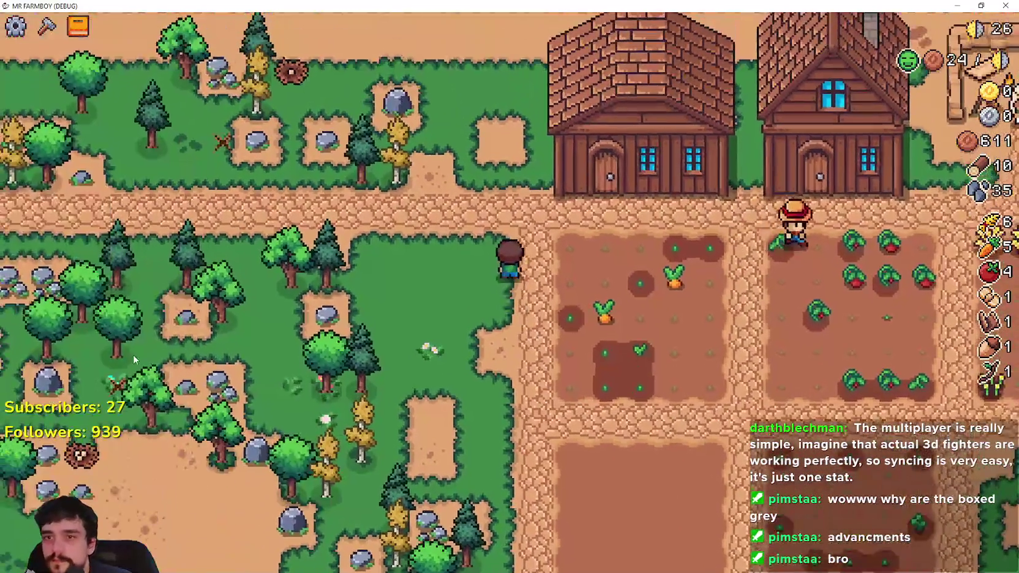
{"action": "key", "text": "a"}
{"action": "key", "text": "e"}
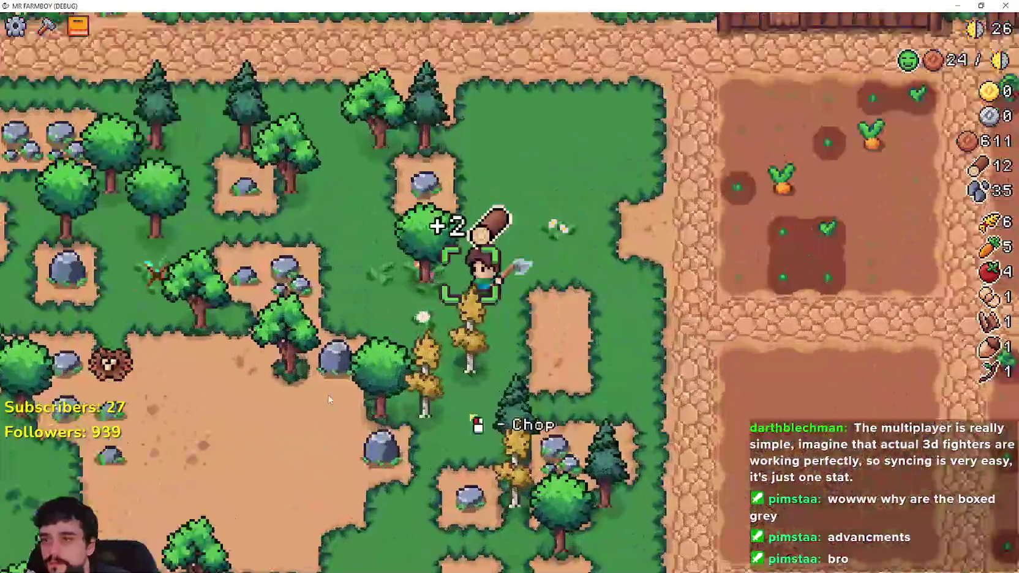
{"action": "key", "text": "w"}
{"action": "key", "text": "a"}
{"action": "key", "text": "e"}
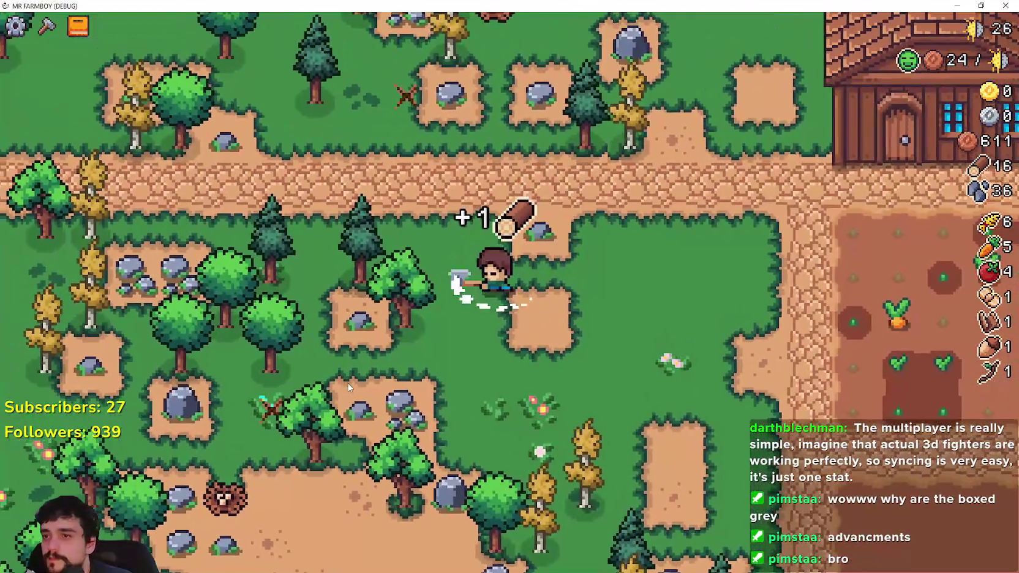
{"action": "key", "text": "a"}
{"action": "key", "text": "s"}
{"action": "left_click", "coordinate": [345, 359]}
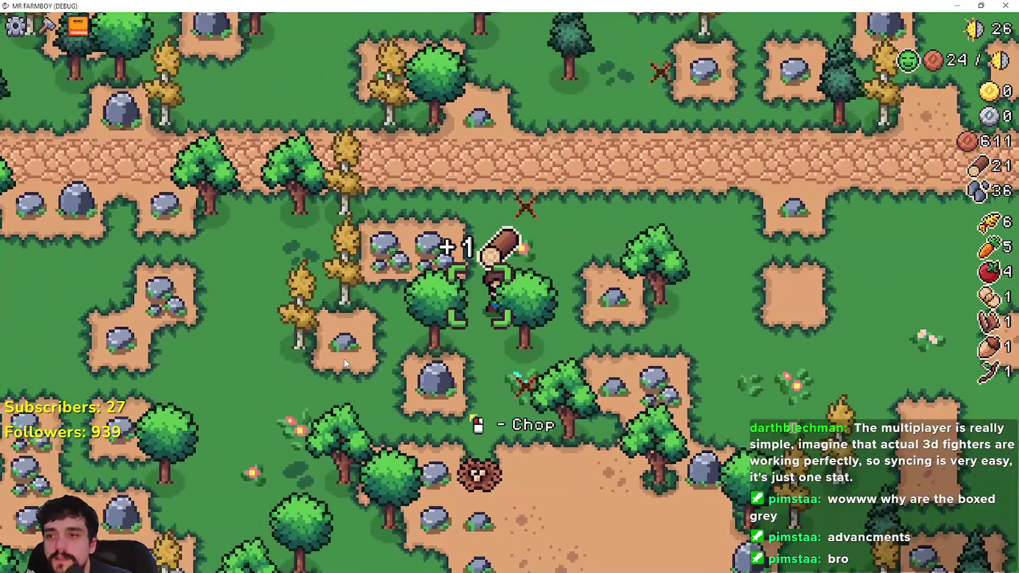
{"action": "left_click", "coordinate": [344, 362]}
{"action": "left_click", "coordinate": [344, 363]}
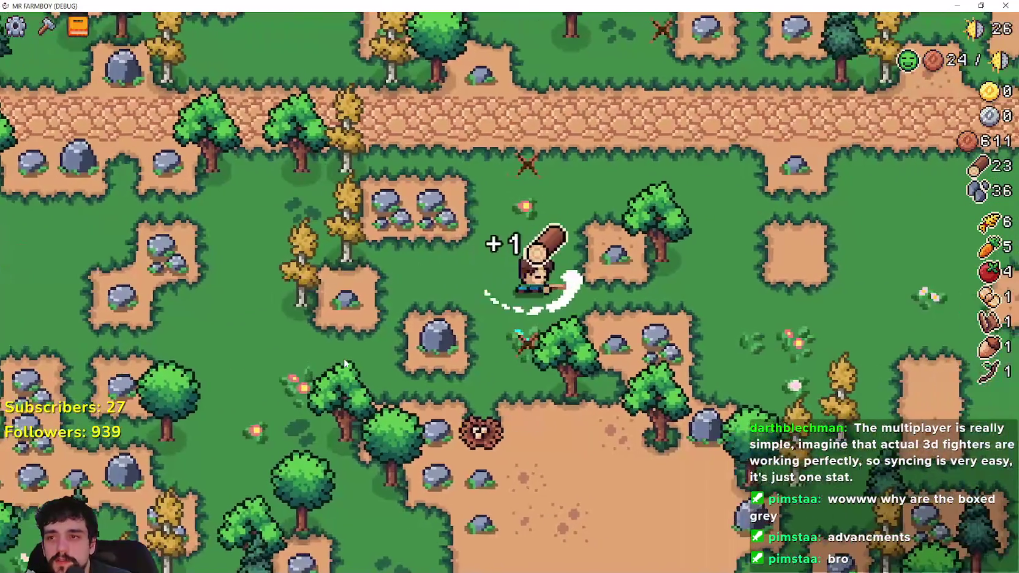
Chop the tree by the river for more wood.
{"action": "key", "text": "w"}
{"action": "key", "text": "d"}
{"action": "key", "text": "s"}
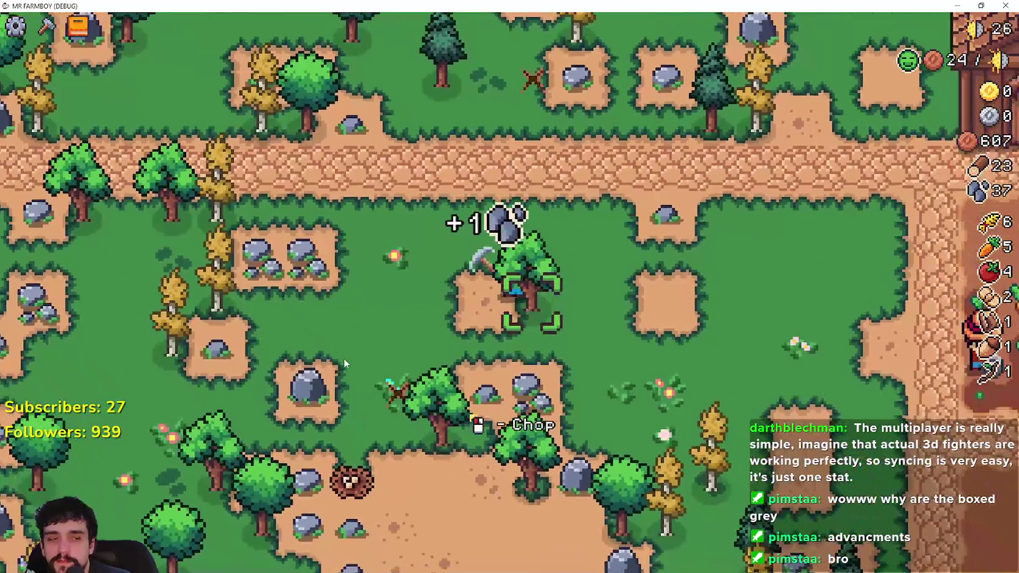
{"action": "key", "text": "d"}
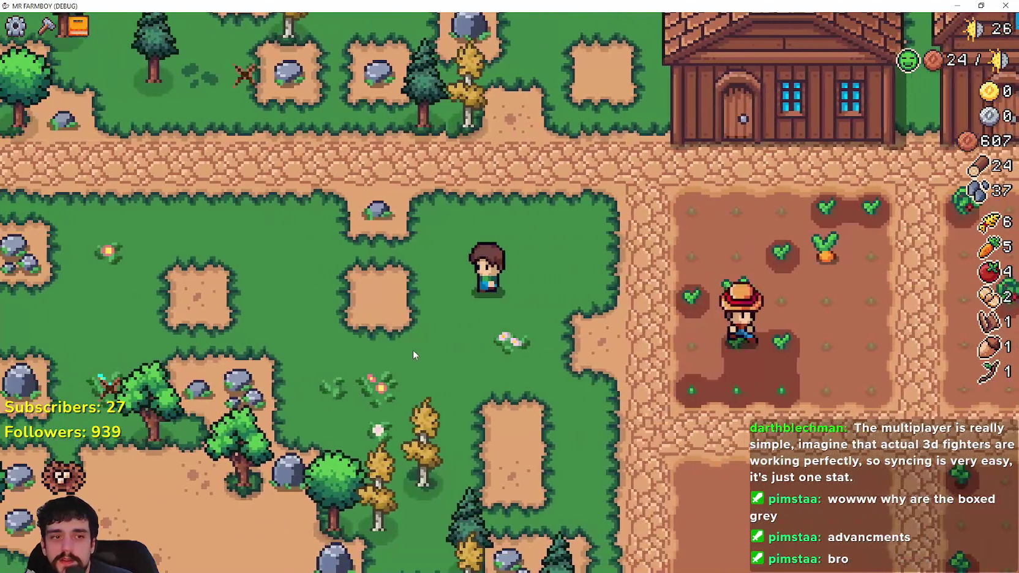
{"action": "key", "text": "w"}
{"action": "left_click", "coordinate": [414, 346]}
{"action": "left_click", "coordinate": [414, 344]}
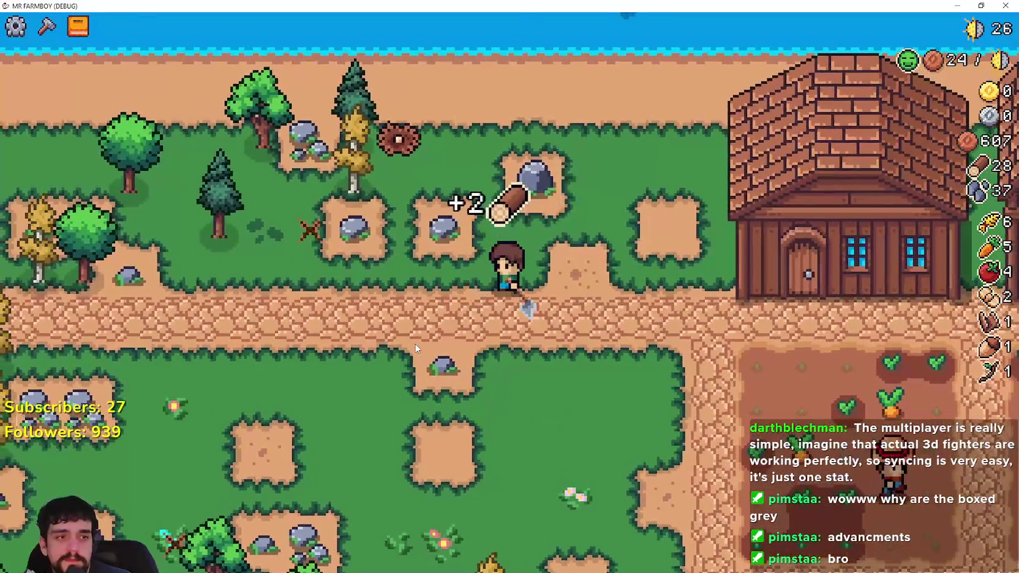
Mine rocks and chop trees until wood reaches 35 and stone 43.
{"action": "key", "text": "a"}
{"action": "key", "text": "w"}
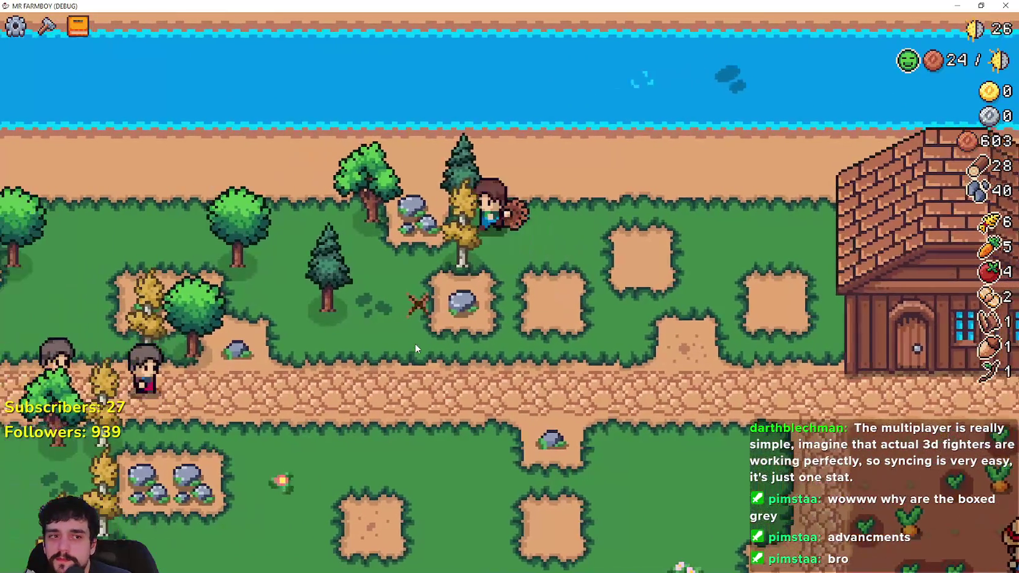
{"action": "key", "text": "a"}
{"action": "left_click", "coordinate": [414, 344]}
{"action": "key", "text": "s"}
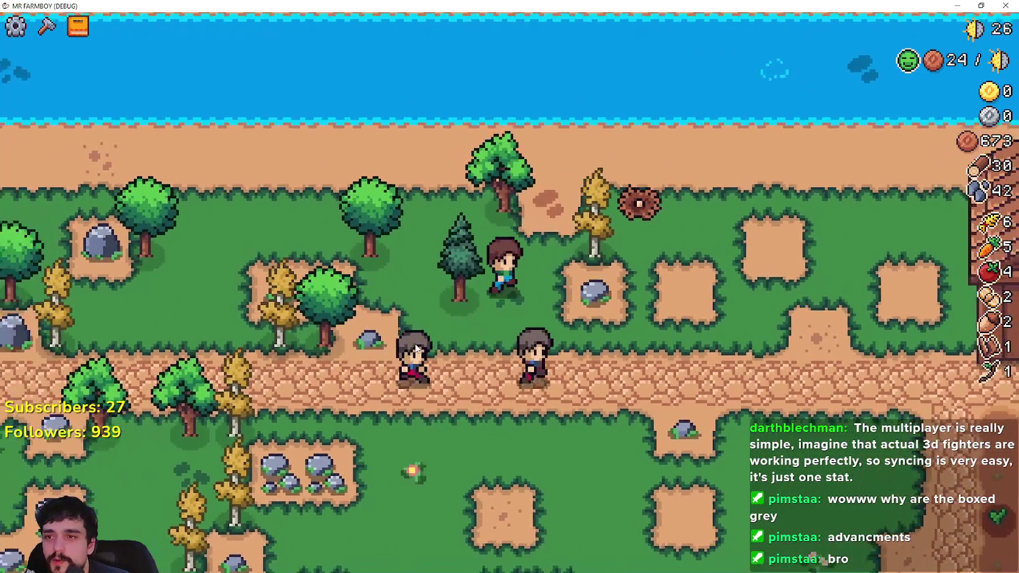
{"action": "left_click", "coordinate": [415, 344]}
{"action": "key", "text": "w"}
{"action": "key", "text": "a"}
{"action": "left_click", "coordinate": [415, 347]}
{"action": "left_click", "coordinate": [416, 347]}
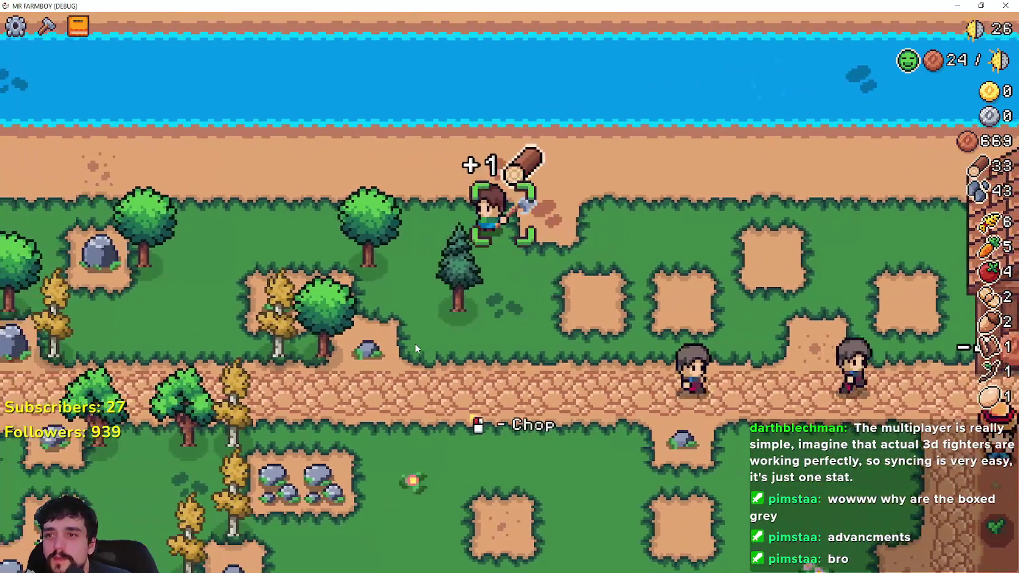
{"action": "left_click", "coordinate": [415, 342]}
Build a new House beside the farmhouses and review its Gatherer hire and upkeep cost.
{"action": "key", "text": "c"}
{"action": "key", "text": "s"}
{"action": "key", "text": "d"}
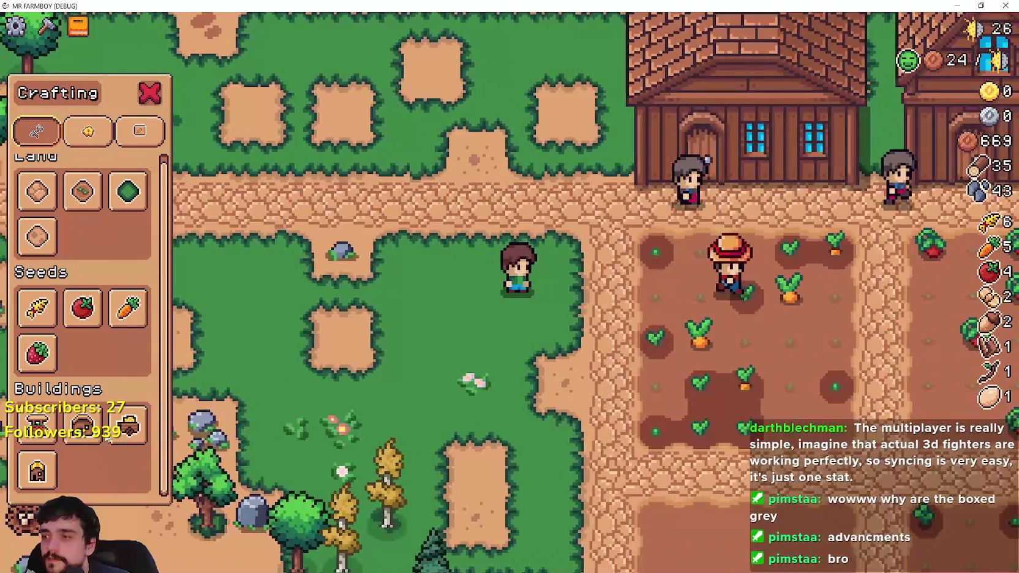
{"action": "left_click", "coordinate": [83, 424]}
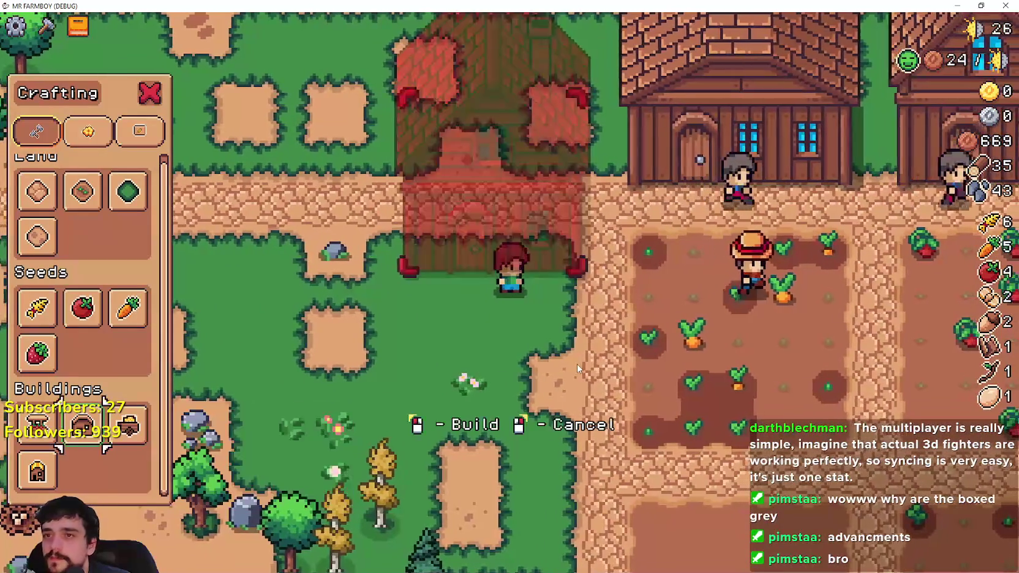
{"action": "key", "text": "w"}
{"action": "left_click", "coordinate": [576, 402]}
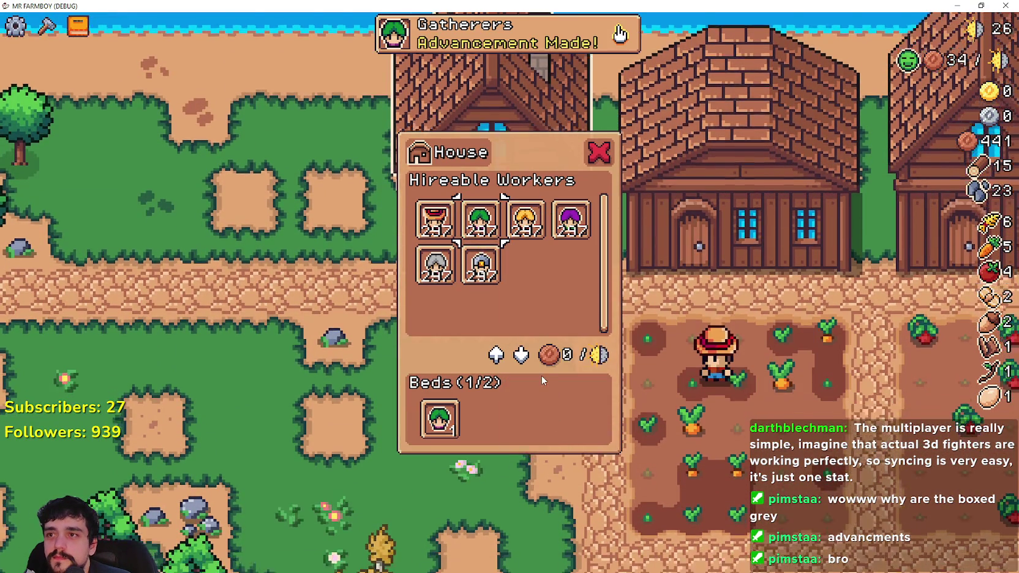
{"action": "left_click", "coordinate": [541, 376]}
{"action": "left_click", "coordinate": [538, 366]}
Harvest a ripe carrot and a ripe tomato.
{"action": "mouse_move", "coordinate": [489, 217]}
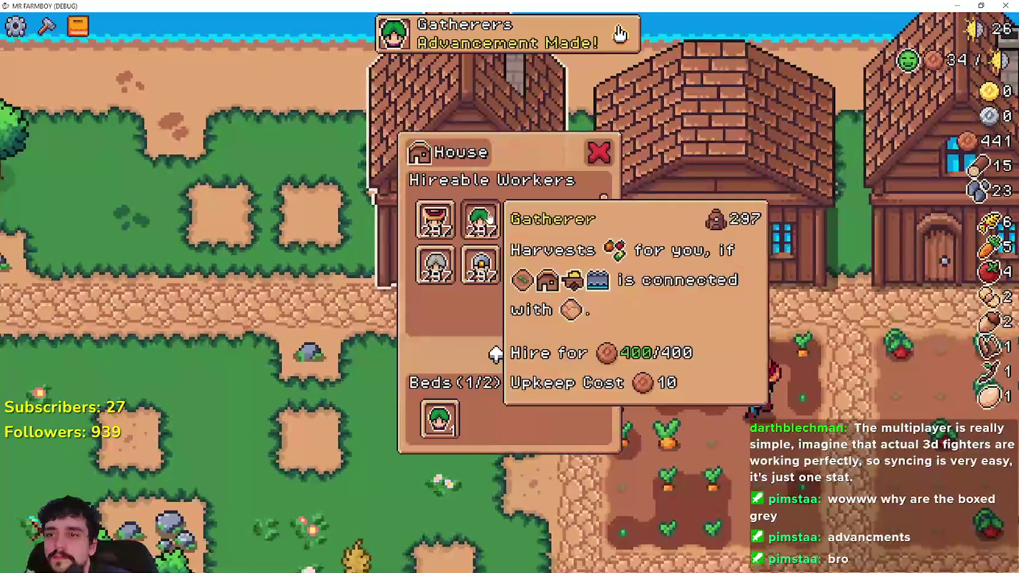
{"action": "key", "text": "s"}
{"action": "left_click", "coordinate": [462, 421]}
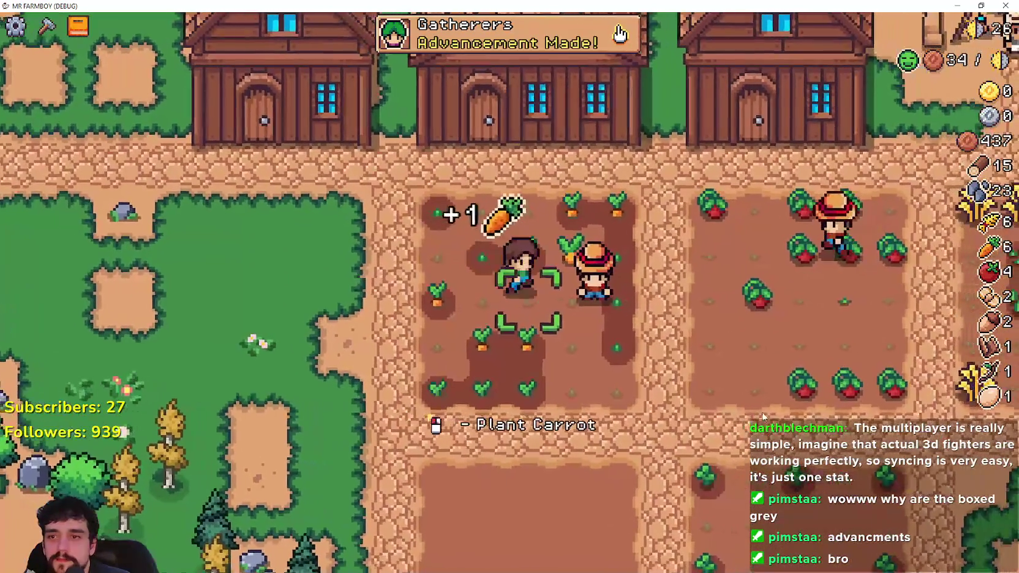
{"action": "key", "text": "d"}
{"action": "left_click", "coordinate": [759, 411]}
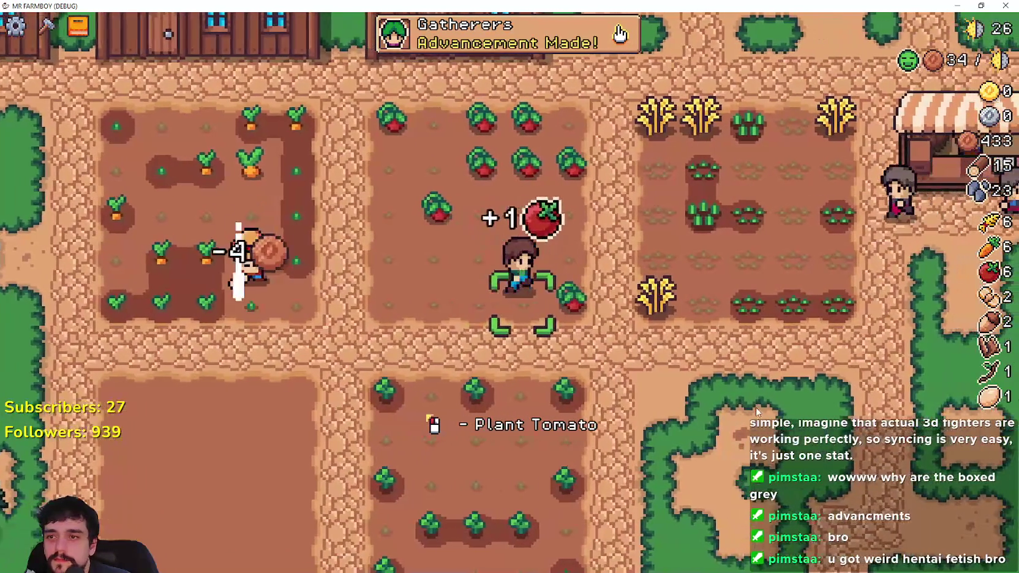
Stock wheat and tomatoes in the warehouse.
{"action": "key", "text": "w"}
{"action": "key", "text": "a"}
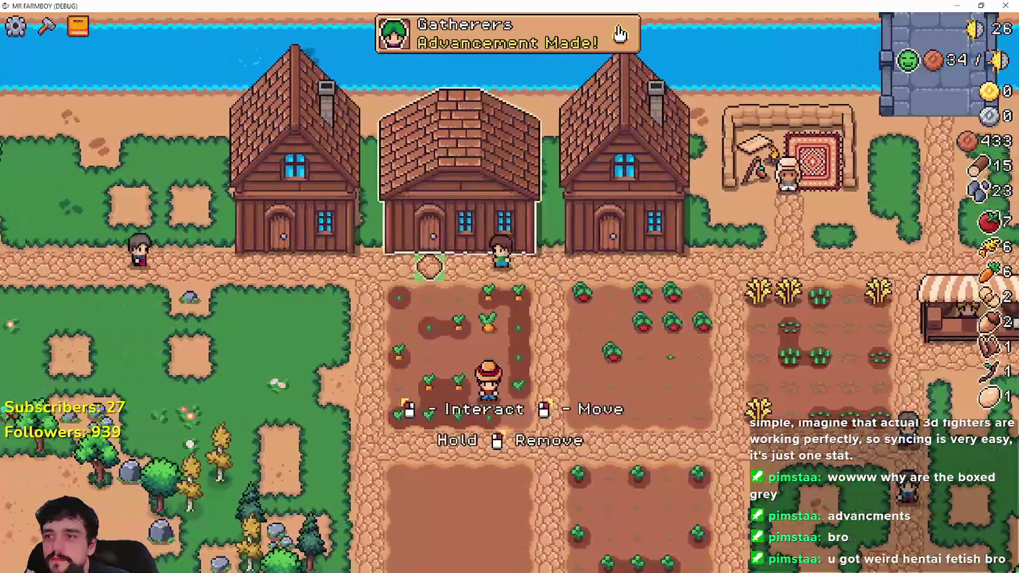
{"action": "left_click", "coordinate": [662, 320]}
{"action": "left_click", "coordinate": [576, 240]}
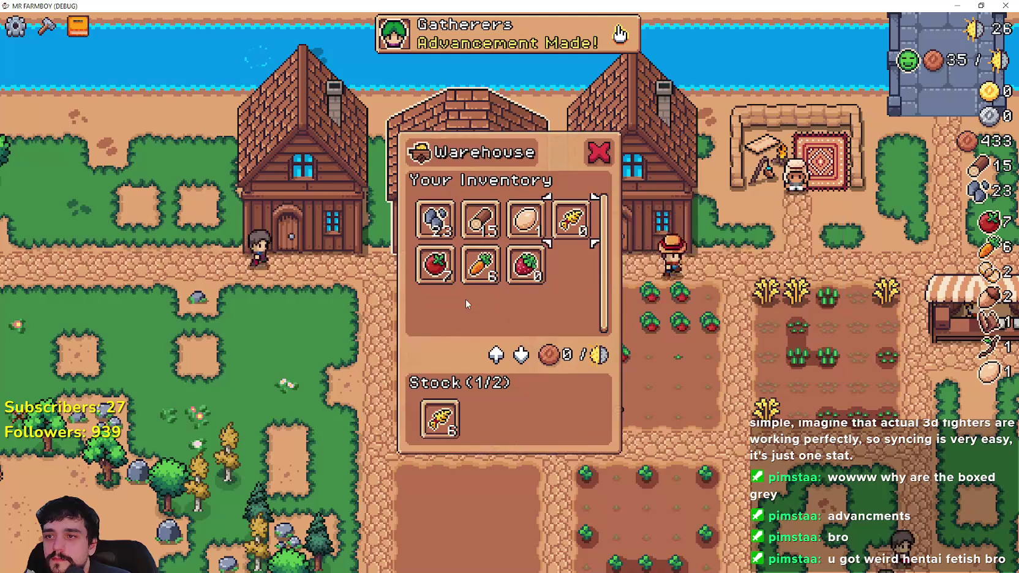
{"action": "key", "text": "d"}
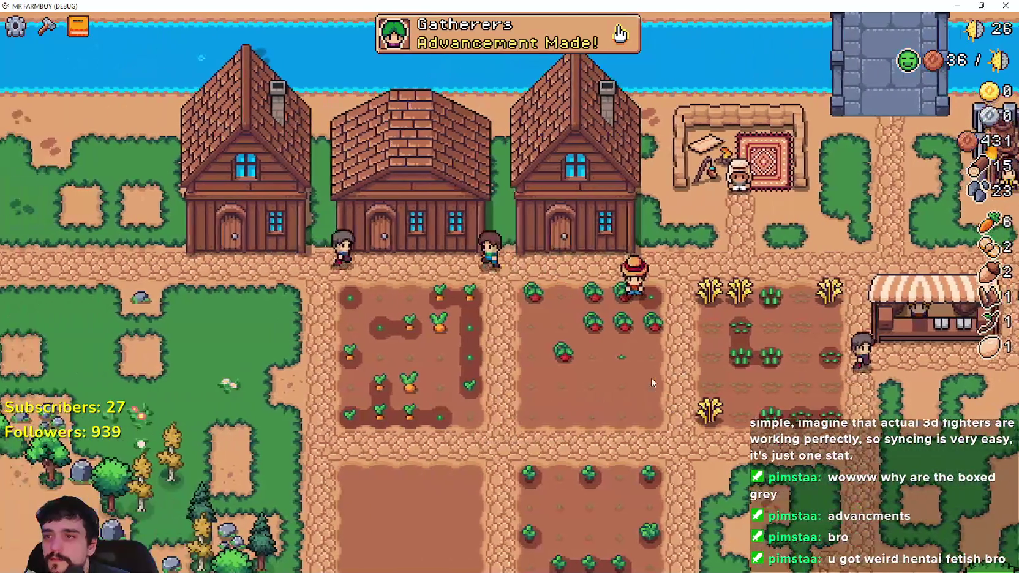
{"action": "left_click", "coordinate": [651, 377]}
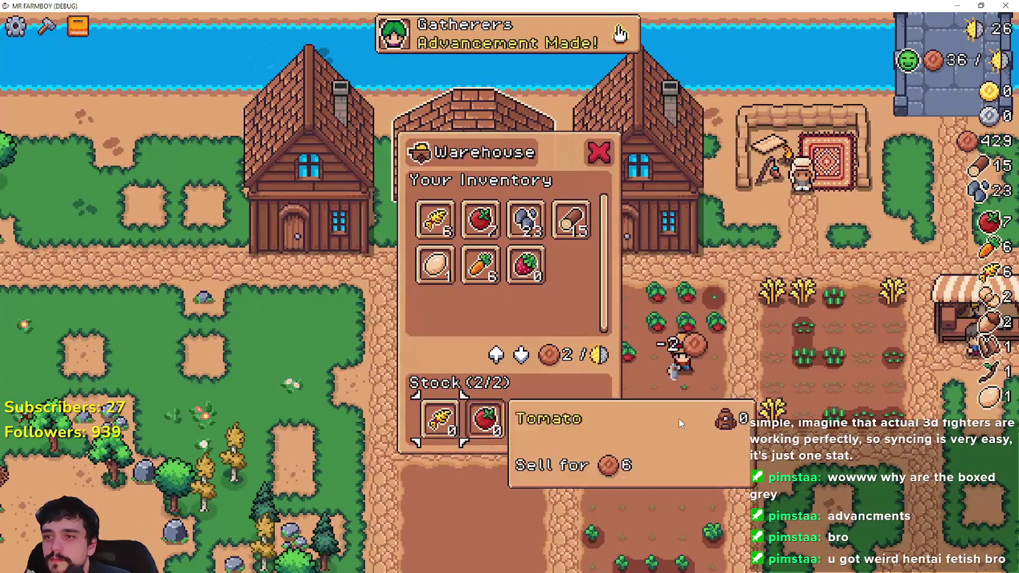
{"action": "key", "text": "Escape"}
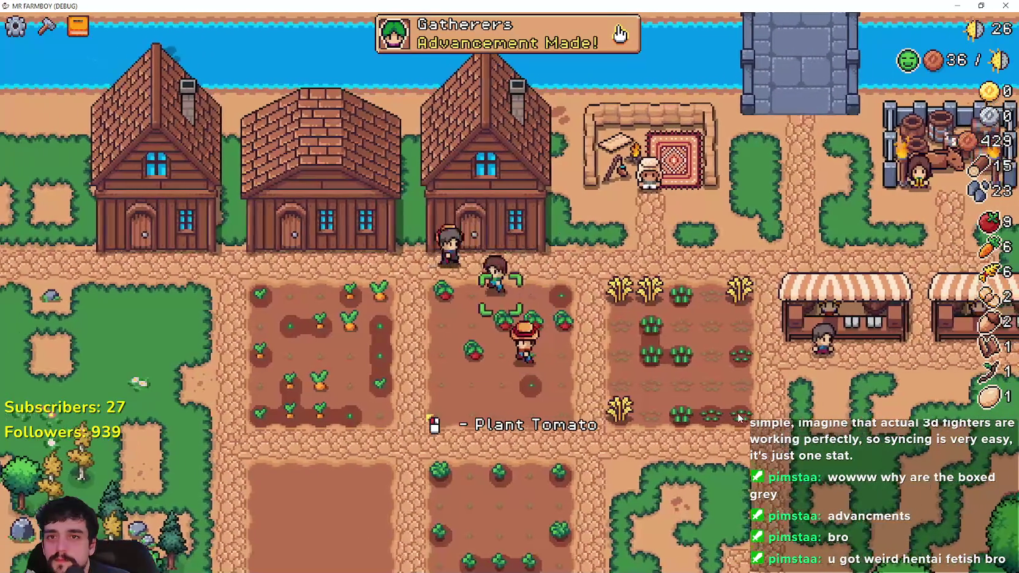
Harvest tomatoes and wheat, then put crops up for sale at both market stalls.
{"action": "key", "text": "d"}
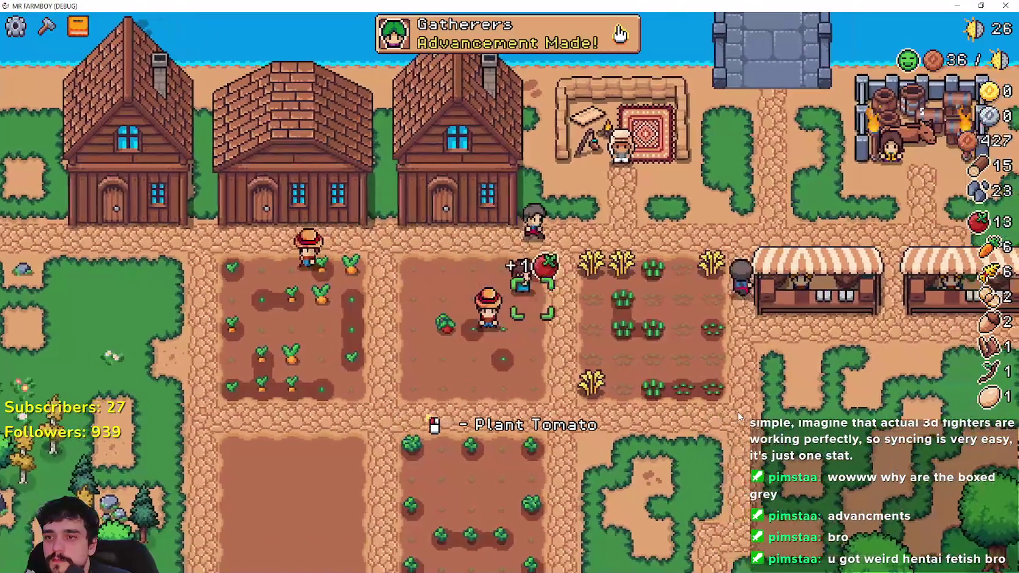
{"action": "key", "text": "d"}
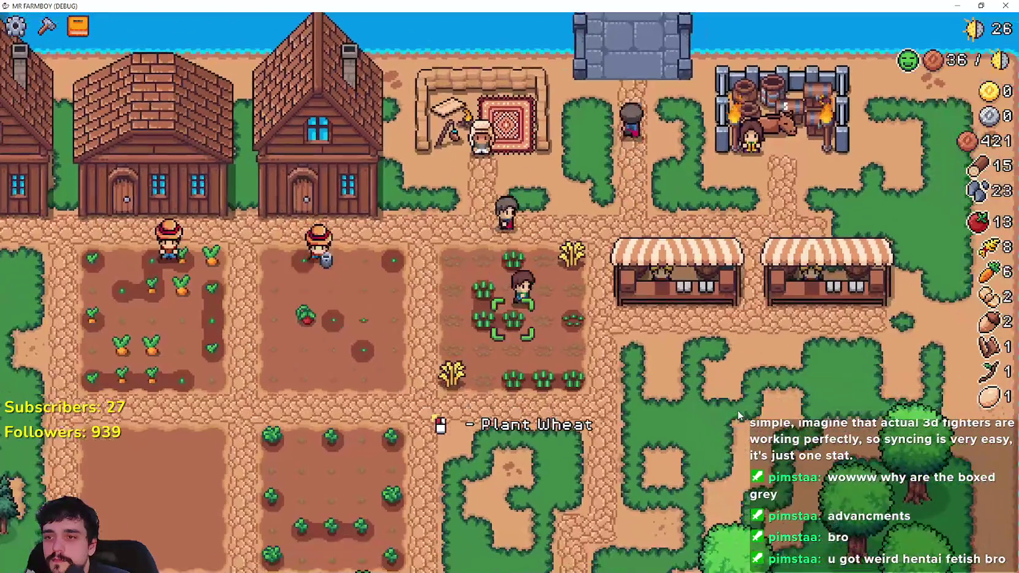
{"action": "key", "text": "d"}
{"action": "key", "text": "e"}
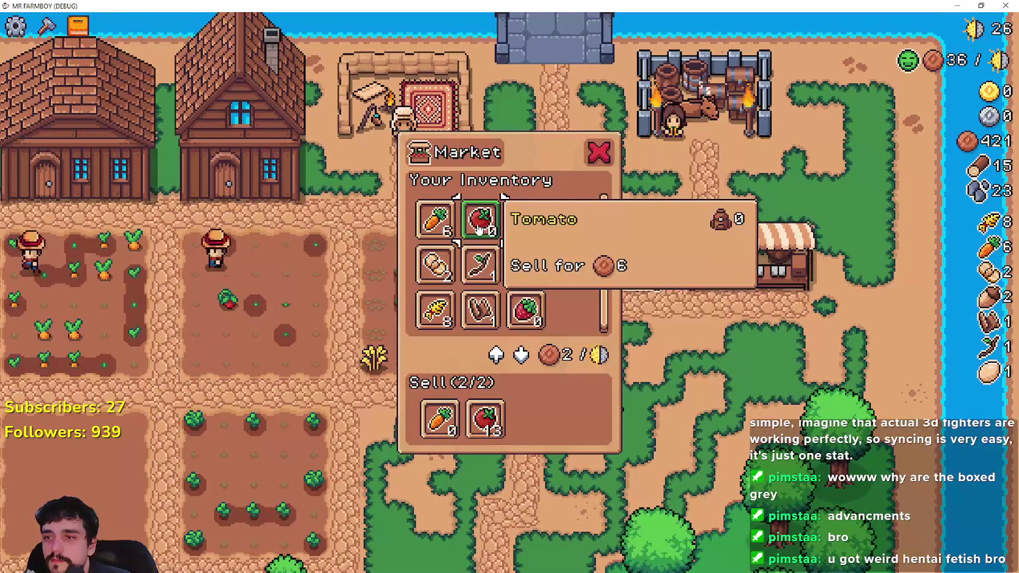
{"action": "key", "text": "d"}
{"action": "key", "text": "e"}
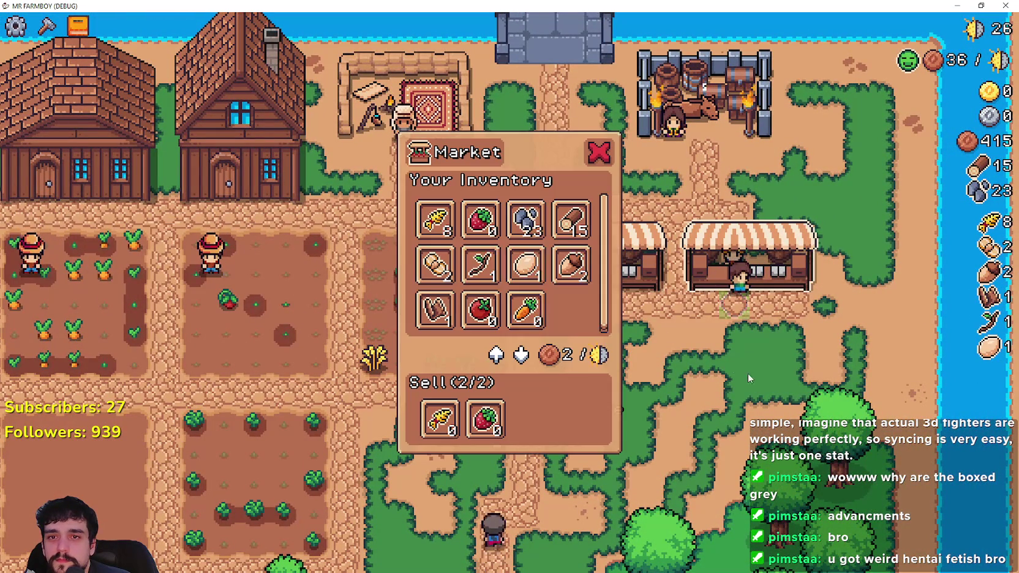
{"action": "key", "text": "a"}
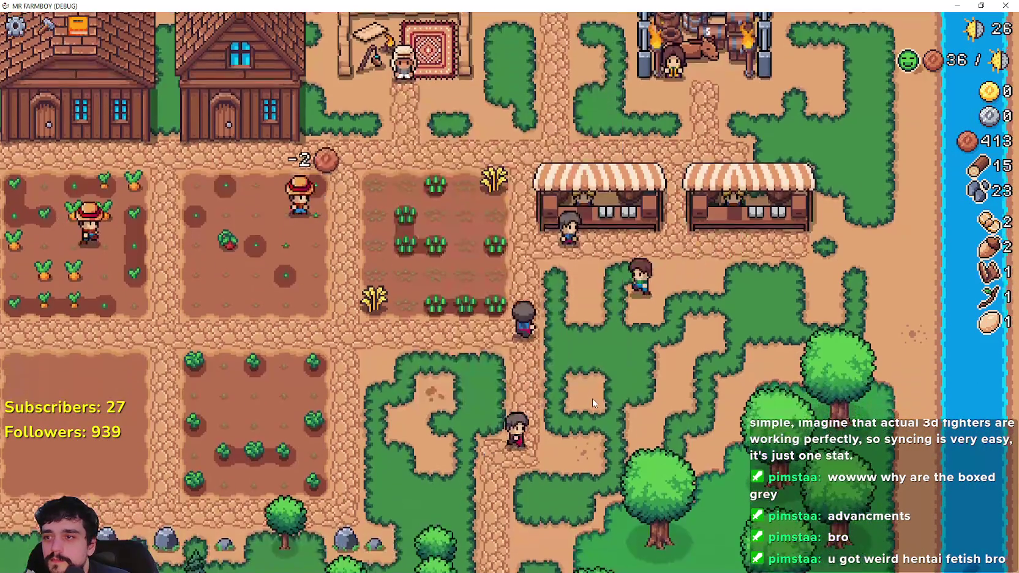
{"action": "key", "text": "s"}
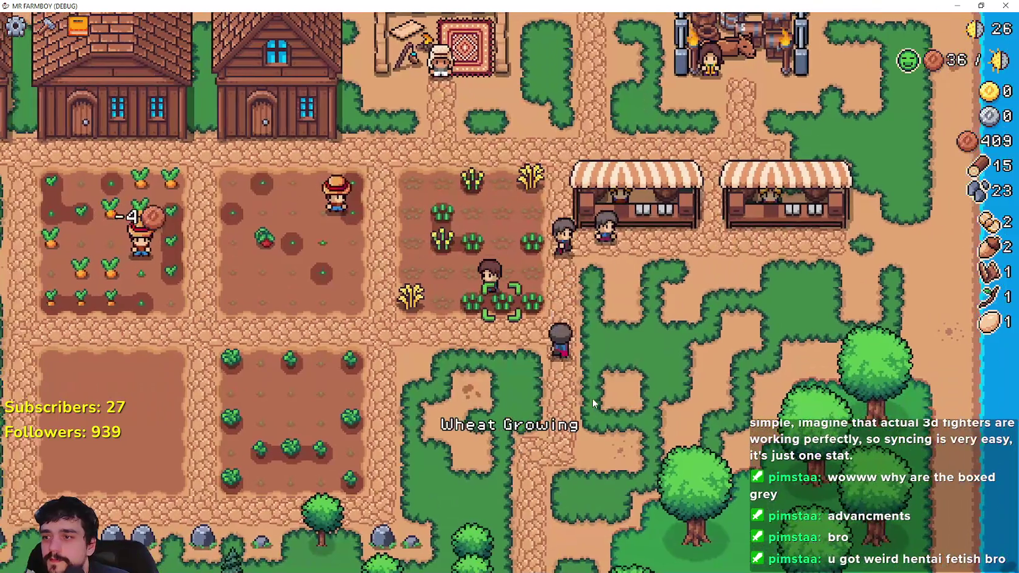
Chop trees and mine a rock, bringing wood to 25 and stone to 29.
{"action": "key", "text": "c"}
{"action": "key", "text": "a"}
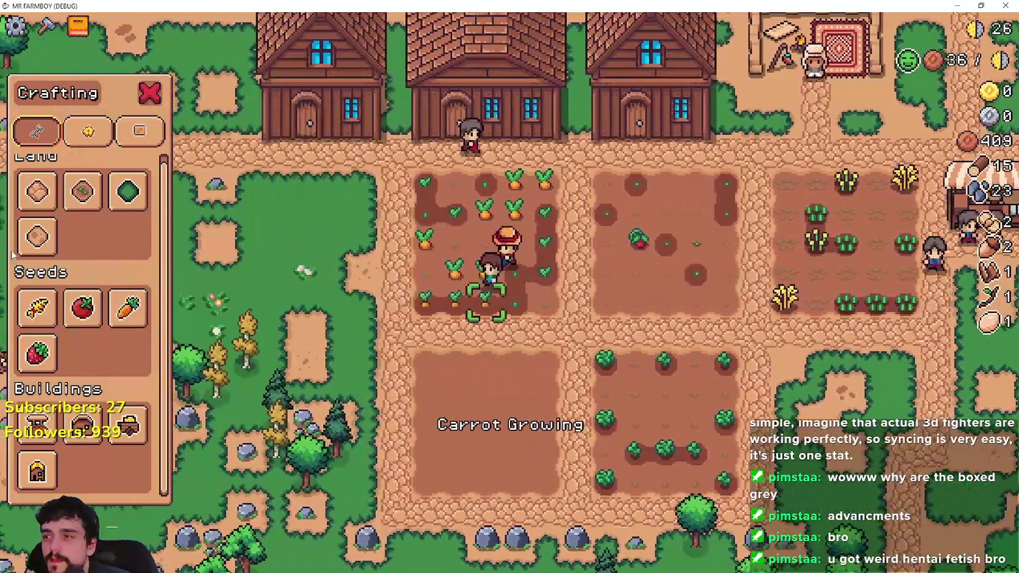
{"action": "key", "text": "a"}
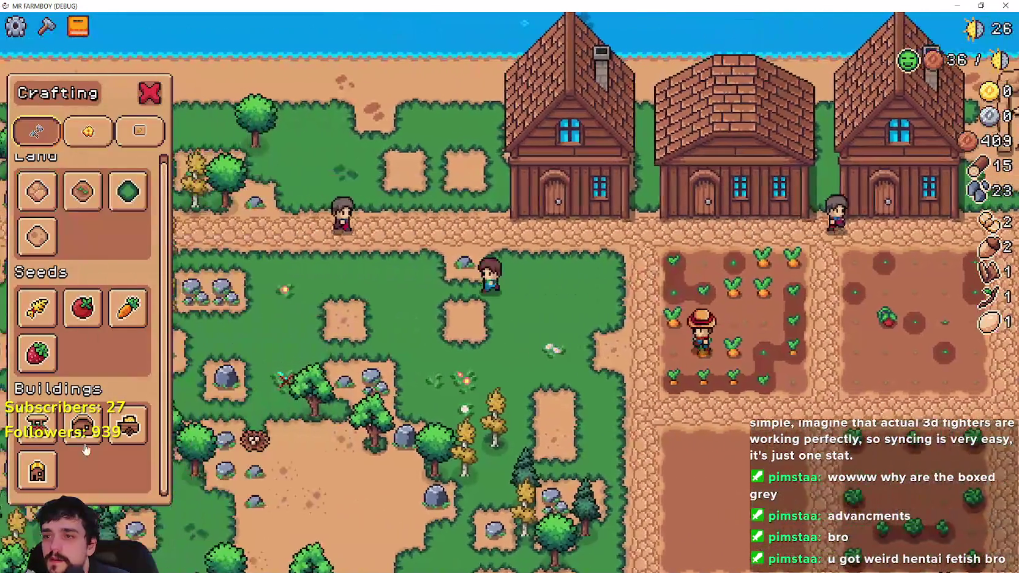
{"action": "mouse_move", "coordinate": [92, 429]}
{"action": "key", "text": "a"}
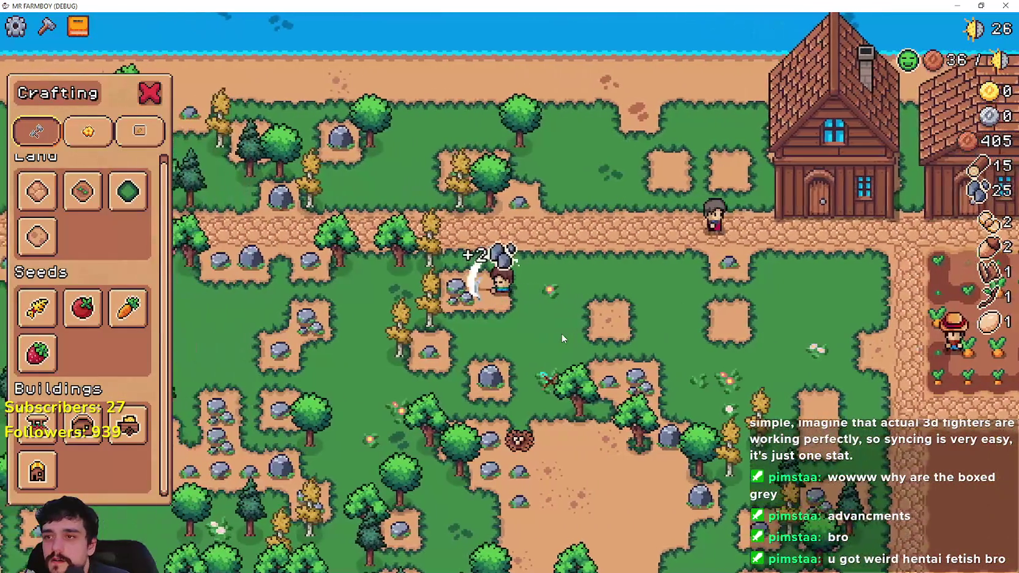
{"action": "key", "text": "a"}
{"action": "key", "text": "w"}
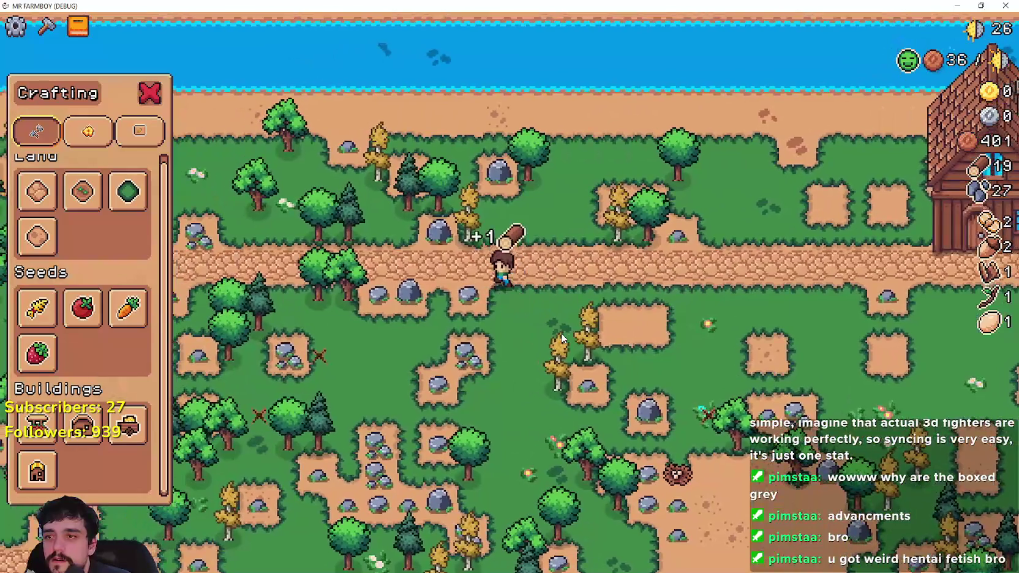
{"action": "key", "text": "w"}
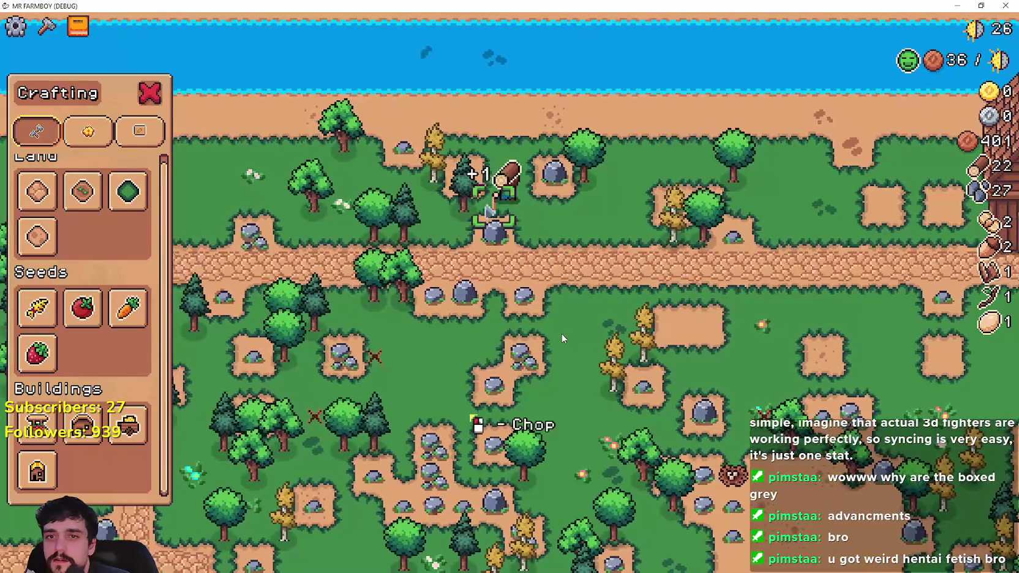
{"action": "key", "text": "d"}
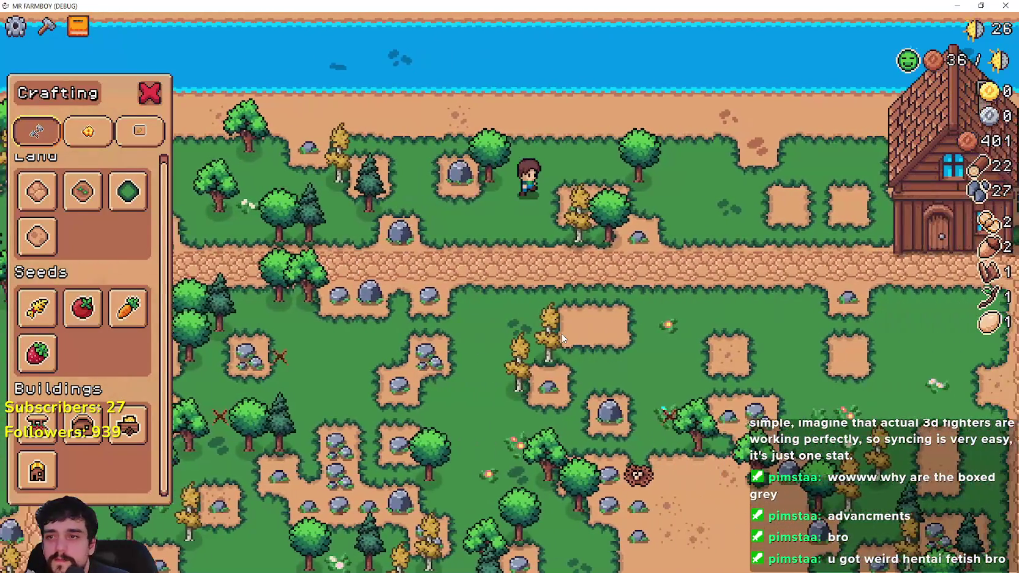
{"action": "key", "text": "d"}
{"action": "key", "text": "s"}
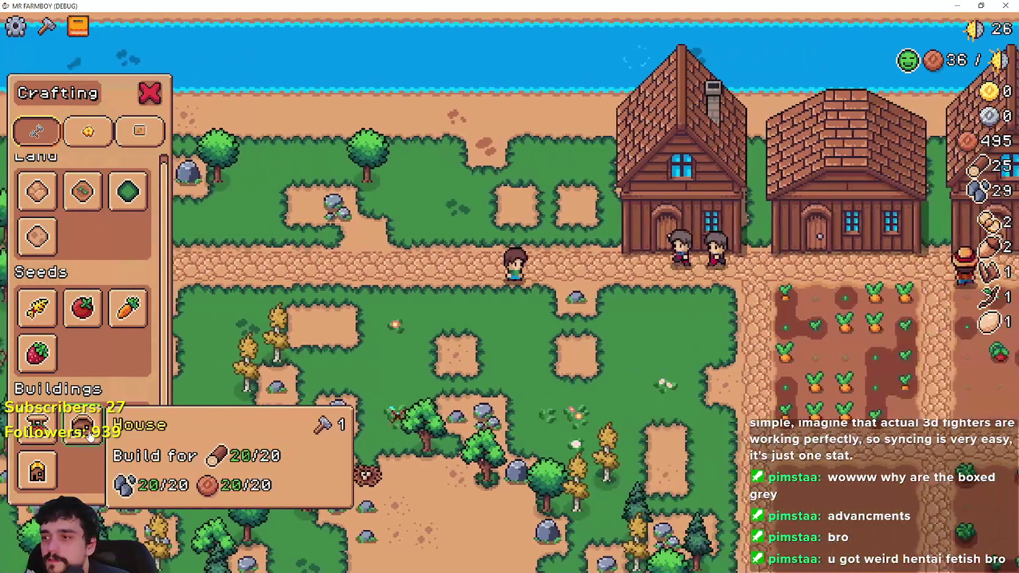
Cancel the House placement and choose the Warehouse to build instead.
{"action": "left_click", "coordinate": [83, 422]}
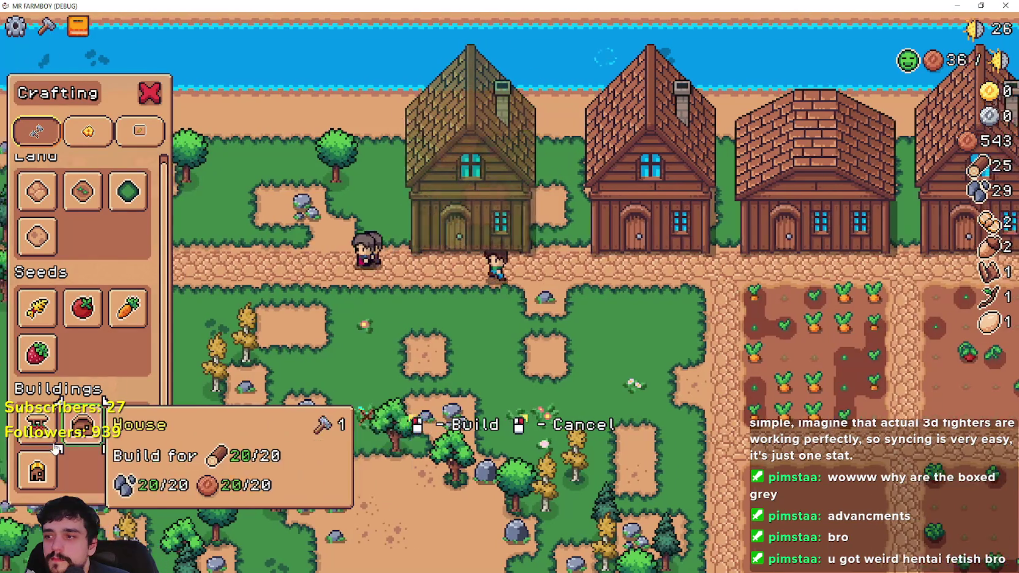
{"action": "right_click", "coordinate": [108, 460]}
{"action": "left_click", "coordinate": [125, 436]}
Place the new warehouse beside the houses and stock carrots and strawberries in it.
{"action": "left_click", "coordinate": [385, 441]}
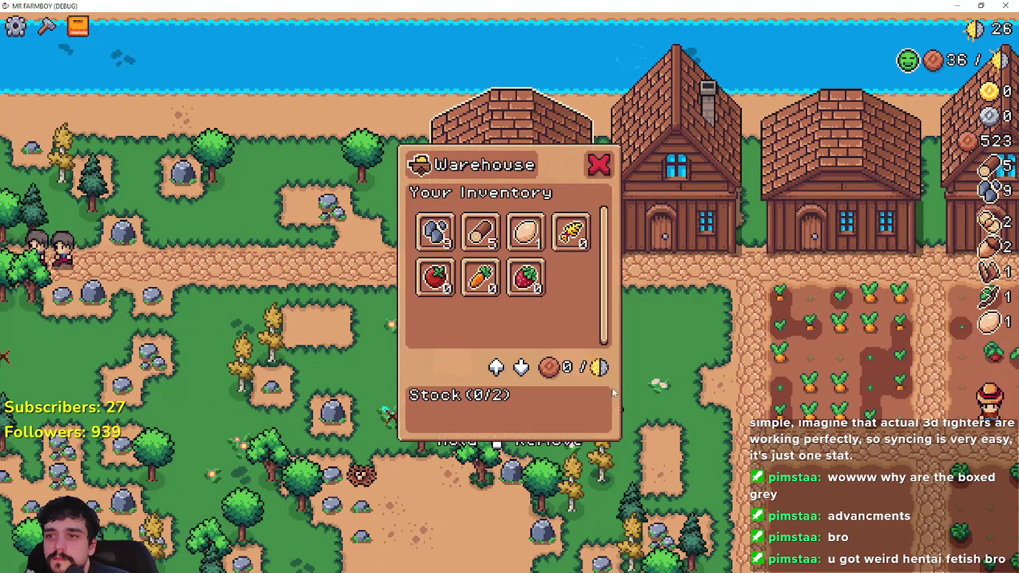
{"action": "left_click", "coordinate": [480, 277]}
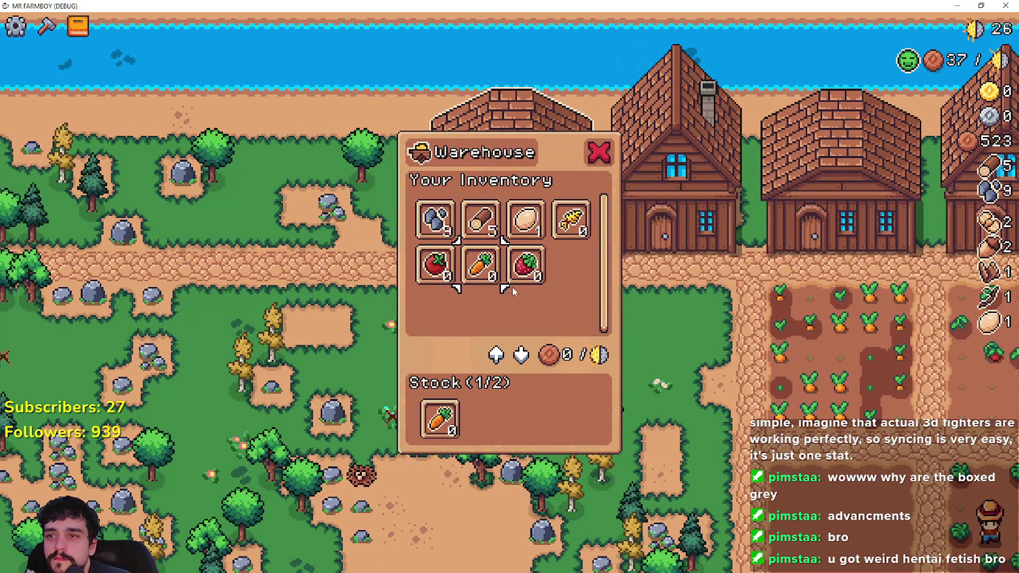
{"action": "left_click", "coordinate": [525, 279]}
{"action": "key", "text": "Escape"}
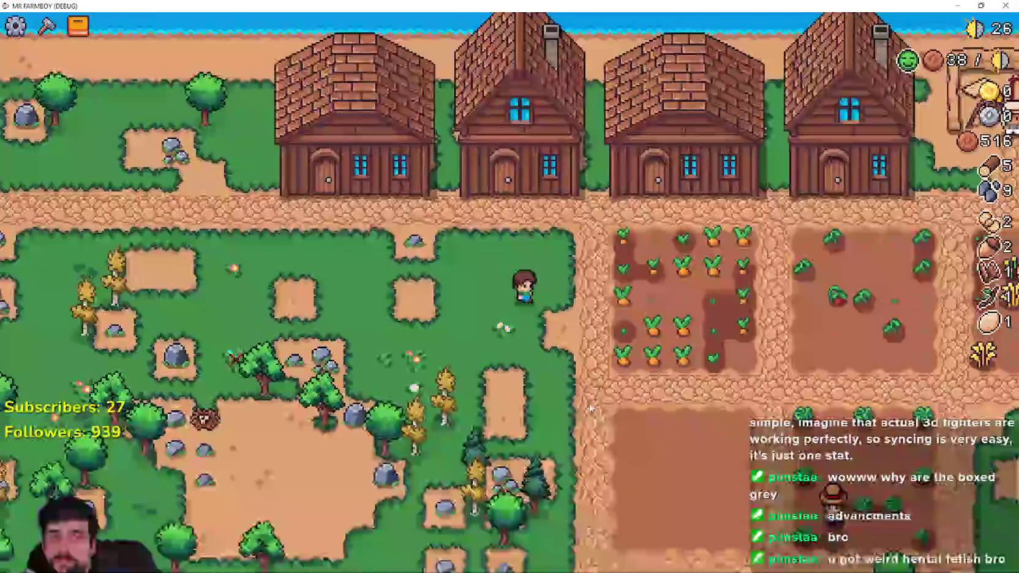
Harvest more carrots in the carrot field.
{"action": "key", "text": "d"}
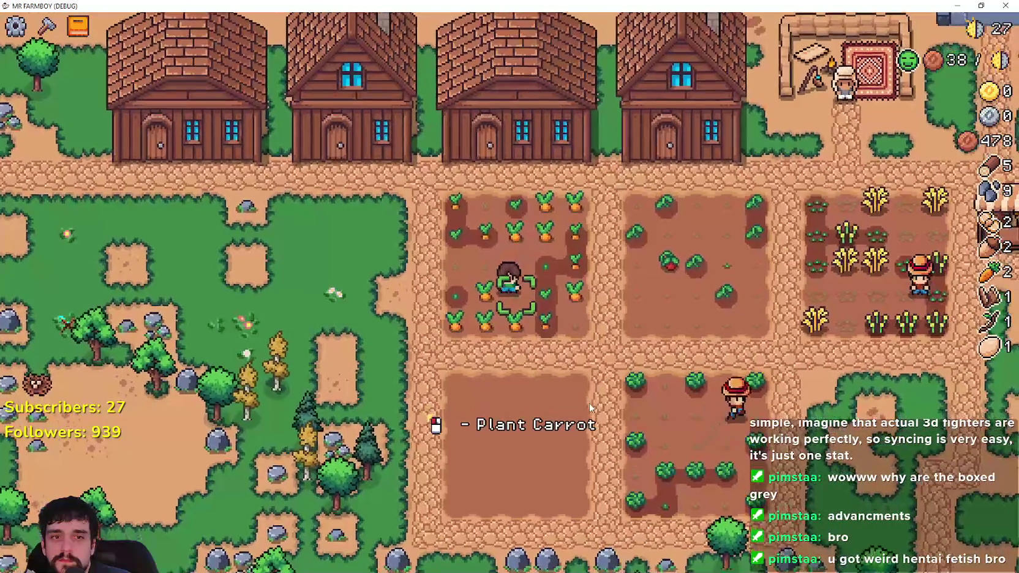
{"action": "key", "text": "s"}
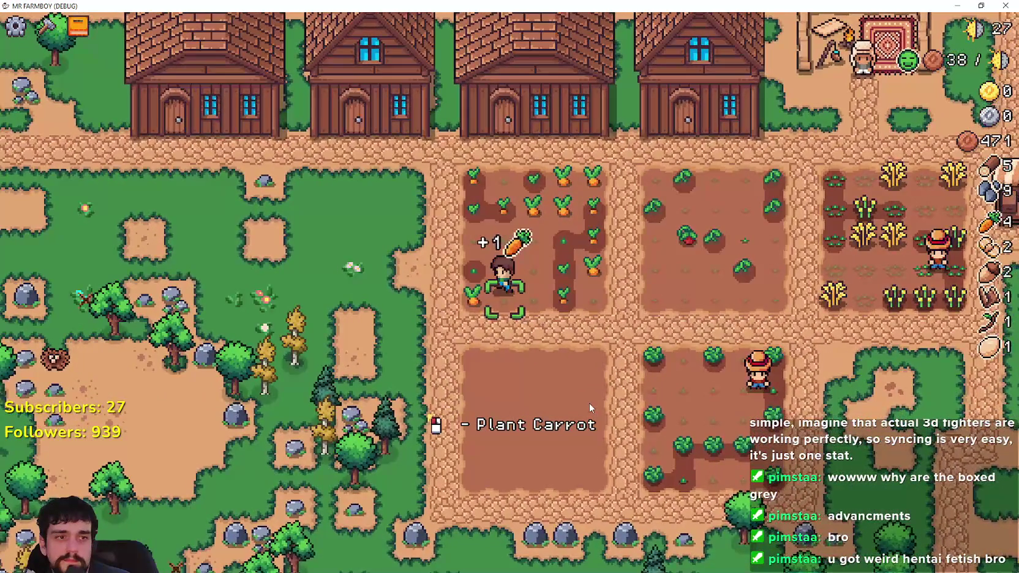
{"action": "key", "text": "a"}
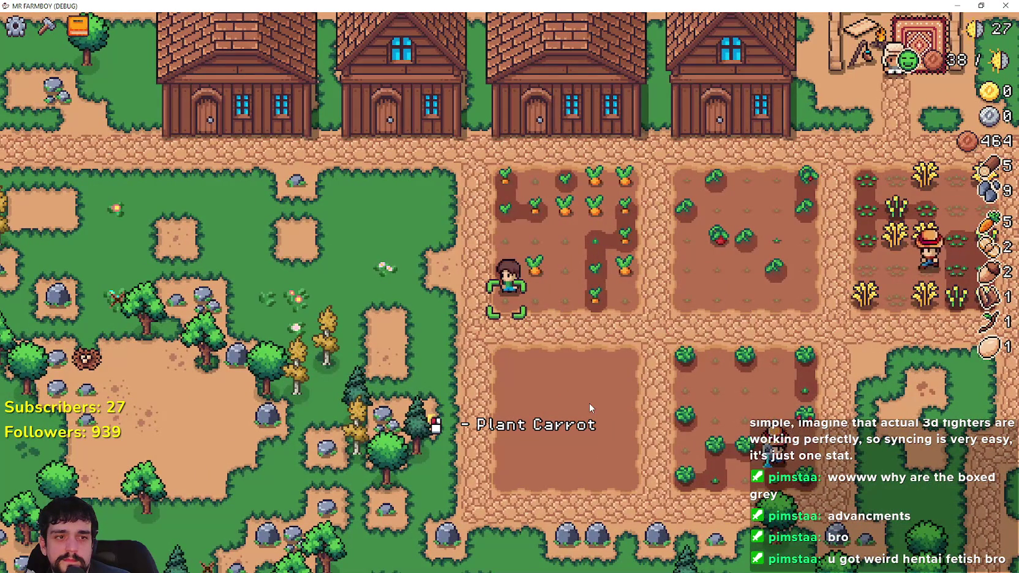
{"action": "scroll", "coordinate": [589, 403], "scroll_direction": "up", "scroll_amount": 1}
Harvest the ripe wheat patch, raising wheat to 10.
{"action": "key", "text": "d"}
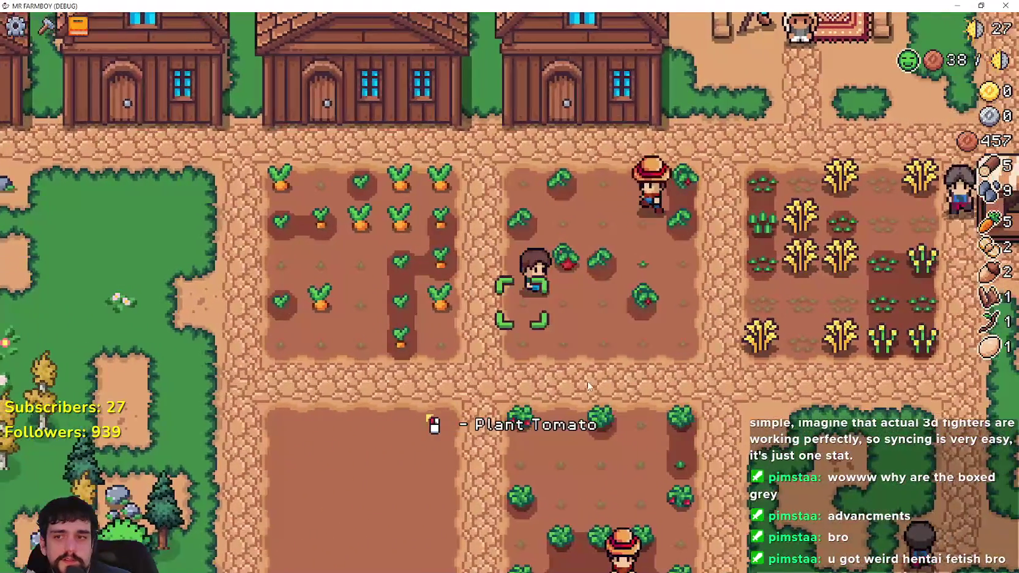
{"action": "key", "text": "d"}
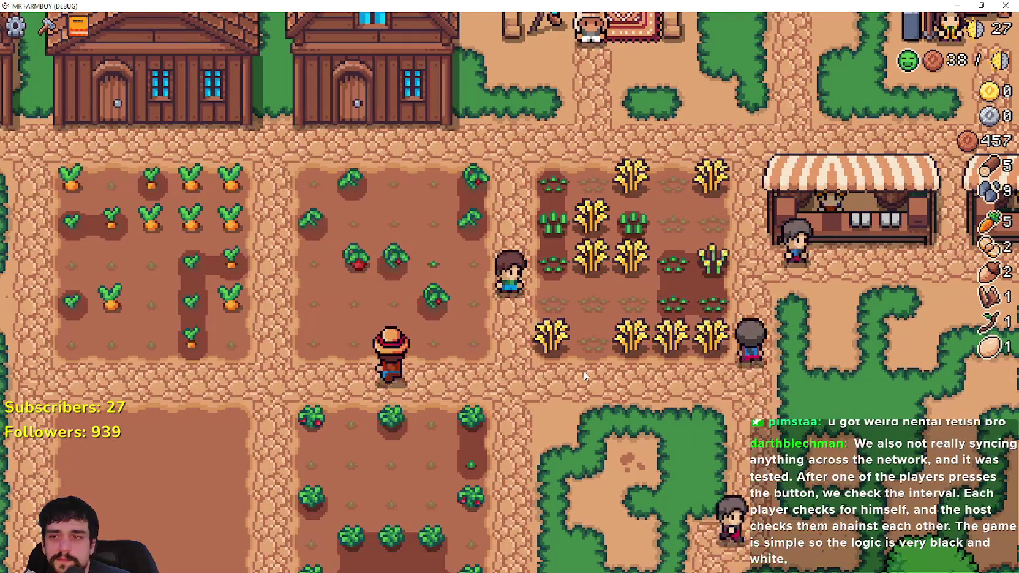
{"action": "key", "text": "d"}
{"action": "key", "text": "s"}
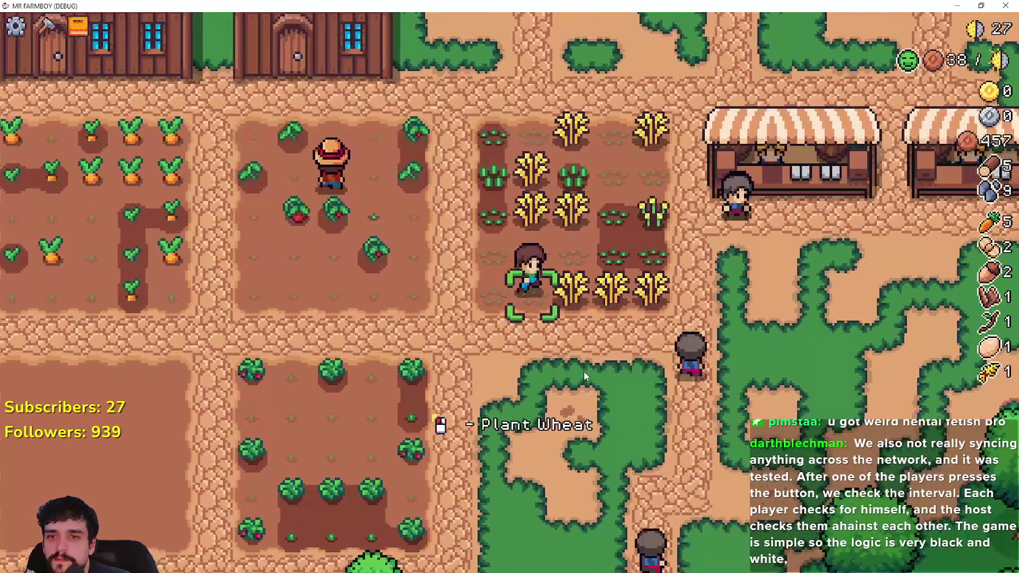
{"action": "key", "text": "w"}
{"action": "left_click", "coordinate": [584, 371]}
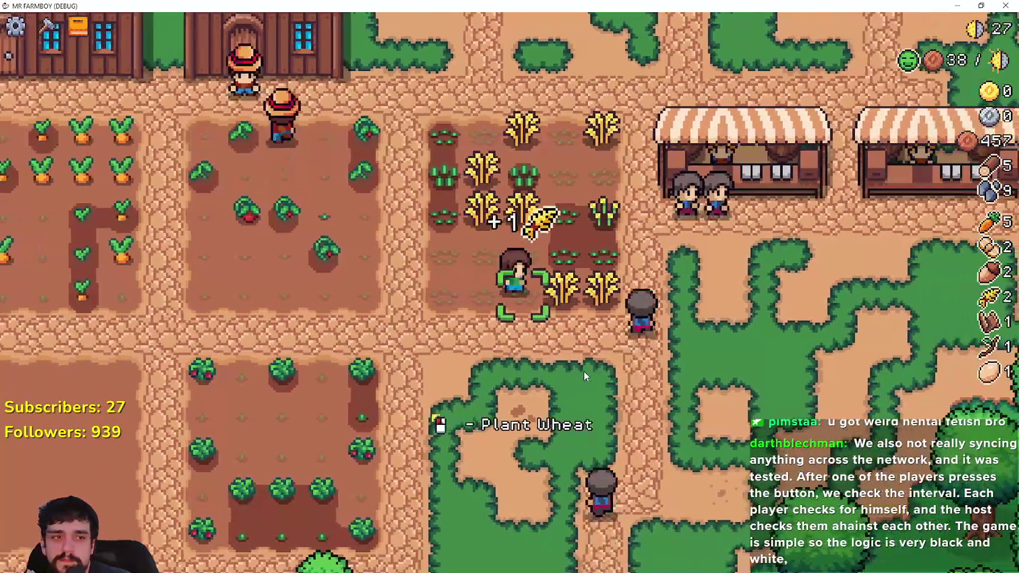
{"action": "key", "text": "d"}
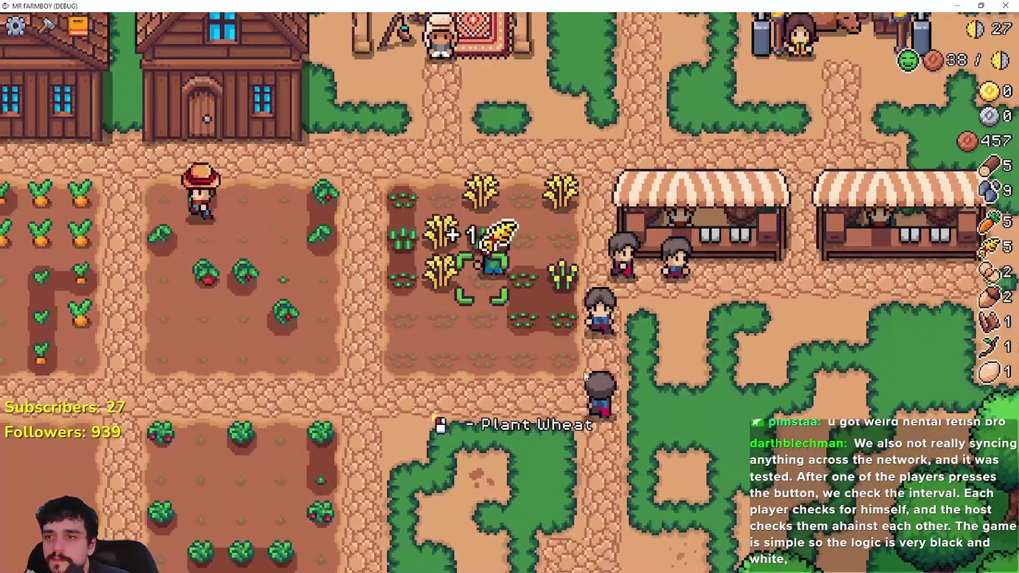
{"action": "key", "text": "w"}
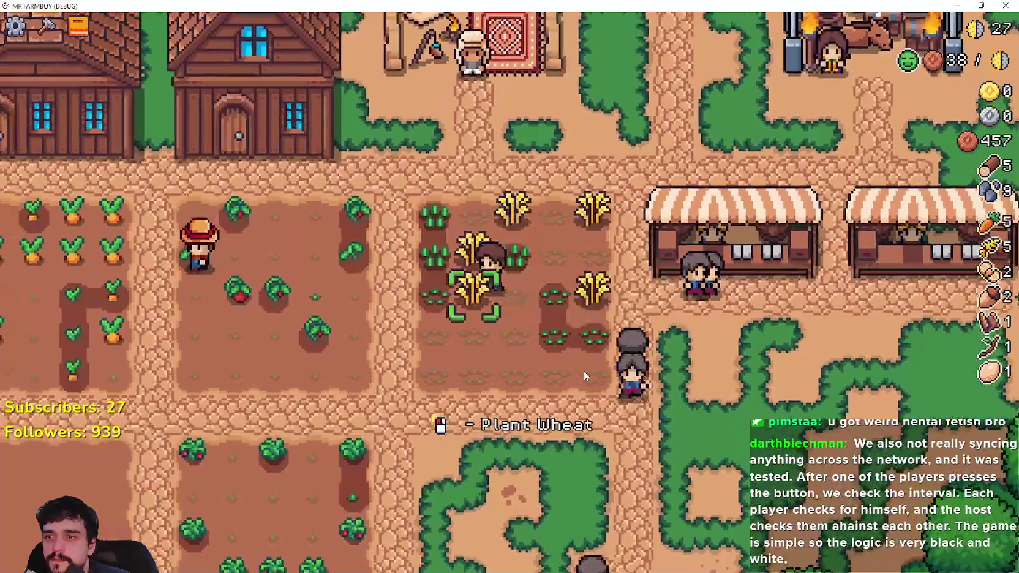
{"action": "left_click", "coordinate": [583, 371]}
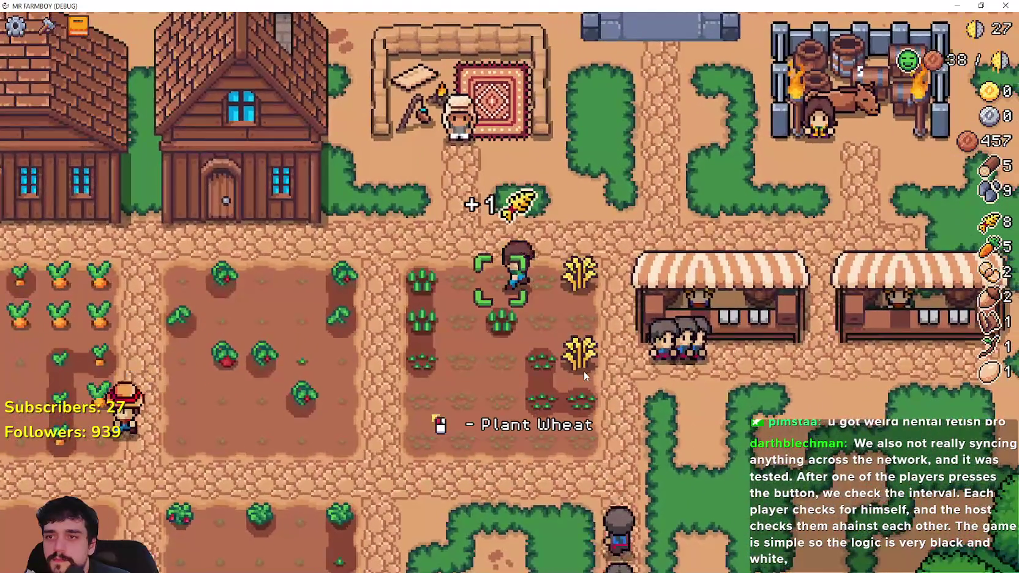
{"action": "left_click", "coordinate": [584, 372]}
Walk down to the market stalls and put the carrots up for sale for 20 copper.
{"action": "key", "text": "d"}
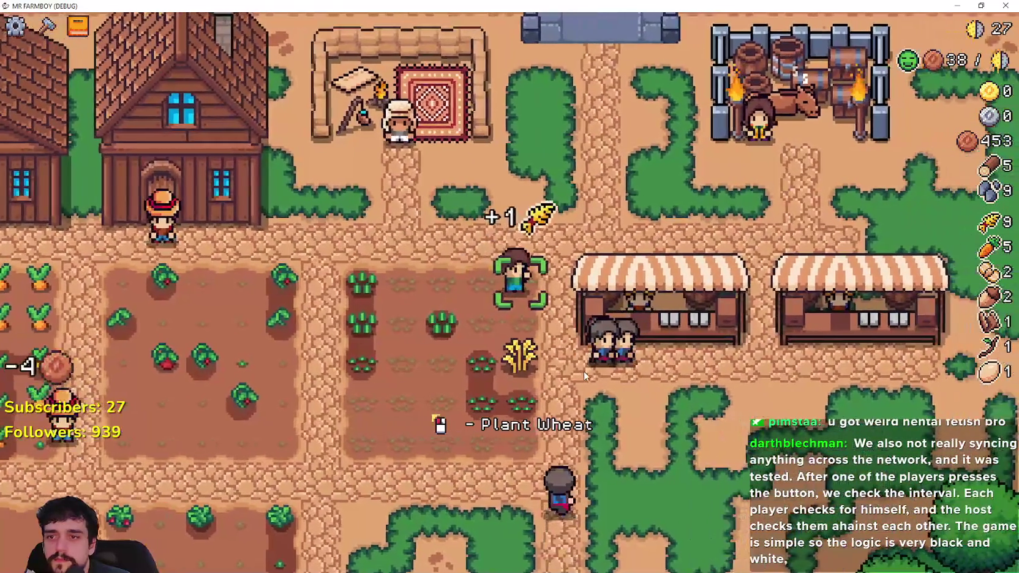
{"action": "key", "text": "s"}
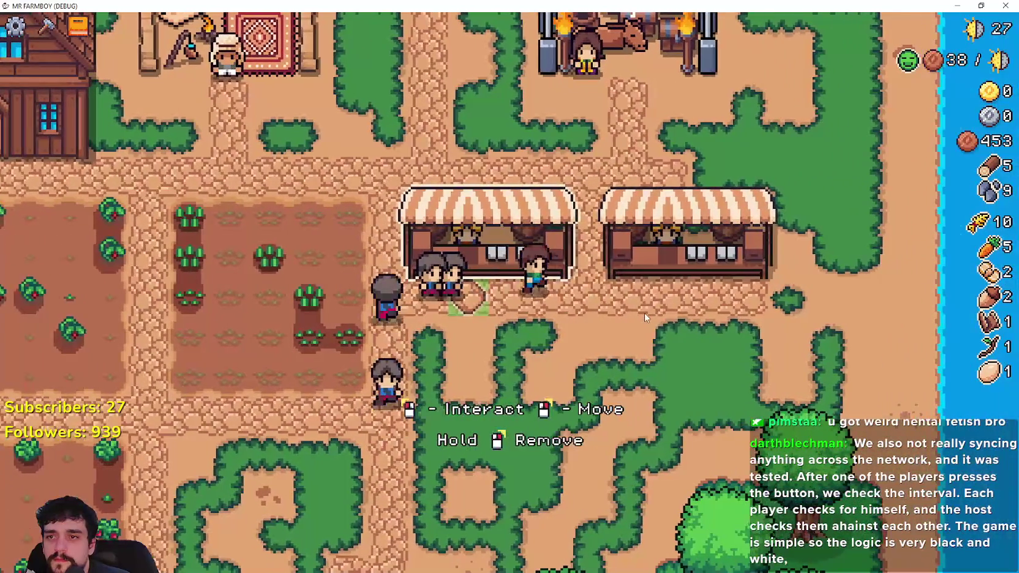
{"action": "key", "text": "d"}
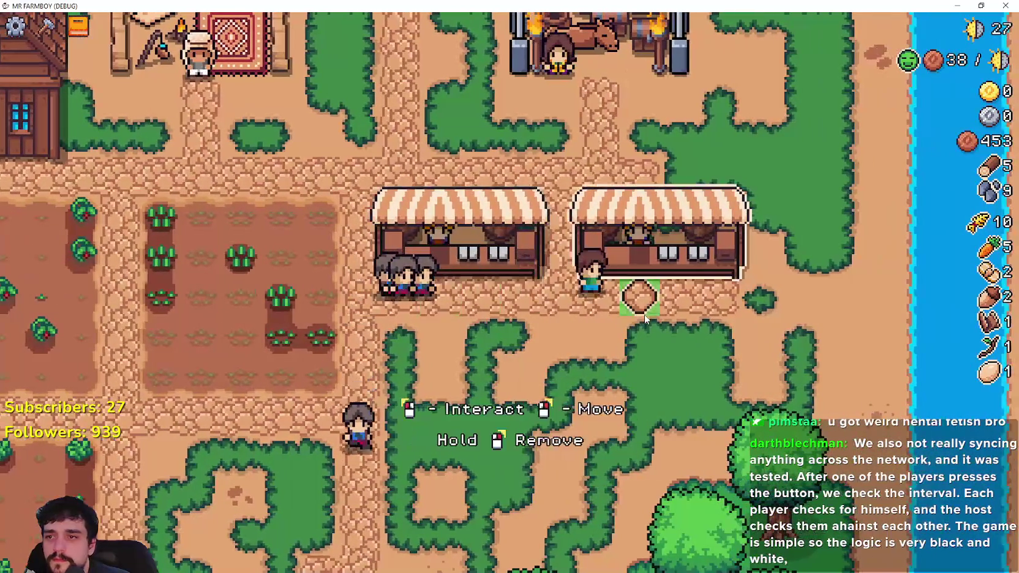
{"action": "left_click", "coordinate": [644, 313]}
{"action": "key", "text": "a"}
{"action": "left_click", "coordinate": [466, 223]}
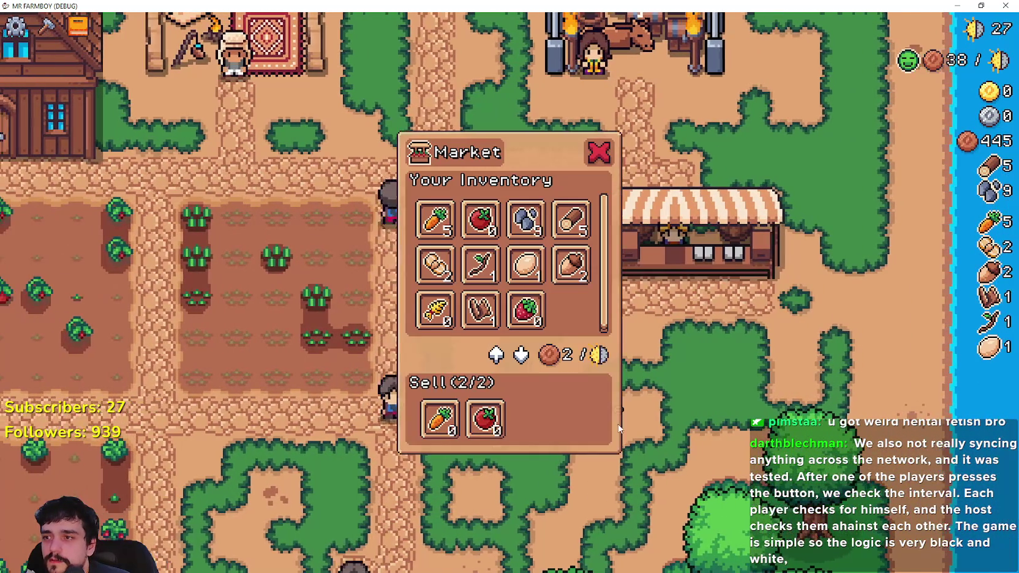
{"action": "left_click", "coordinate": [466, 219]}
{"action": "key", "text": "w"}
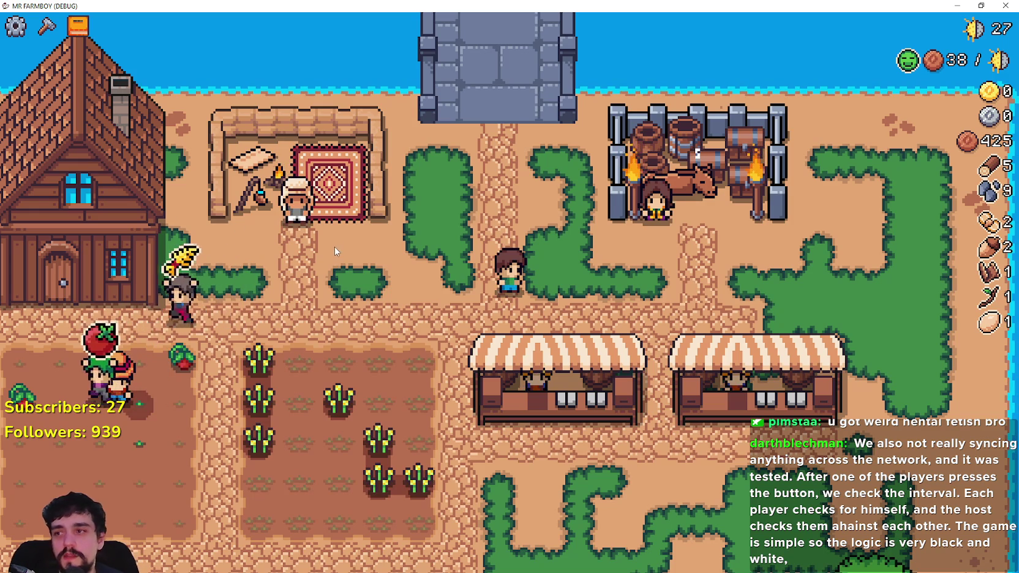
View the Merchant Seller's wares and the Royal's Envoy's offer.
{"action": "key", "text": "a"}
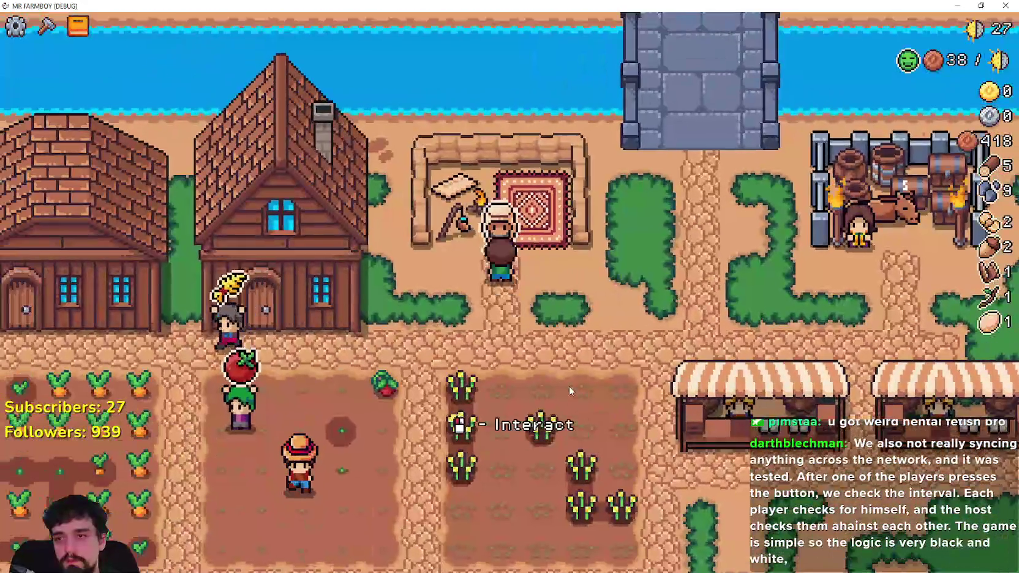
{"action": "left_click", "coordinate": [525, 354]}
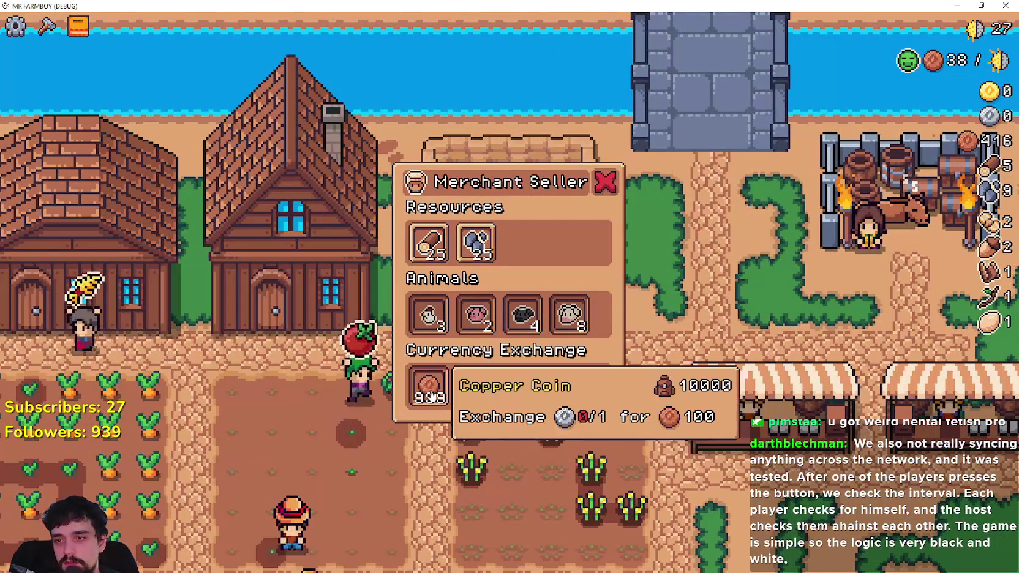
{"action": "key", "text": "d"}
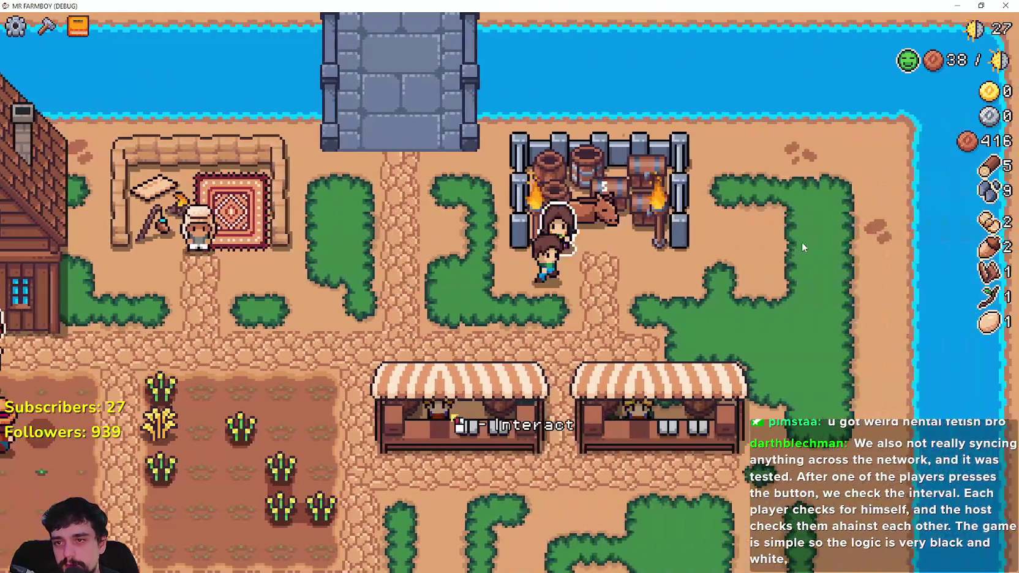
{"action": "left_click", "coordinate": [547, 270]}
{"action": "key", "text": "Escape"}
{"action": "key", "text": "a"}
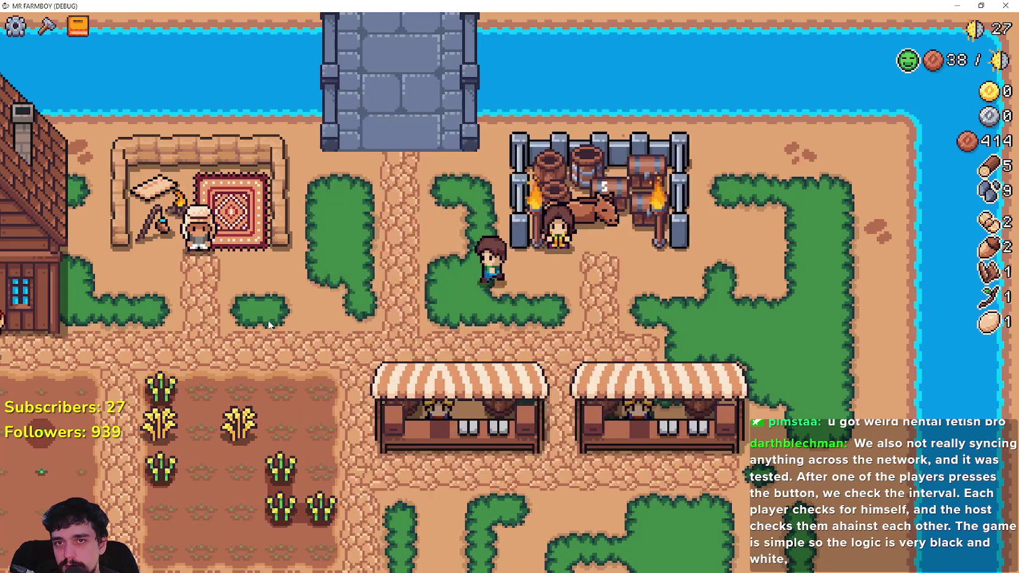
{"action": "key", "text": "s"}
Harvest the ripe wheat and the carrot rows, bringing carrots to 9.
{"action": "left_click", "coordinate": [265, 308]}
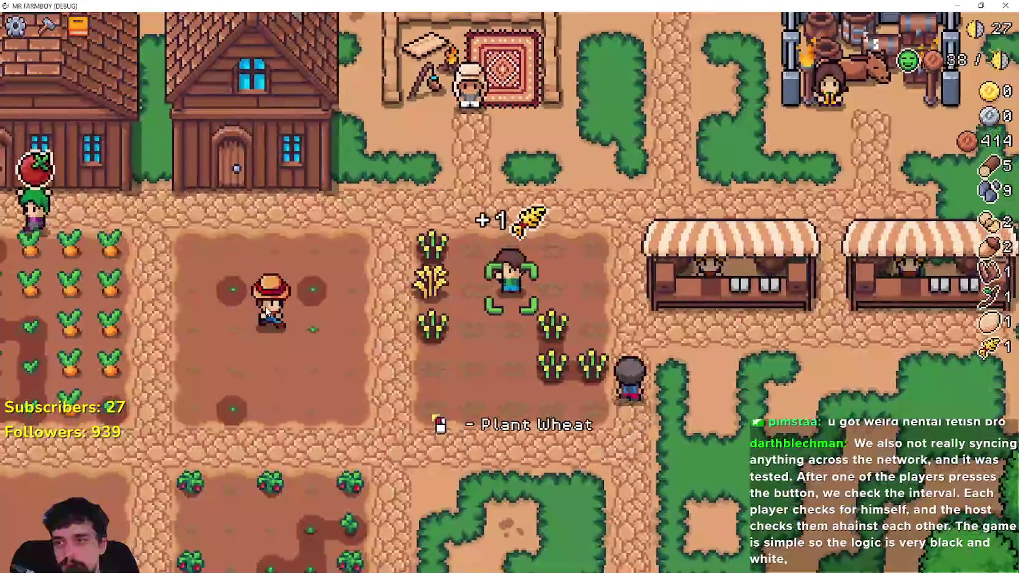
{"action": "key", "text": "a"}
{"action": "key", "text": "a"}
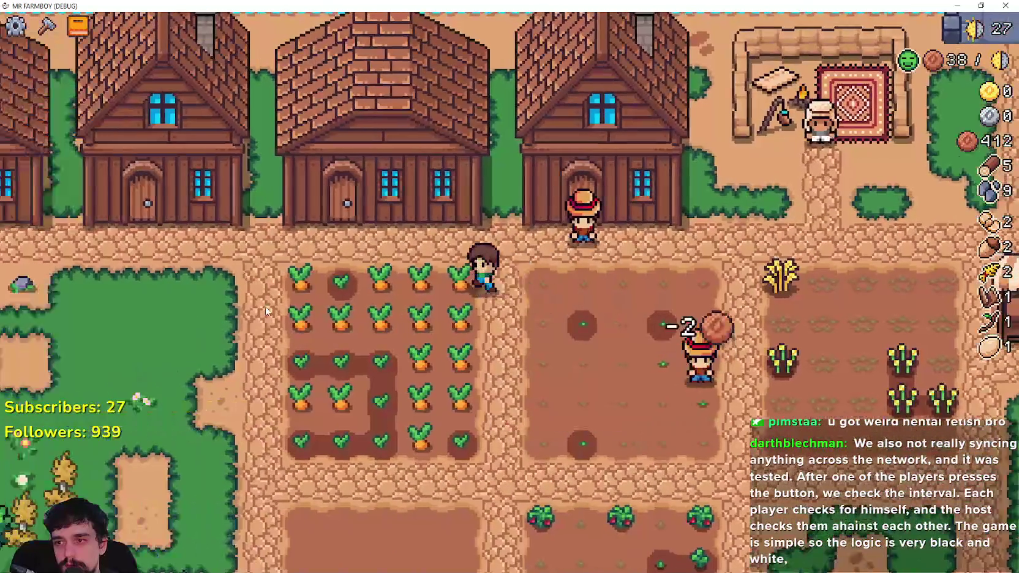
{"action": "left_click", "coordinate": [265, 306]}
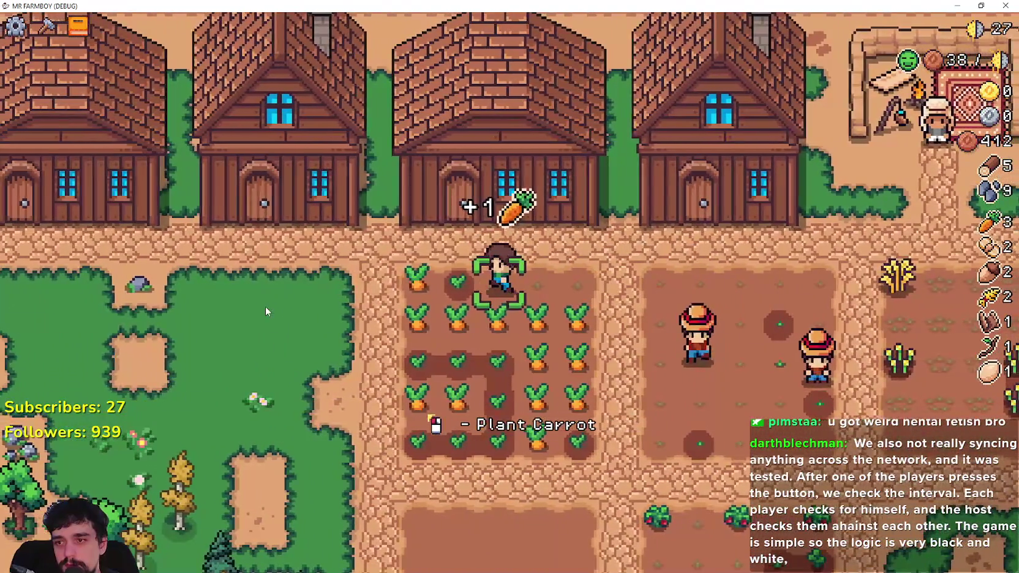
{"action": "left_click", "coordinate": [265, 306]}
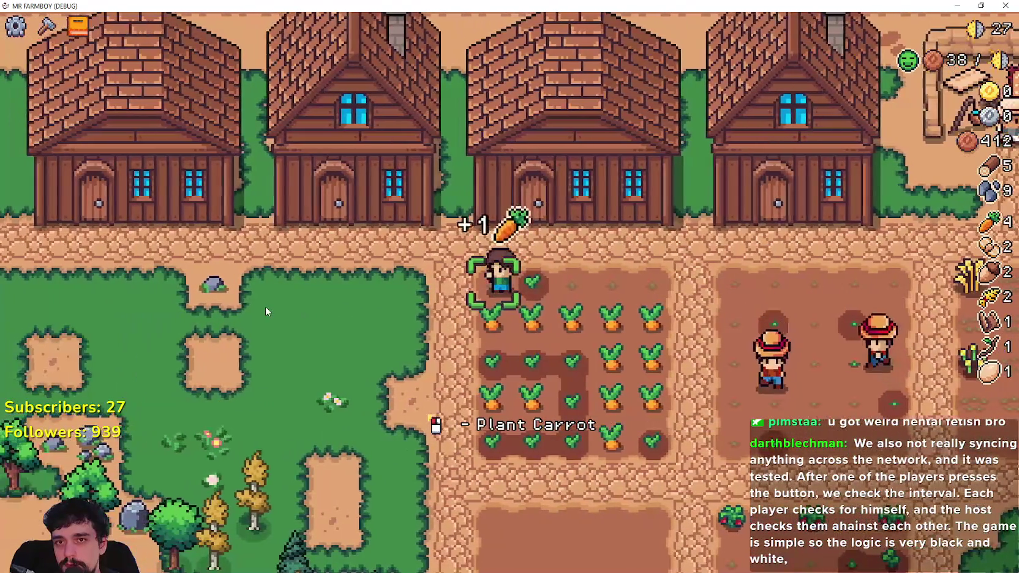
{"action": "key", "text": "s"}
{"action": "left_click", "coordinate": [266, 306]}
{"action": "left_click", "coordinate": [265, 305]}
{"action": "left_click", "coordinate": [265, 306]}
{"action": "left_click", "coordinate": [265, 306]}
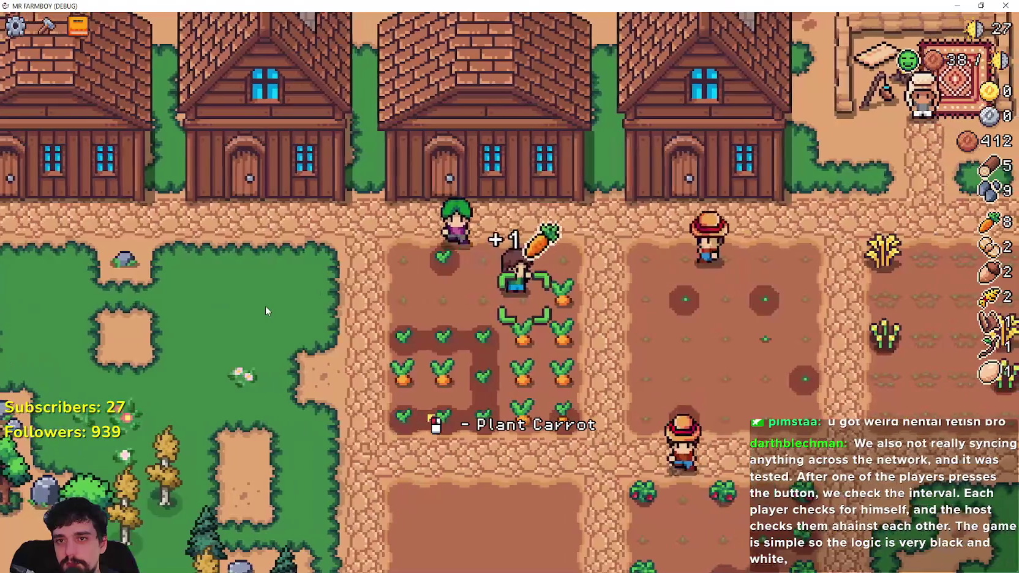
{"action": "key", "text": "d"}
{"action": "left_click", "coordinate": [265, 305]}
Check a village house's worker hiring panel, then leave it.
{"action": "key", "text": "s"}
{"action": "key", "text": "w"}
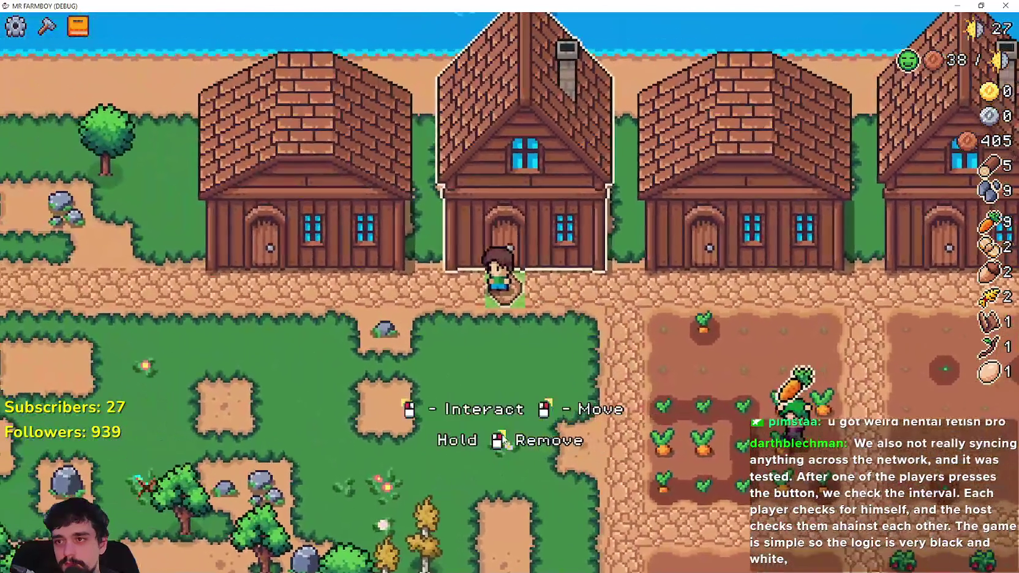
{"action": "left_click", "coordinate": [472, 253]}
{"action": "mouse_move", "coordinate": [470, 215]}
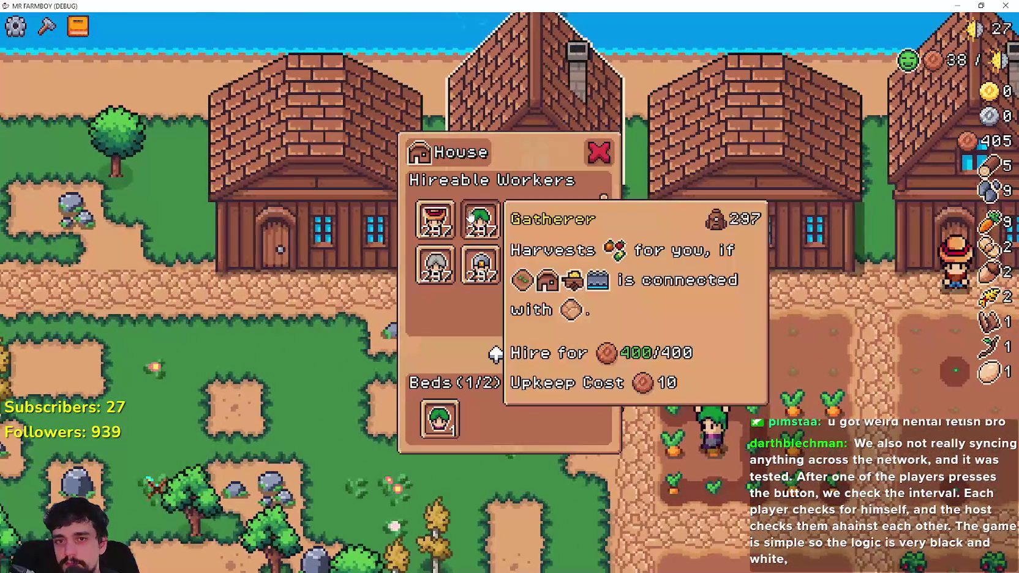
{"action": "key", "text": "Escape"}
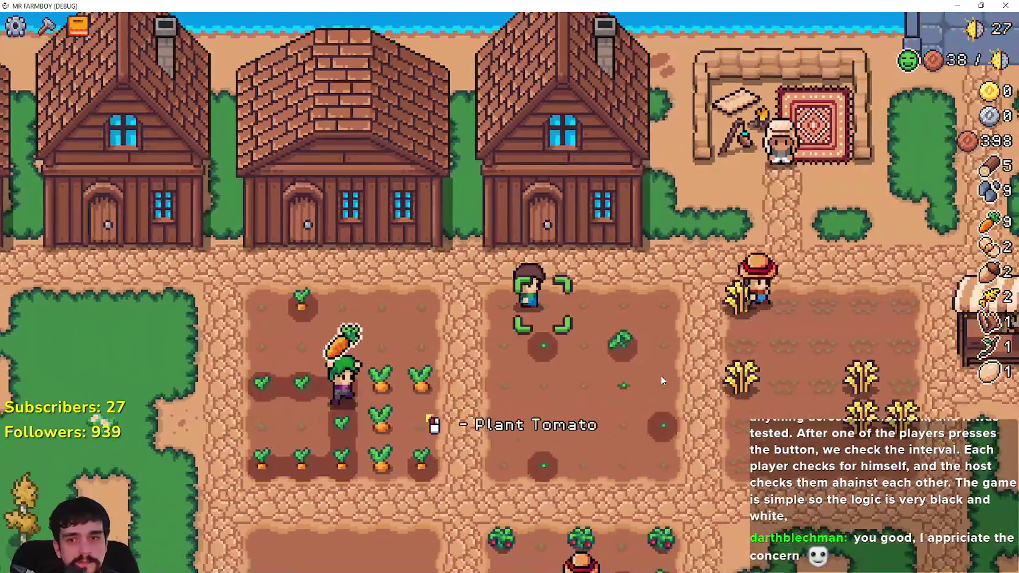
Cross the wheat field toward the strawberry field.
{"action": "key", "text": "d"}
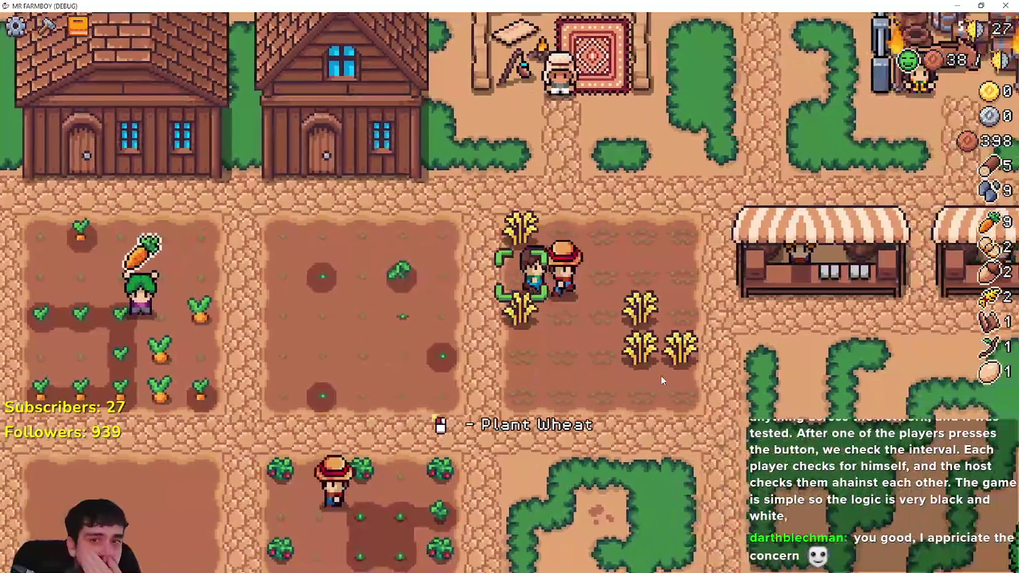
{"action": "key", "text": "s"}
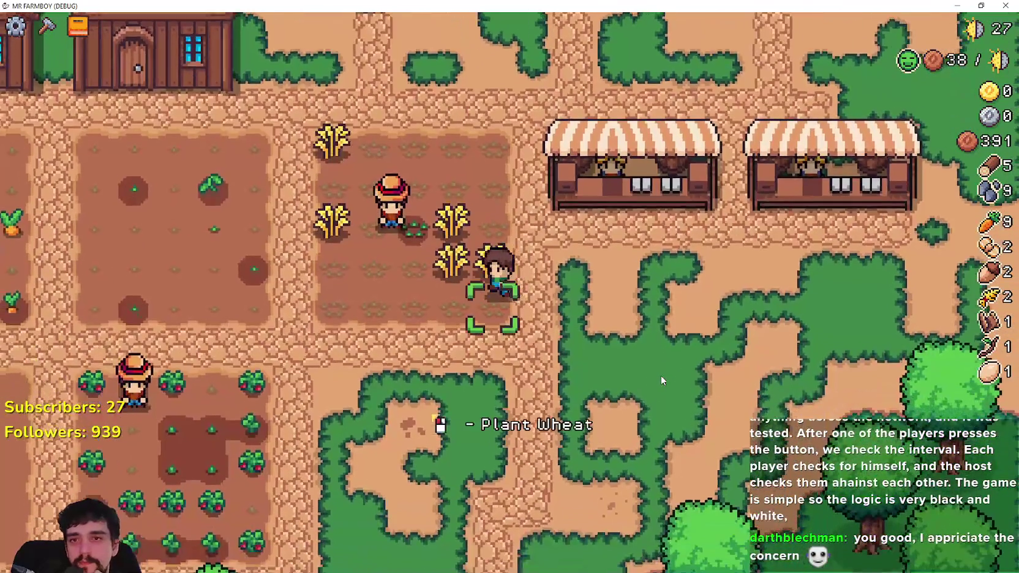
{"action": "key", "text": "a"}
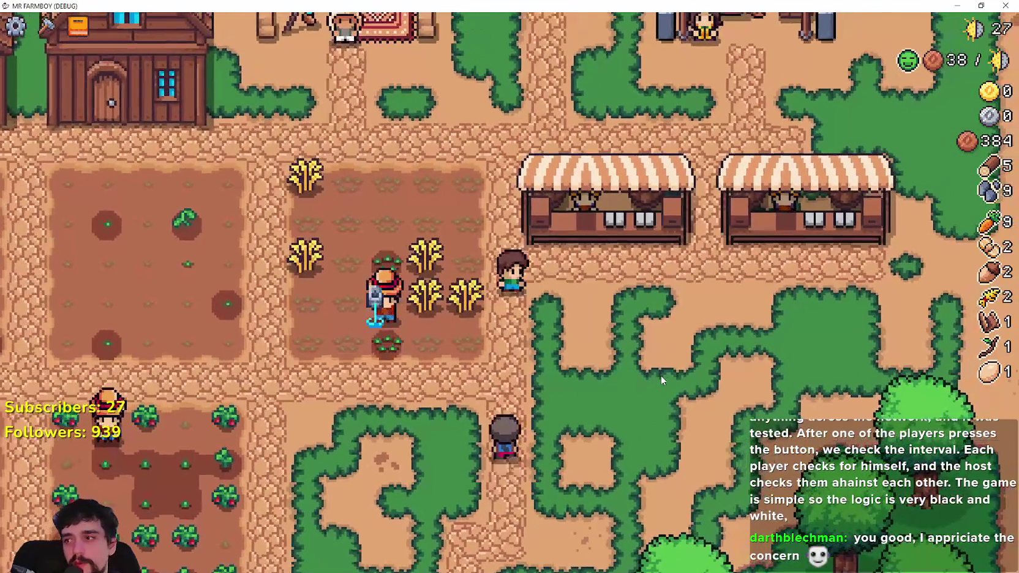
{"action": "key", "text": "w"}
{"action": "key", "text": "d"}
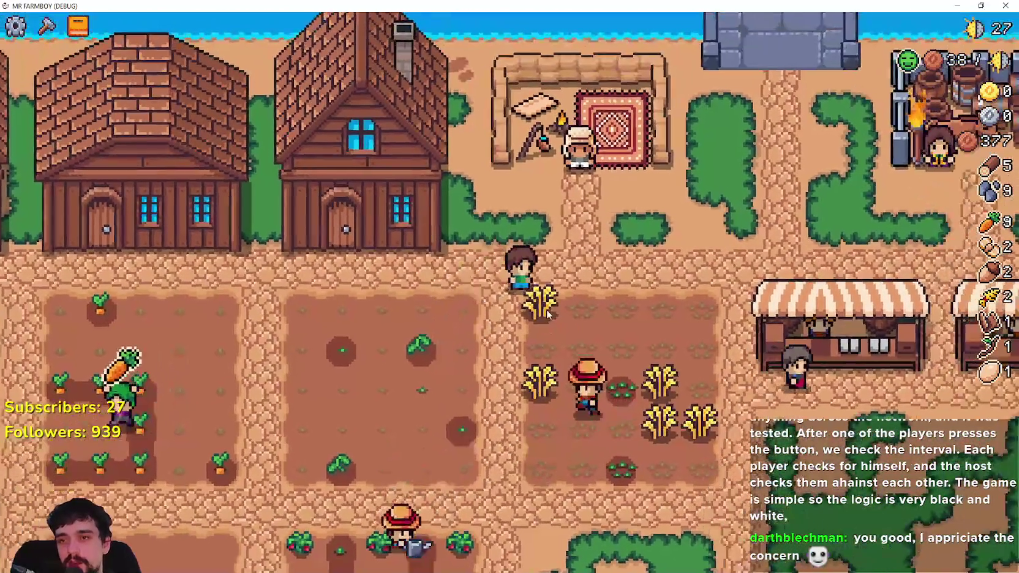
{"action": "key", "text": "s"}
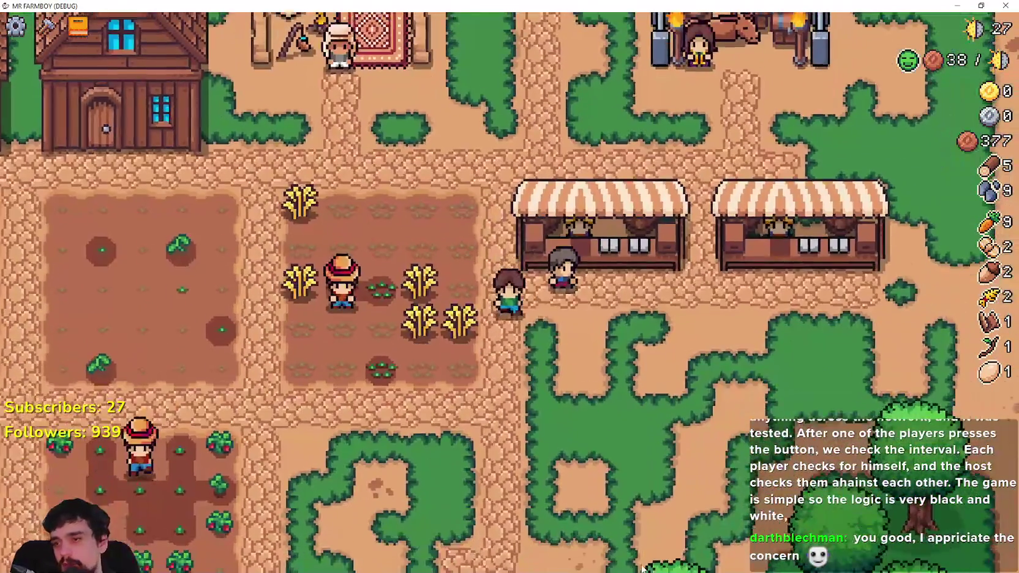
{"action": "key", "text": "a"}
{"action": "key", "text": "a"}
Harvest strawberries up to 10 and mine the rock below, raising stone to 12.
{"action": "key", "text": "s"}
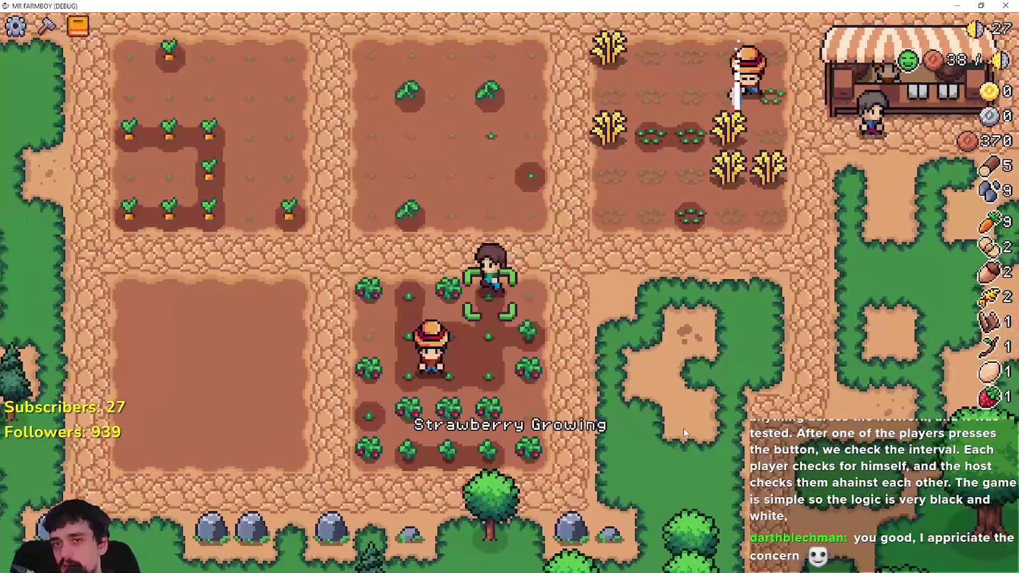
{"action": "key", "text": "s"}
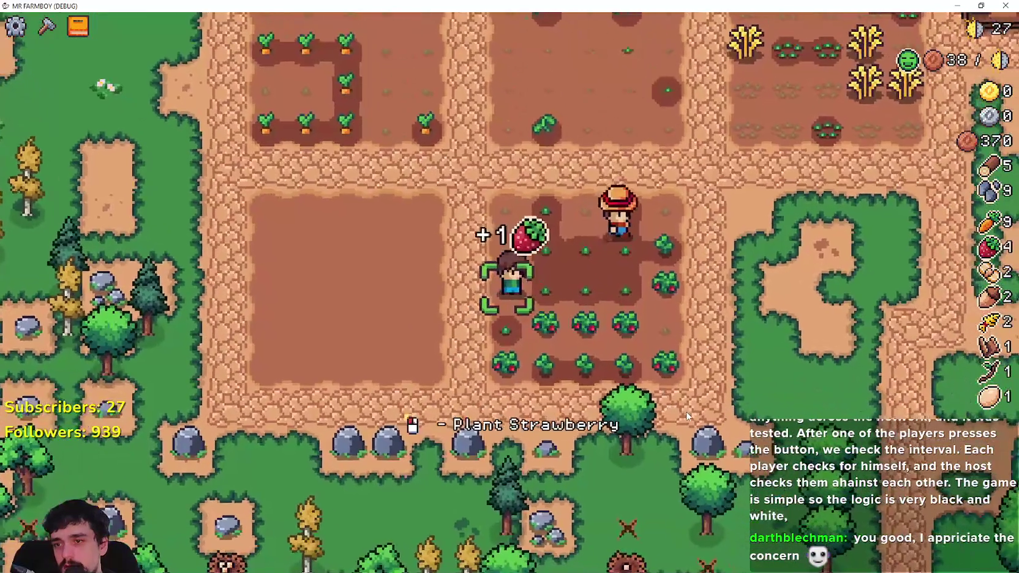
{"action": "key", "text": "d"}
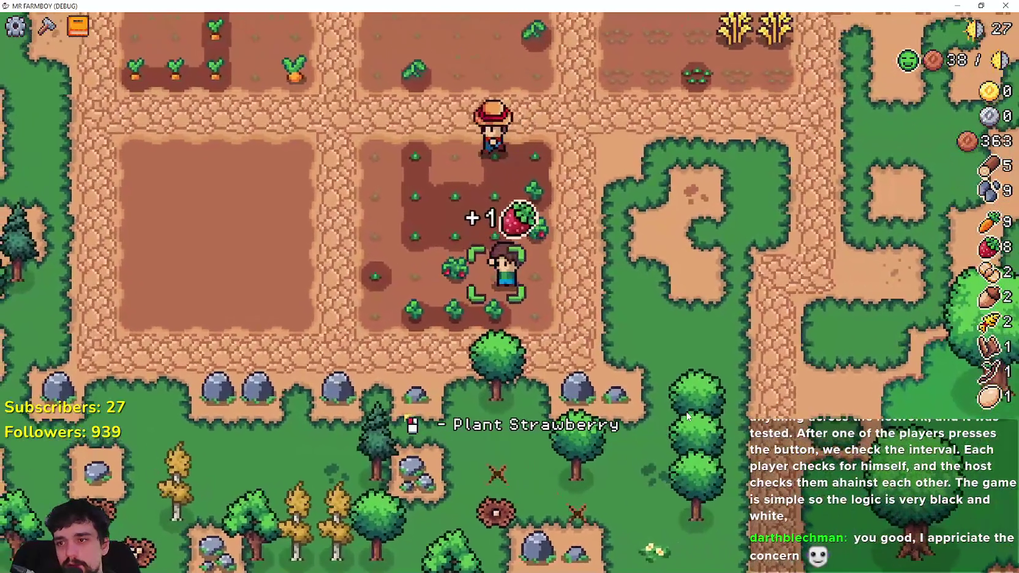
{"action": "key", "text": "w"}
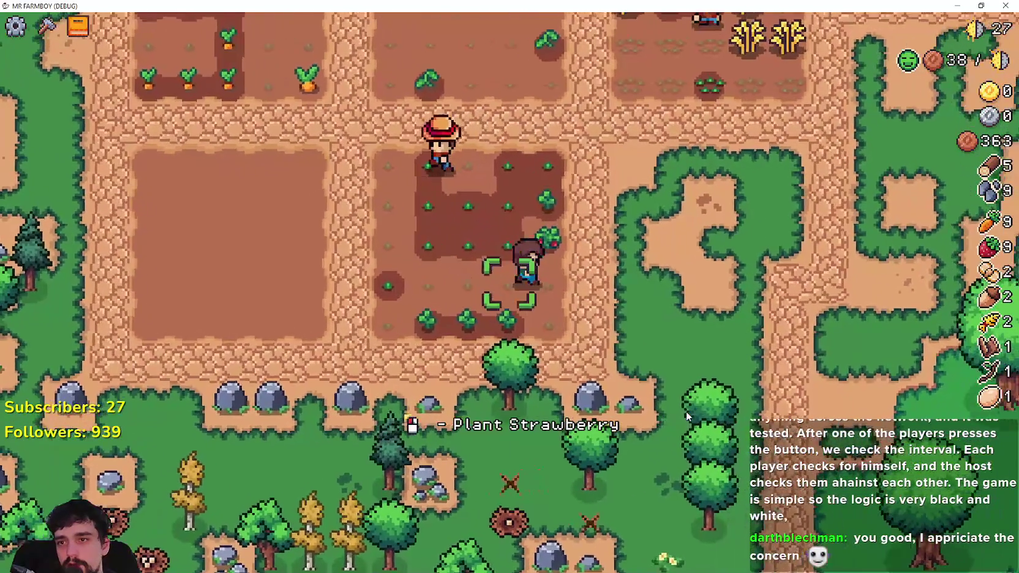
{"action": "key", "text": "s"}
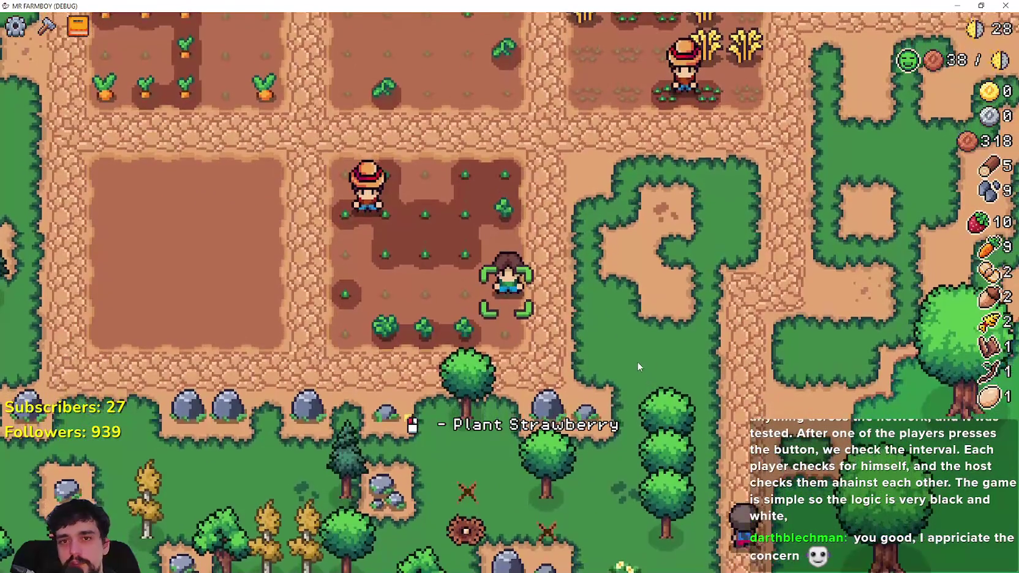
{"action": "key", "text": "s"}
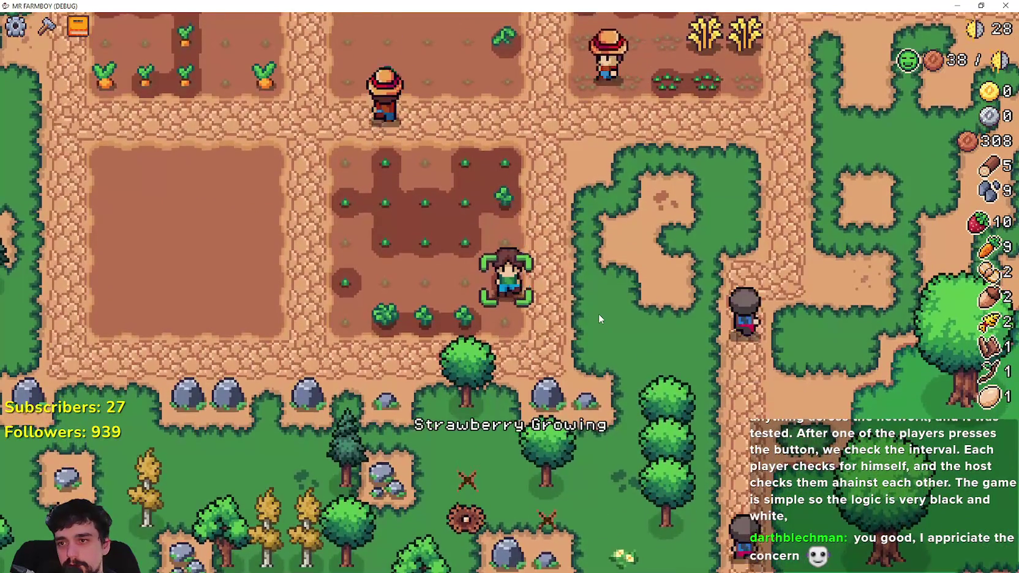
Walk up and review the Royal's Envoy task asking for eggs and carrots.
{"action": "key", "text": "d"}
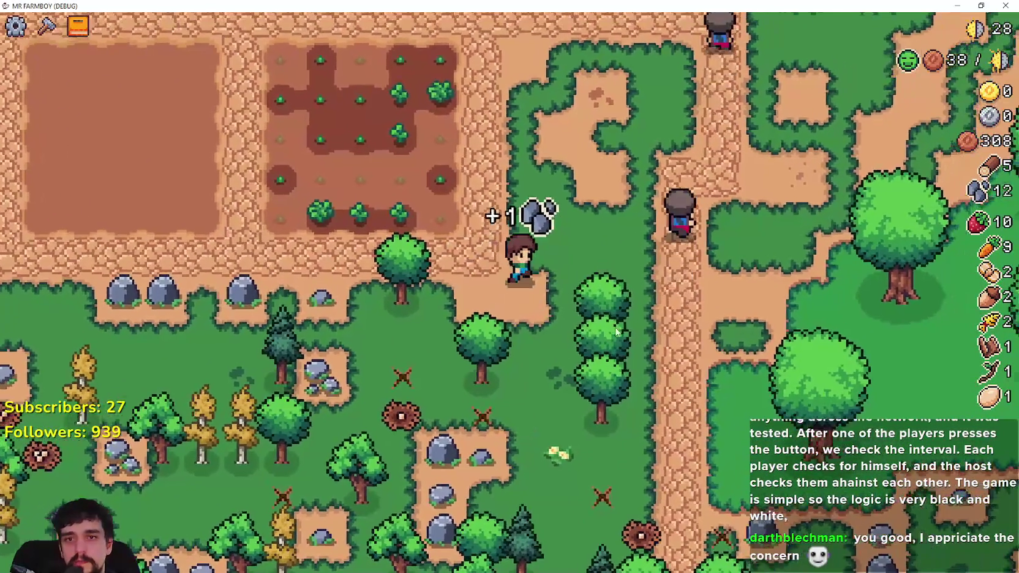
{"action": "key", "text": "w"}
{"action": "key", "text": "w"}
{"action": "key", "text": "d"}
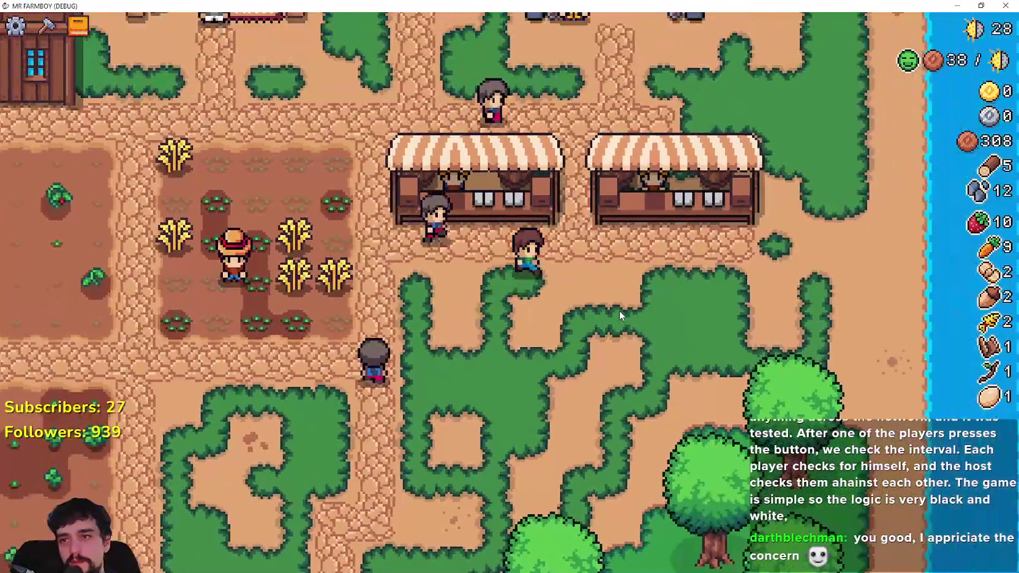
{"action": "key", "text": "e"}
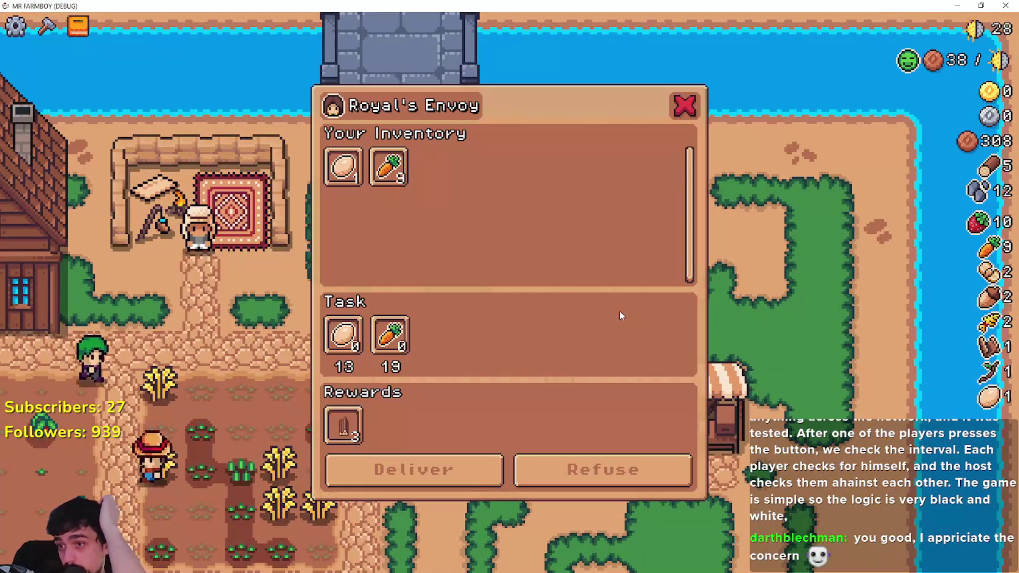
{"action": "key", "text": "e"}
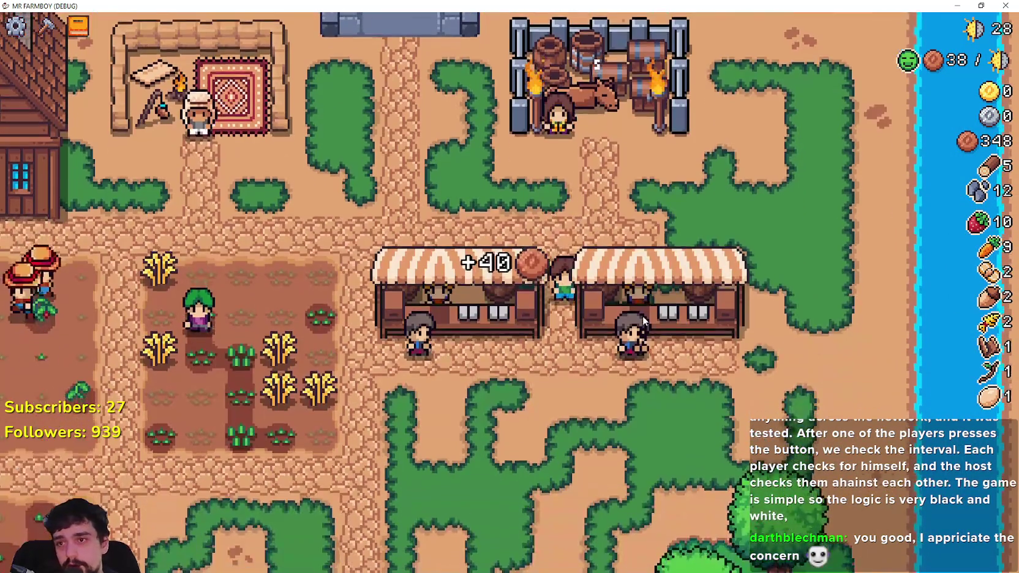
{"action": "key", "text": "s"}
{"action": "key", "text": "e"}
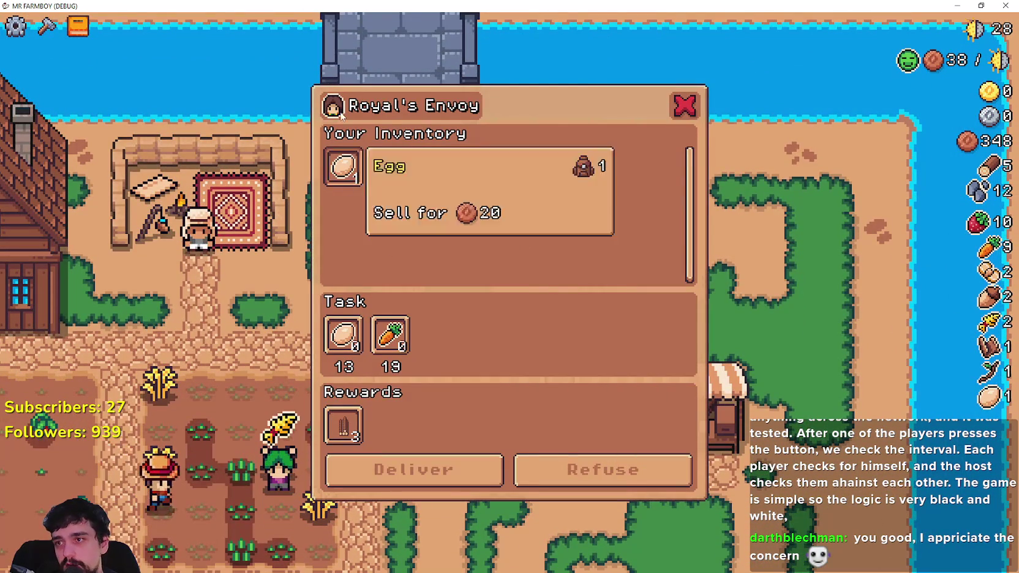
{"action": "key", "text": "e"}
At the market stall, put carrots into the Sell slots.
{"action": "key", "text": "s"}
{"action": "key", "text": "d"}
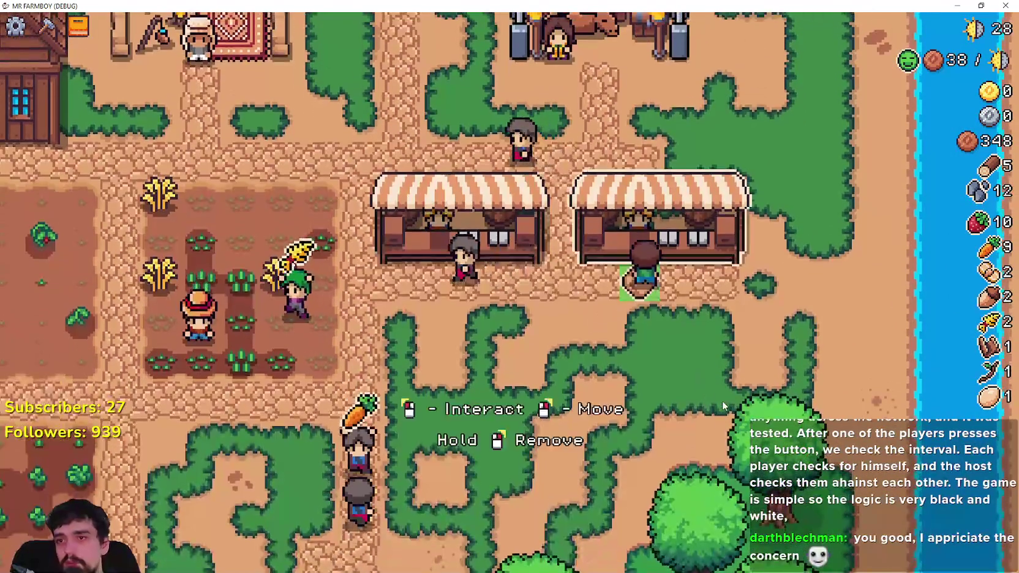
{"action": "key", "text": "e"}
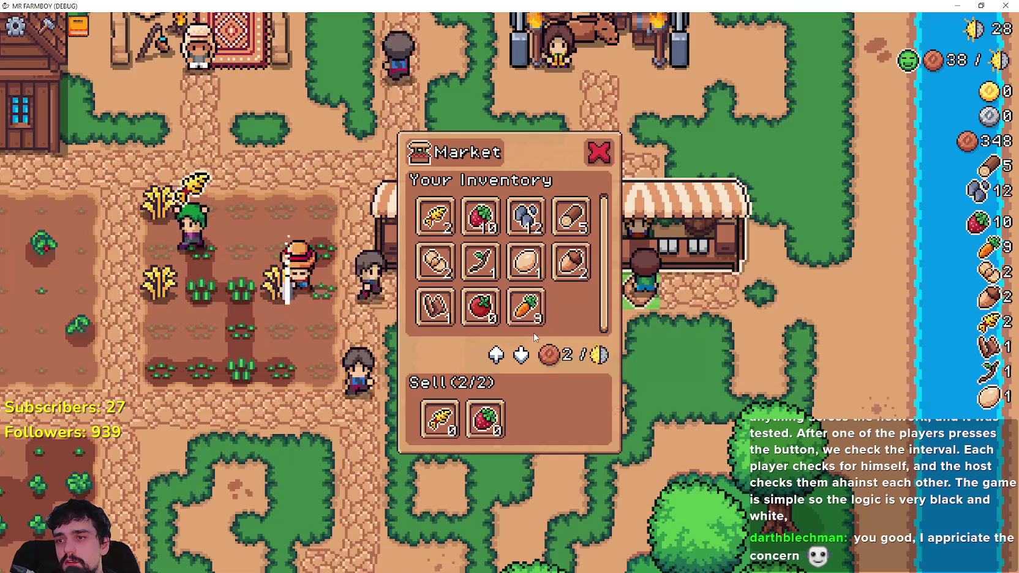
{"action": "key", "text": "e"}
{"action": "key", "text": "e"}
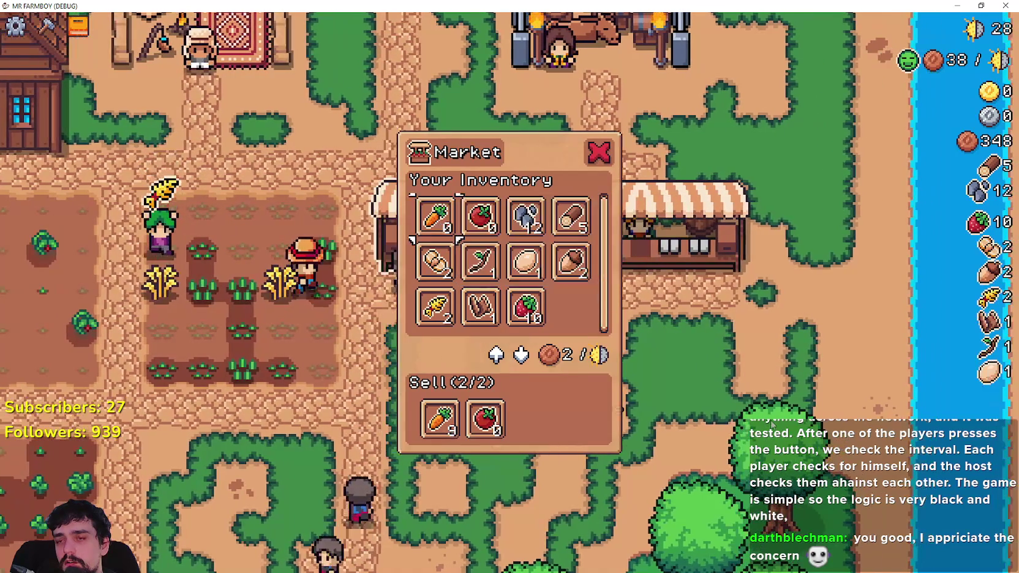
Walk up to the houses and glance at the Merchant Seller window.
{"action": "key", "text": "e"}
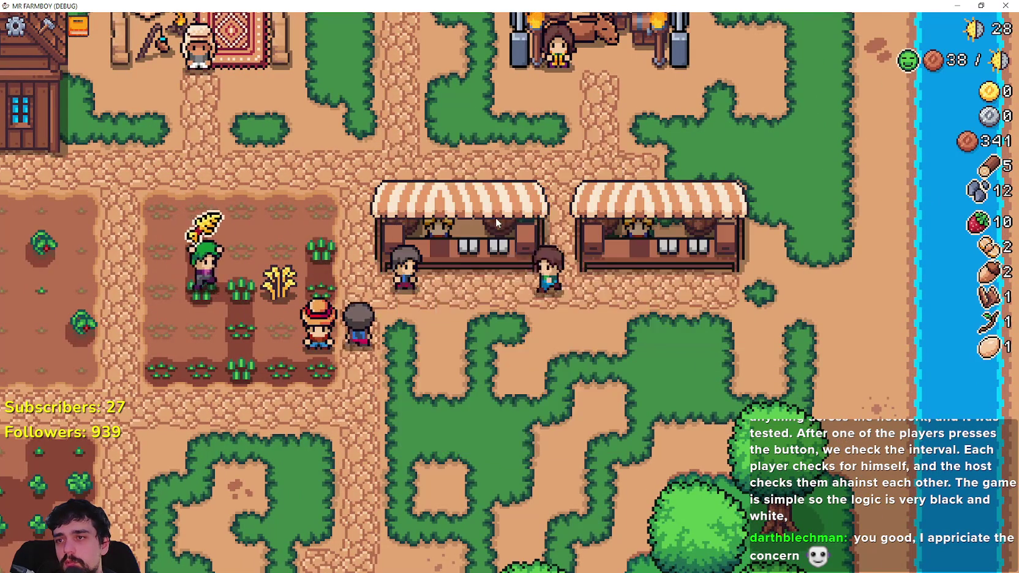
{"action": "key", "text": "e"}
{"action": "key", "text": "e"}
{"action": "key", "text": "a"}
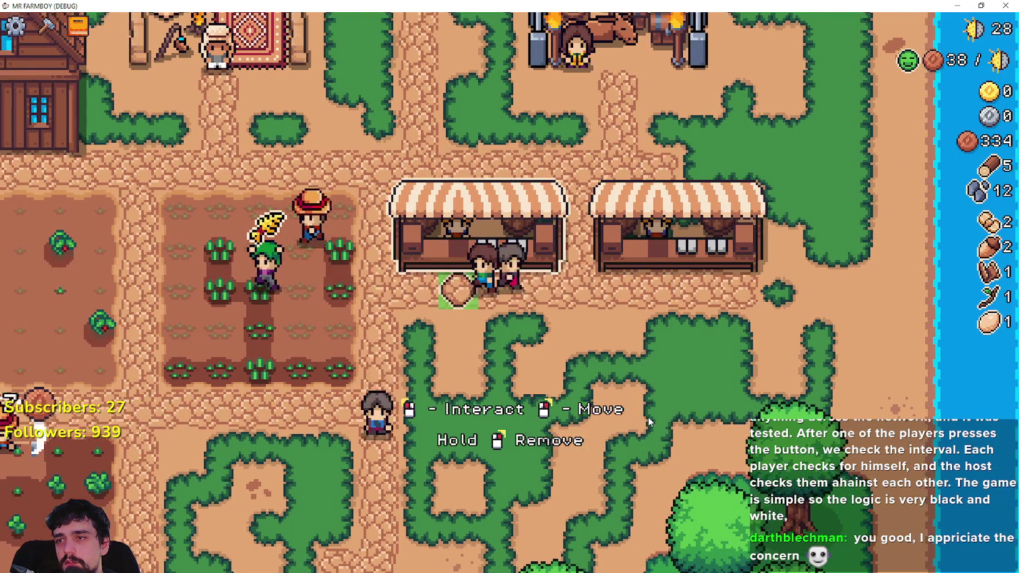
{"action": "key", "text": "w"}
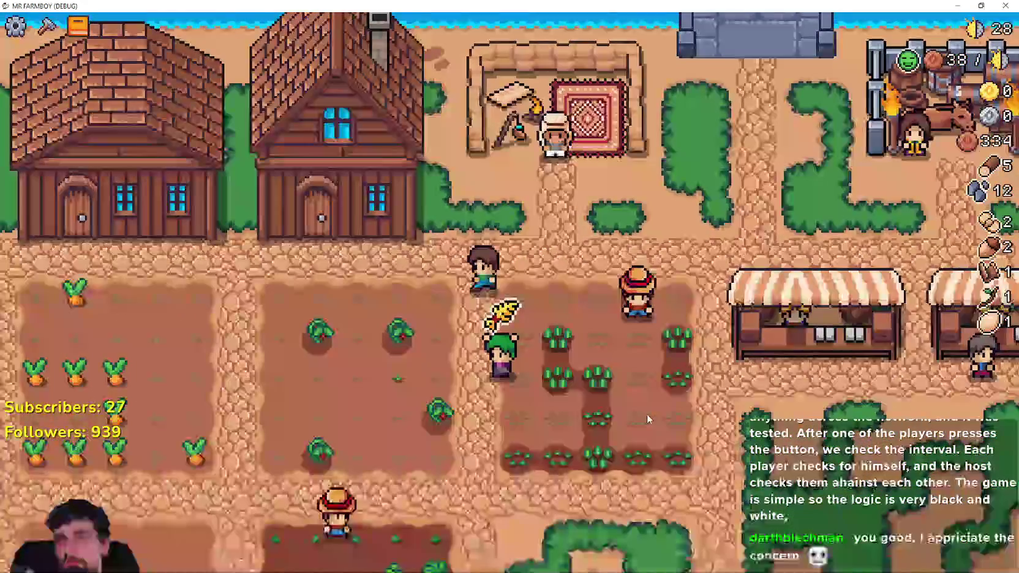
{"action": "key", "text": "a"}
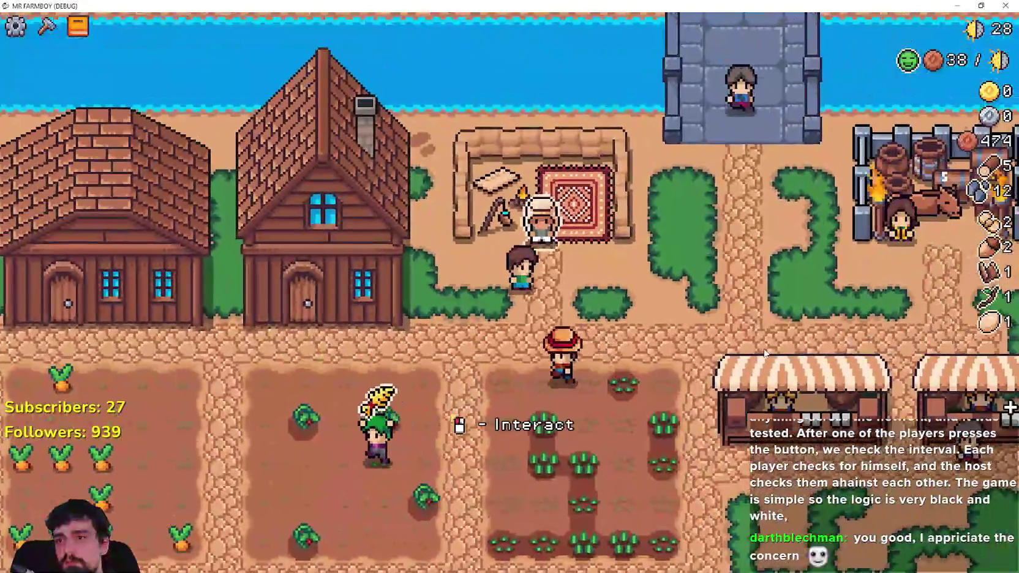
{"action": "key", "text": "e"}
{"action": "key", "text": "e"}
{"action": "key", "text": "a"}
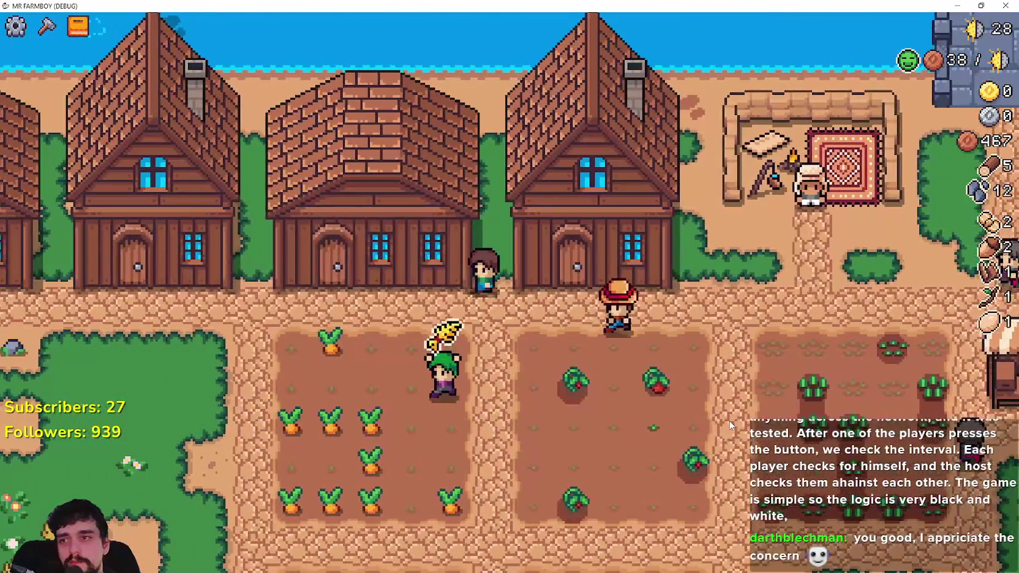
Visit the house warehouses and take their carrot stock into the inventory.
{"action": "key", "text": "e"}
{"action": "key", "text": "a"}
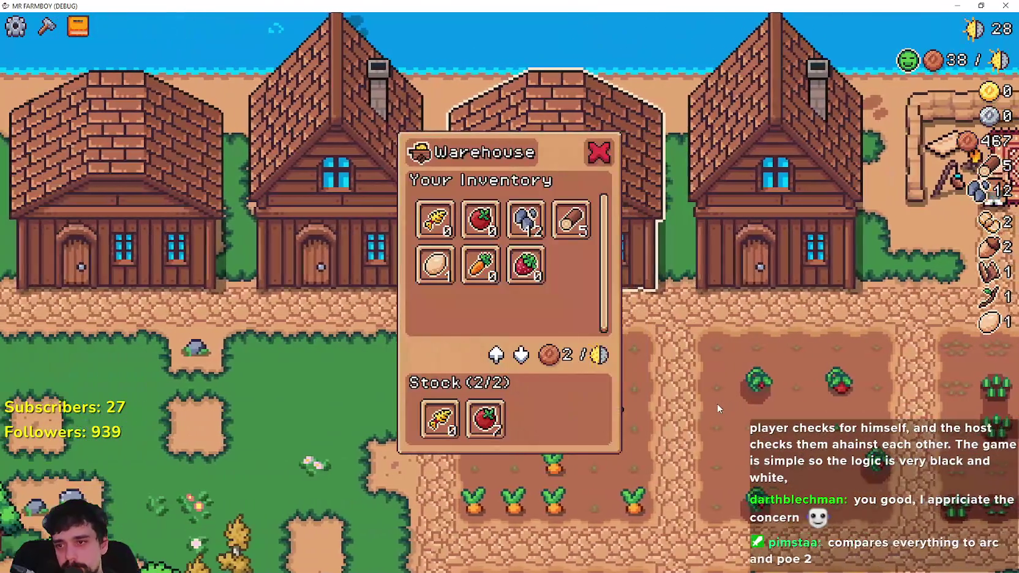
{"action": "key", "text": "e"}
{"action": "key", "text": "a"}
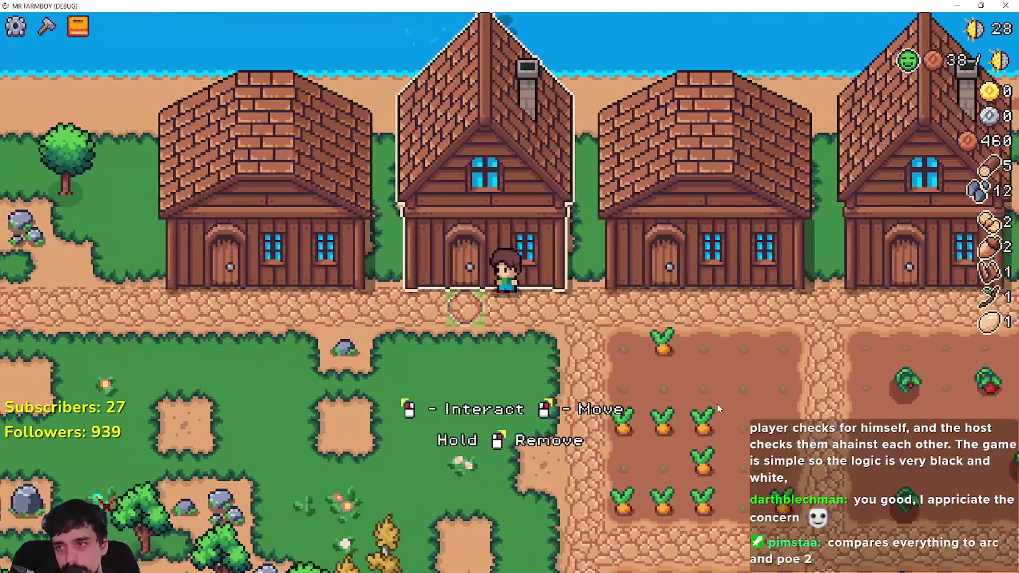
{"action": "key", "text": "e"}
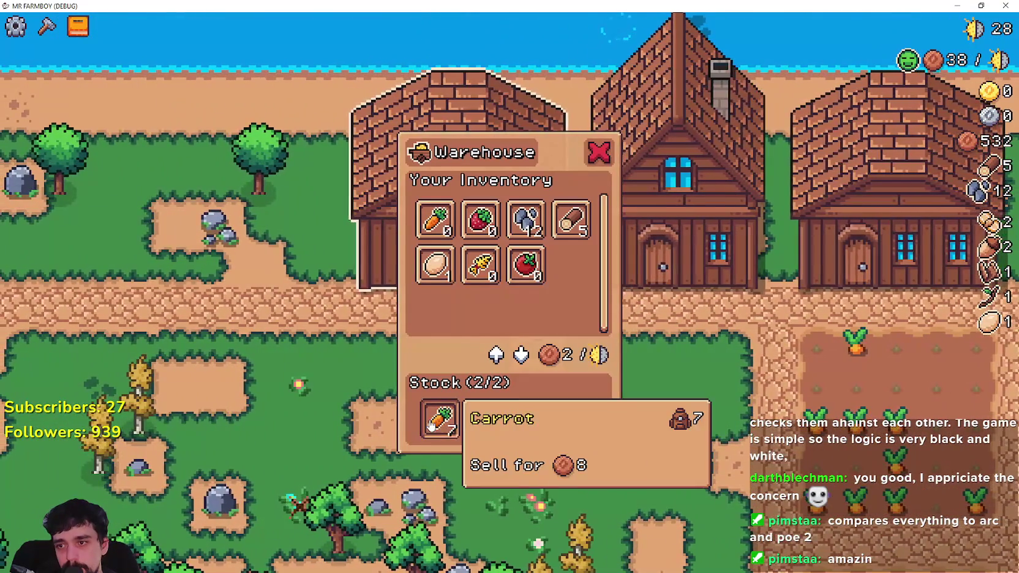
{"action": "left_click", "coordinate": [431, 426]}
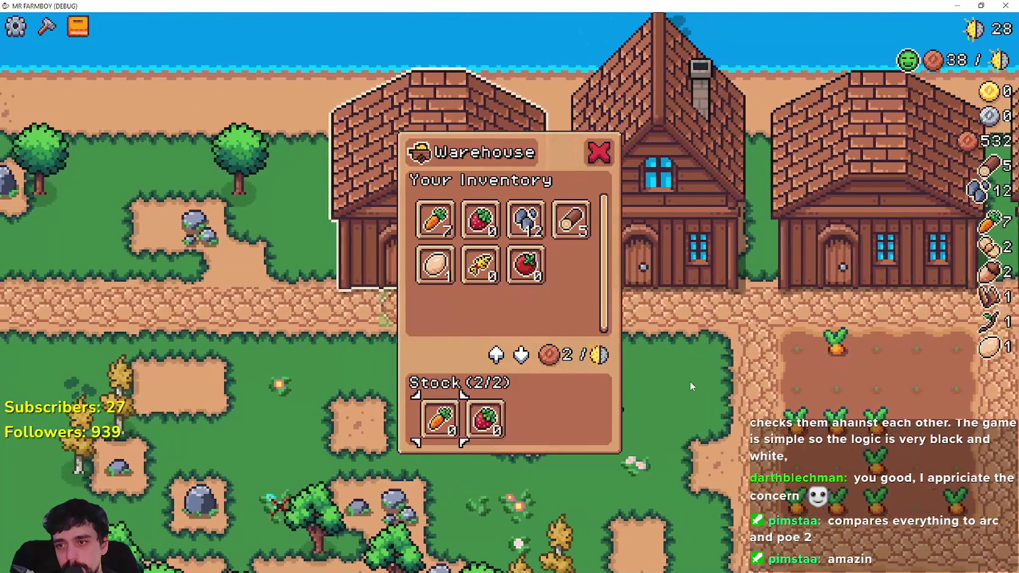
{"action": "key", "text": "e"}
{"action": "key", "text": "a"}
{"action": "key", "text": "e"}
{"action": "mouse_move", "coordinate": [447, 433]}
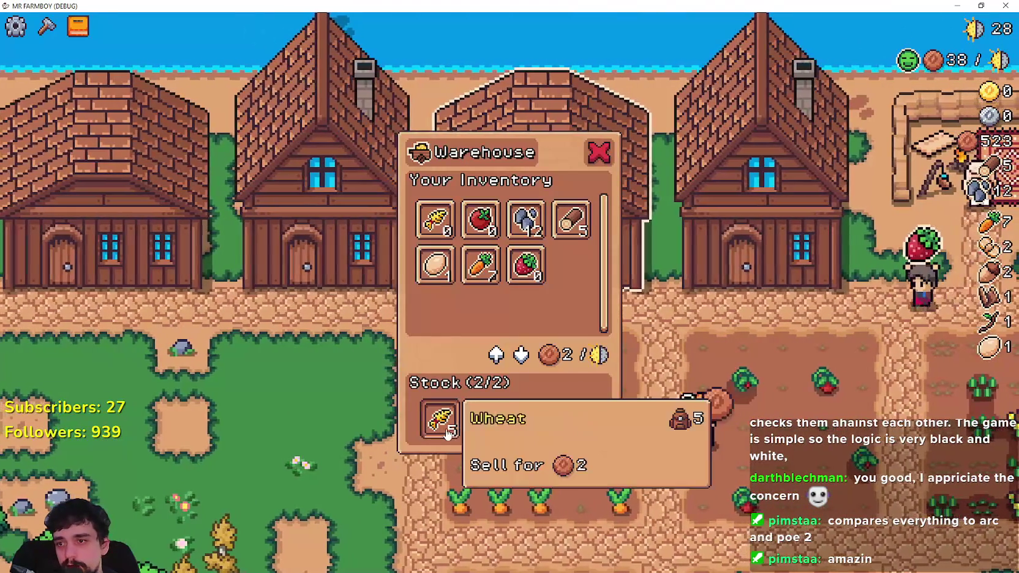
{"action": "key", "text": "e"}
Put all 7 carrots up for sale at the market stall.
{"action": "key", "text": "a"}
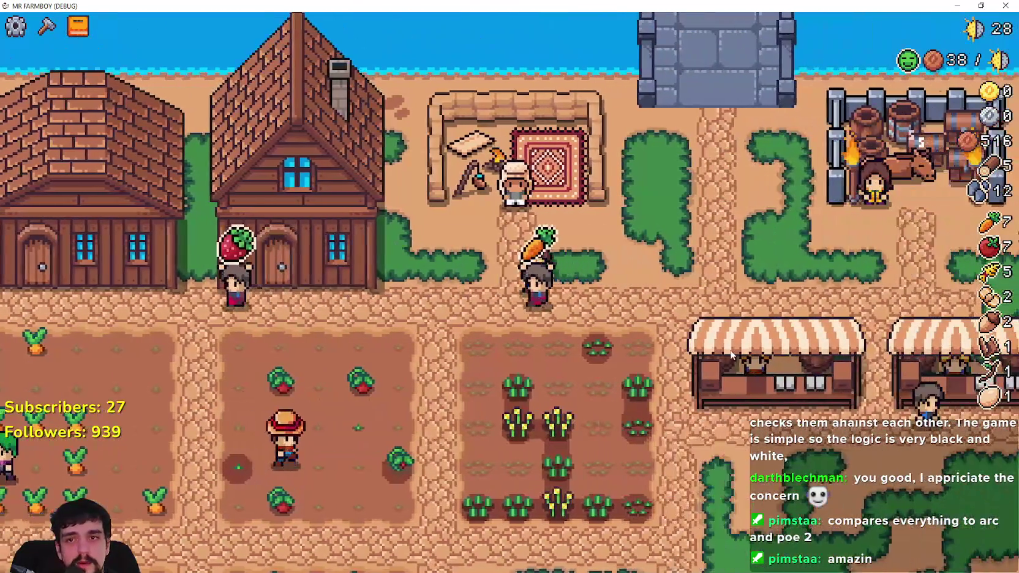
{"action": "left_click", "coordinate": [731, 354]}
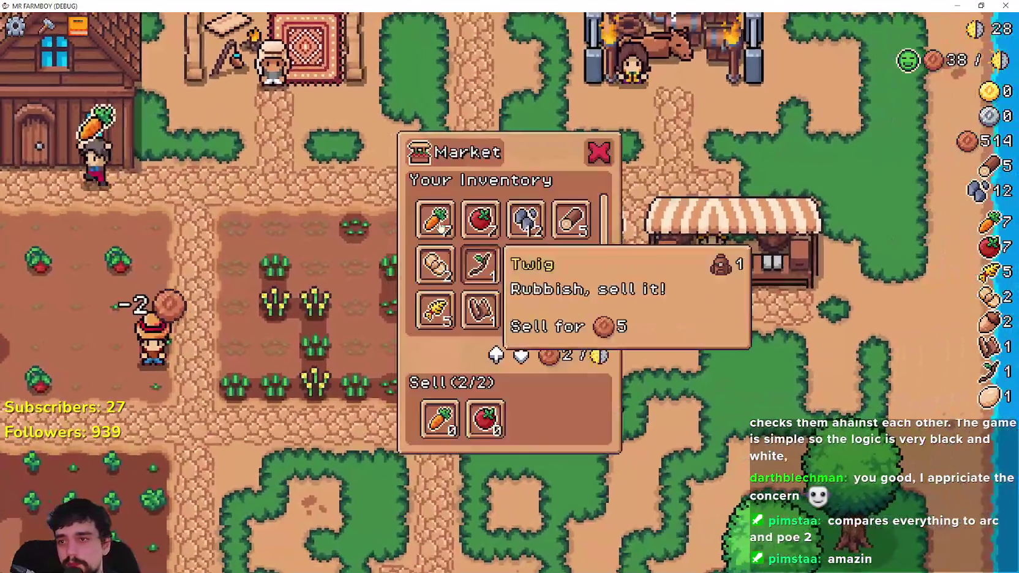
{"action": "left_click", "coordinate": [440, 226]}
{"action": "key", "text": "d"}
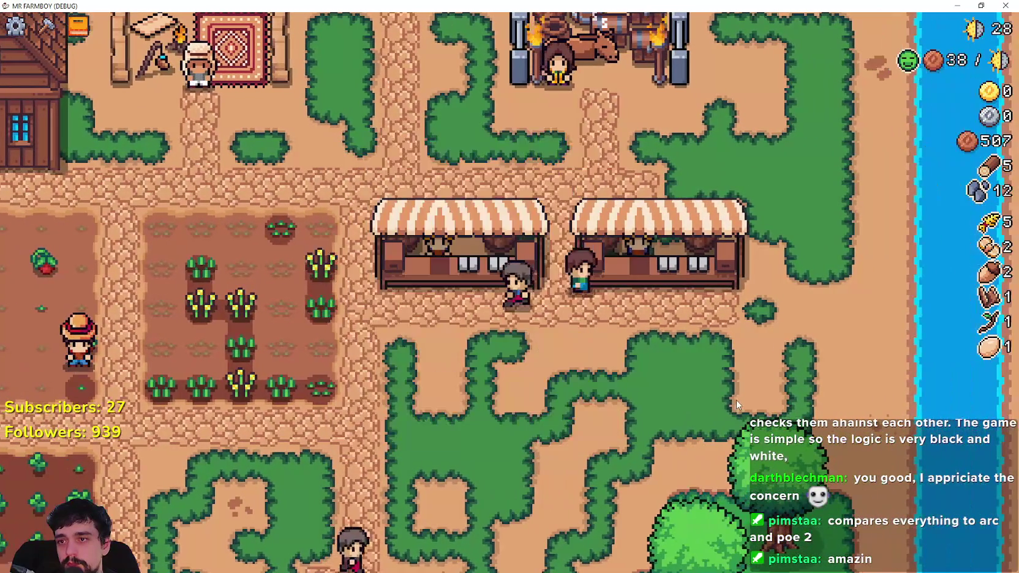
{"action": "key", "text": "e"}
{"action": "key", "text": "Escape"}
Walk through the wheat field into the carrot field and harvest ripe carrots.
{"action": "key", "text": "s"}
{"action": "key", "text": "a"}
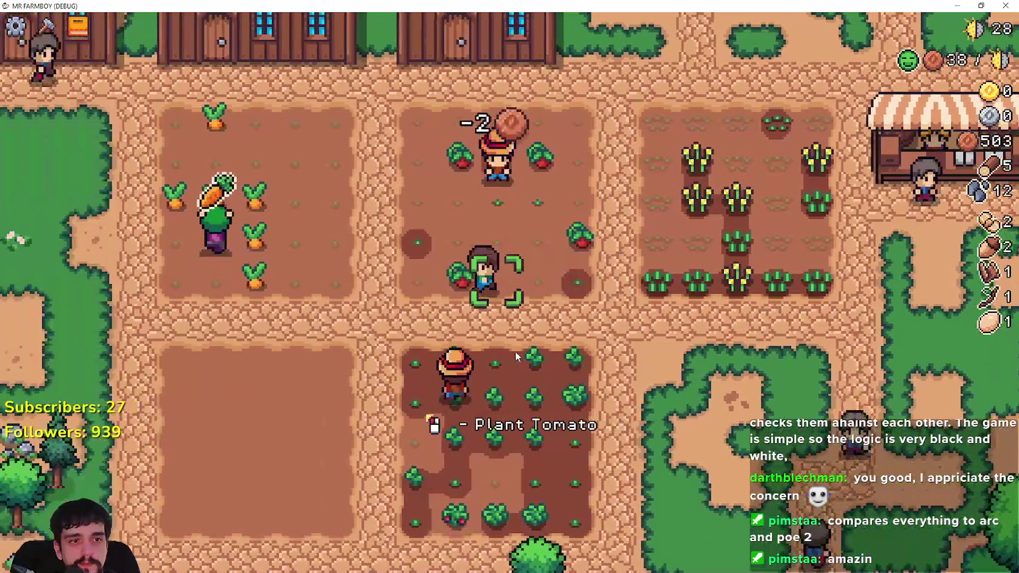
{"action": "key", "text": "w"}
{"action": "key", "text": "a"}
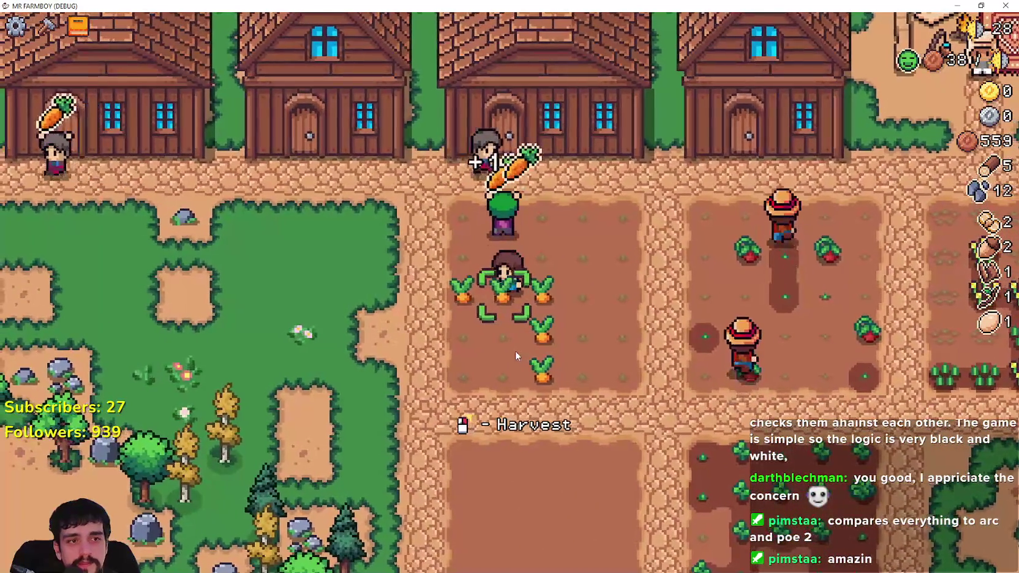
Mine rocks and chop a tree for stone and wood, then check crafting and Advancements.
{"action": "key", "text": "a"}
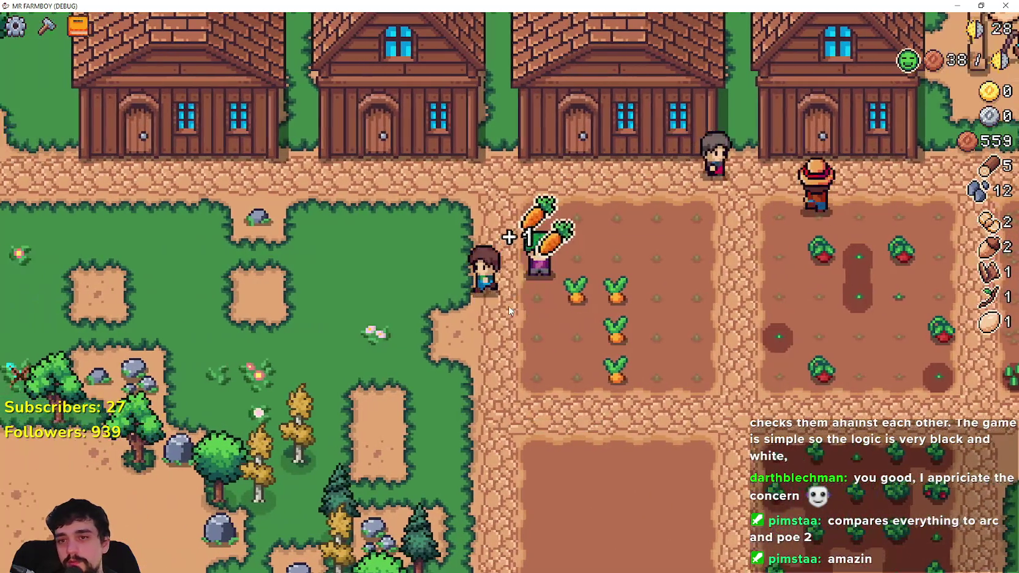
{"action": "key", "text": "w"}
{"action": "key", "text": "a"}
{"action": "key", "text": "s"}
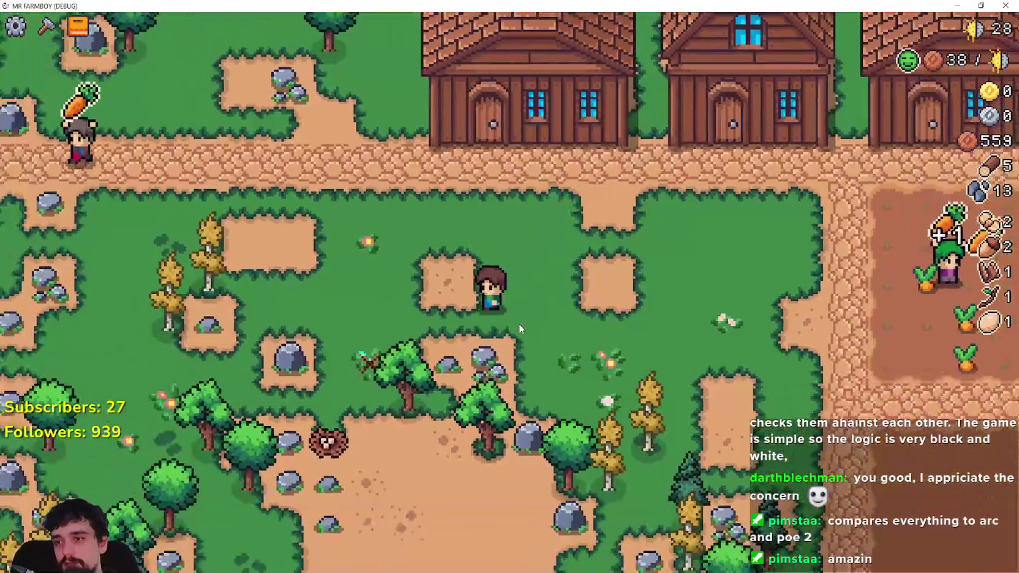
{"action": "key", "text": "d"}
{"action": "key", "text": "s"}
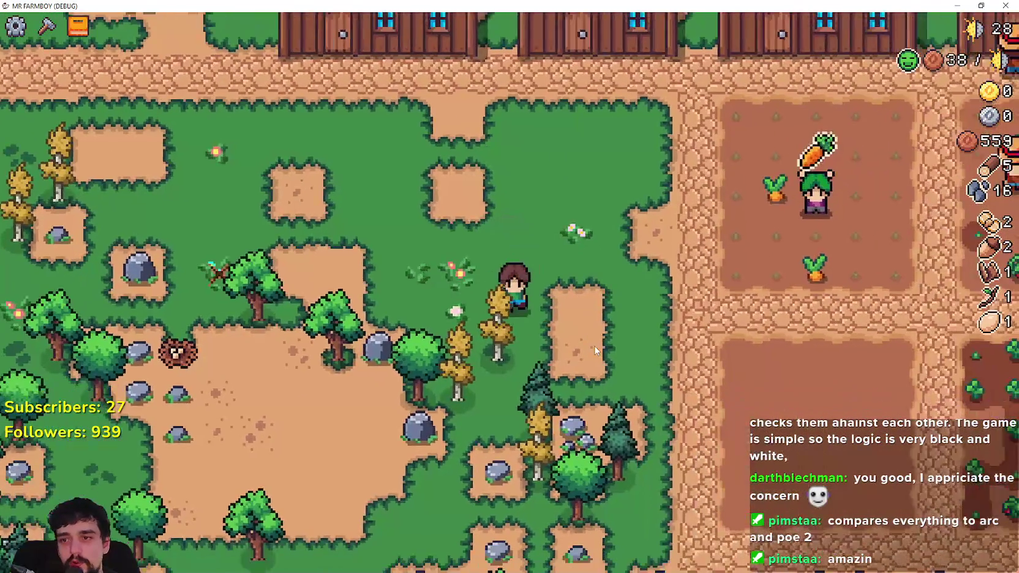
{"action": "key", "text": "d"}
{"action": "key", "text": "s"}
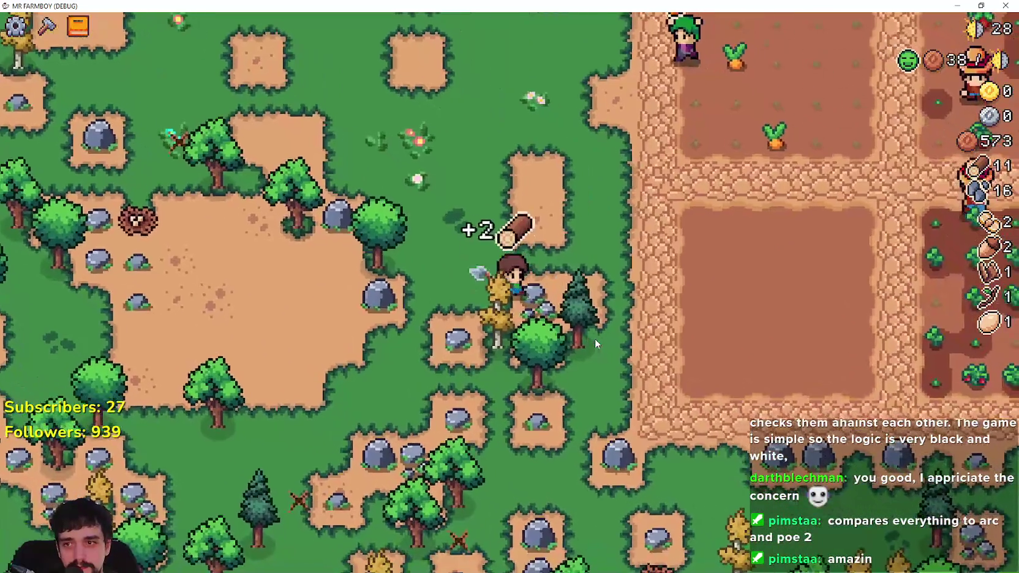
{"action": "key", "text": "c"}
{"action": "key", "text": "b"}
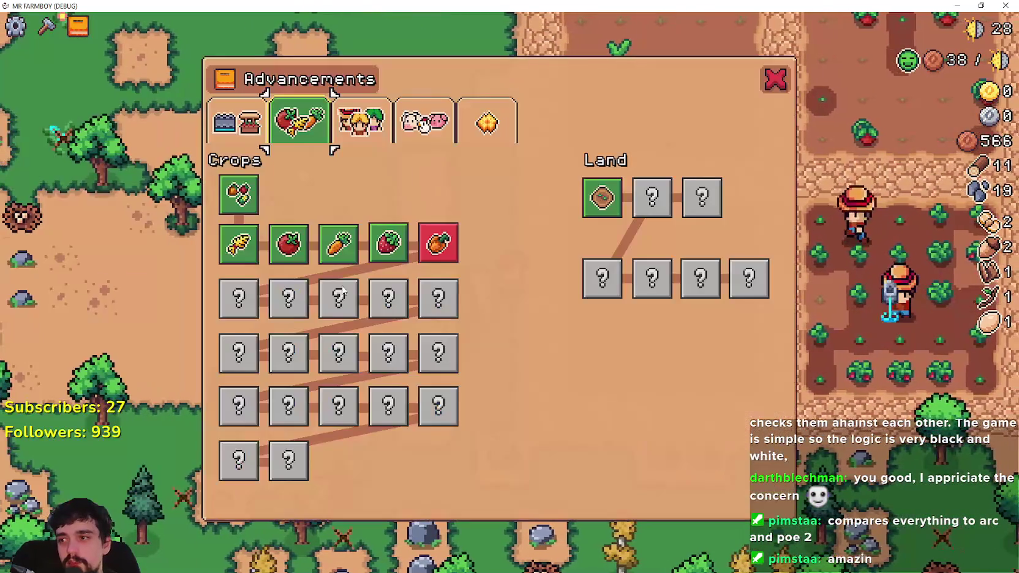
{"action": "key", "text": "Escape"}
Pluck ripe wheat and look at a house's workers and beds window.
{"action": "key", "text": "d"}
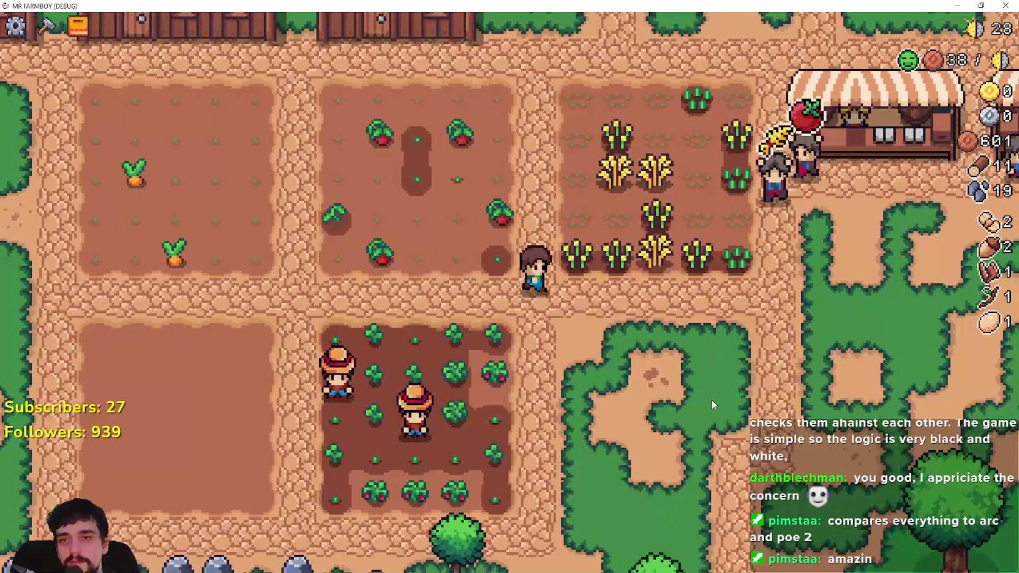
{"action": "key", "text": "w"}
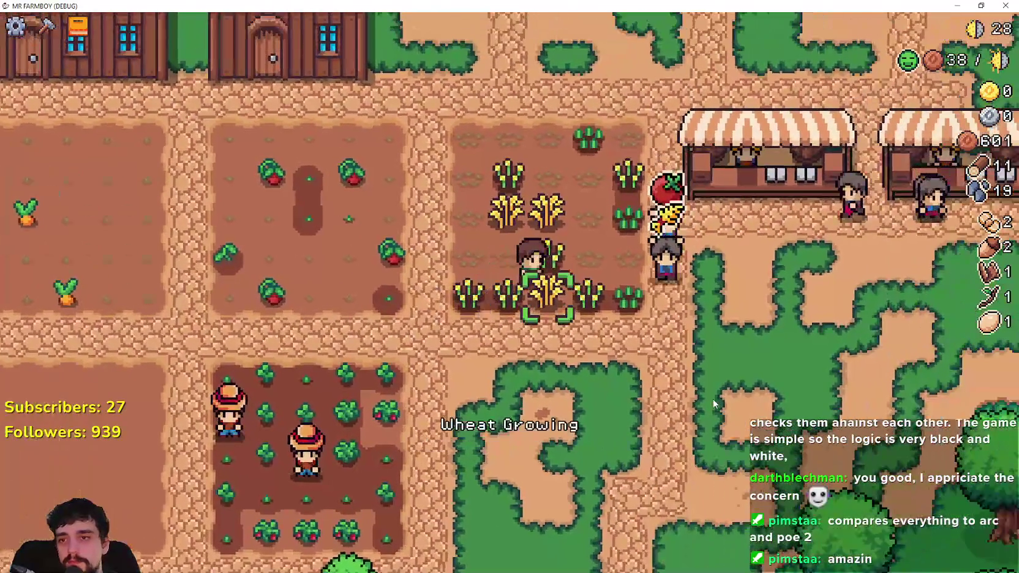
{"action": "left_click", "coordinate": [714, 396]}
{"action": "key", "text": "a"}
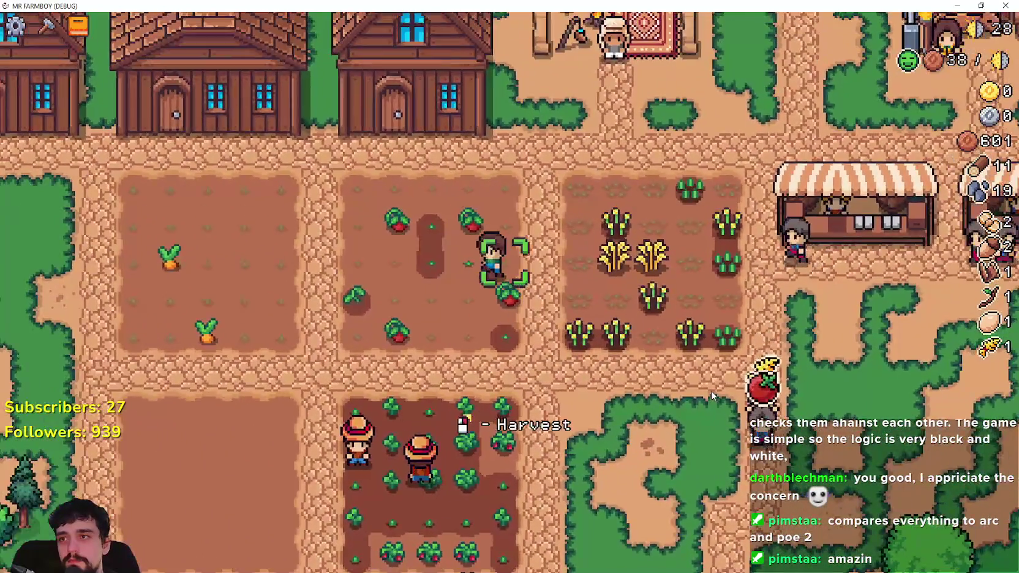
{"action": "key", "text": "w"}
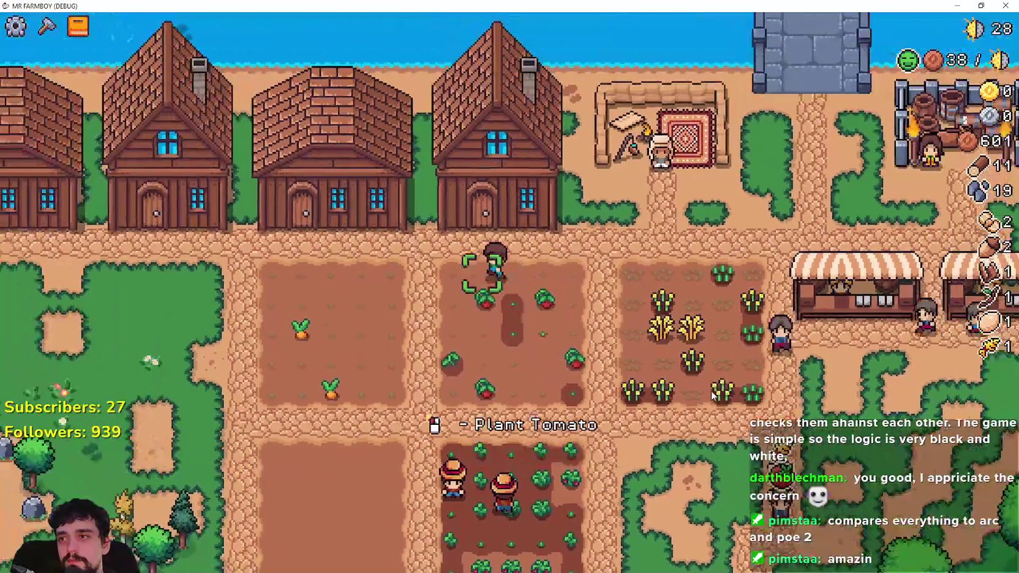
{"action": "key", "text": "a"}
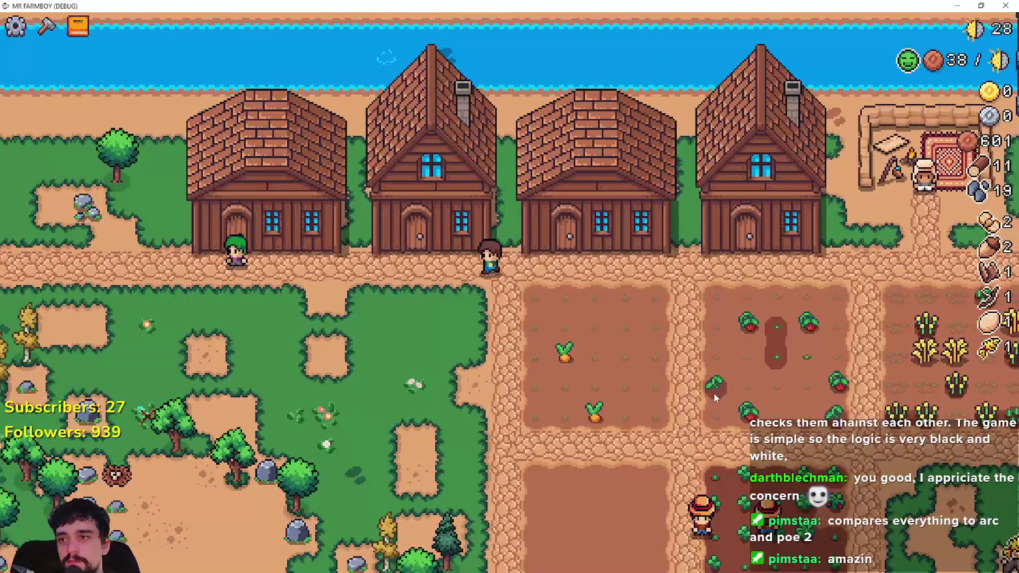
{"action": "key", "text": "a"}
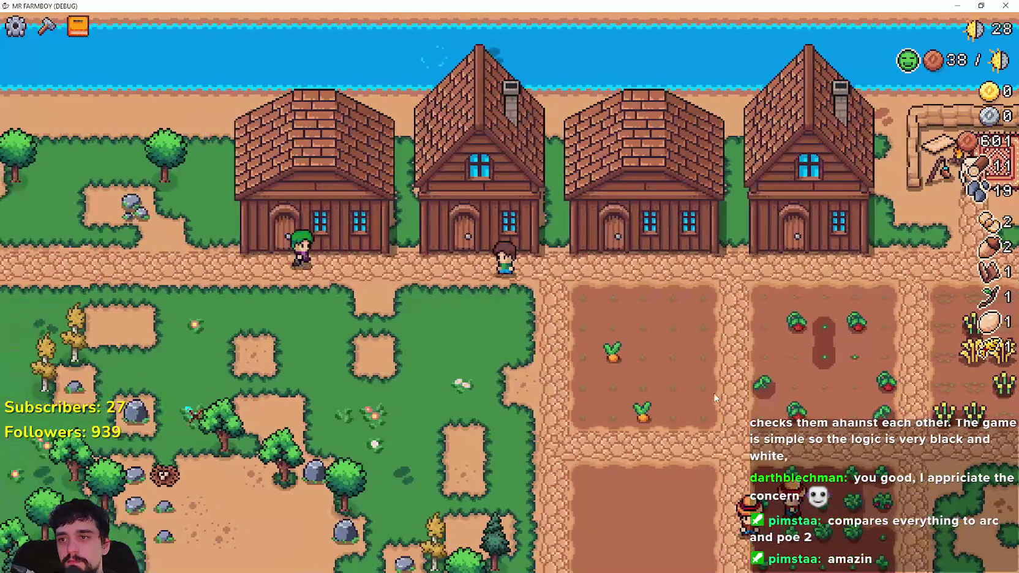
{"action": "key", "text": "w"}
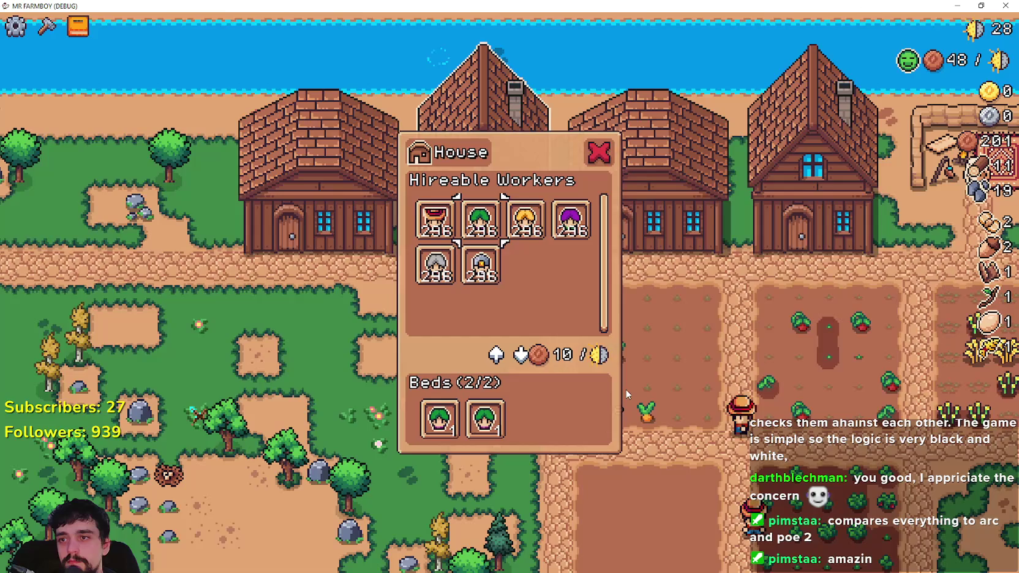
{"action": "key", "text": "d"}
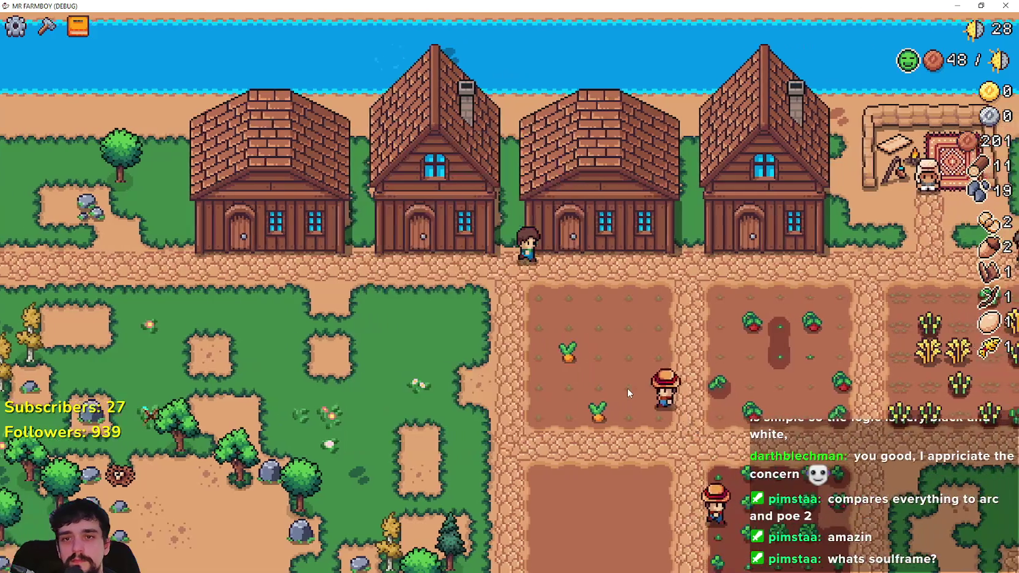
{"action": "key", "text": "s"}
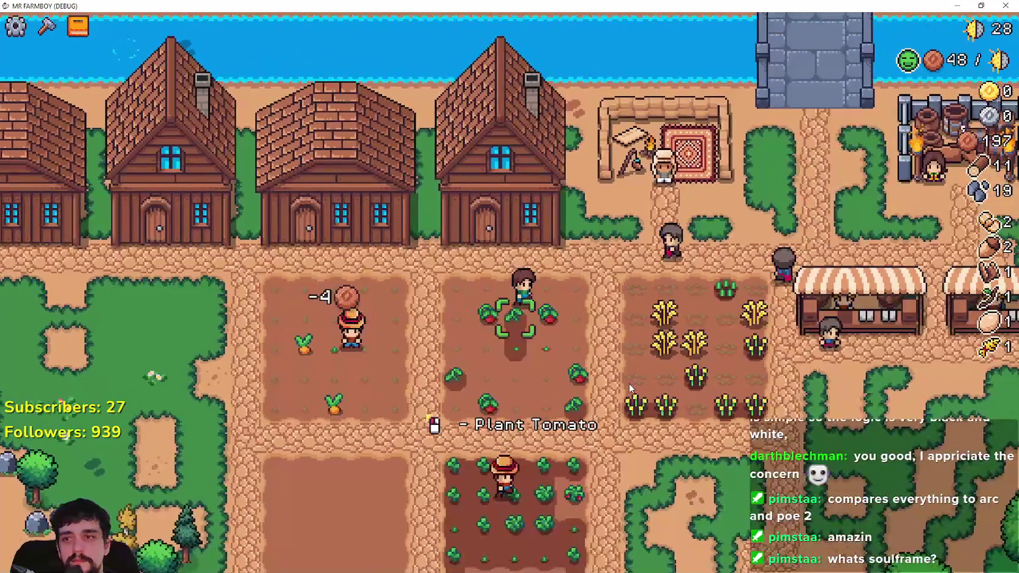
{"action": "key", "text": "s"}
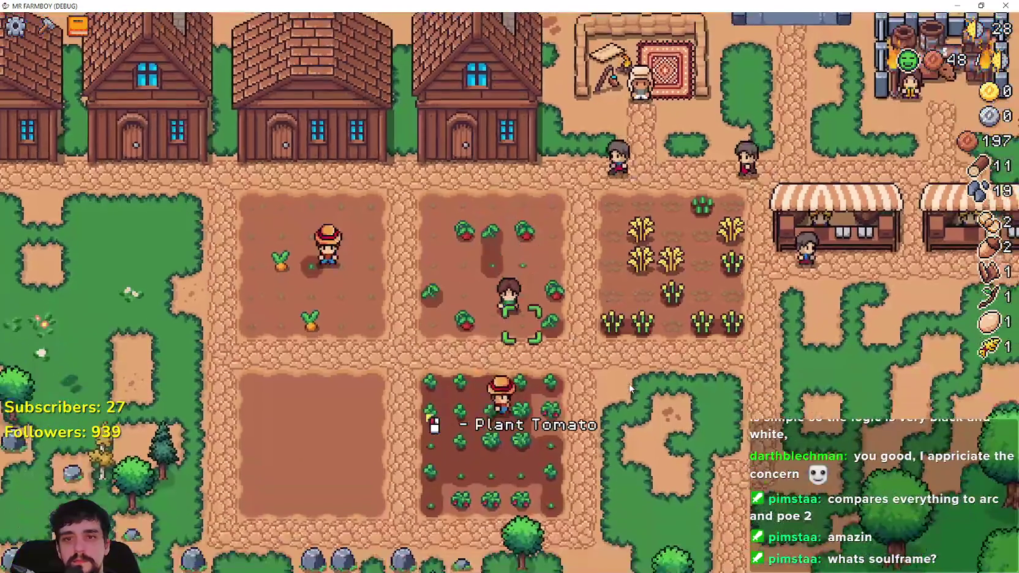
{"action": "key", "text": "a"}
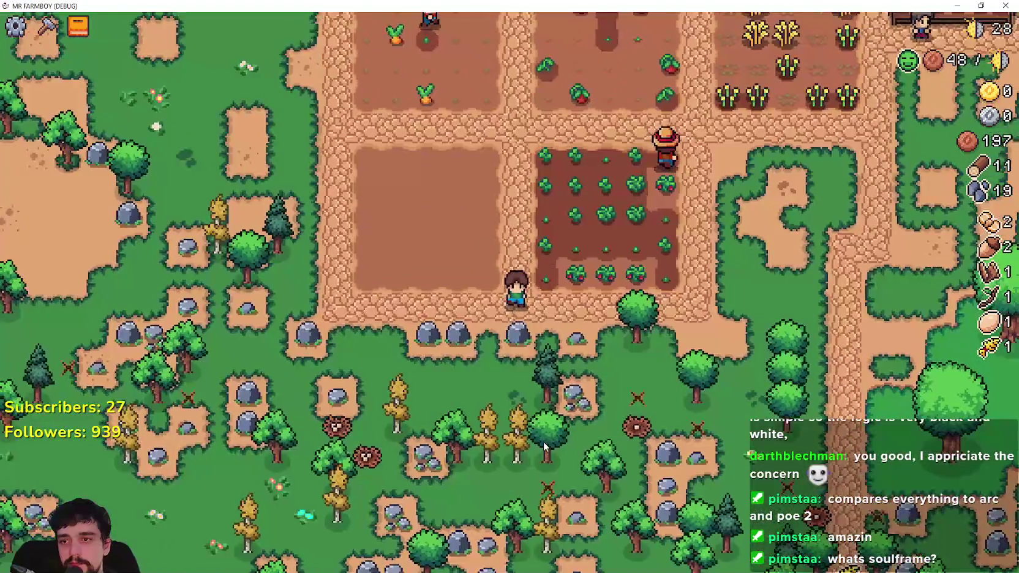
Harvest the ripe strawberries along the rows.
{"action": "key", "text": "w"}
{"action": "key", "text": "d"}
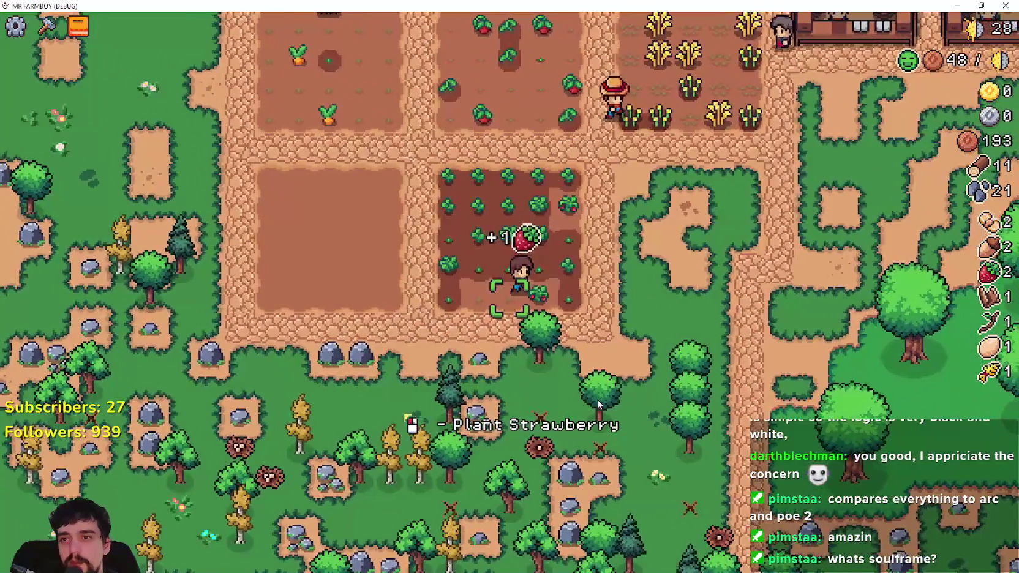
{"action": "key", "text": "d"}
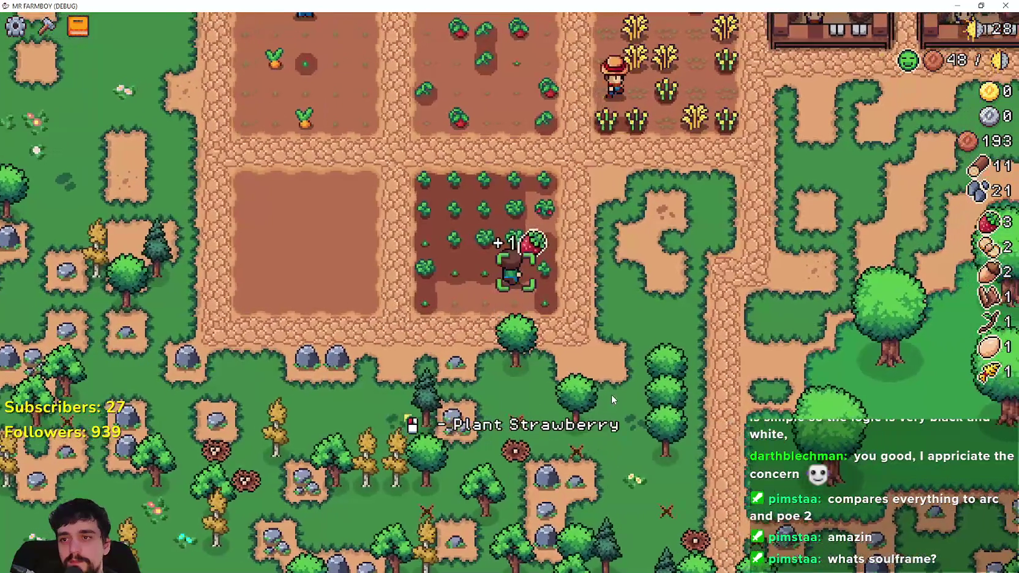
{"action": "key", "text": "s"}
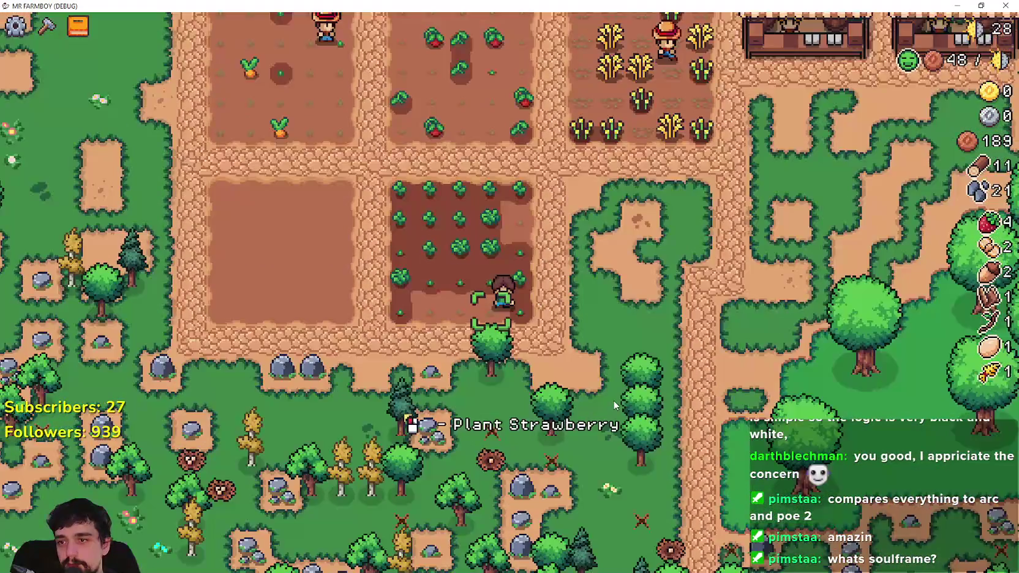
{"action": "key", "text": "s"}
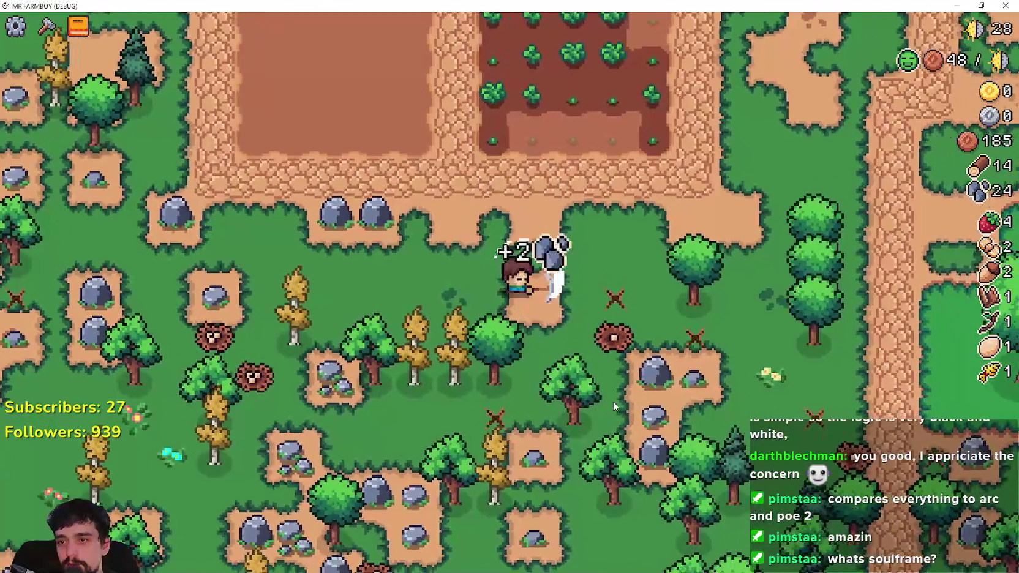
Mine stone, chop trees and pick up eggs in the forest.
{"action": "key", "text": "d"}
{"action": "key", "text": "s"}
{"action": "key", "text": "d"}
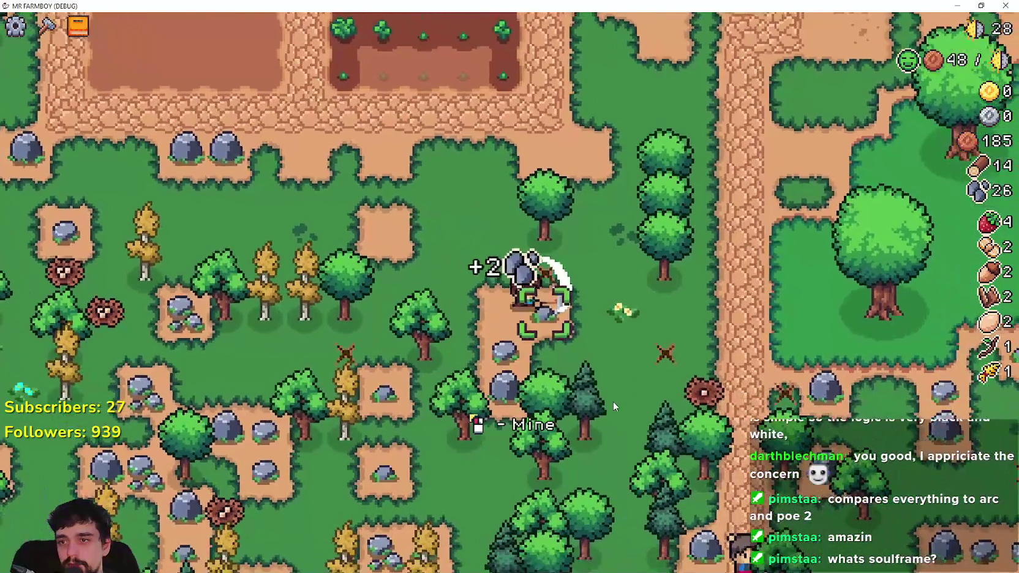
{"action": "key", "text": "w"}
{"action": "key", "text": "s"}
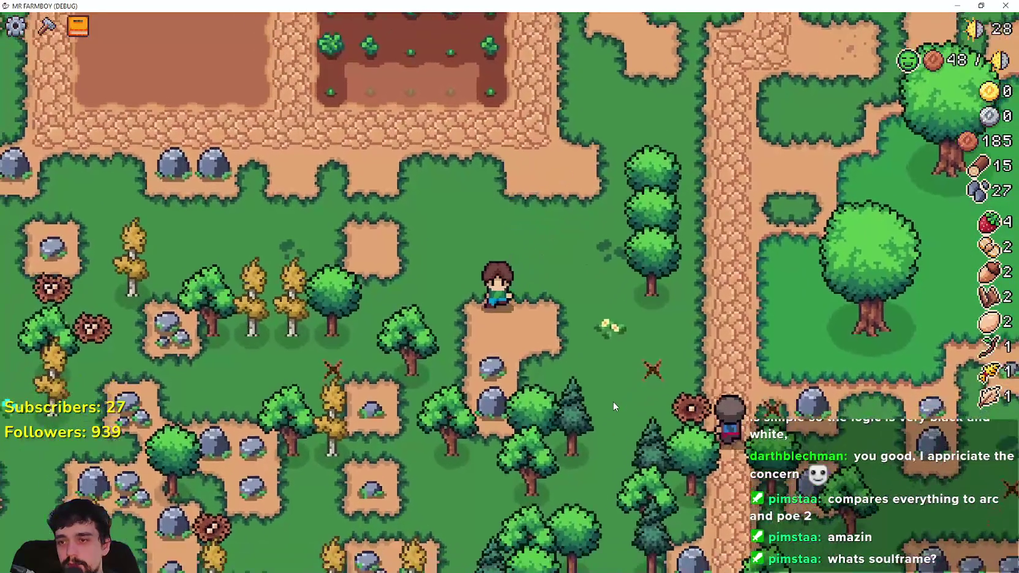
{"action": "key", "text": "d"}
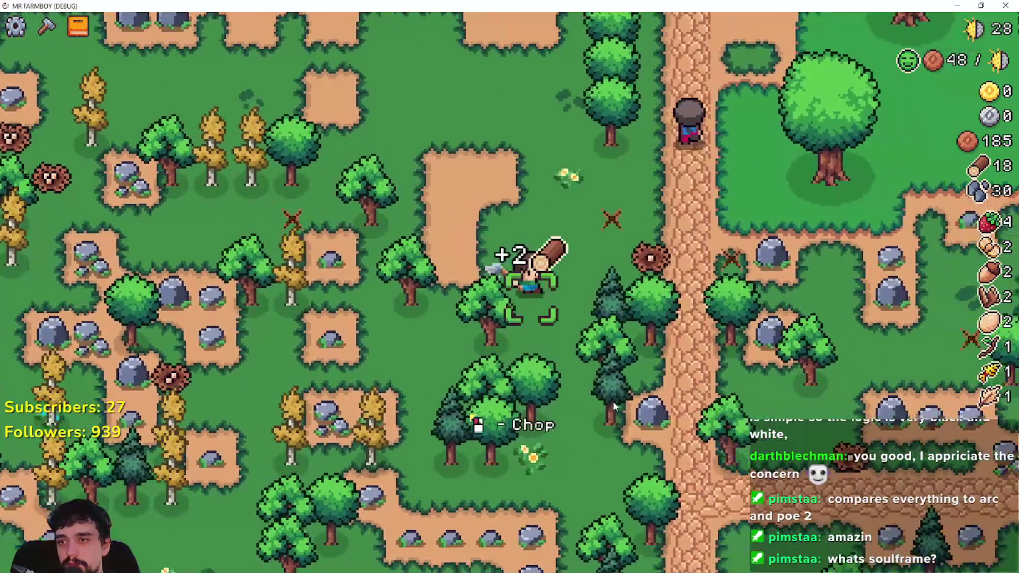
{"action": "key", "text": "w"}
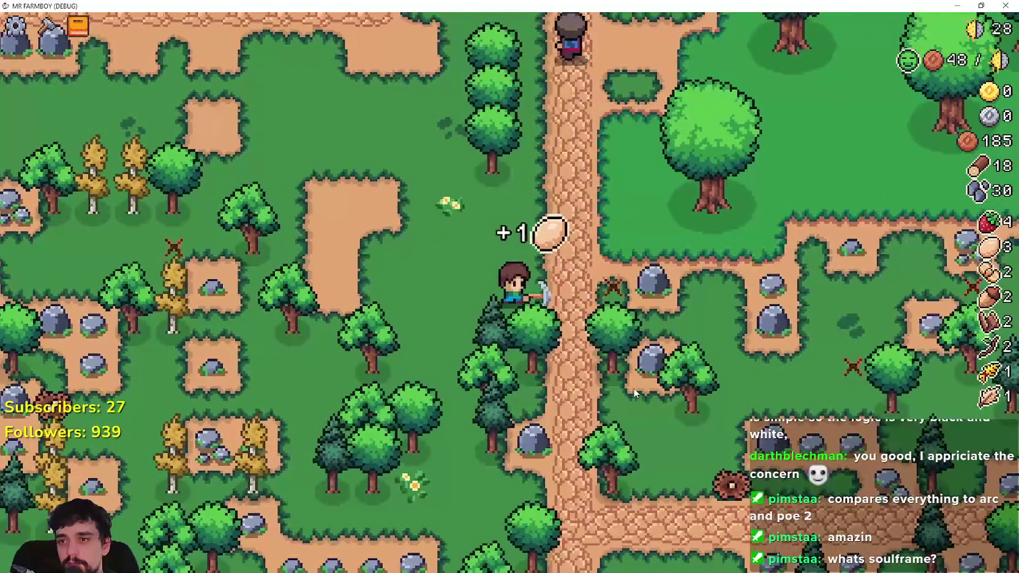
{"action": "key", "text": "s"}
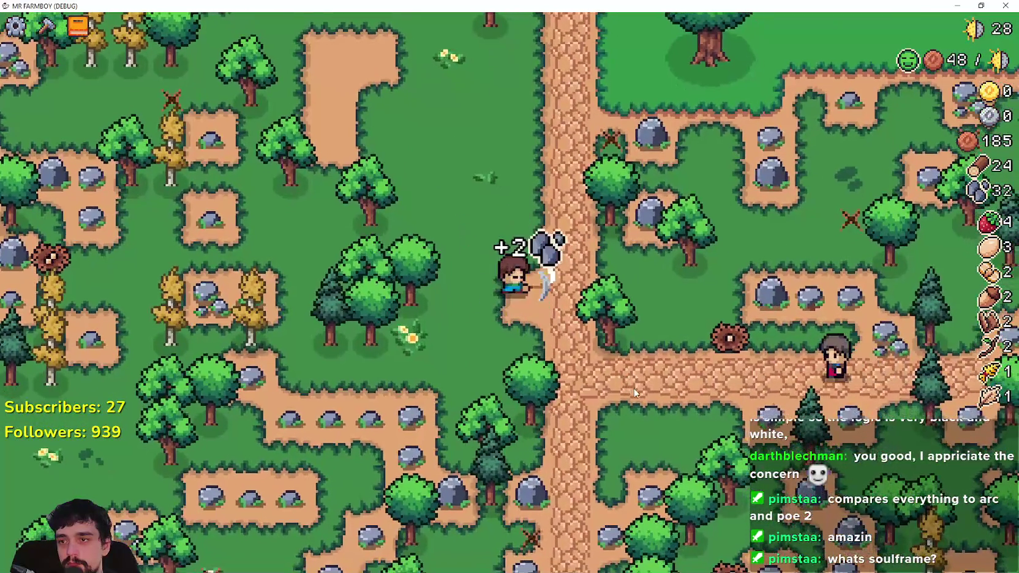
Chop more trees on the way back to the farmland, reaching 32 wood and stone.
{"action": "key", "text": "a"}
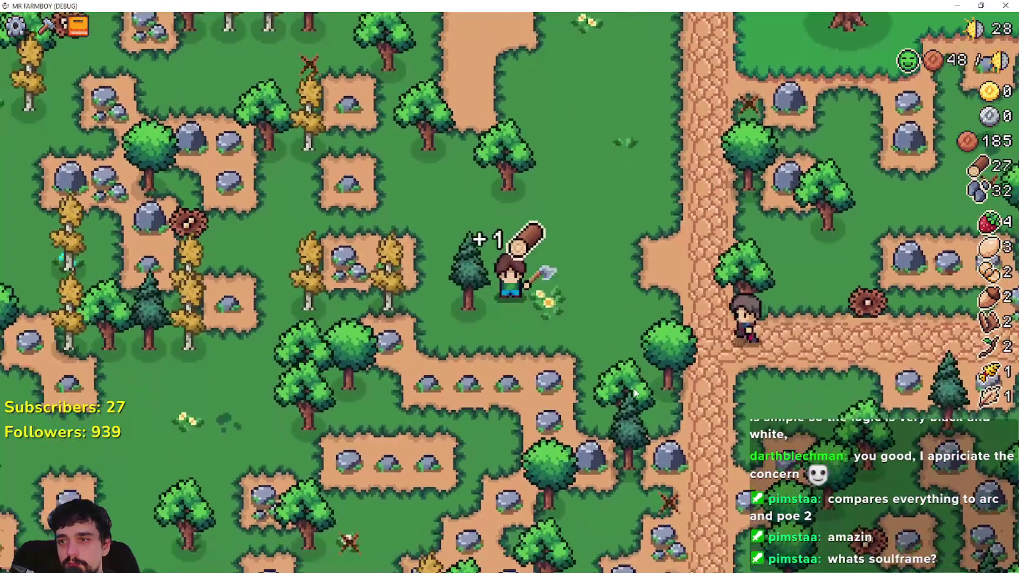
{"action": "key", "text": "a"}
{"action": "key", "text": "w"}
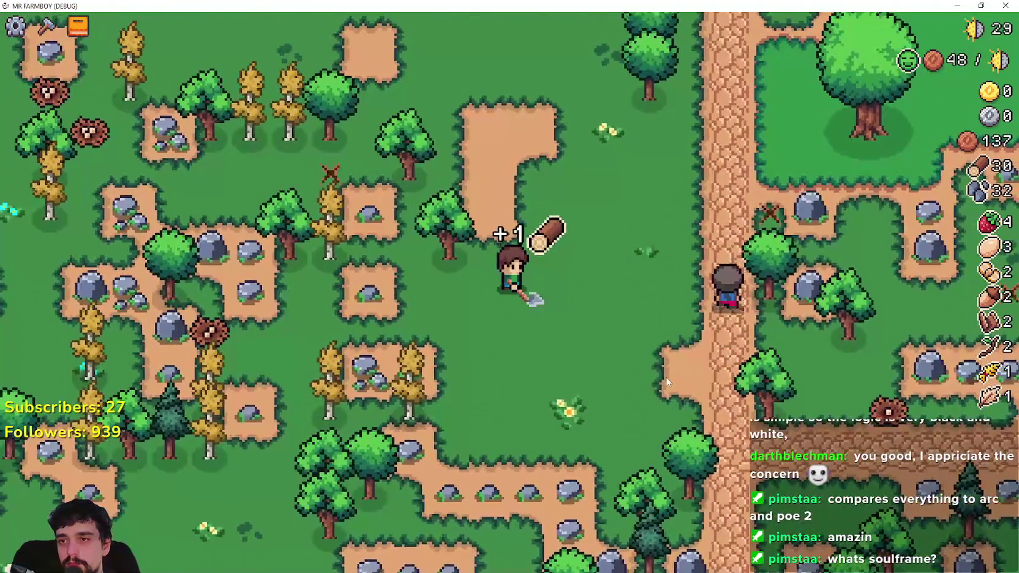
{"action": "key", "text": "w"}
{"action": "key", "text": "d"}
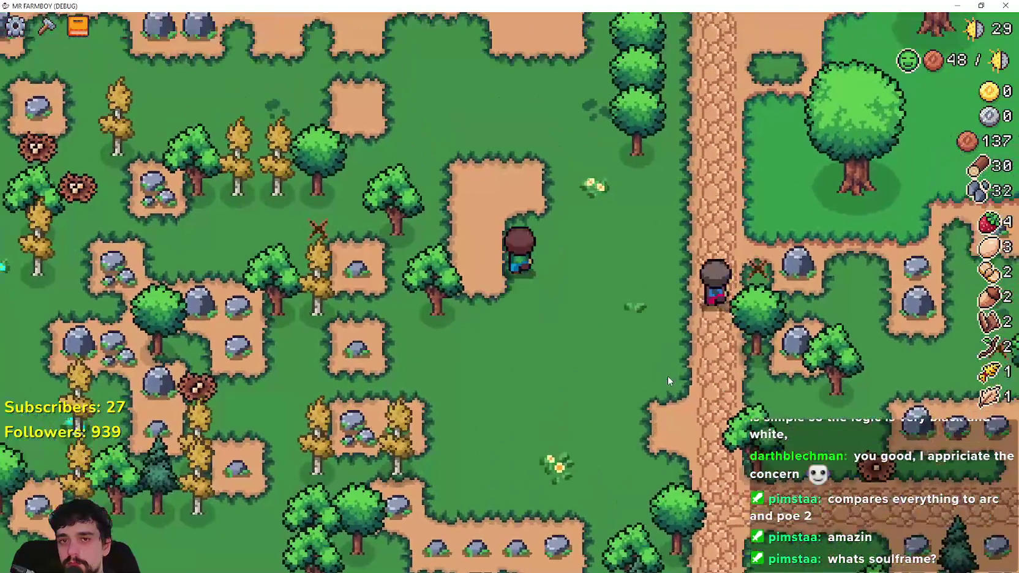
{"action": "key", "text": "w"}
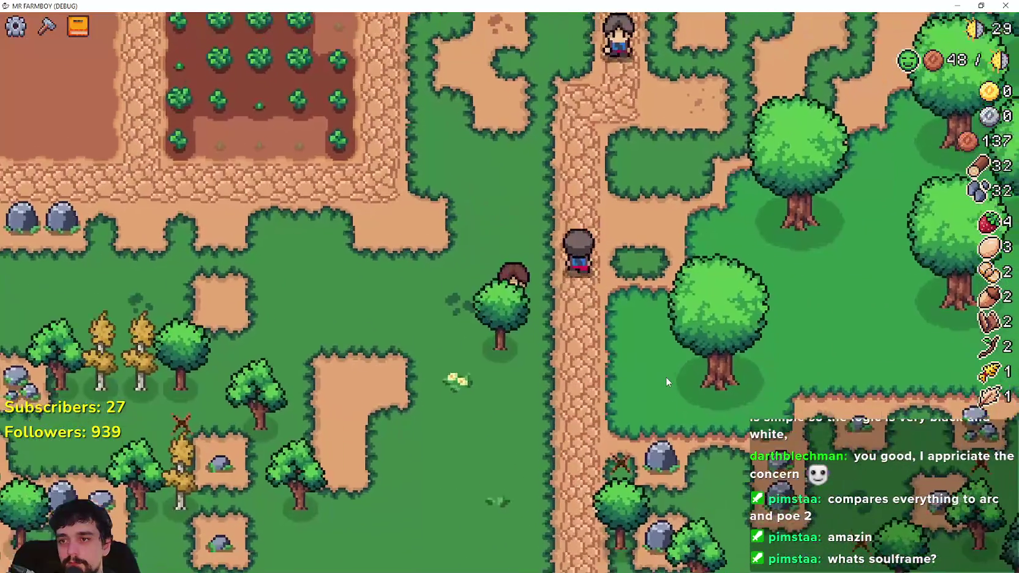
{"action": "key", "text": "w"}
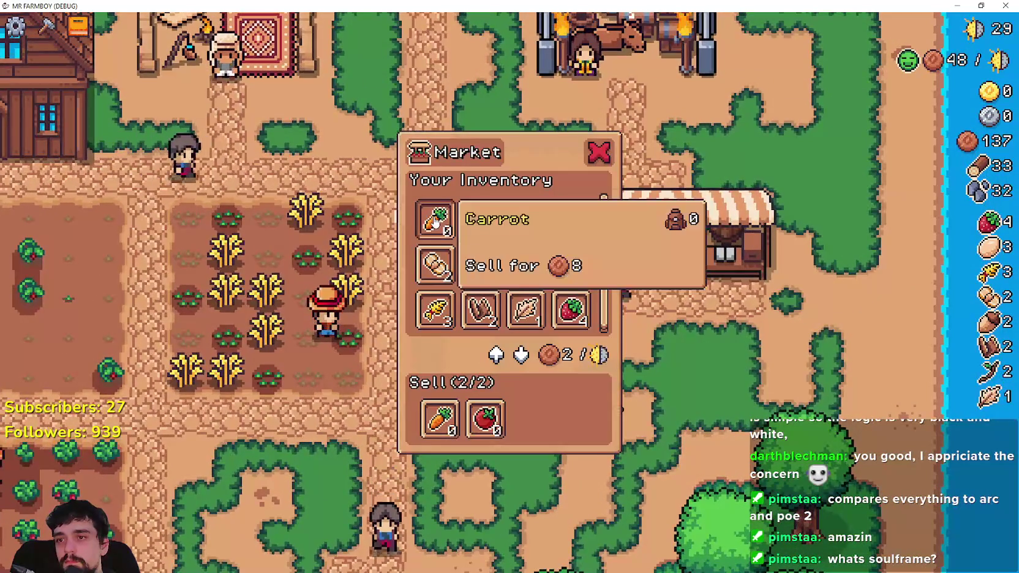
Remove carrots from the market's Sell slots so only tomatoes sell, and dismiss the quest popup.
{"action": "left_click", "coordinate": [439, 418]}
{"action": "left_click", "coordinate": [732, 402]}
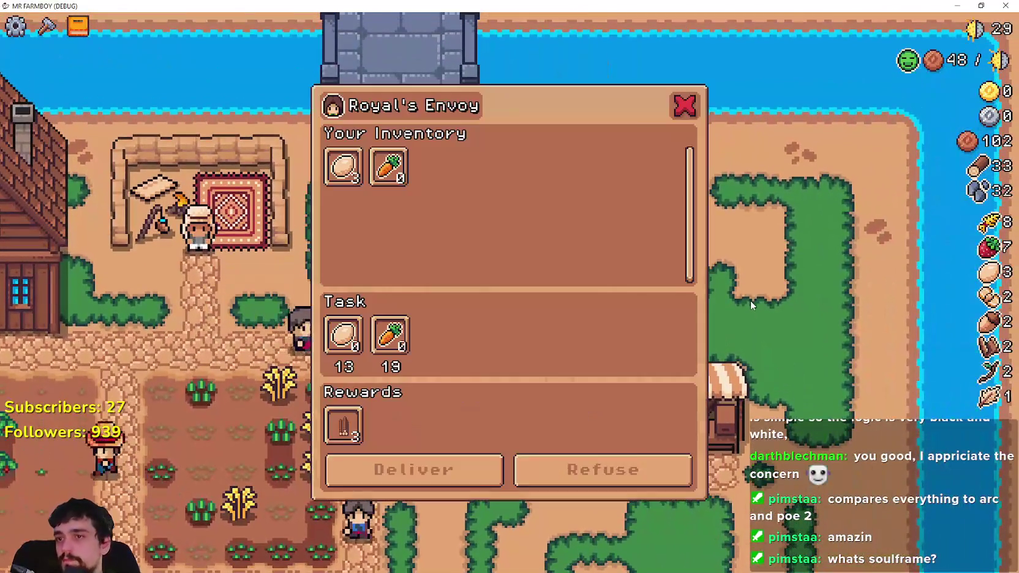
{"action": "left_click", "coordinate": [750, 300]}
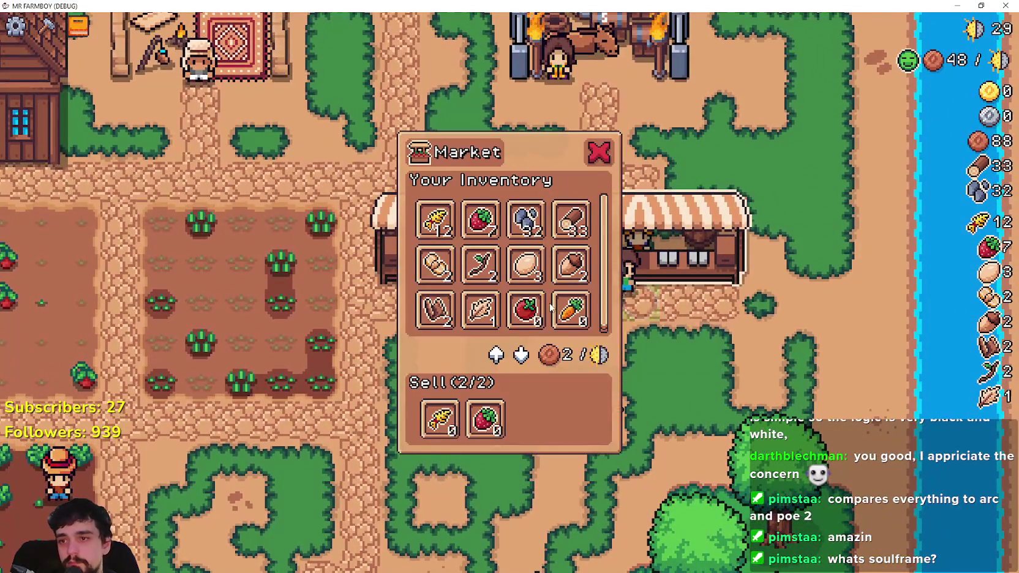
Show the Land and Buildings tree in the Advancements window.
{"action": "left_click", "coordinate": [598, 150]}
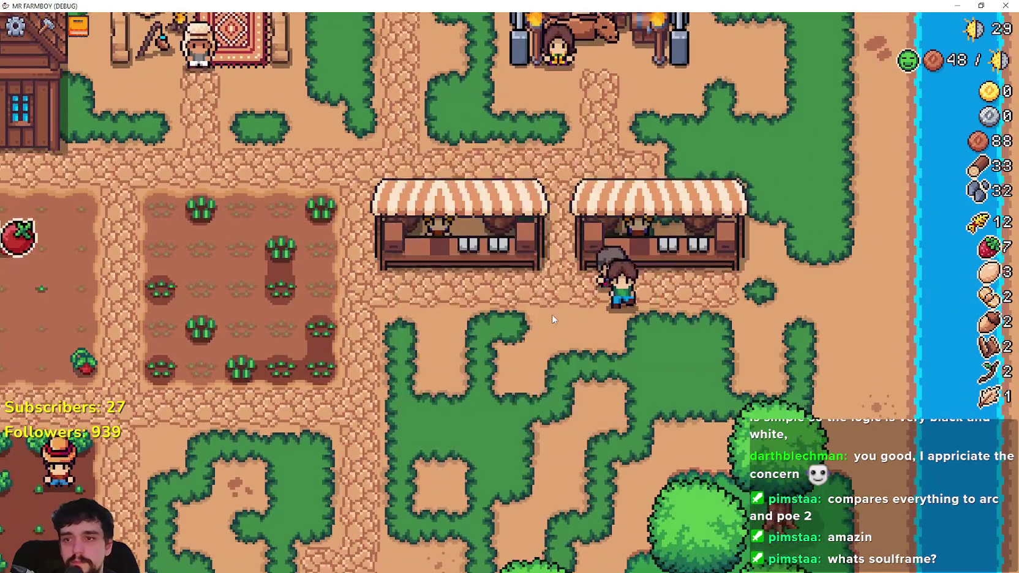
{"action": "key", "text": "b"}
{"action": "left_click", "coordinate": [250, 129]}
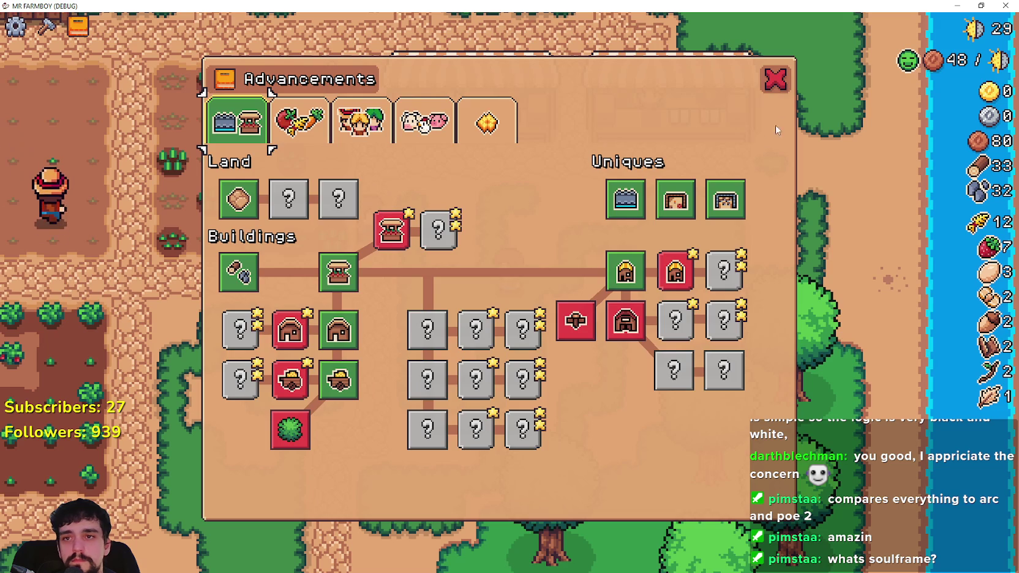
Close the Advancements tree and briefly revisit the market window before leaving the stall.
{"action": "key", "text": "b"}
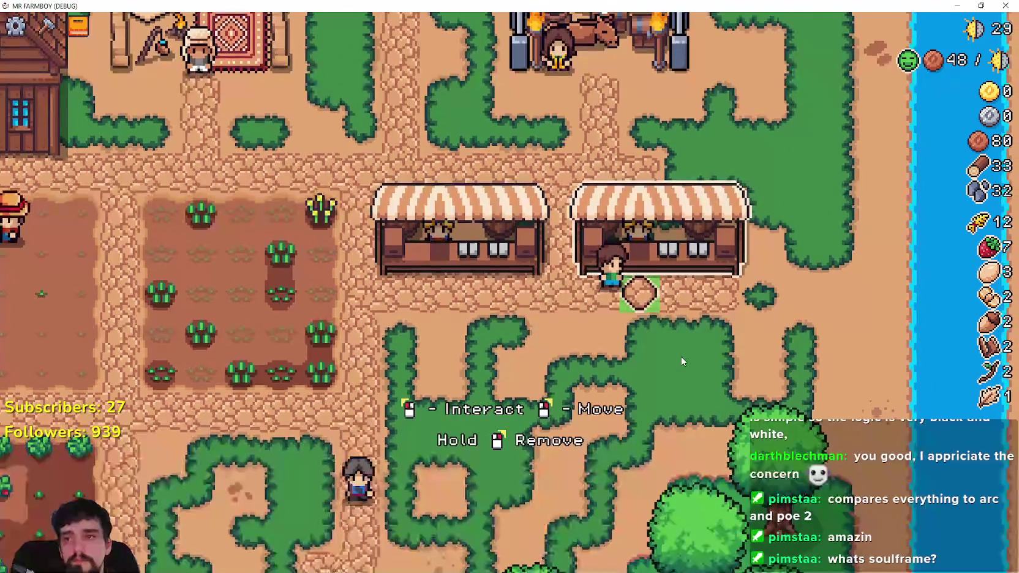
{"action": "left_click", "coordinate": [681, 357]}
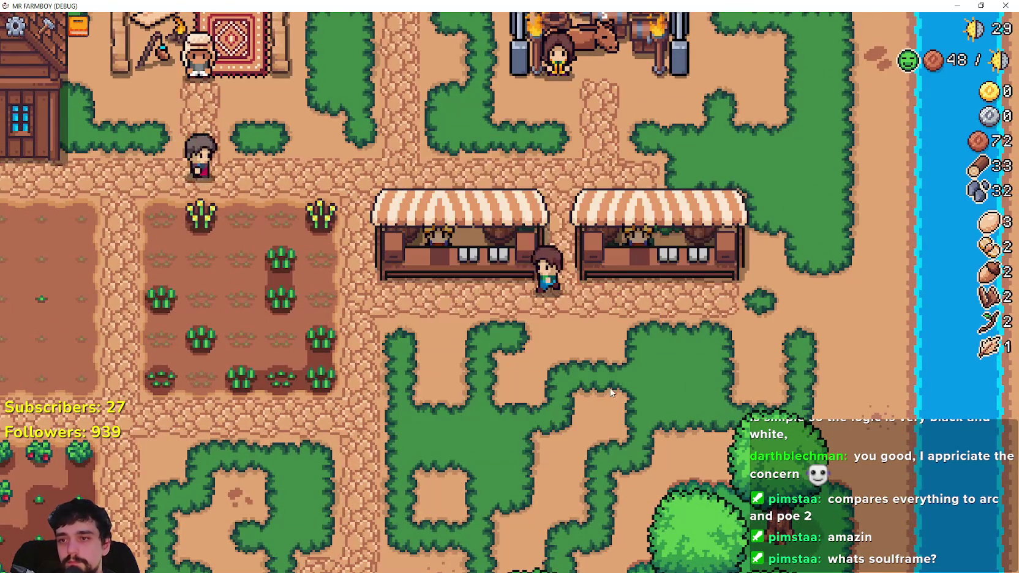
{"action": "key", "text": "Escape"}
Check the warehouse stock of the middle house and its neighbouring house.
{"action": "key", "text": "a"}
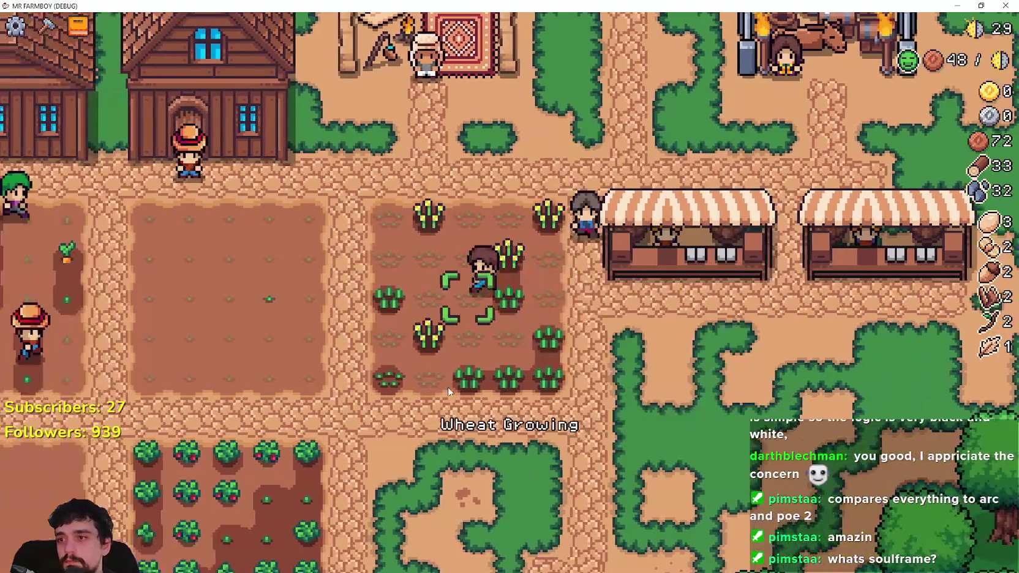
{"action": "key", "text": "w"}
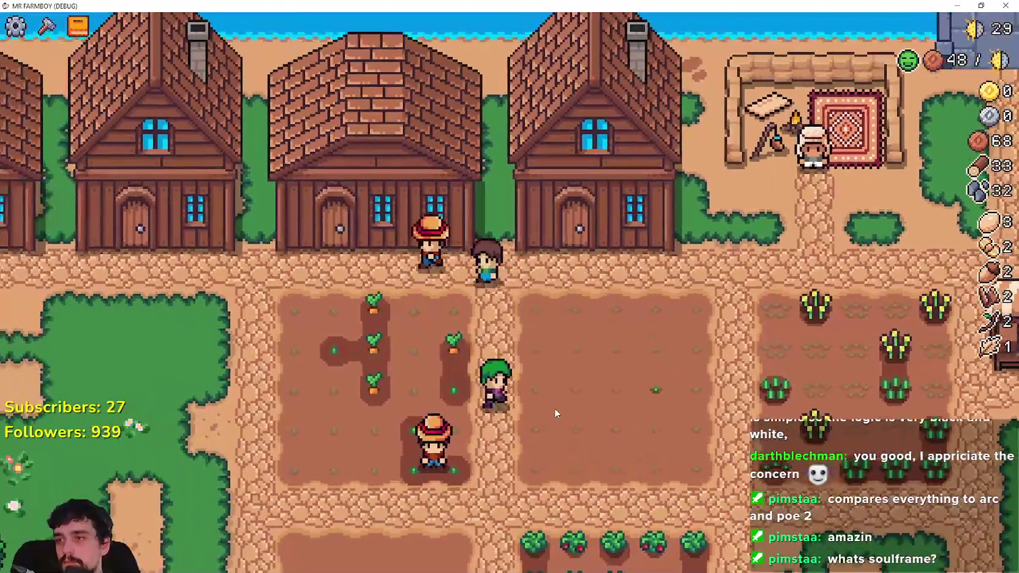
{"action": "key", "text": "e"}
{"action": "key", "text": "a"}
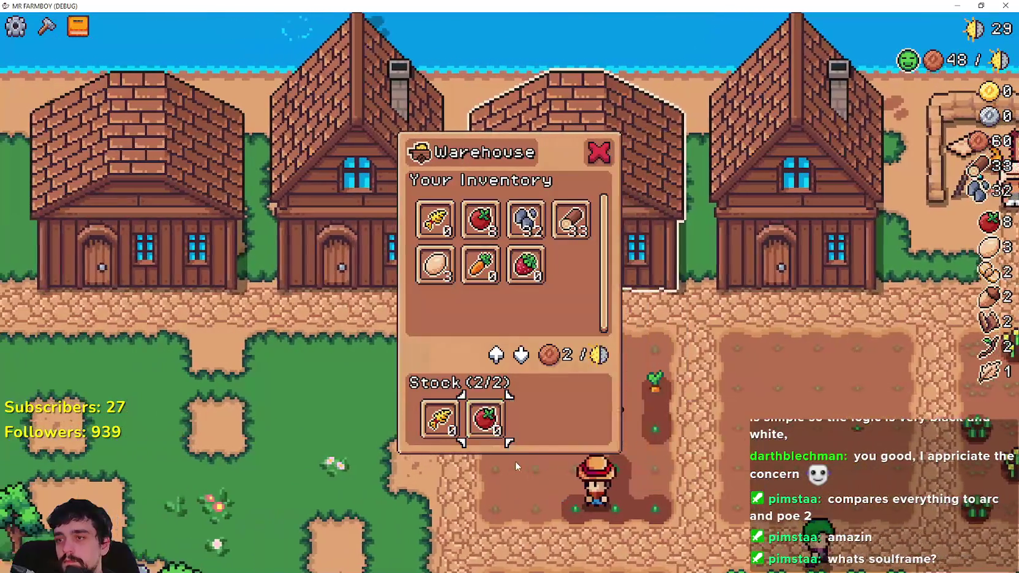
{"action": "key", "text": "e"}
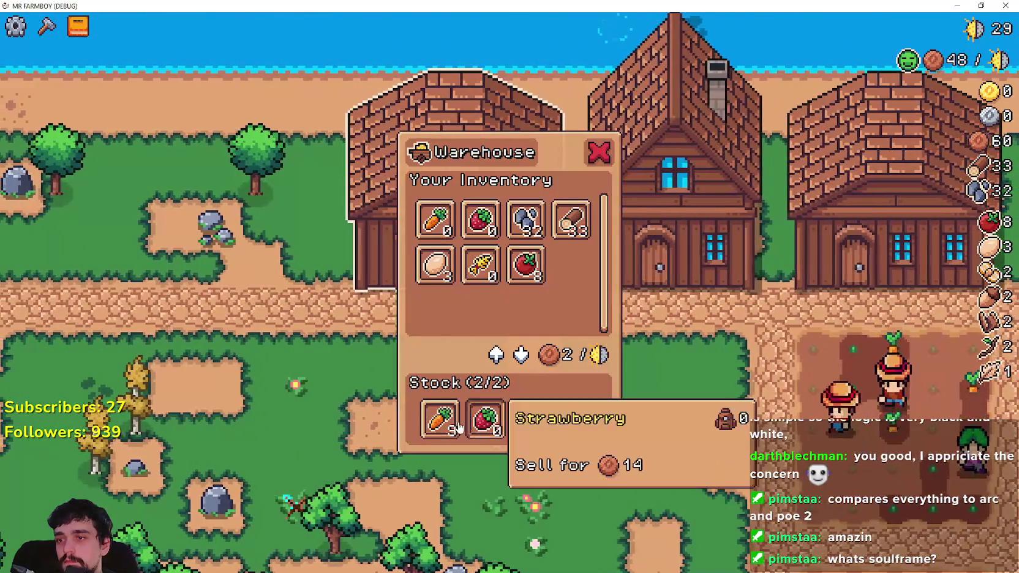
{"action": "key", "text": "s"}
Craft a House and place it on free ground near the market stalls.
{"action": "key", "text": "c"}
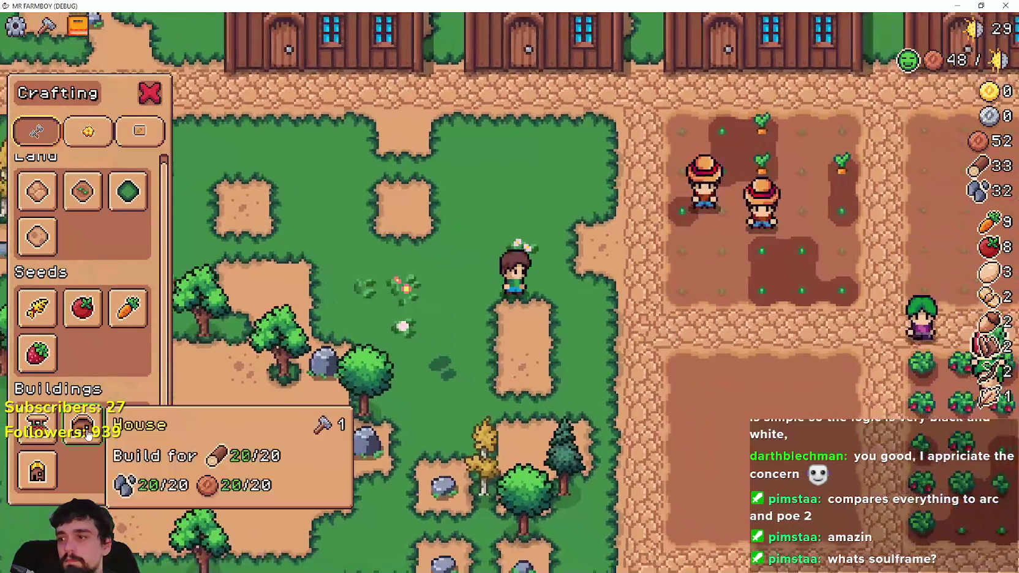
{"action": "left_click", "coordinate": [82, 426]}
{"action": "key", "text": "w"}
{"action": "key", "text": "d"}
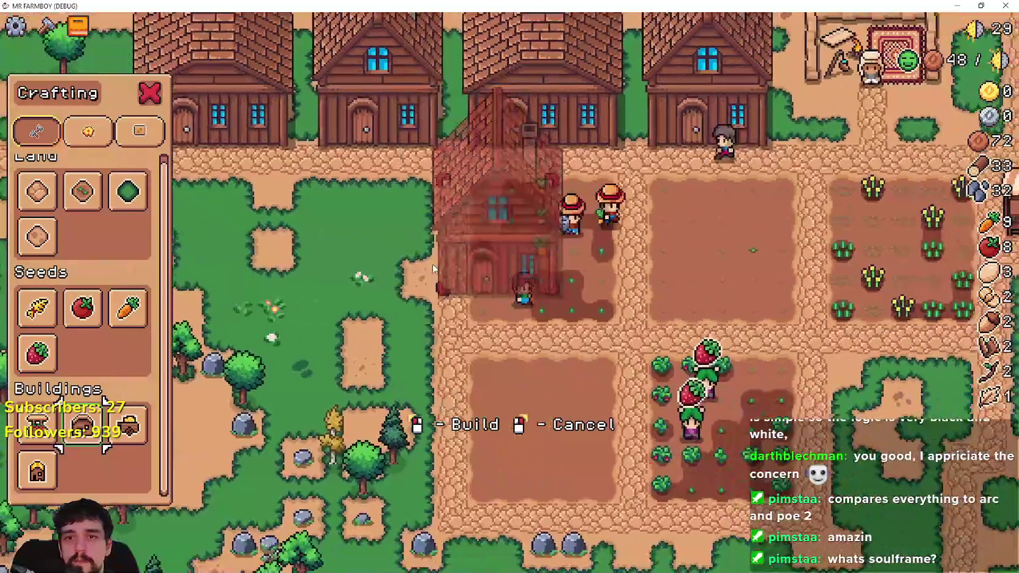
{"action": "key", "text": "d"}
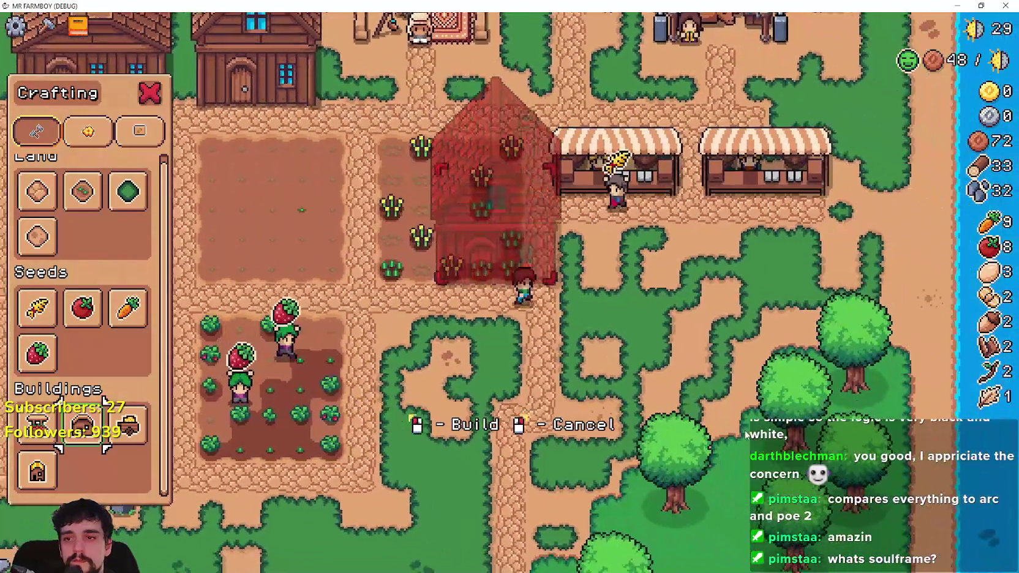
{"action": "key", "text": "s"}
{"action": "key", "text": "d"}
{"action": "left_click", "coordinate": [688, 389]}
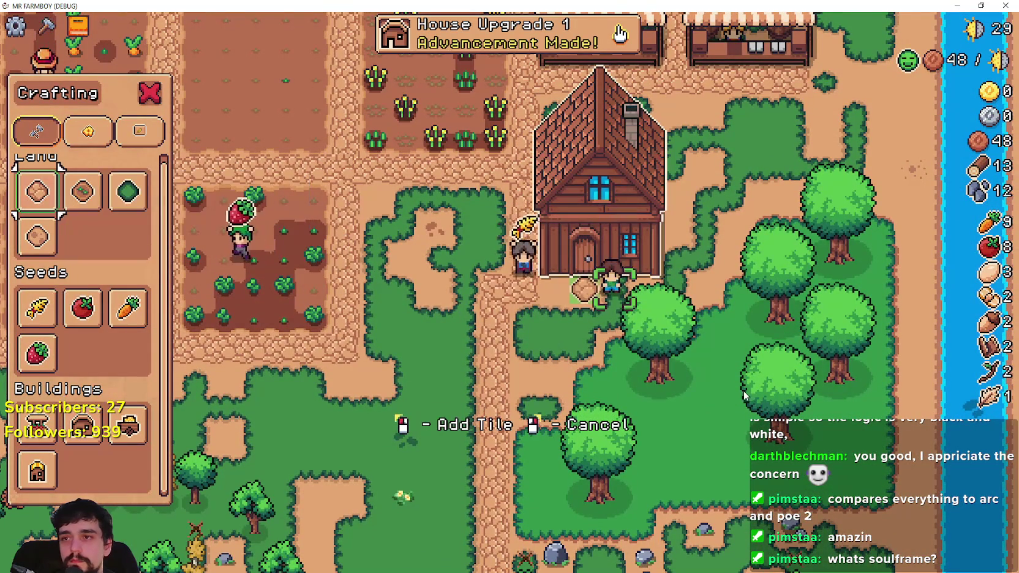
Add a tile at the new house's door, then view its Upgrade 1 bed-capacity cost.
{"action": "key", "text": "a"}
{"action": "left_click", "coordinate": [725, 374]}
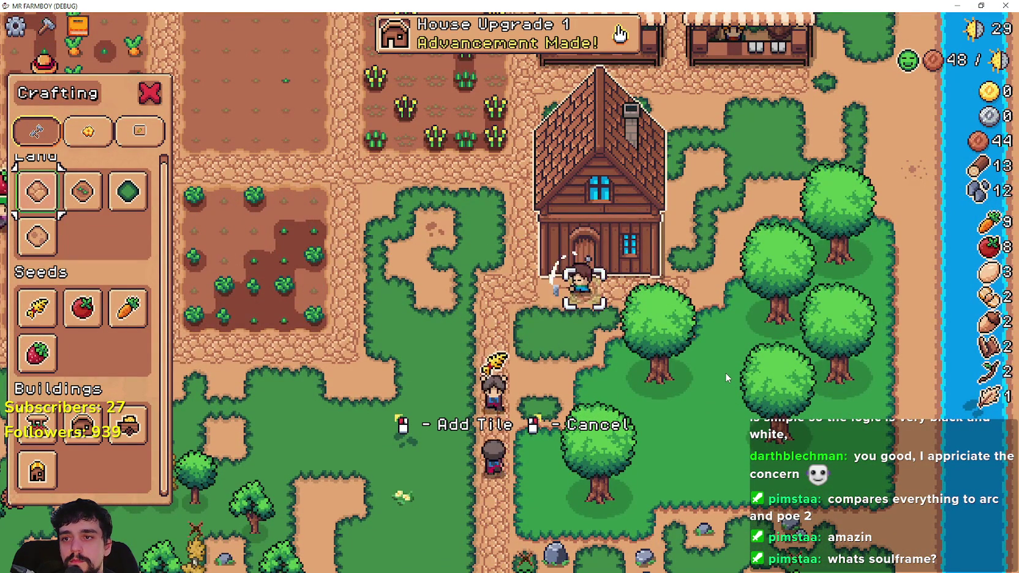
{"action": "right_click", "coordinate": [725, 377]}
{"action": "key", "text": "w"}
{"action": "mouse_move", "coordinate": [672, 195]}
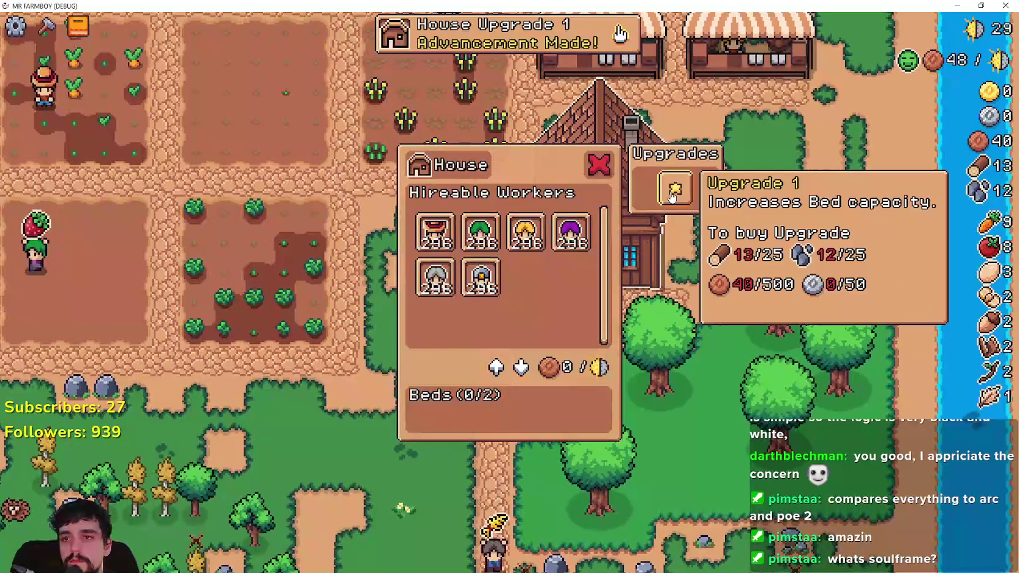
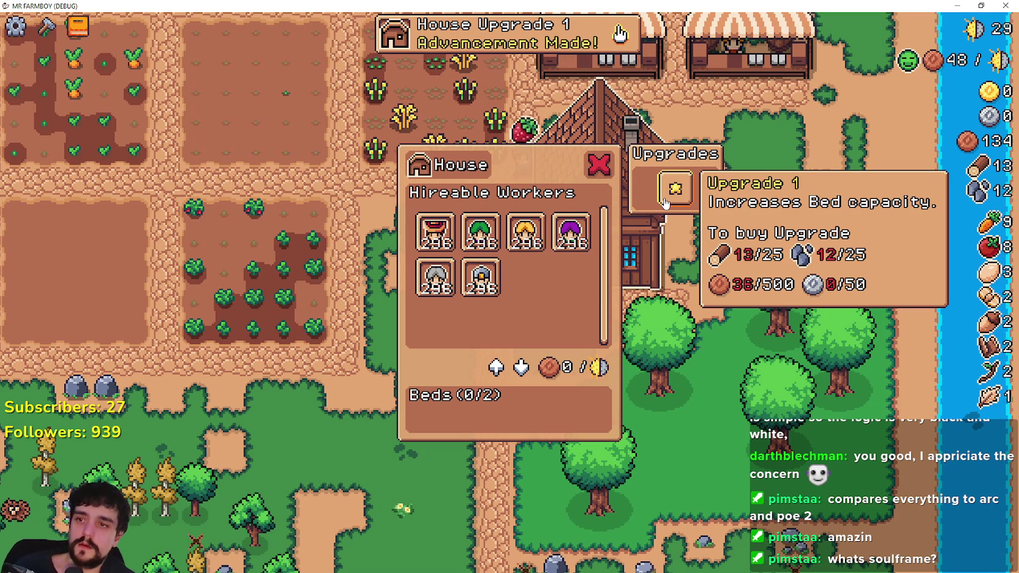
Close the House panel and harvest the ripe wheat plants.
{"action": "mouse_move", "coordinate": [540, 252]}
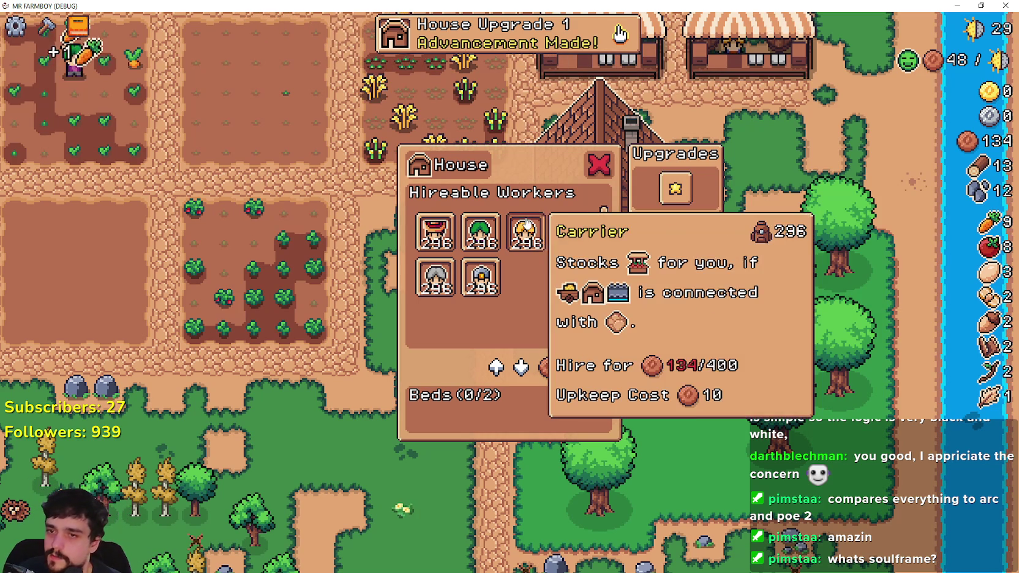
{"action": "key", "text": "Escape"}
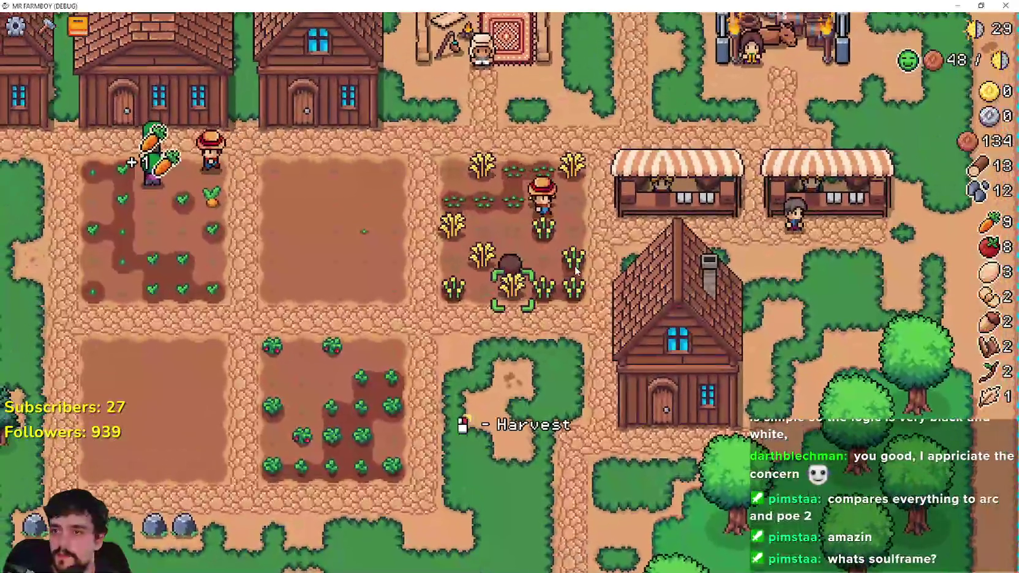
{"action": "left_click", "coordinate": [574, 270]}
{"action": "key", "text": "a"}
{"action": "key", "text": "w"}
{"action": "left_click", "coordinate": [553, 321]}
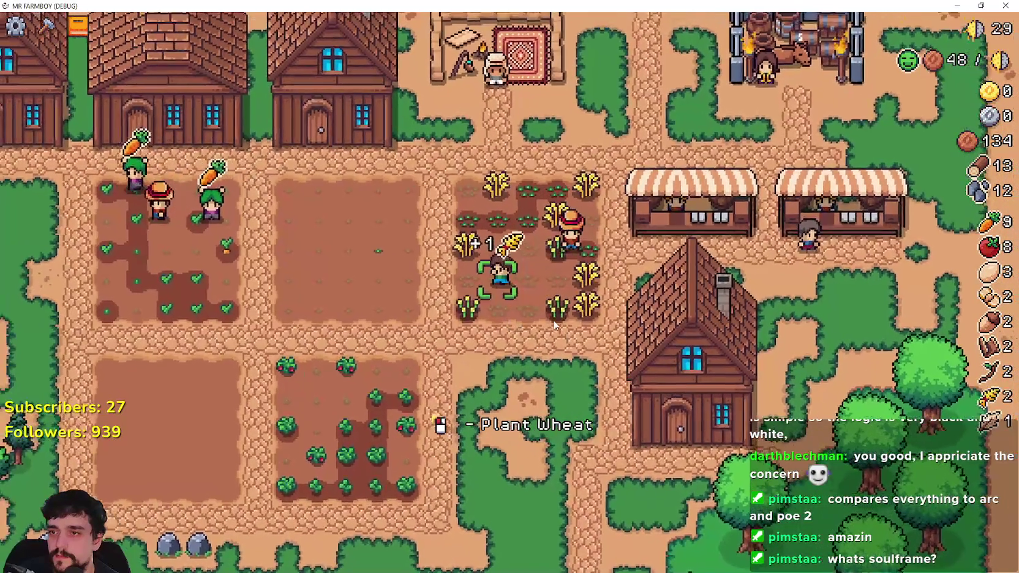
{"action": "left_click", "coordinate": [553, 320]}
Review the animal, crop and land/building advancement tabs, then close the overview.
{"action": "key", "text": "Tab"}
{"action": "left_click", "coordinate": [424, 121]}
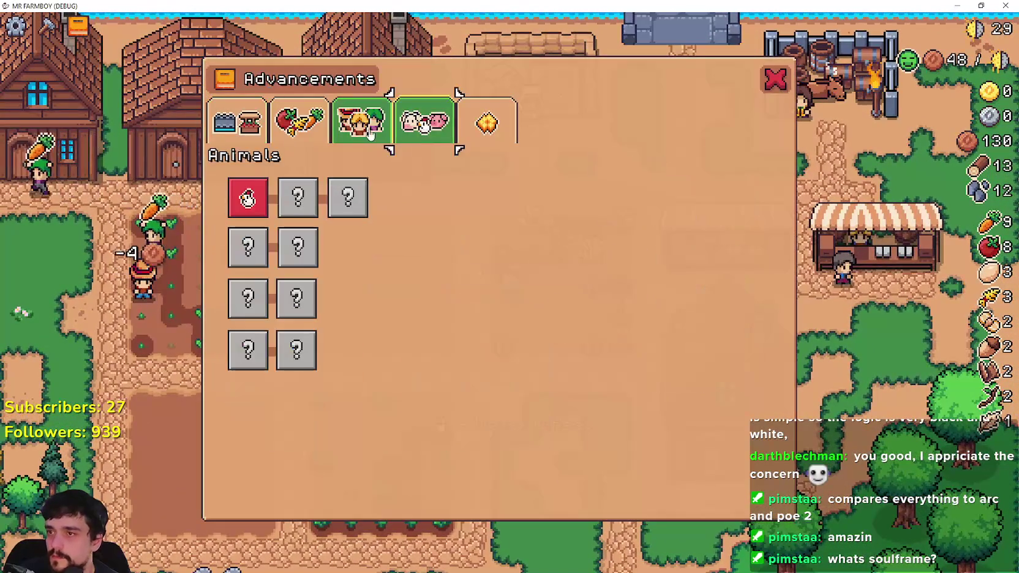
{"action": "left_click", "coordinate": [299, 122]}
{"action": "left_click", "coordinate": [257, 133]}
{"action": "left_click", "coordinate": [294, 139]}
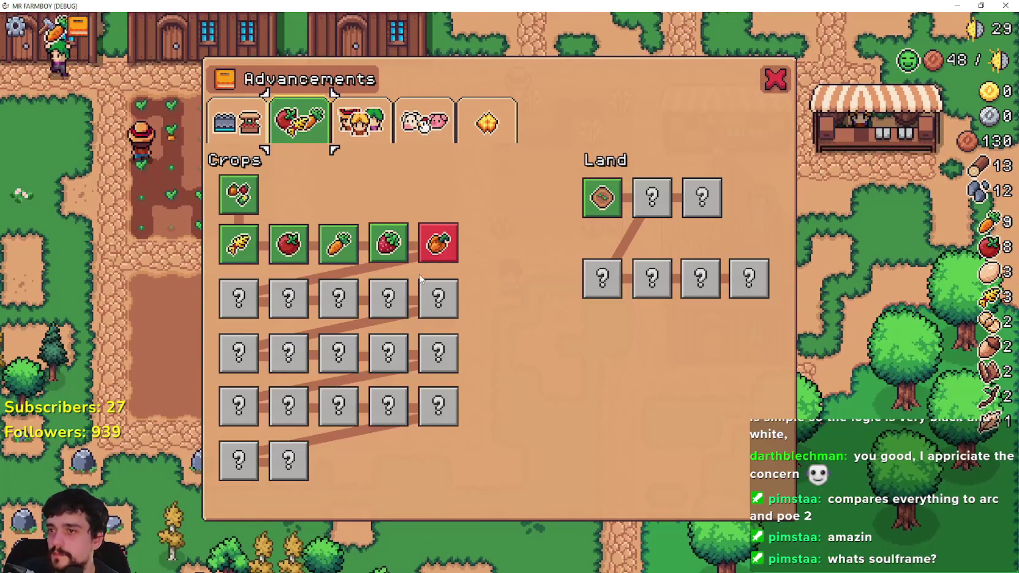
{"action": "left_click", "coordinate": [771, 81]}
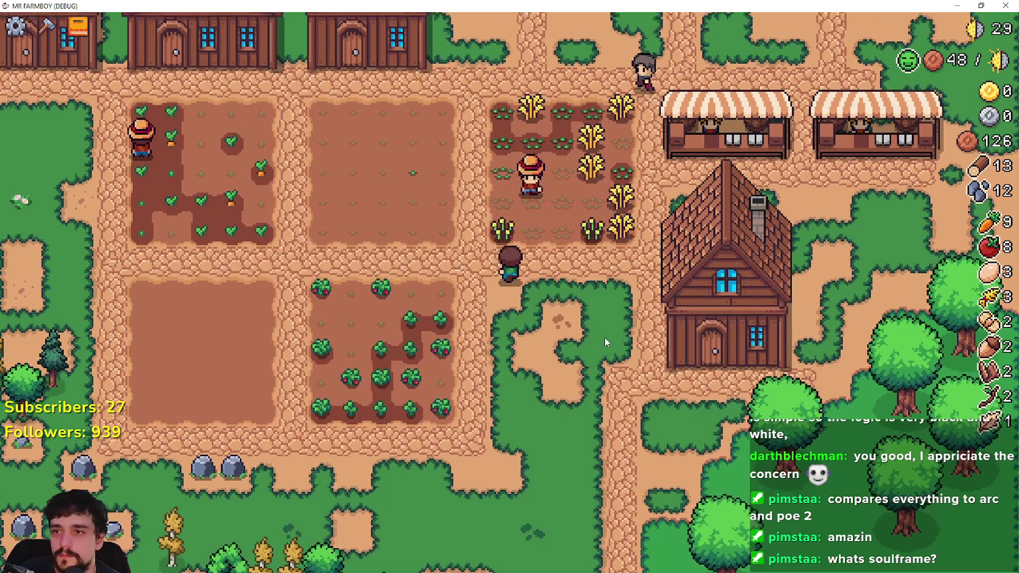
Harvest the top wheat row and walk past both market stalls back into the wheat plot.
{"action": "key", "text": "w"}
{"action": "key", "text": "d"}
{"action": "key", "text": "w"}
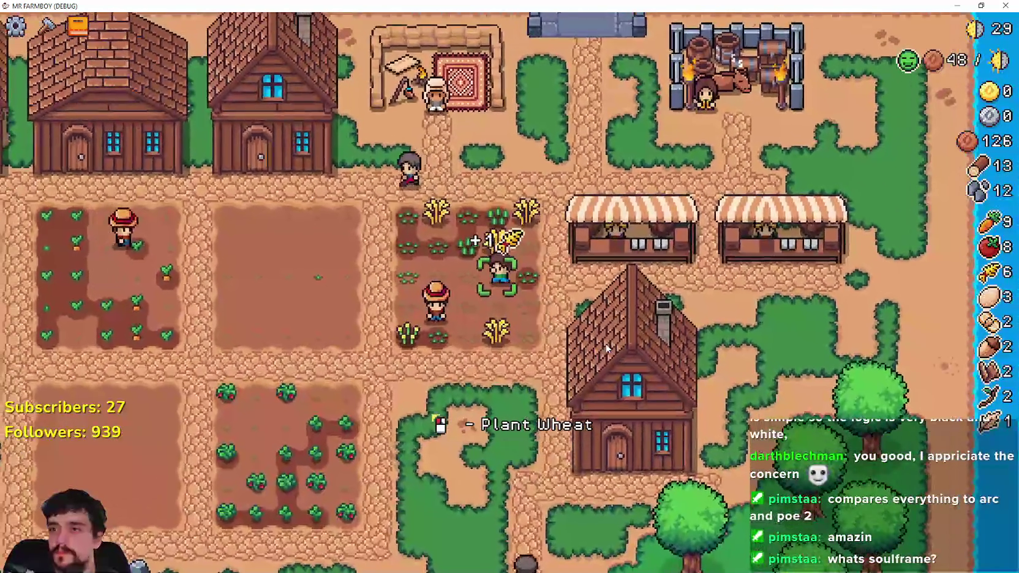
{"action": "scroll", "coordinate": [606, 348], "scroll_direction": "up", "scroll_amount": 2}
{"action": "key", "text": "d"}
{"action": "key", "text": "s"}
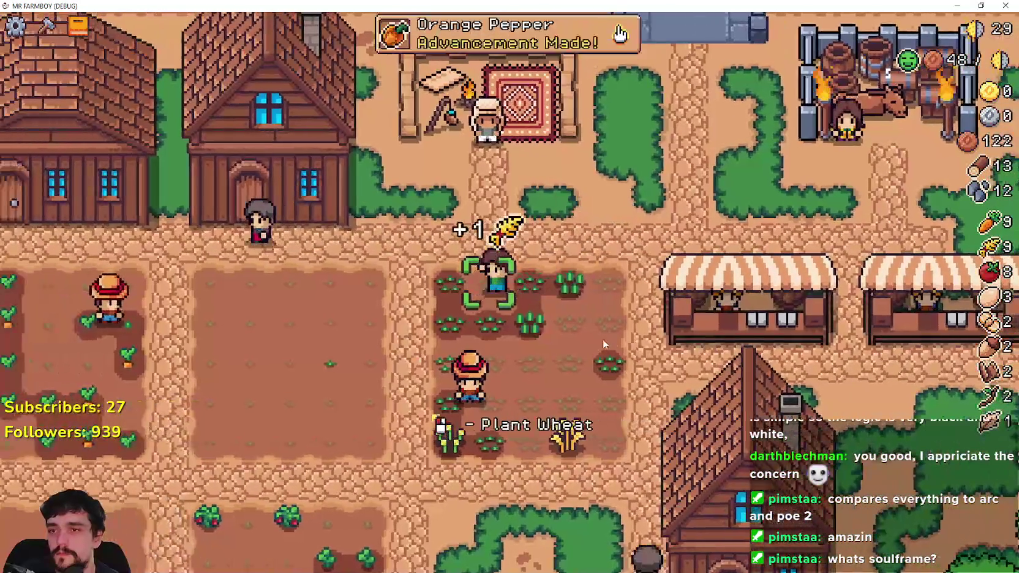
{"action": "scroll", "coordinate": [607, 330], "scroll_direction": "down", "scroll_amount": 2}
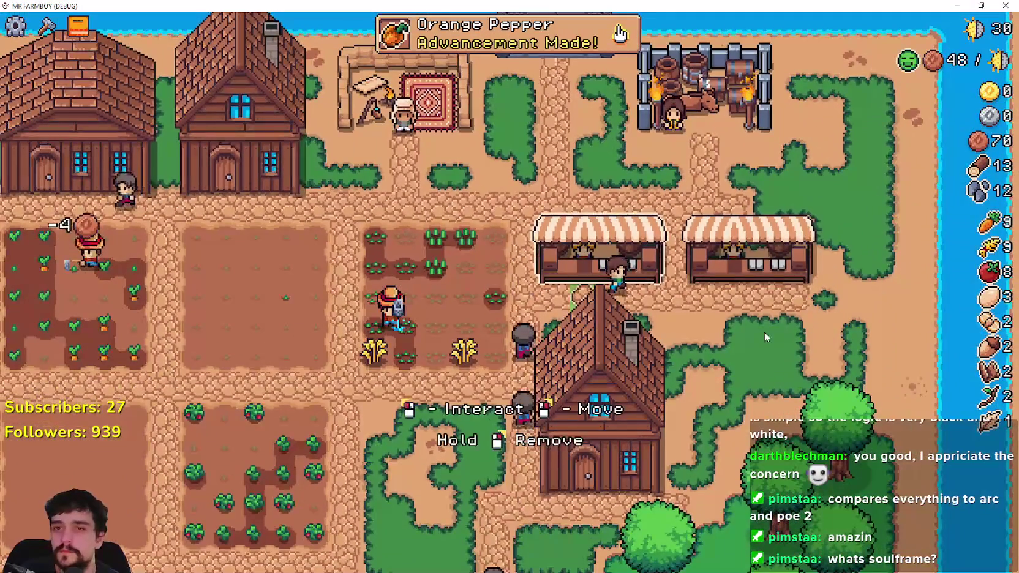
{"action": "key", "text": "d"}
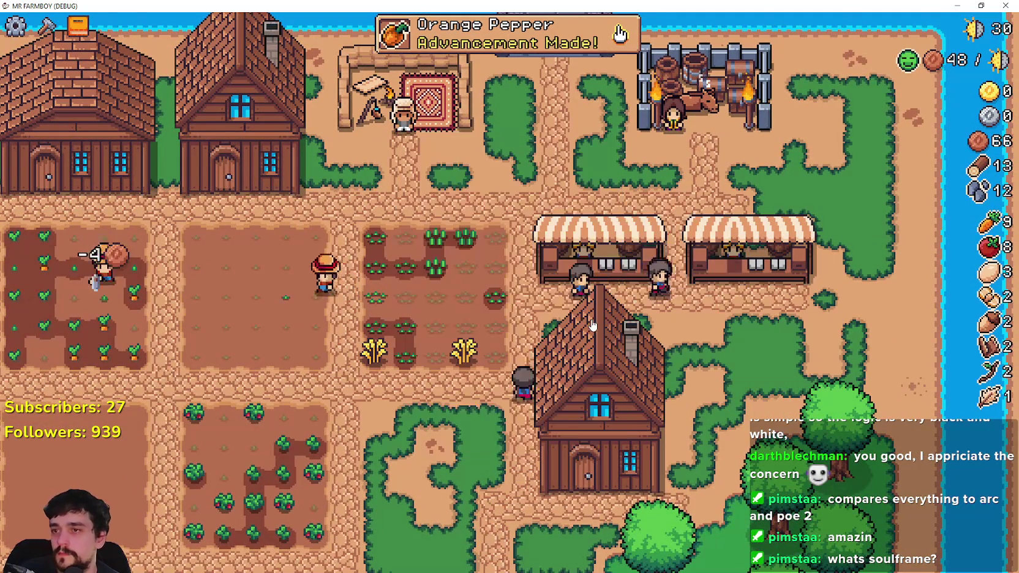
{"action": "key", "text": "a"}
{"action": "key", "text": "s"}
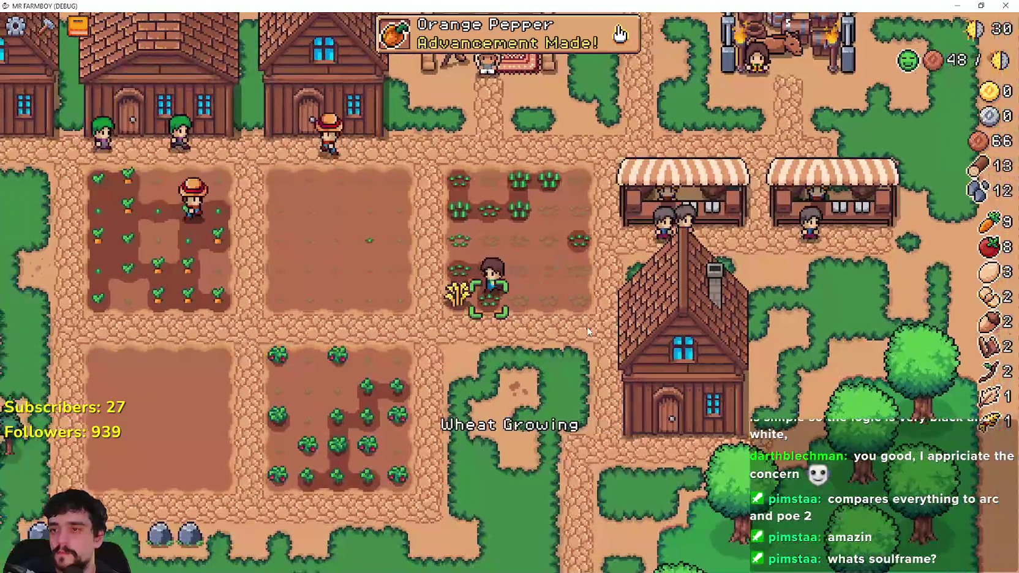
Move into the strawberry plot and harvest a ripe strawberry.
{"action": "key", "text": "a"}
{"action": "key", "text": "s"}
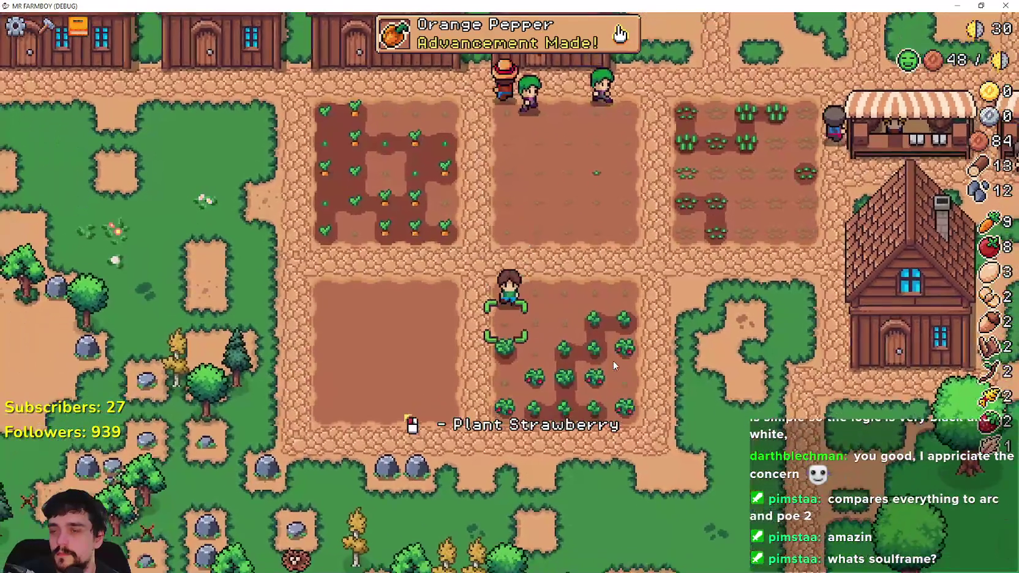
{"action": "key", "text": "s"}
{"action": "left_click", "coordinate": [613, 360]}
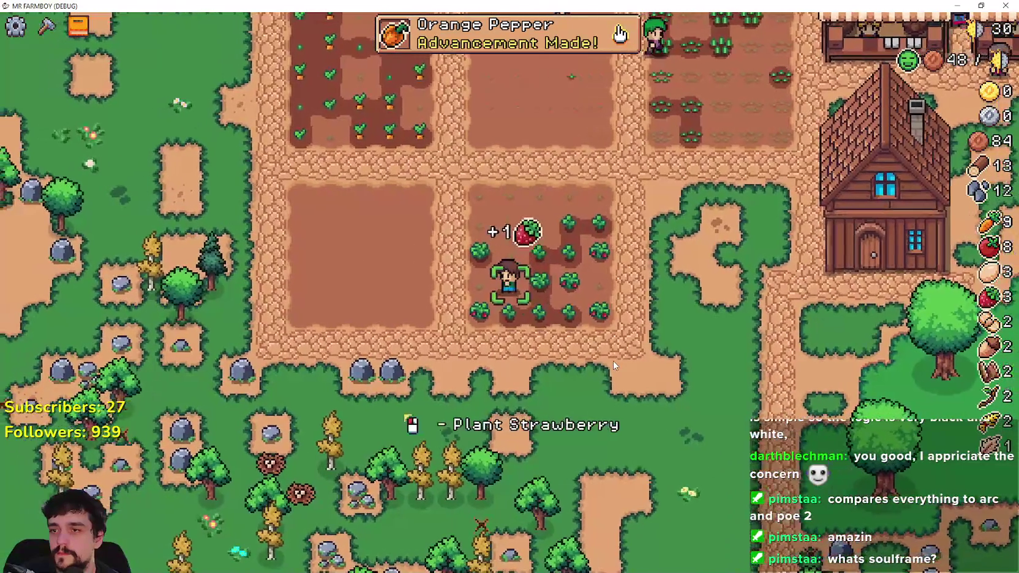
Harvest strawberries, a carrot and wheat while walking across the plots.
{"action": "key", "text": "d"}
{"action": "key", "text": "w"}
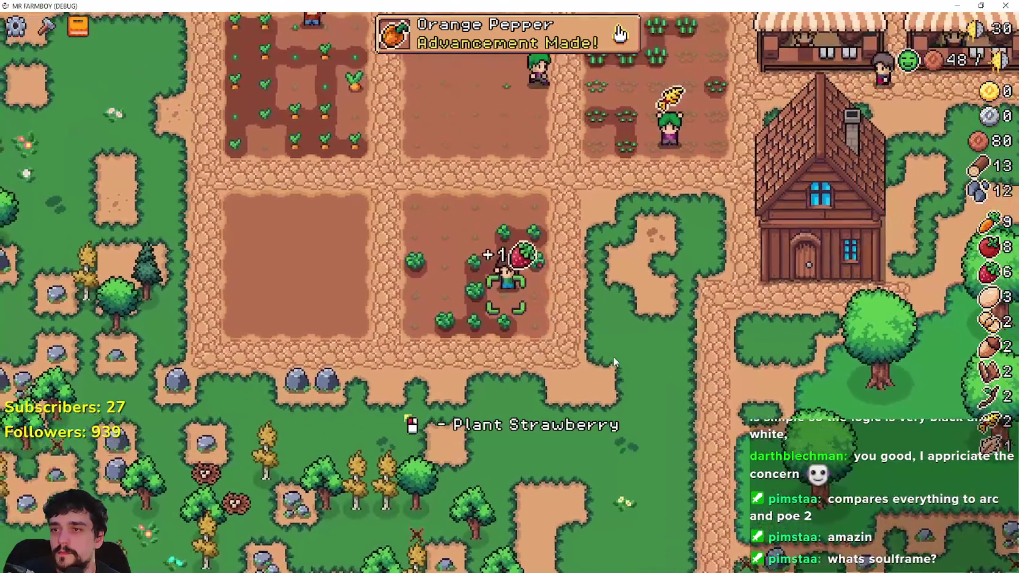
{"action": "key", "text": "w"}
{"action": "key", "text": "a"}
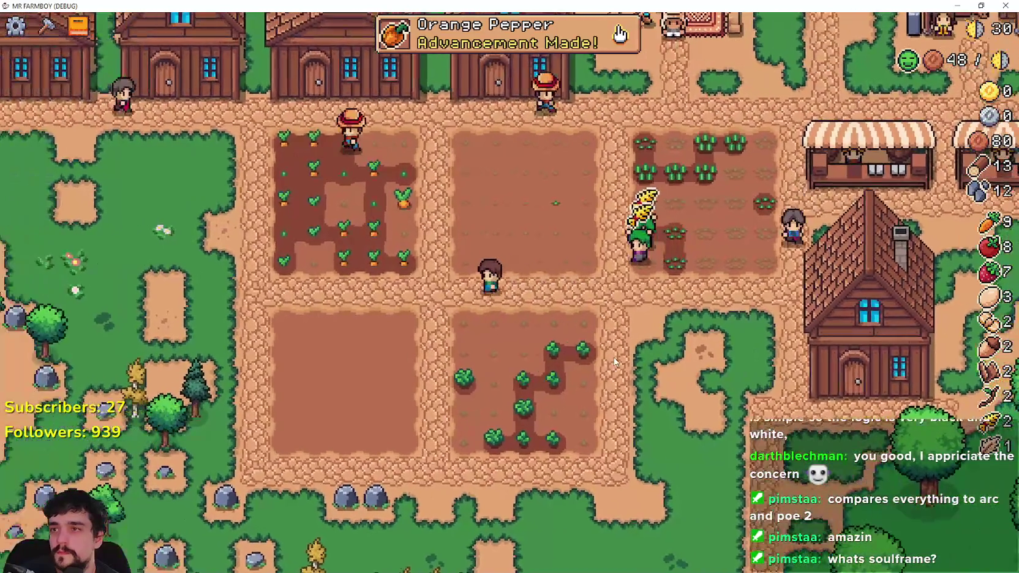
{"action": "key", "text": "d"}
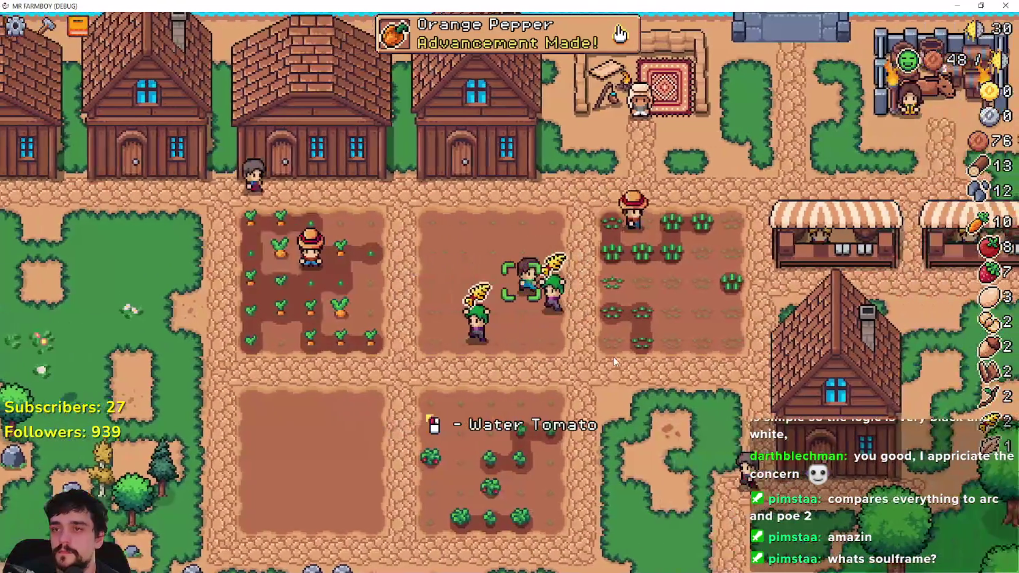
{"action": "key", "text": "d"}
{"action": "key", "text": "s"}
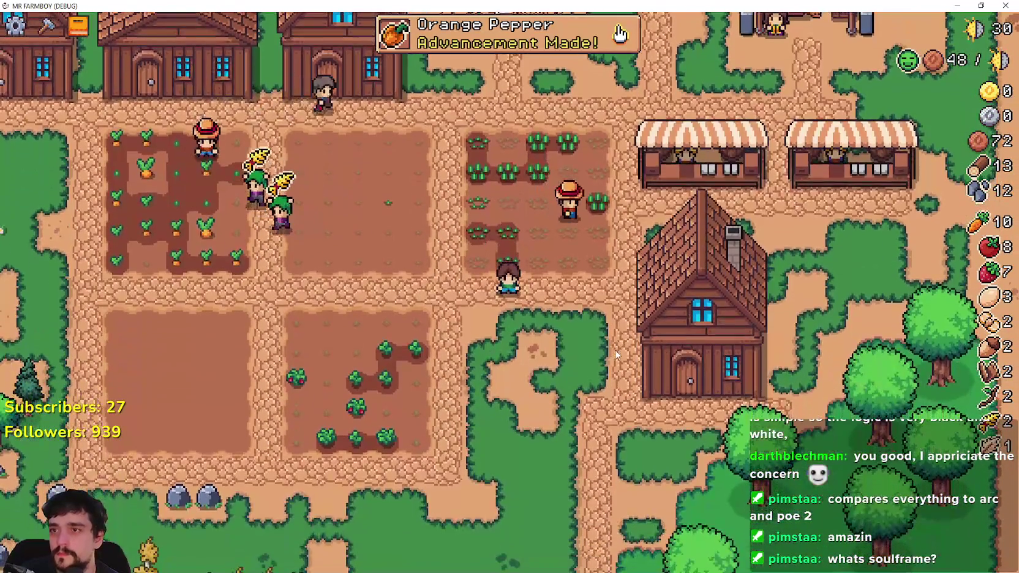
Choose Orange Pepper seeds from crafting, plant and water them, then cancel placement.
{"action": "key", "text": "c"}
{"action": "left_click", "coordinate": [81, 355]}
{"action": "key", "text": "a"}
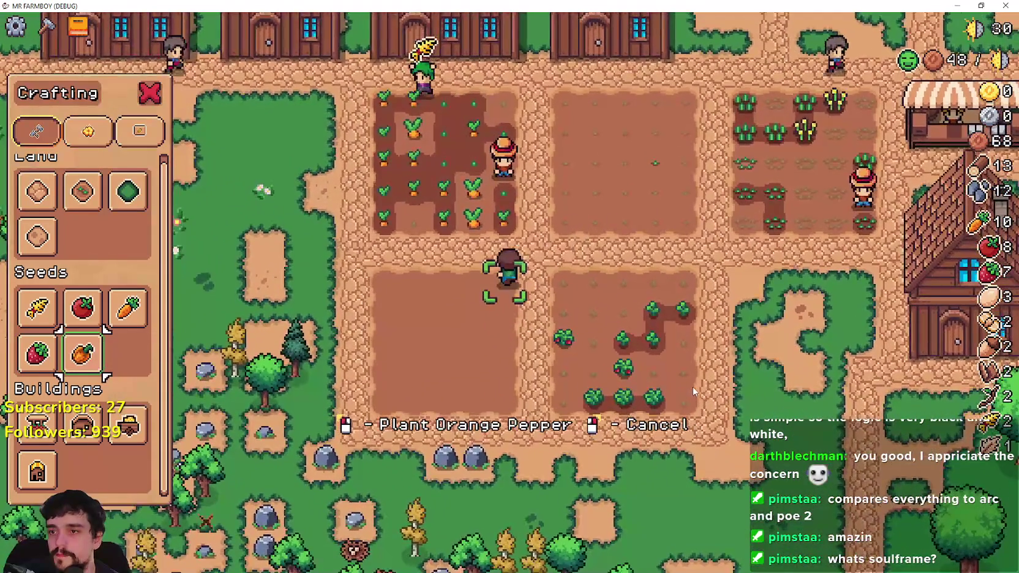
{"action": "left_click", "coordinate": [621, 305]}
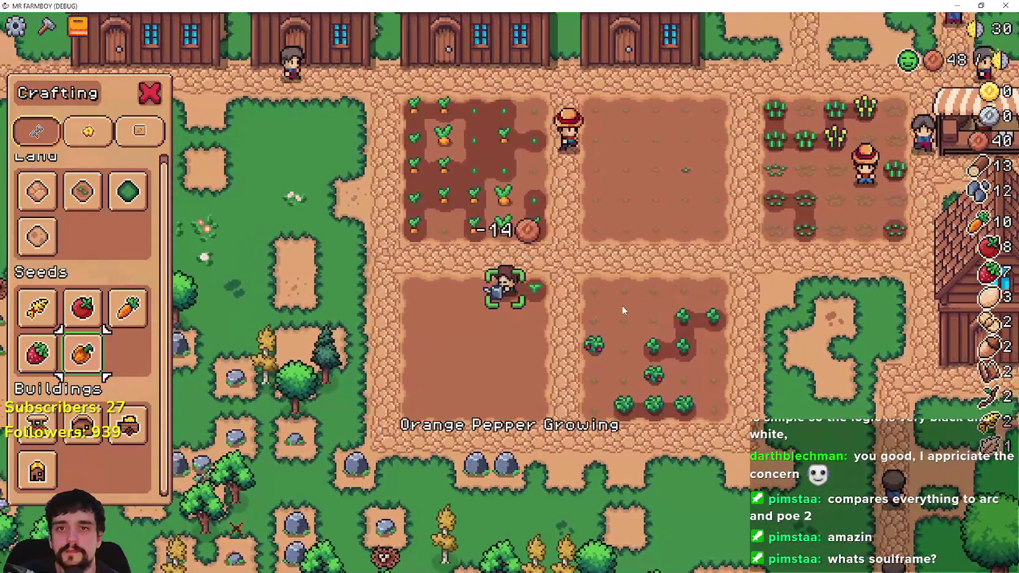
{"action": "left_click", "coordinate": [622, 305]}
{"action": "left_click", "coordinate": [623, 311]}
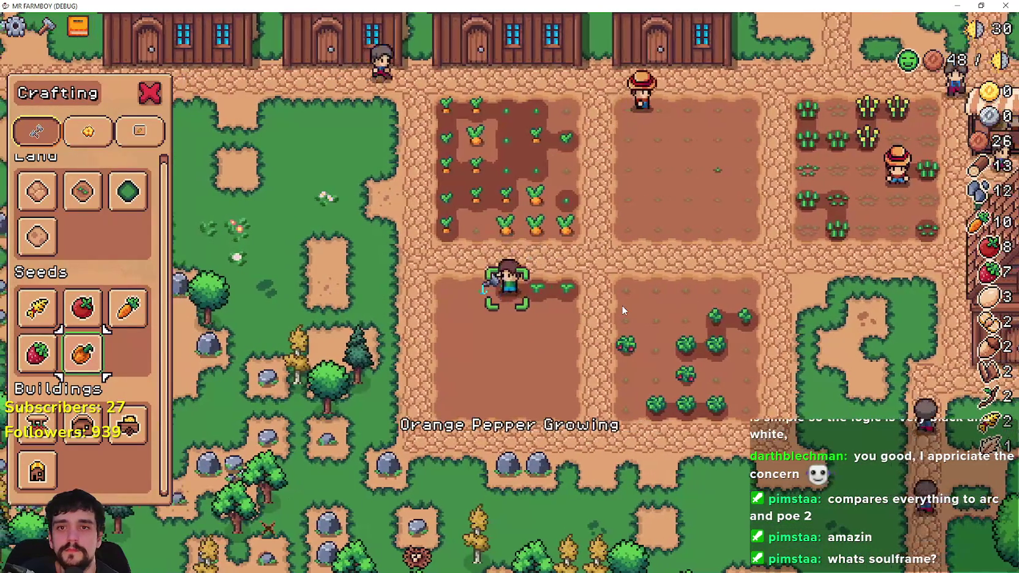
{"action": "key", "text": "a"}
{"action": "left_click", "coordinate": [623, 310]}
{"action": "left_click", "coordinate": [623, 311]}
{"action": "key", "text": "a"}
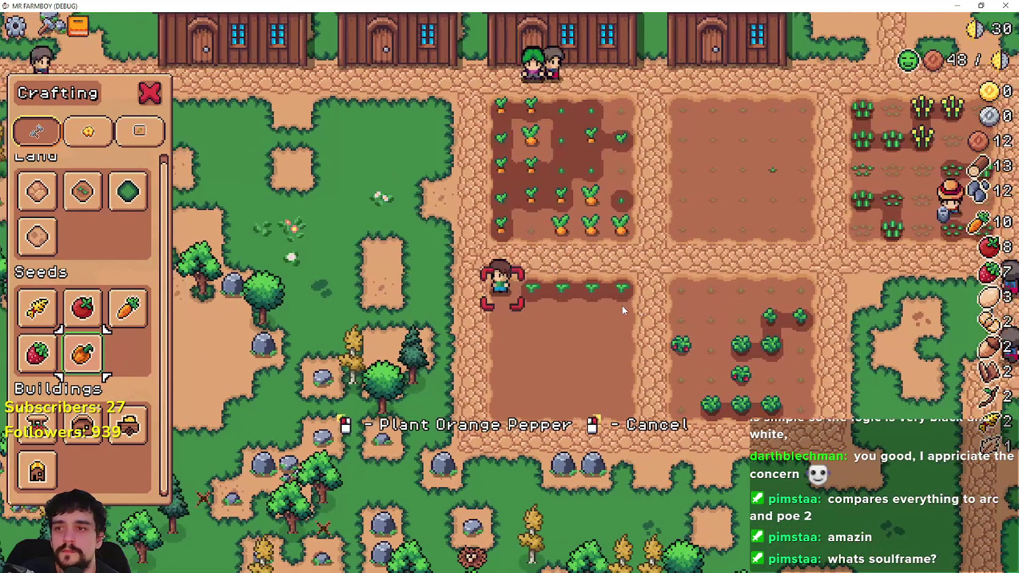
{"action": "left_click", "coordinate": [623, 311]}
{"action": "right_click", "coordinate": [622, 310]}
Take the stored wheat from the first warehouse.
{"action": "key", "text": "d"}
{"action": "key", "text": "w"}
{"action": "key", "text": "a"}
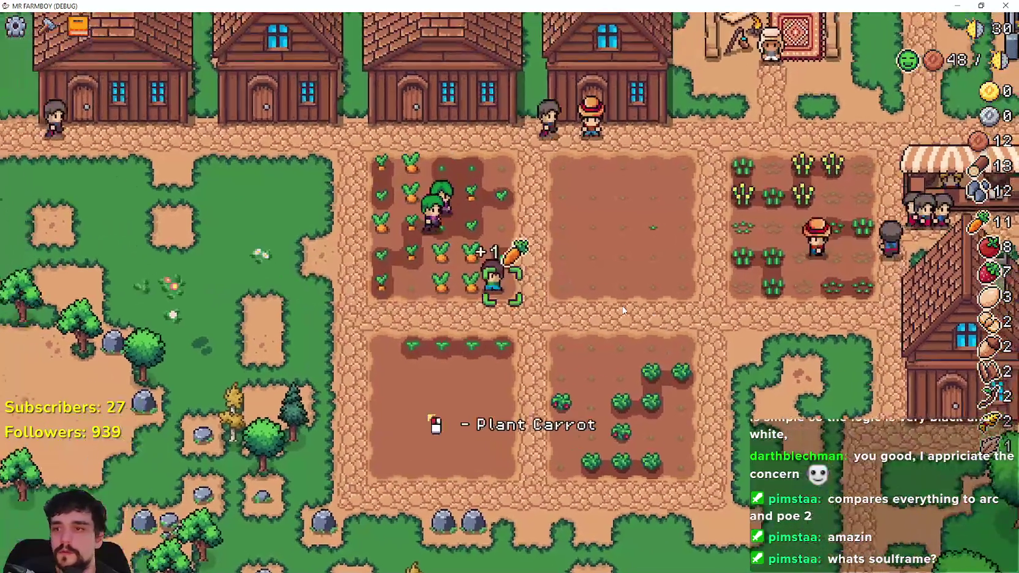
{"action": "key", "text": "w"}
{"action": "key", "text": "e"}
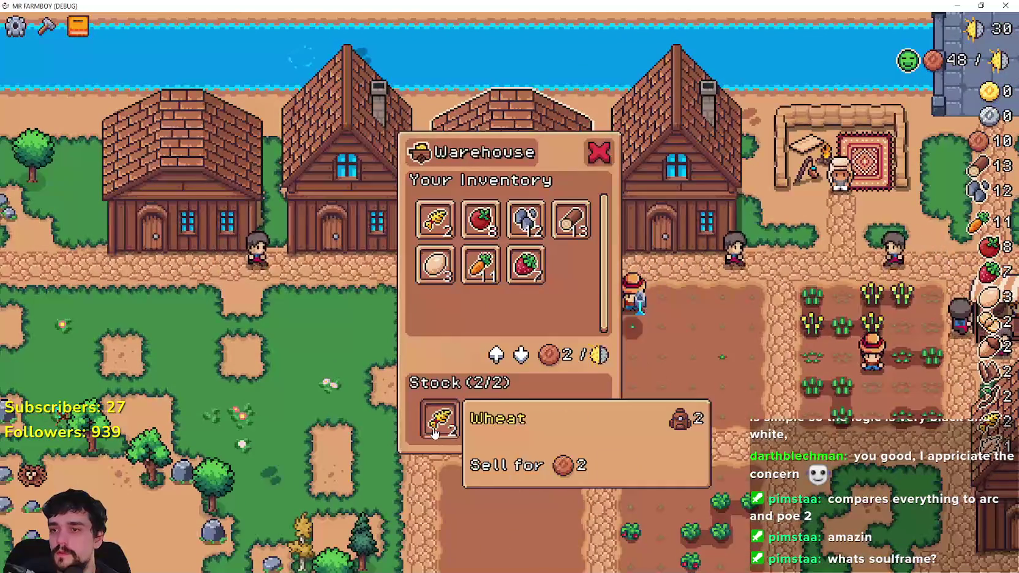
{"action": "left_click", "coordinate": [434, 433]}
Take the stored carrots and strawberries from the other warehouse.
{"action": "key", "text": "d"}
{"action": "key", "text": "e"}
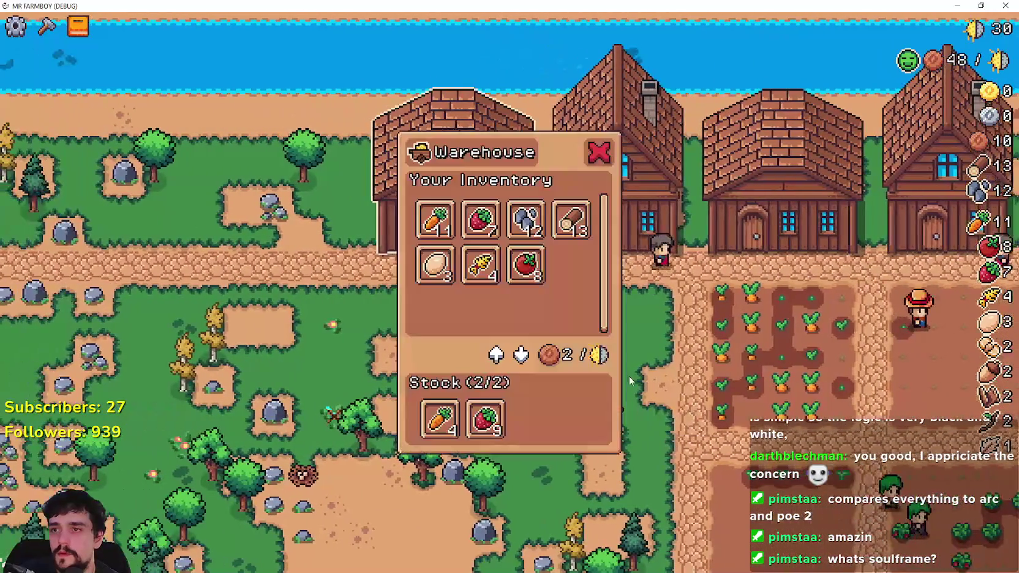
{"action": "left_click", "coordinate": [439, 420]}
{"action": "left_click", "coordinate": [485, 421]}
{"action": "key", "text": "d"}
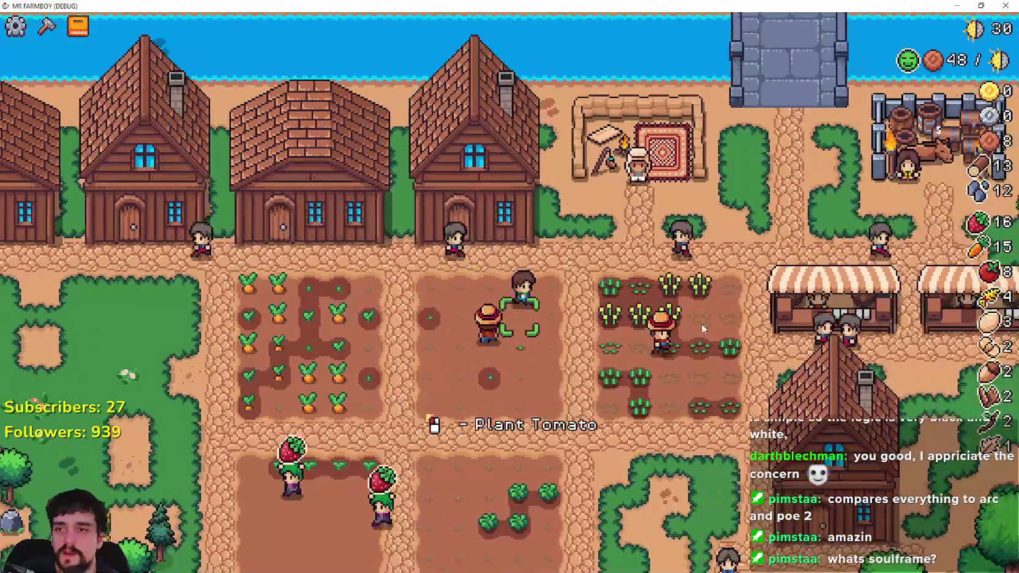
Check the market's sell list, then close it.
{"action": "key", "text": "d"}
{"action": "key", "text": "s"}
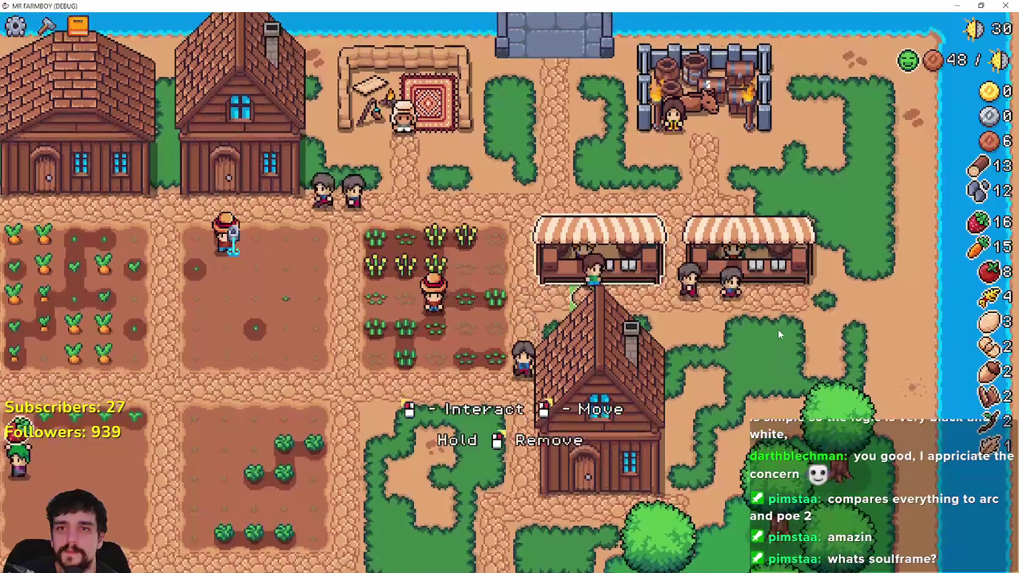
{"action": "left_click", "coordinate": [777, 333]}
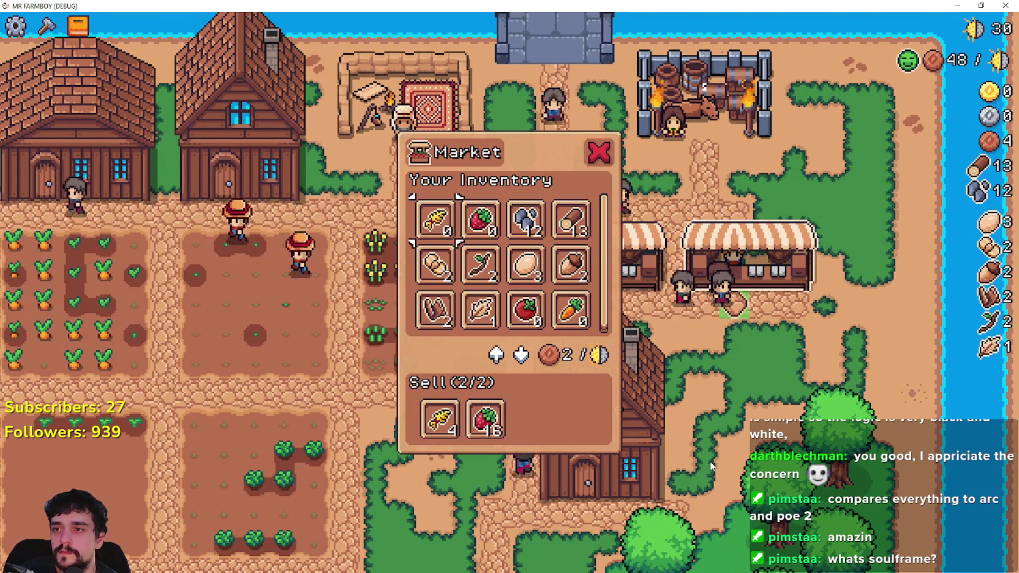
{"action": "key", "text": "Escape"}
Harvest wheat and bring up the crop advancements overview.
{"action": "key", "text": "w"}
{"action": "key", "text": "e"}
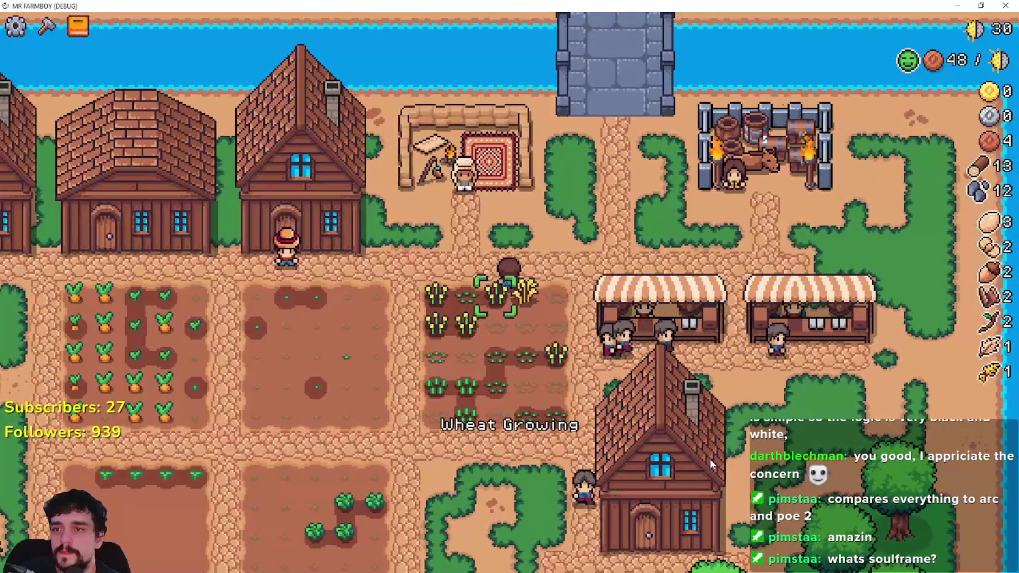
{"action": "key", "text": "e"}
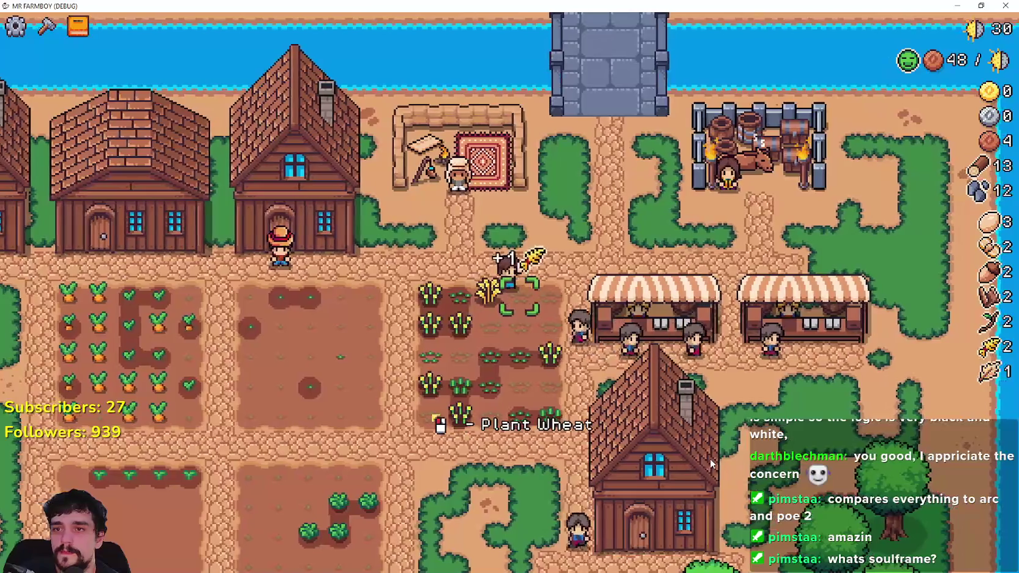
{"action": "key", "text": "Tab"}
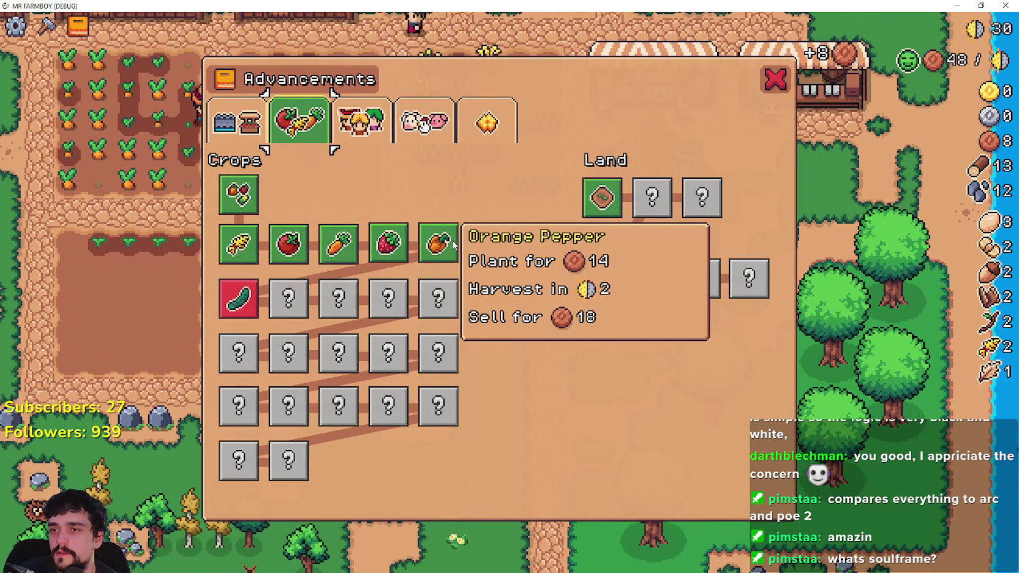
Close the advancements, glance at the land and buildings trees, and zoom out.
{"action": "mouse_move", "coordinate": [447, 256]}
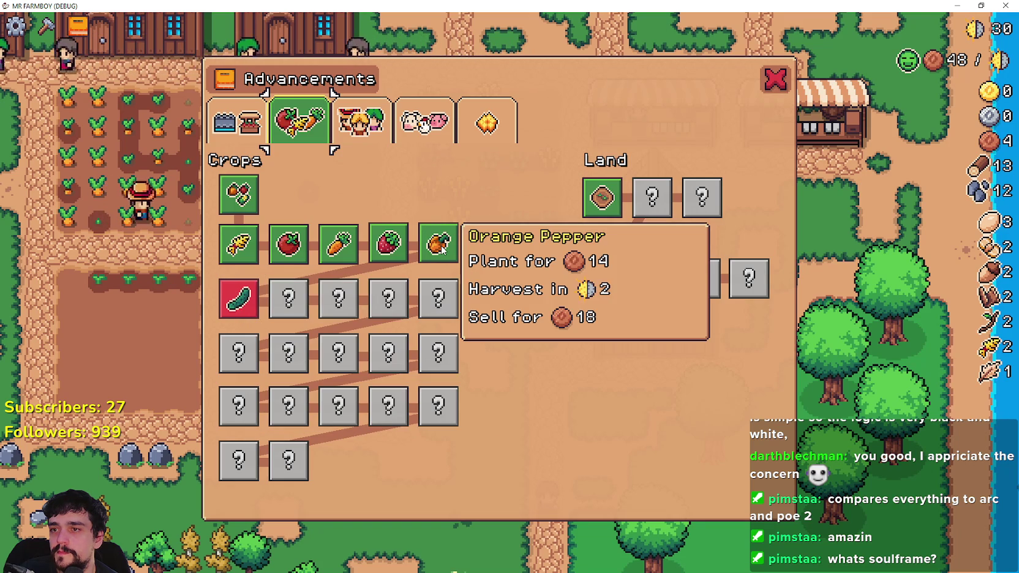
{"action": "key", "text": "Escape"}
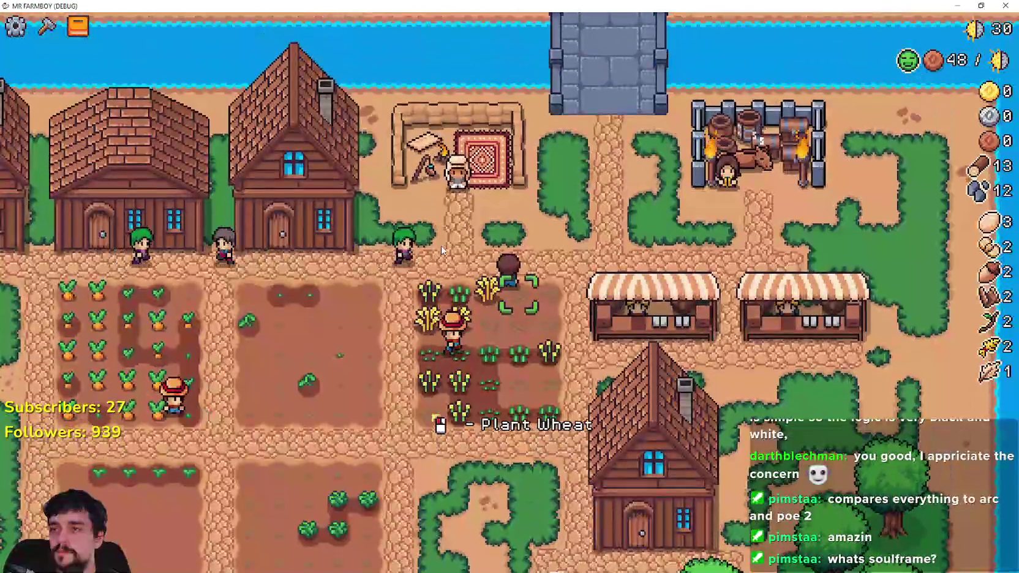
{"action": "key", "text": "Escape"}
{"action": "left_click", "coordinate": [264, 121]}
{"action": "key", "text": "Escape"}
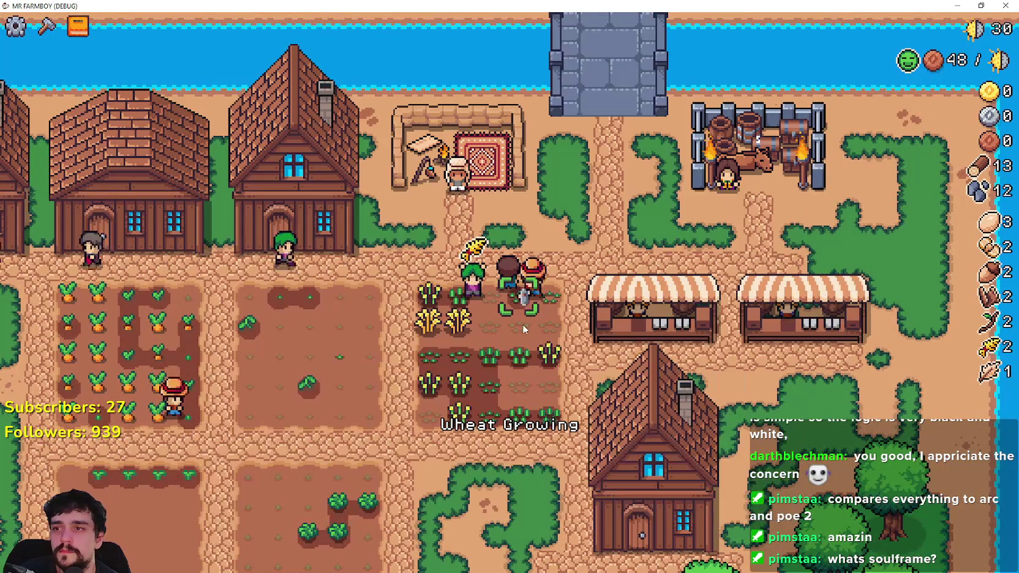
{"action": "scroll", "coordinate": [523, 324], "scroll_direction": "down", "scroll_amount": 5}
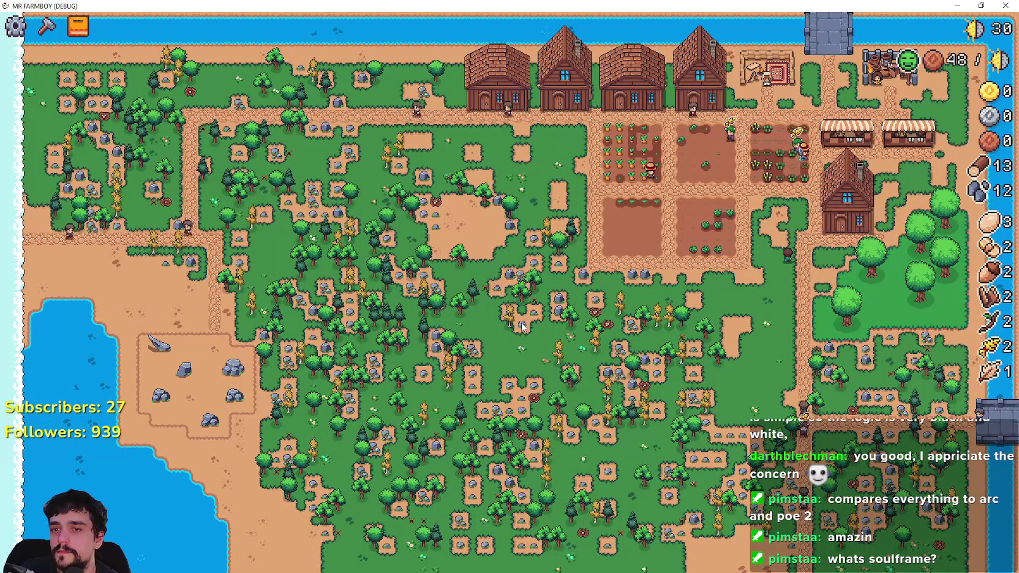
Pause the game on its stats summary and switch to the Godot editor.
{"action": "key", "text": "Tab"}
{"action": "key", "text": "Escape"}
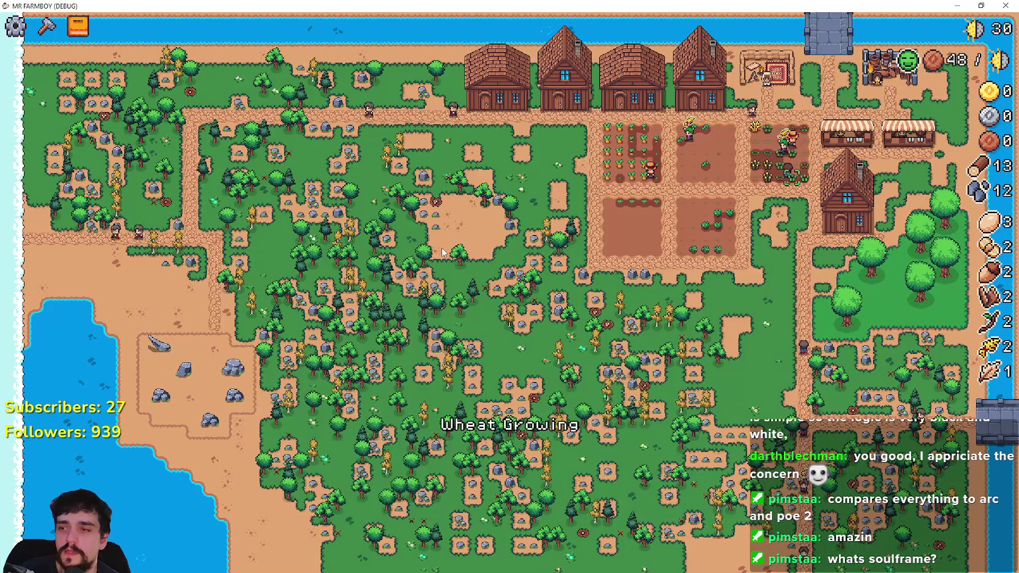
{"action": "key", "text": "Escape"}
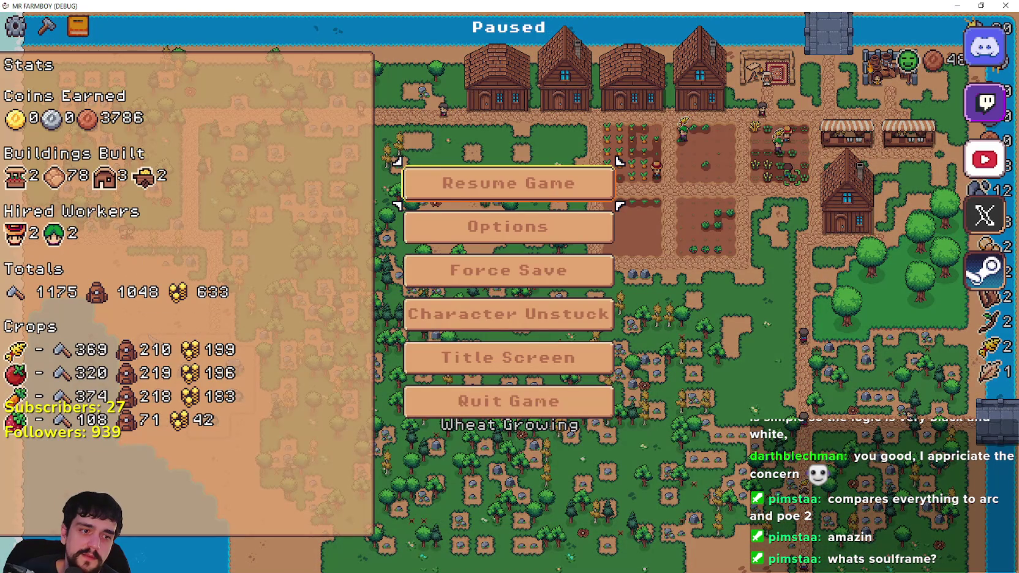
{"action": "key", "text": "alt+Tab"}
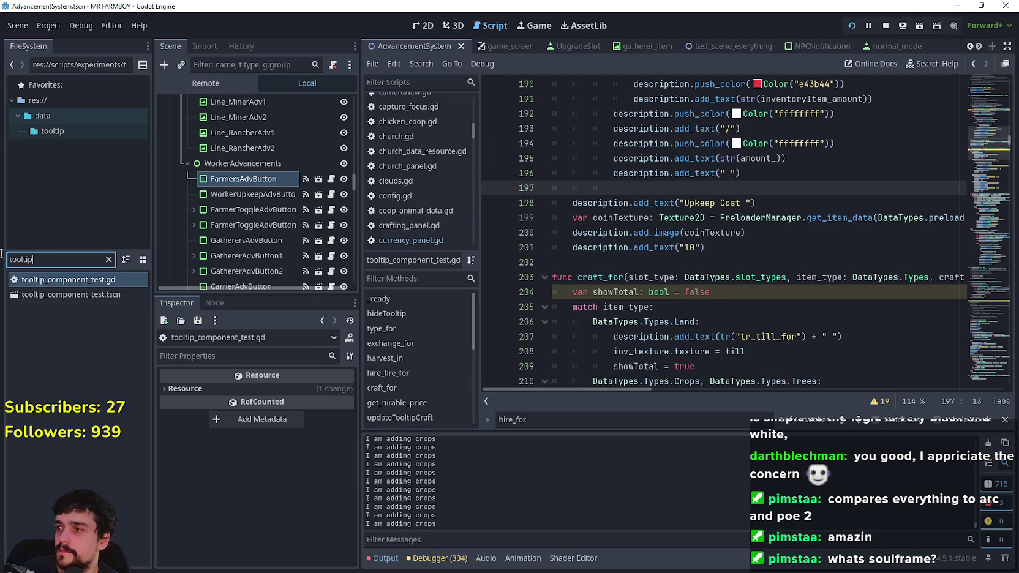
Filter FileSystem for 'advance' and open advancement_button.gd from AdvancementSystem.tscn.
{"action": "type", "text": "advance"}
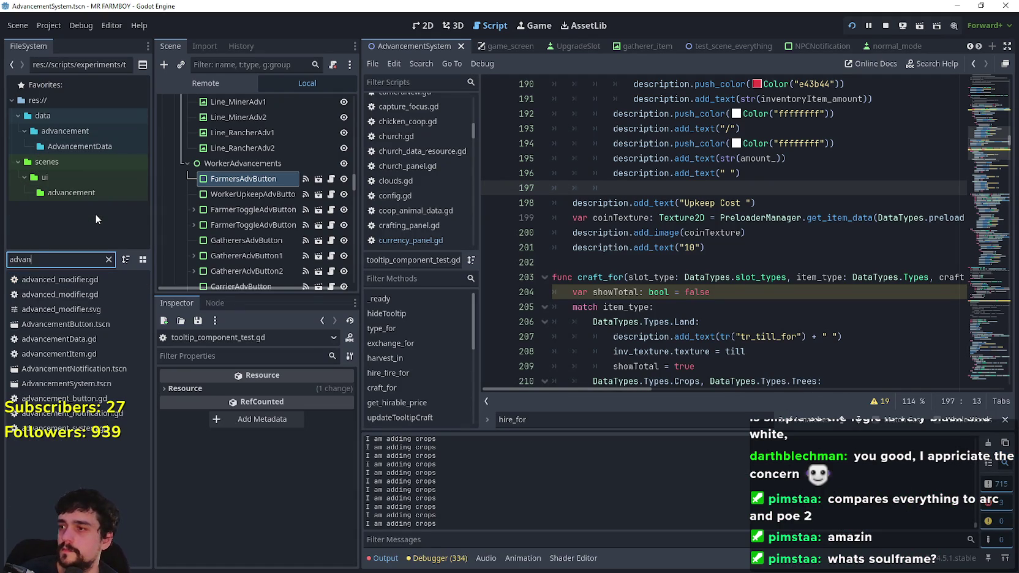
{"action": "left_click", "coordinate": [81, 384]}
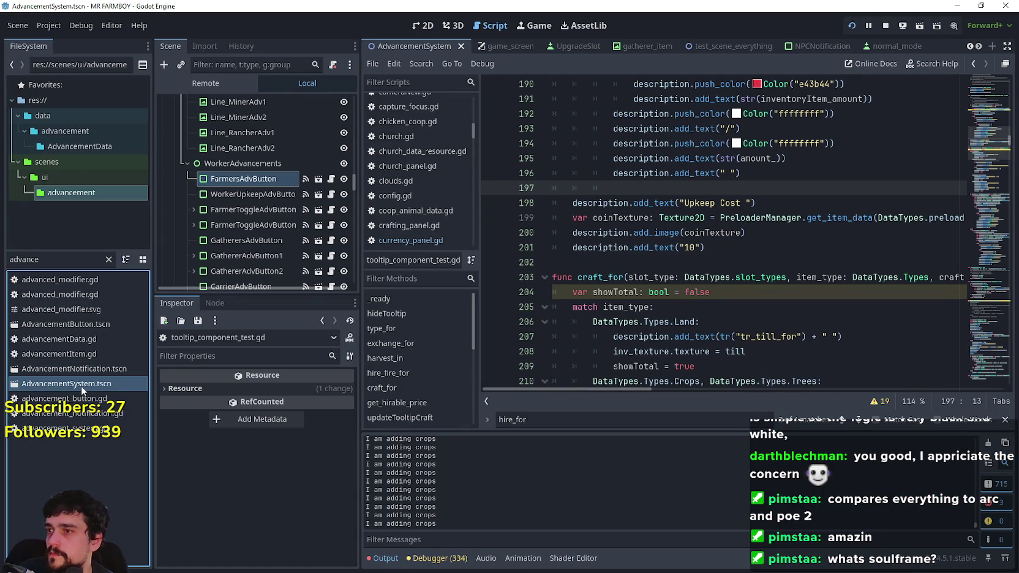
{"action": "left_click", "coordinate": [330, 179]}
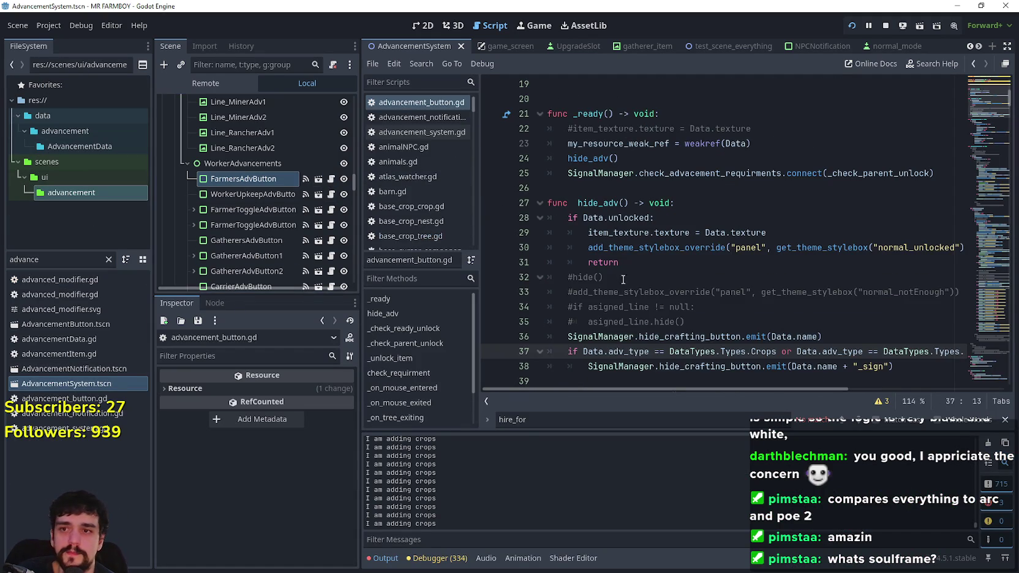
Scroll the script to the tr_crops_cucumber unlock check.
{"action": "mouse_move", "coordinate": [975, 108]}
{"action": "left_mouse_down"}
{"action": "mouse_move", "coordinate": [993, 156]}
{"action": "mouse_move", "coordinate": [996, 138]}
{"action": "mouse_move", "coordinate": [994, 167]}
{"action": "left_mouse_up"}
{"action": "scroll", "coordinate": [800, 272], "scroll_direction": "up", "scroll_amount": 1}
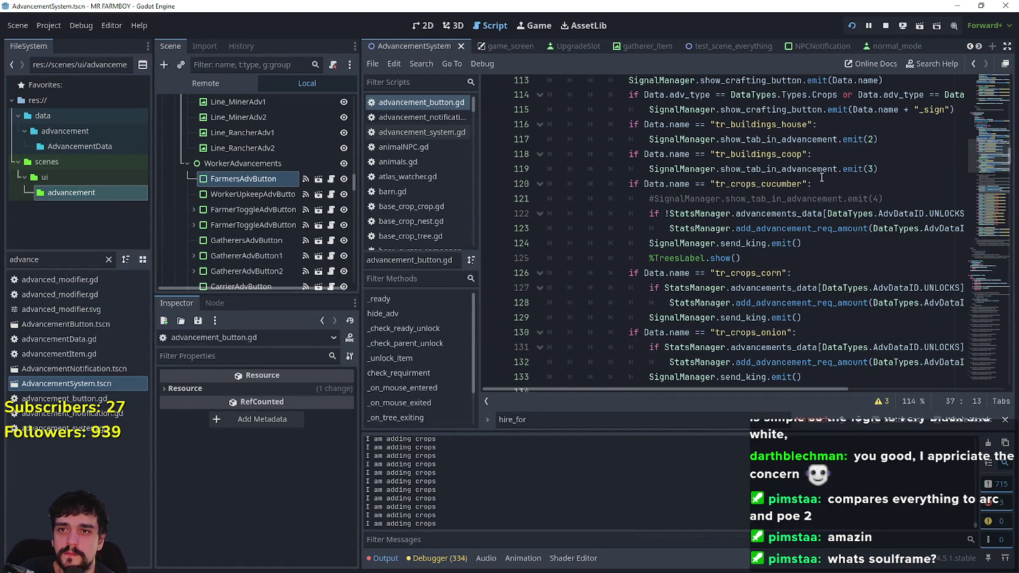
{"action": "scroll", "coordinate": [822, 176], "scroll_direction": "up", "scroll_amount": 2}
{"action": "scroll", "coordinate": [798, 225], "scroll_direction": "up", "scroll_amount": 1}
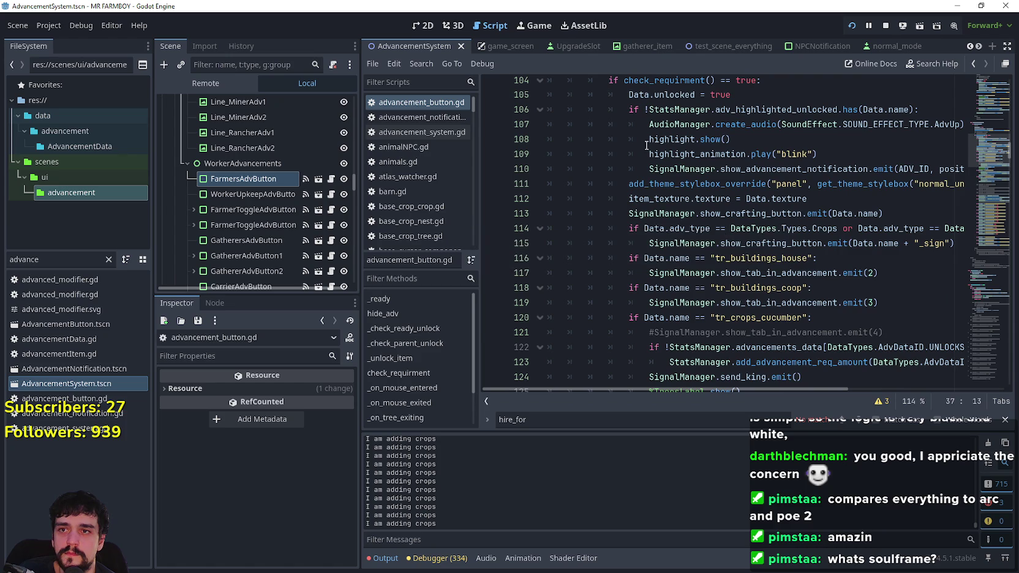
{"action": "scroll", "coordinate": [753, 195], "scroll_direction": "down", "scroll_amount": 6}
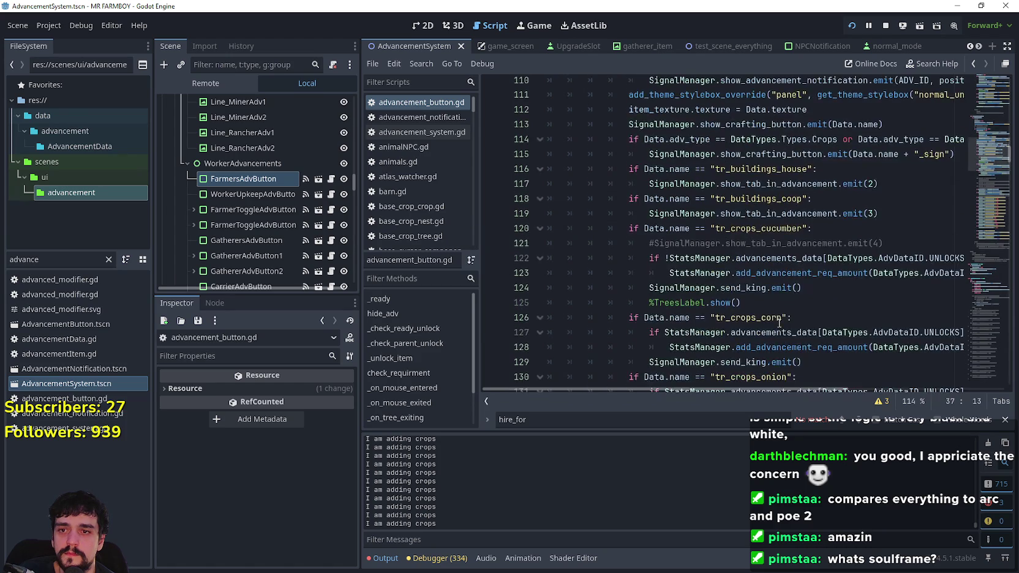
{"action": "scroll", "coordinate": [775, 330], "scroll_direction": "down", "scroll_amount": 1}
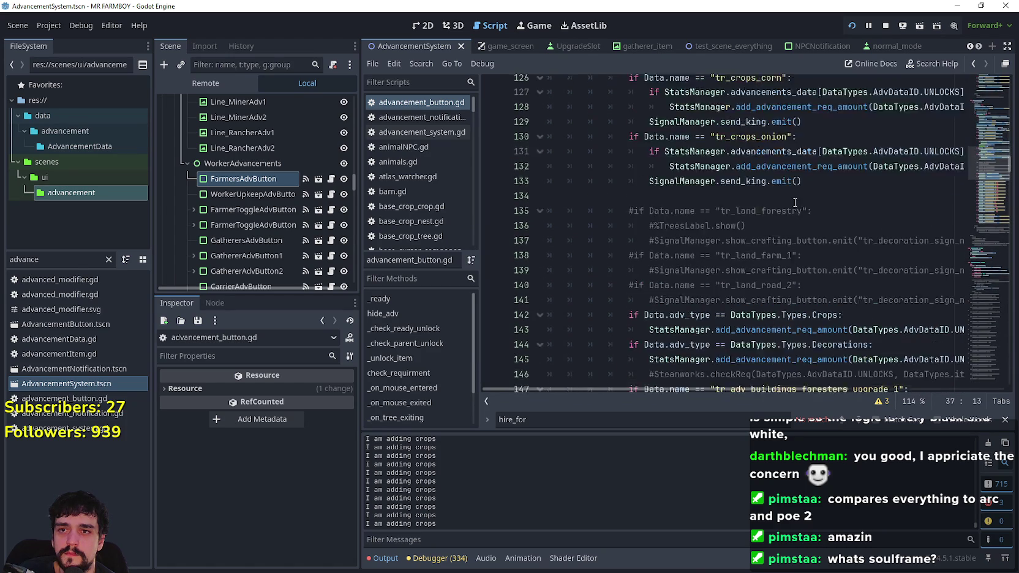
{"action": "scroll", "coordinate": [818, 244], "scroll_direction": "up", "scroll_amount": 2}
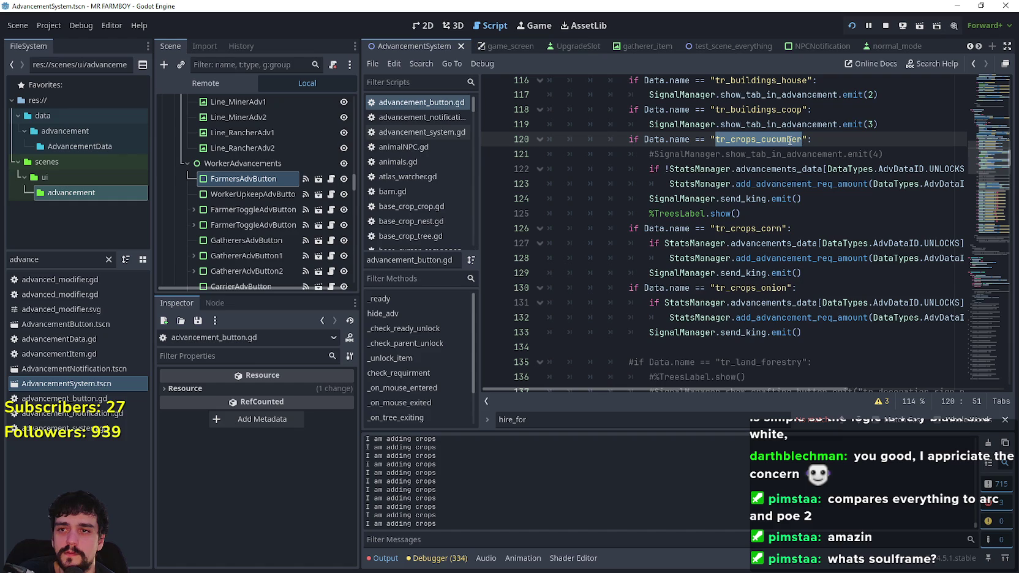
Resume Mr Farmboy and check Cucumber's remaining unlock requirements in Advancements.
{"action": "key", "text": "alt+Tab"}
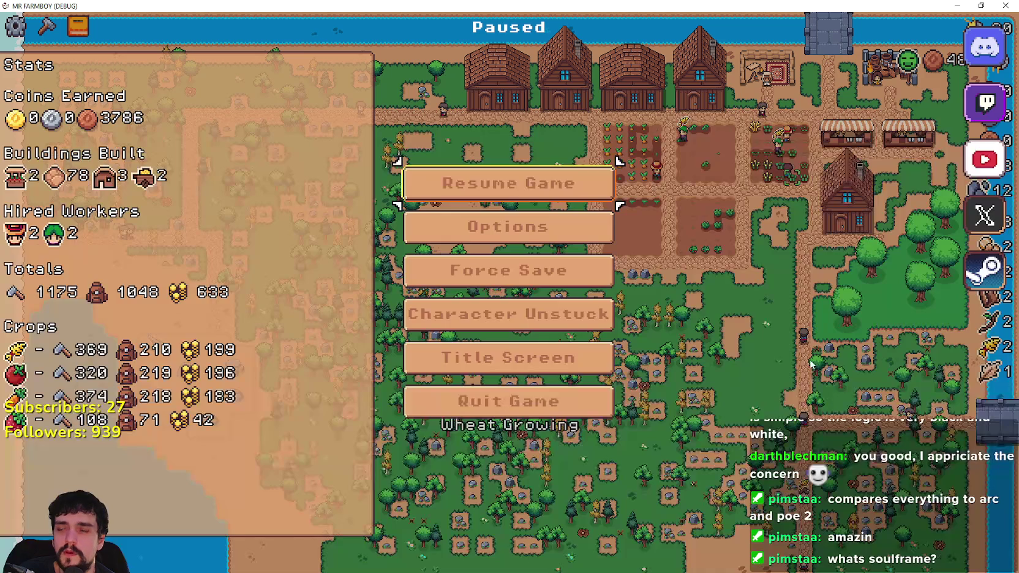
{"action": "left_click", "coordinate": [572, 194]}
{"action": "key", "text": "Tab"}
{"action": "mouse_move", "coordinate": [237, 306]}
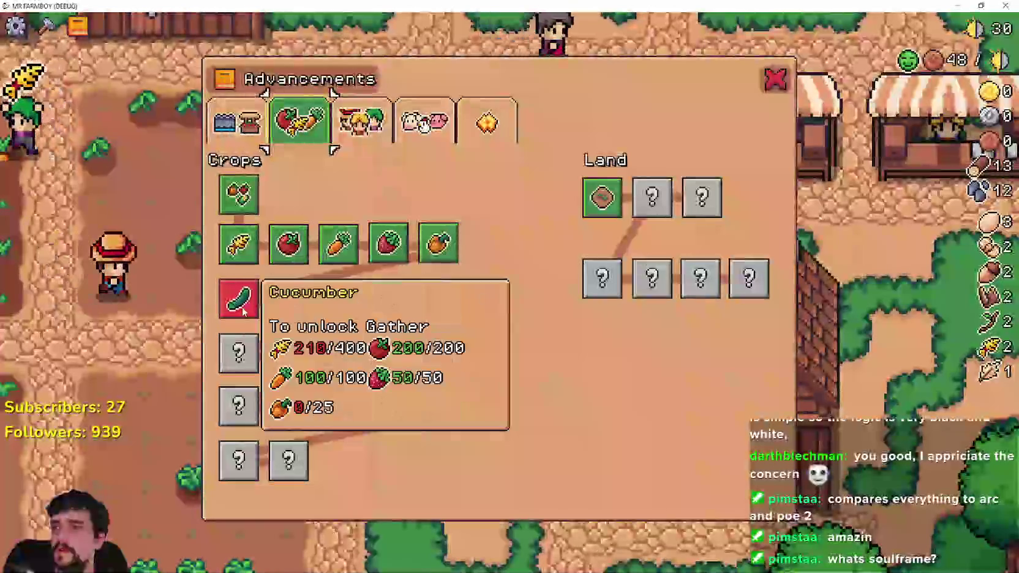
{"action": "key", "text": "Tab"}
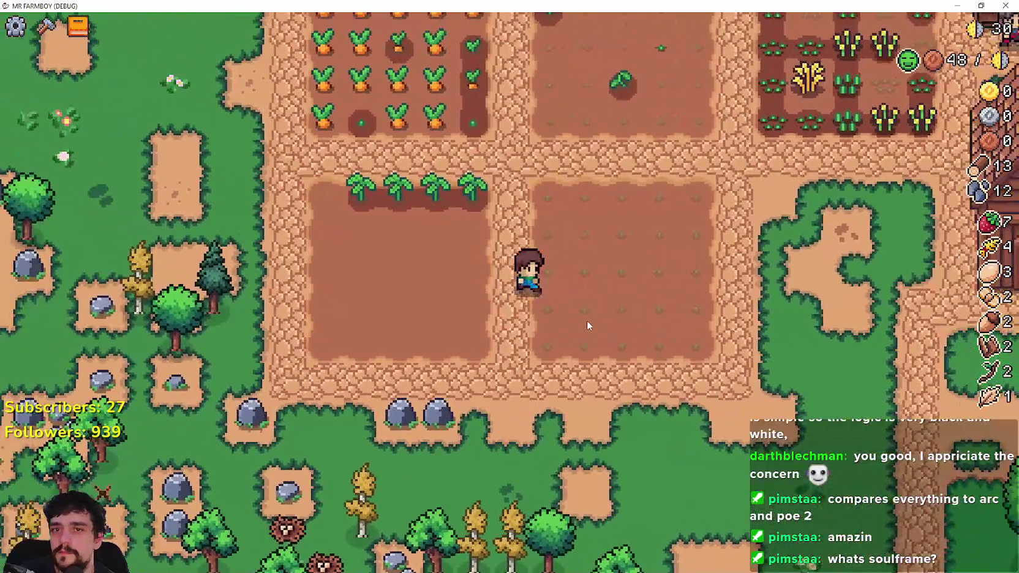
Move the 4 wheat into the market's Sell slot.
{"action": "scroll", "coordinate": [586, 320], "scroll_direction": "down", "scroll_amount": 2}
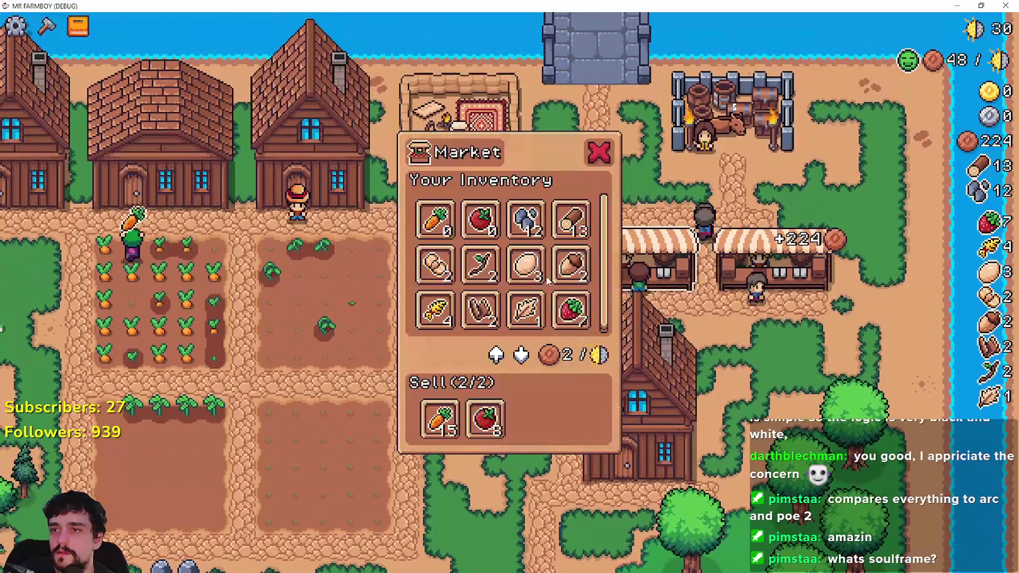
{"action": "mouse_move", "coordinate": [552, 315]}
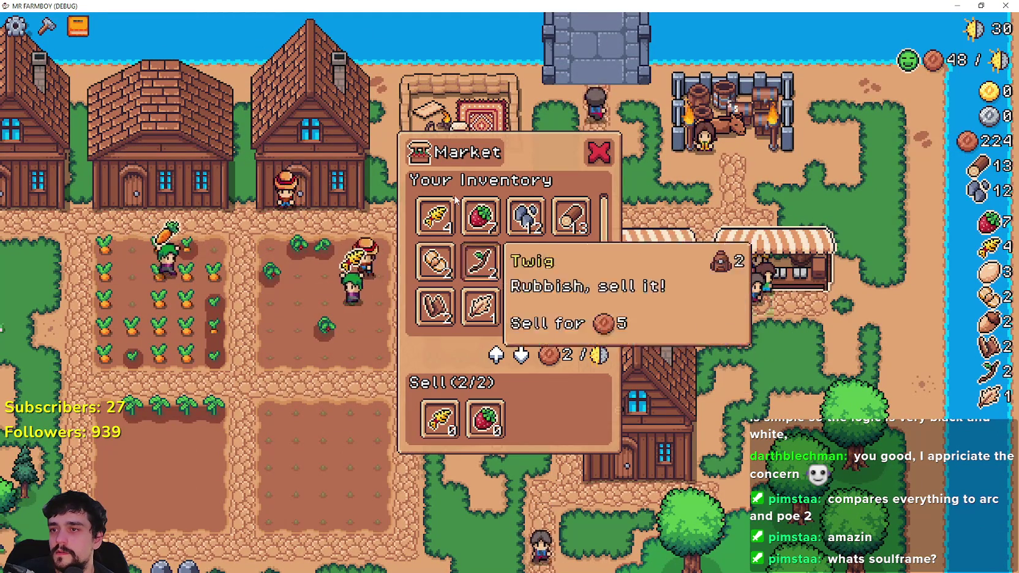
{"action": "left_click", "coordinate": [437, 215]}
{"action": "key", "text": "Escape"}
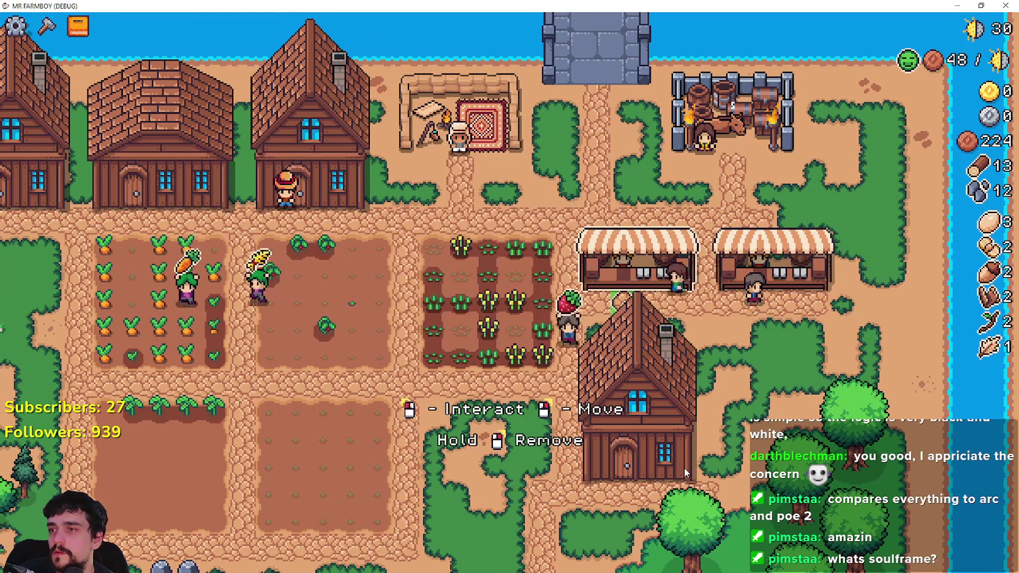
Walk to the houses and view each warehouse's carrot and strawberry stock.
{"action": "key", "text": "s"}
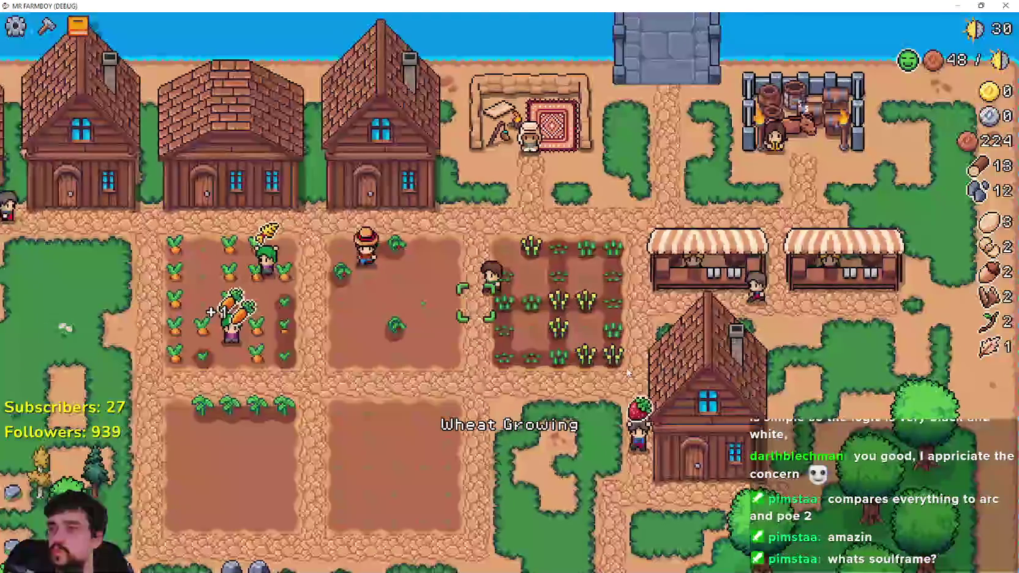
{"action": "key", "text": "a"}
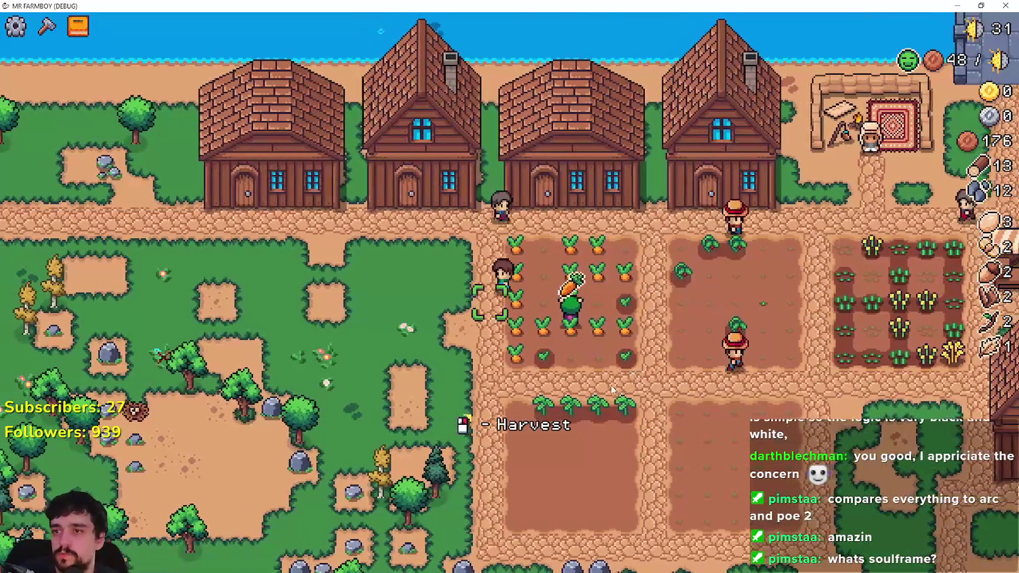
{"action": "key", "text": "w"}
{"action": "key", "text": "a"}
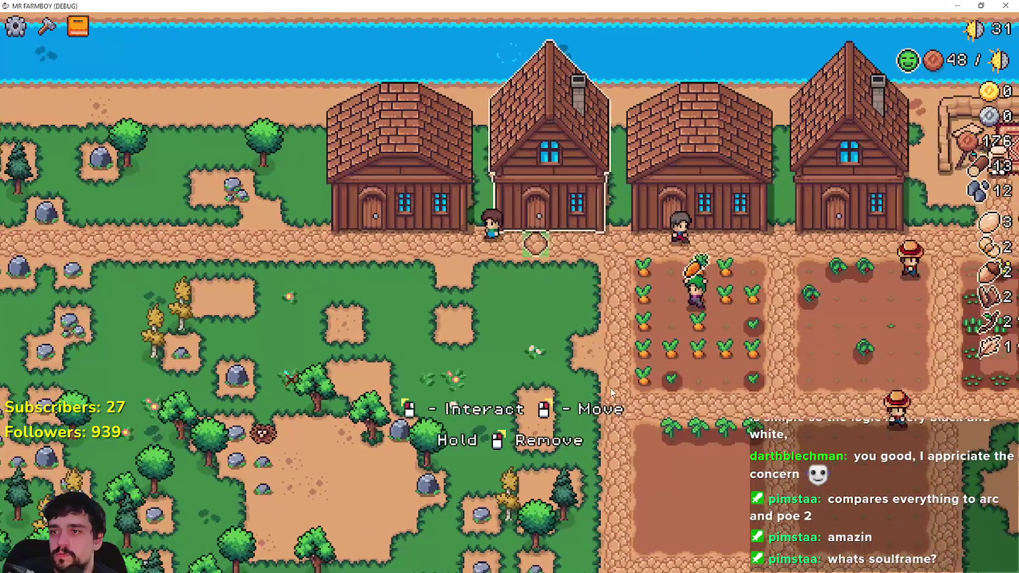
{"action": "left_click", "coordinate": [611, 392]}
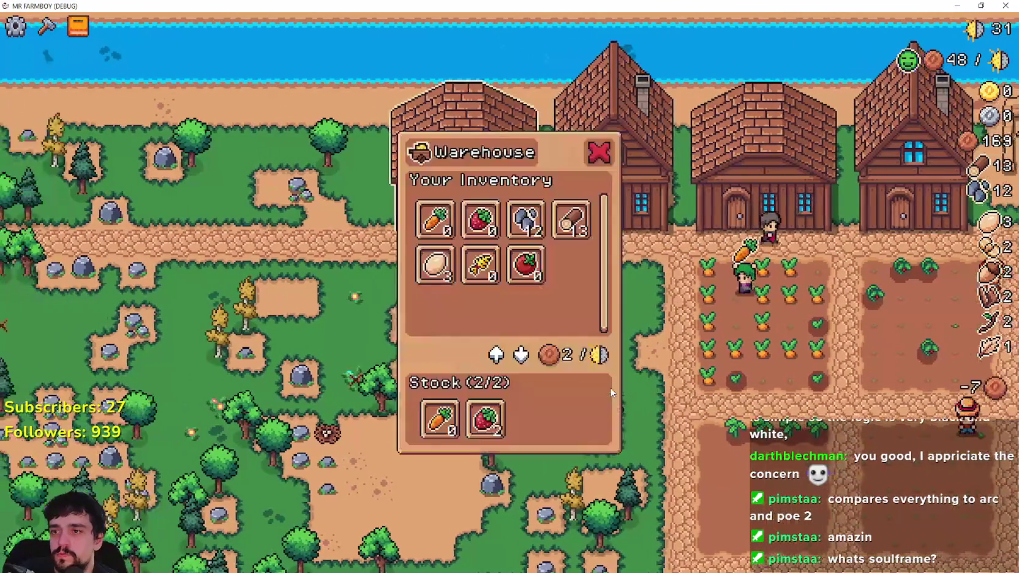
{"action": "key", "text": "d"}
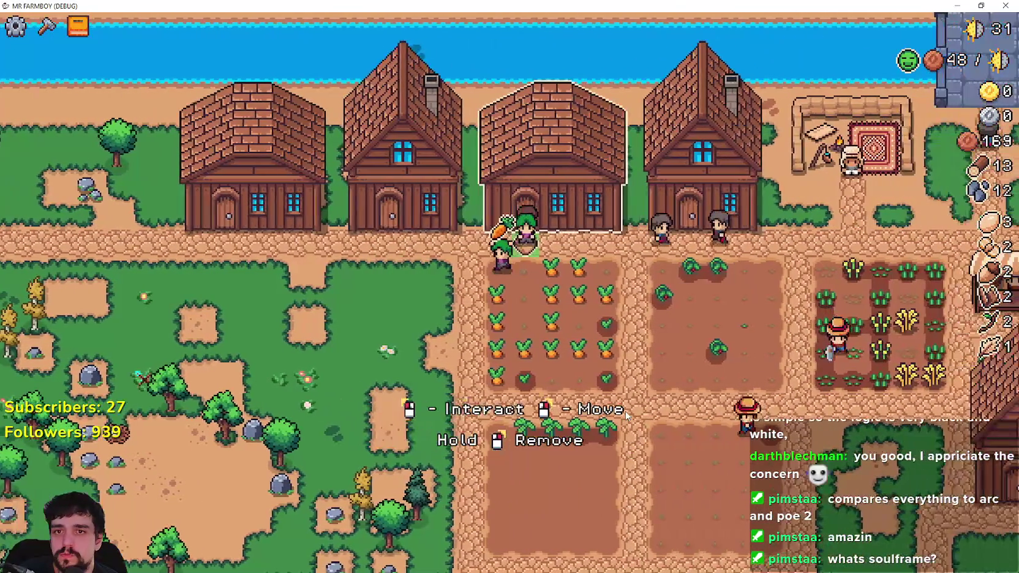
{"action": "key", "text": "a"}
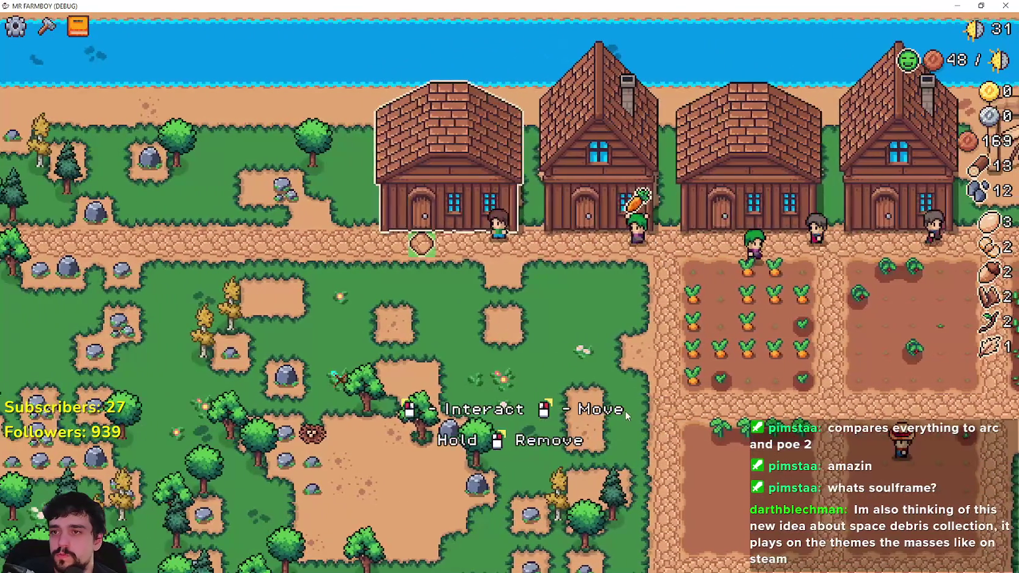
{"action": "left_click", "coordinate": [624, 411]}
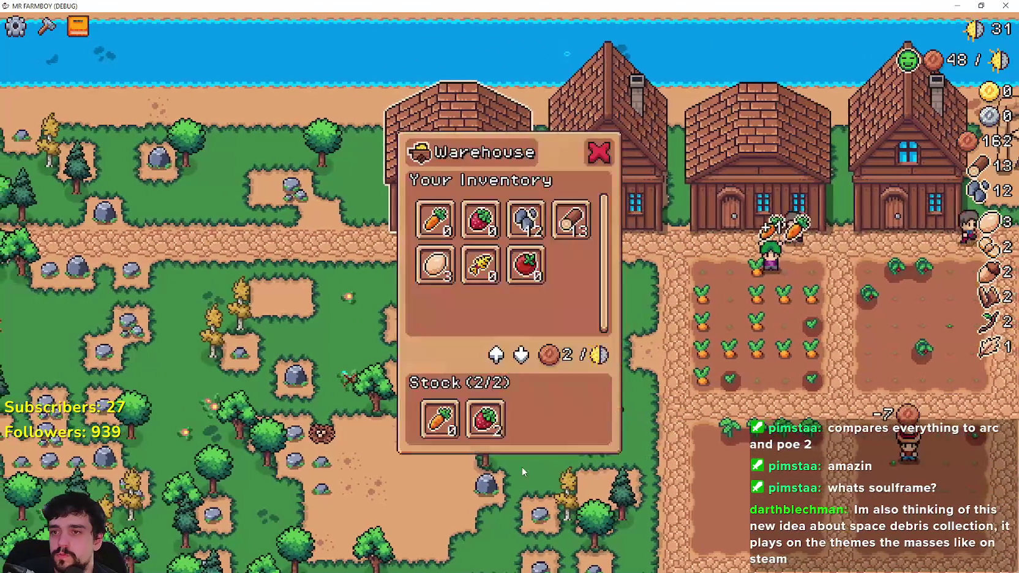
{"action": "key", "text": "d"}
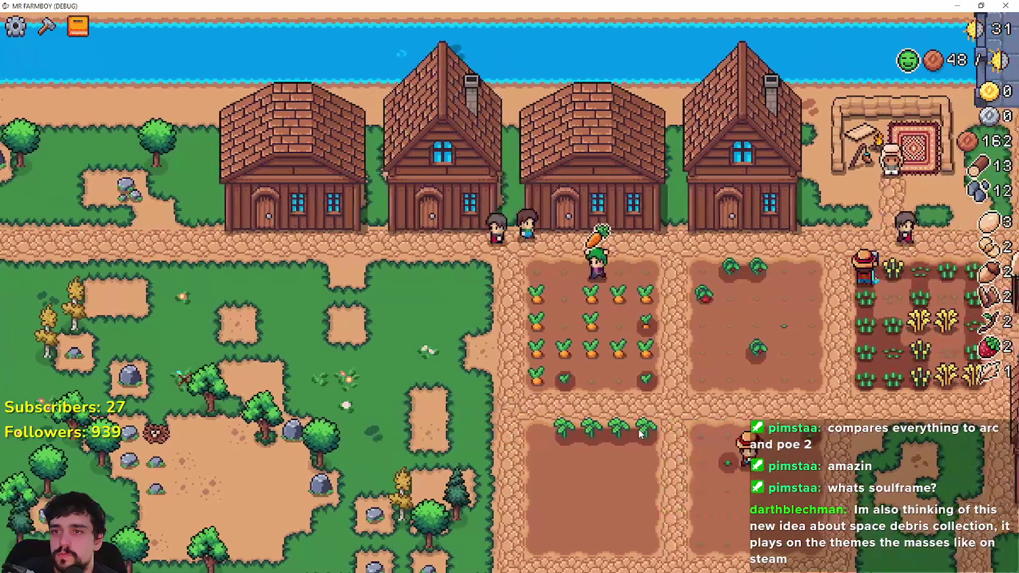
{"action": "key", "text": "e"}
{"action": "key", "text": "e"}
{"action": "key", "text": "d"}
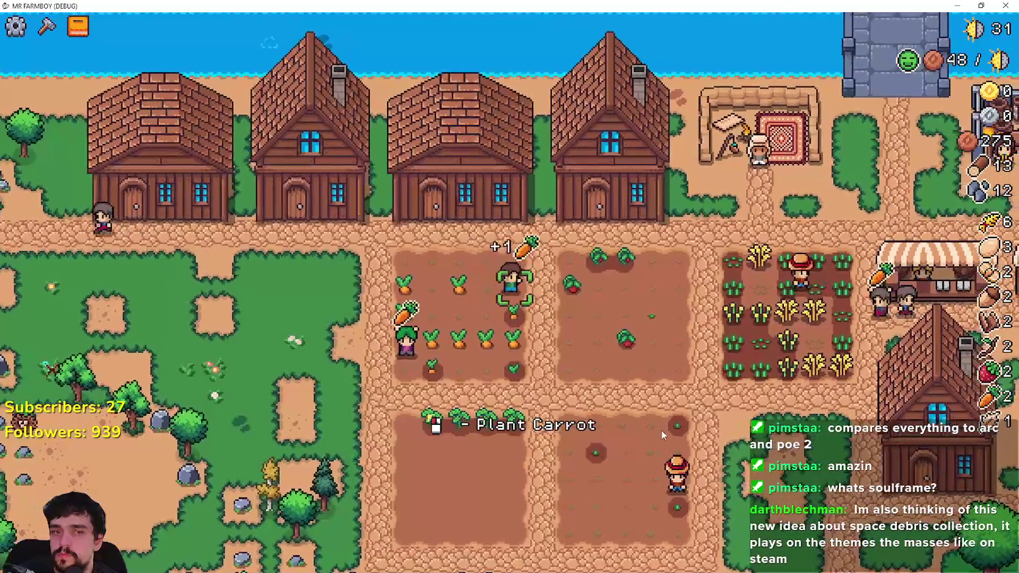
{"action": "scroll", "coordinate": [663, 435], "scroll_direction": "up", "scroll_amount": 2}
{"action": "key", "text": "Escape"}
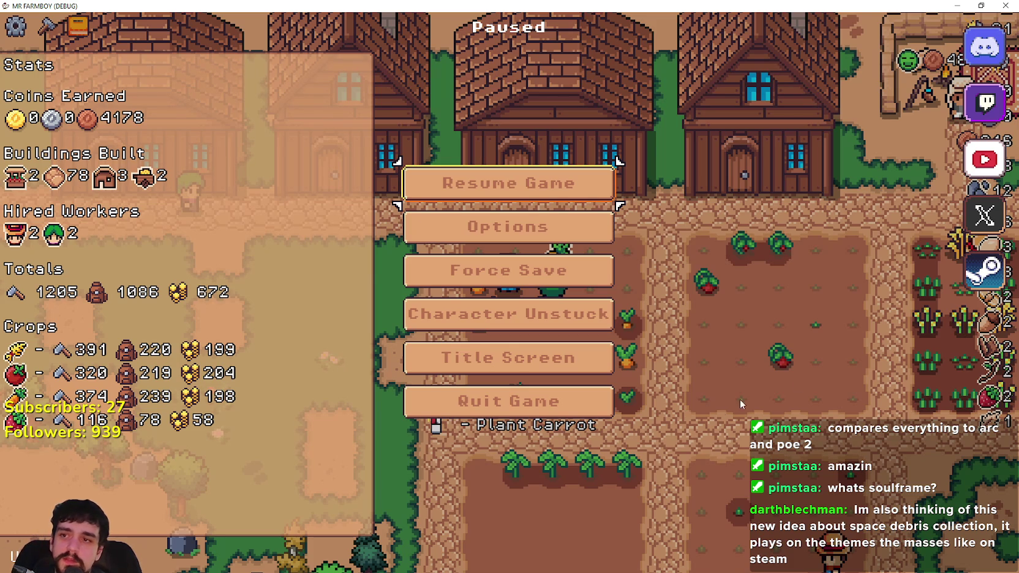
{"action": "left_click", "coordinate": [545, 180]}
Harvest the carrot and tomato fields while heading toward the wheat field.
{"action": "scroll", "coordinate": [670, 283], "scroll_direction": "down", "scroll_amount": 2}
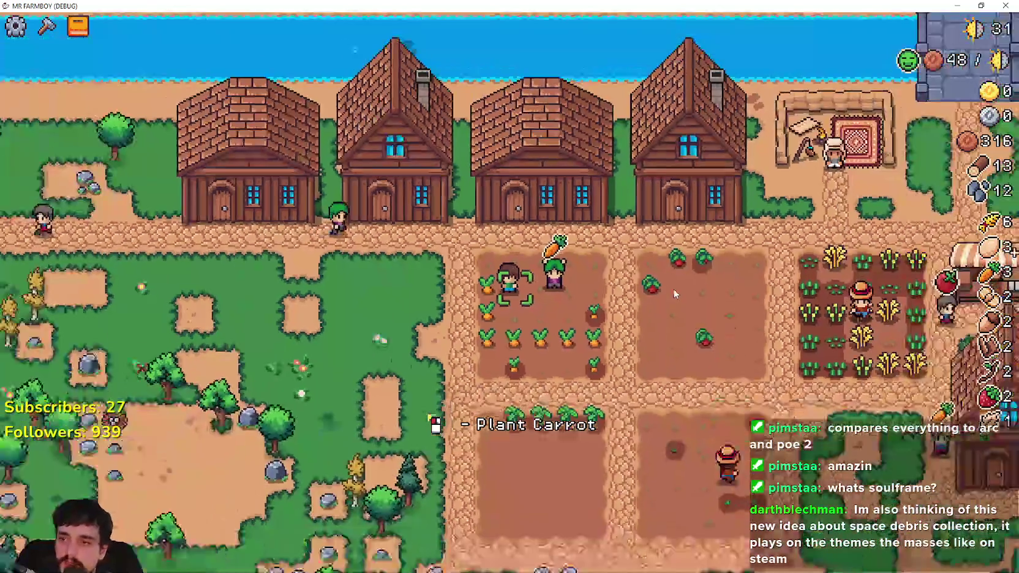
{"action": "scroll", "coordinate": [669, 283], "scroll_direction": "up", "scroll_amount": 3}
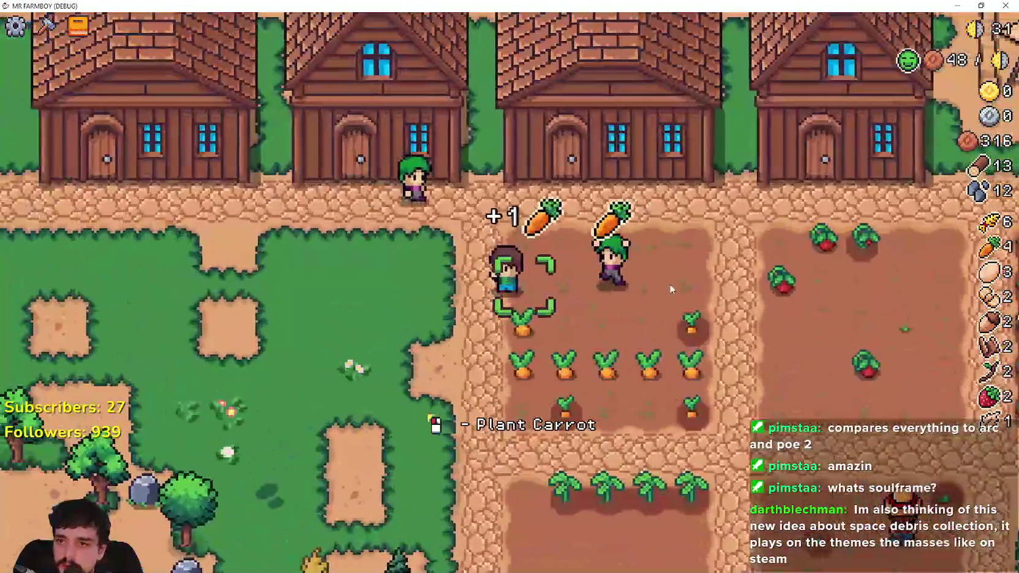
{"action": "key", "text": "s"}
{"action": "key", "text": "d"}
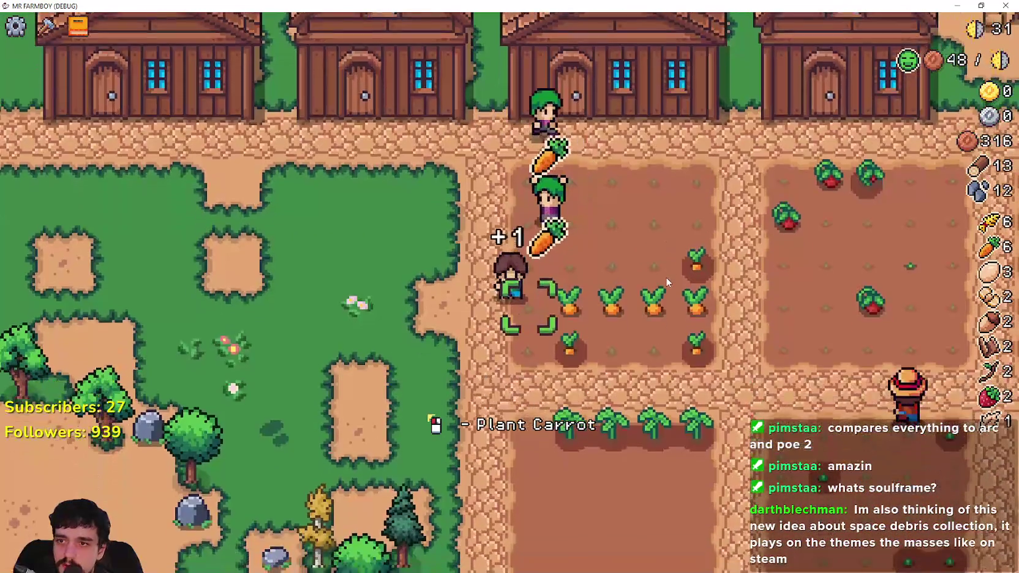
{"action": "key", "text": "d"}
{"action": "key", "text": "w"}
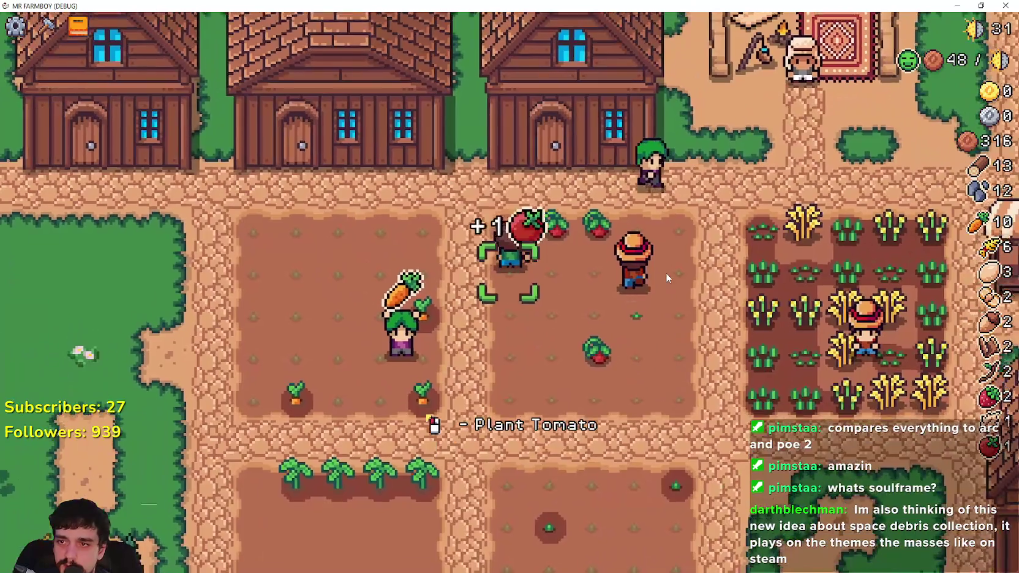
{"action": "key", "text": "d"}
{"action": "key", "text": "w"}
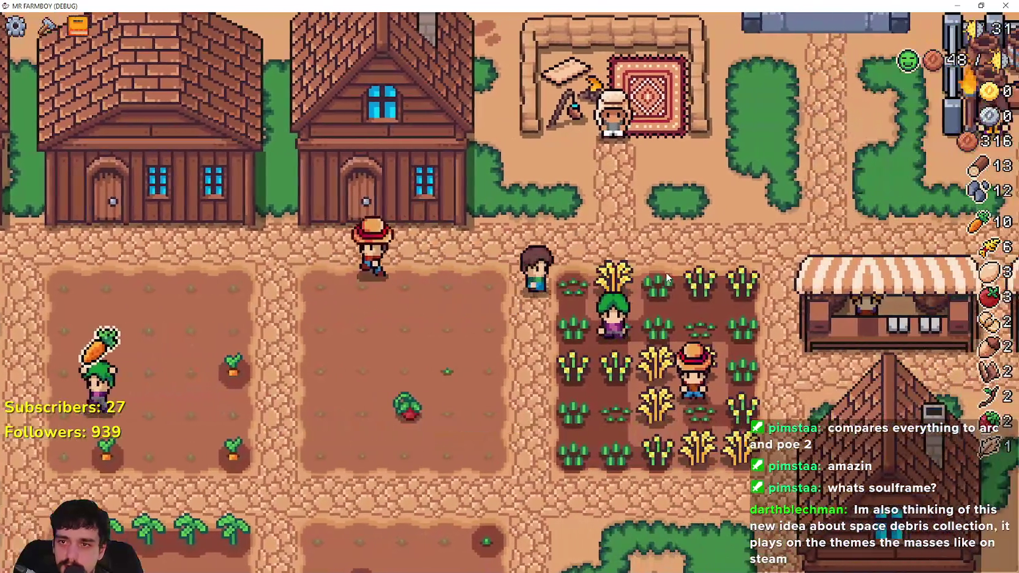
Check what both market stalls buy, then pause and switch to Steam.
{"action": "key", "text": "d"}
{"action": "key", "text": "s"}
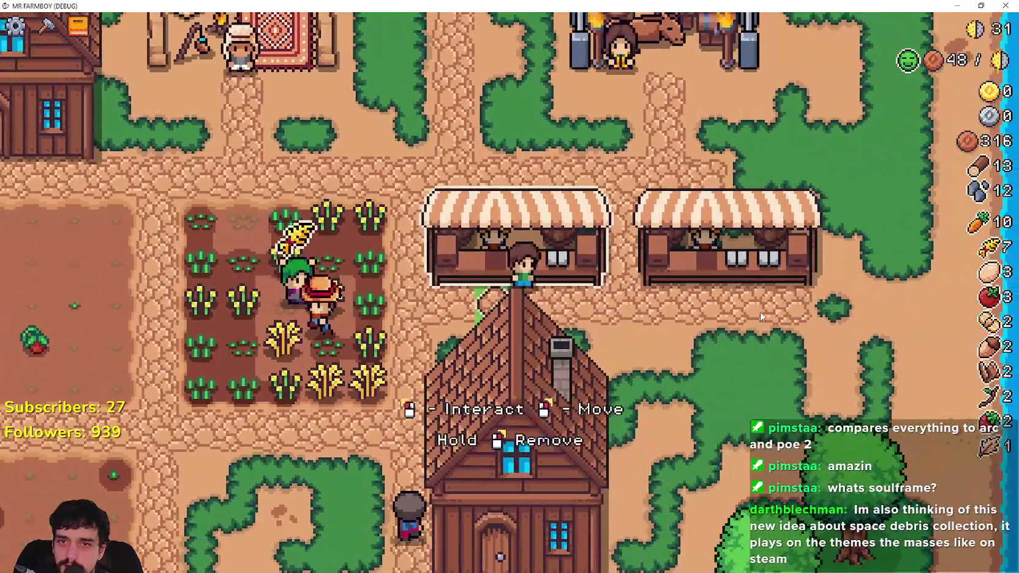
{"action": "left_click", "coordinate": [761, 314]}
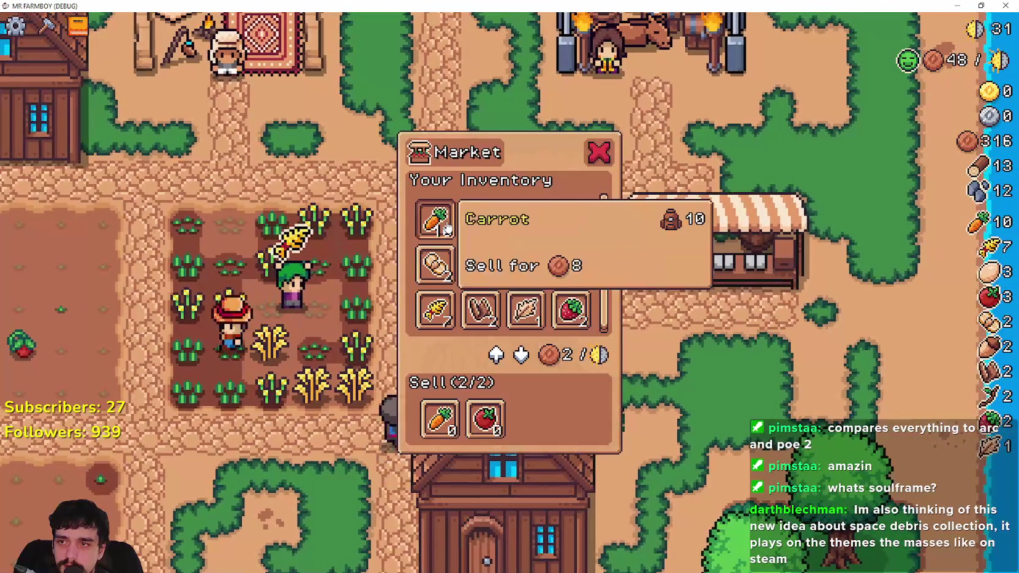
{"action": "key", "text": "d"}
{"action": "left_click", "coordinate": [796, 322]}
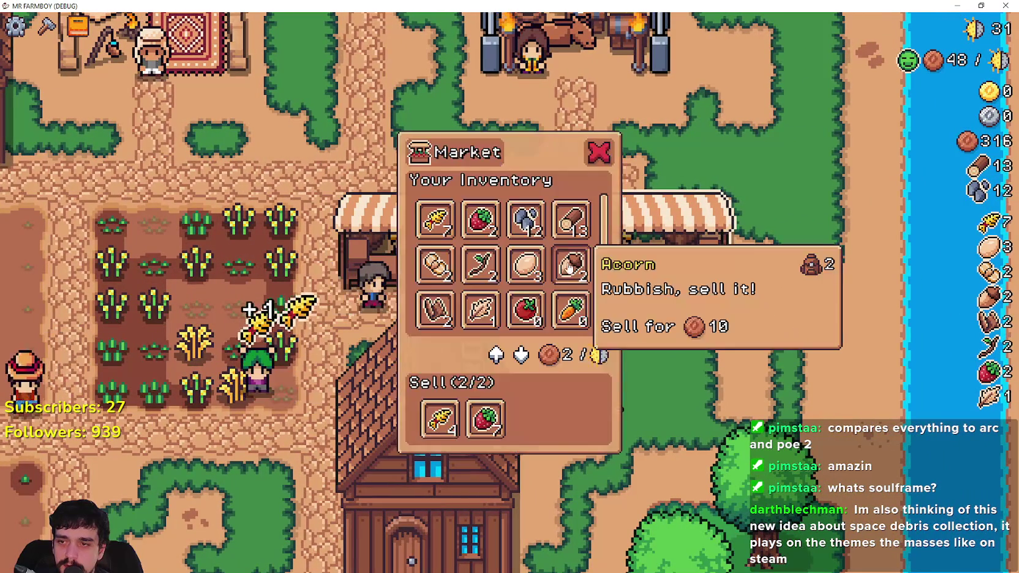
{"action": "key", "text": "Escape"}
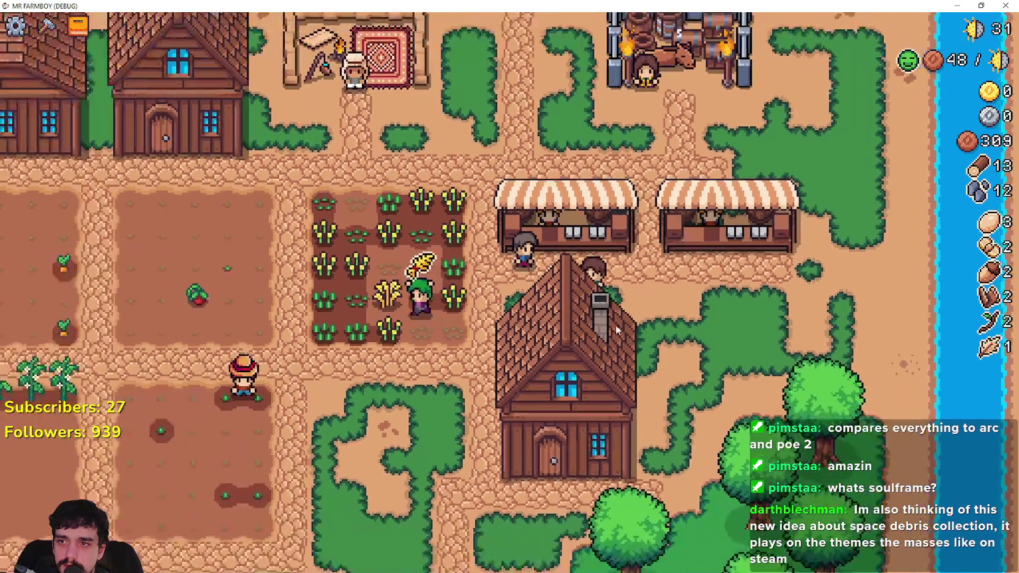
{"action": "key", "text": "Escape"}
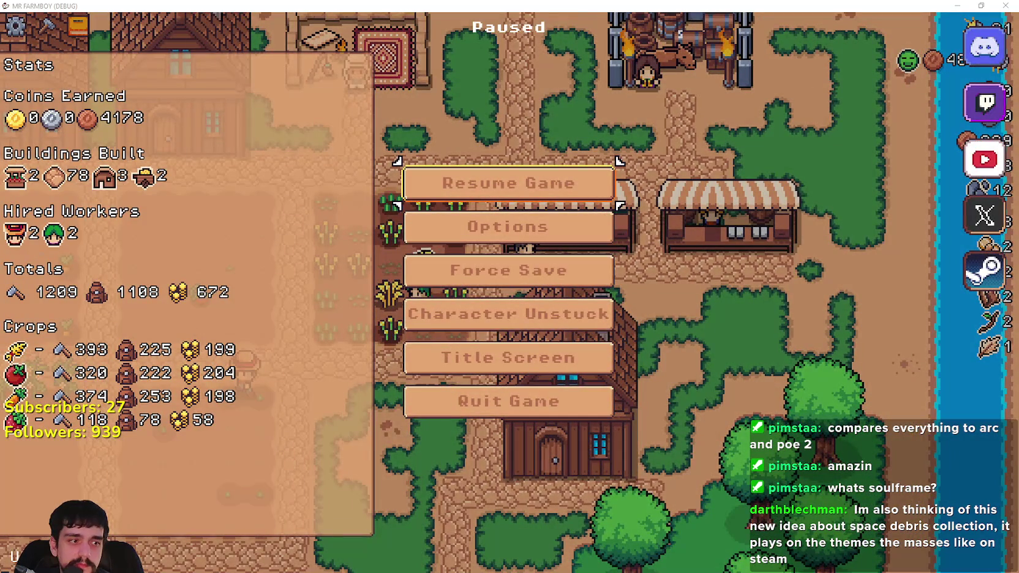
{"action": "key", "text": "alt+Tab"}
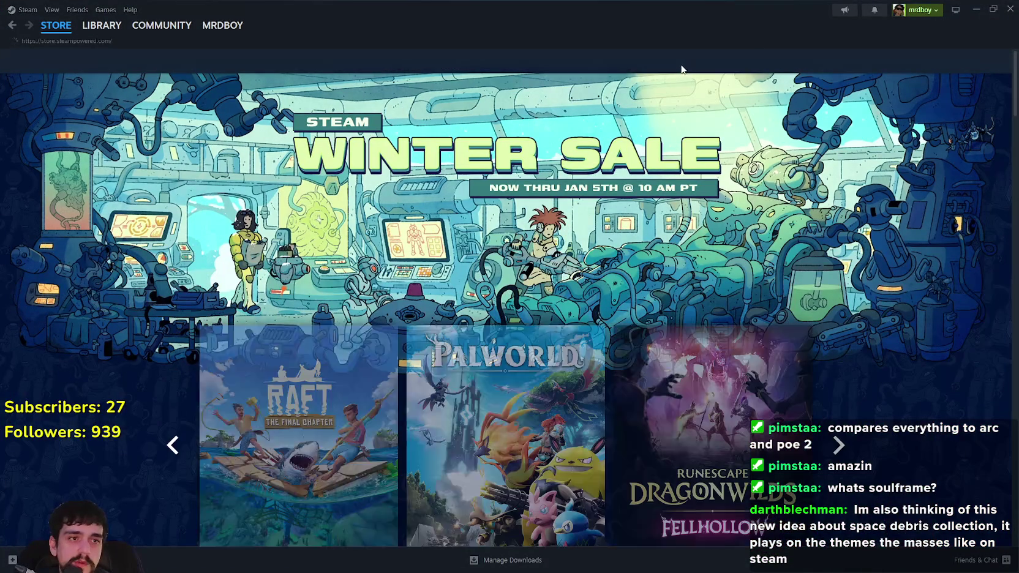
Search the Steam store for 'the masses', then minimize Steam.
{"action": "left_click", "coordinate": [682, 64]}
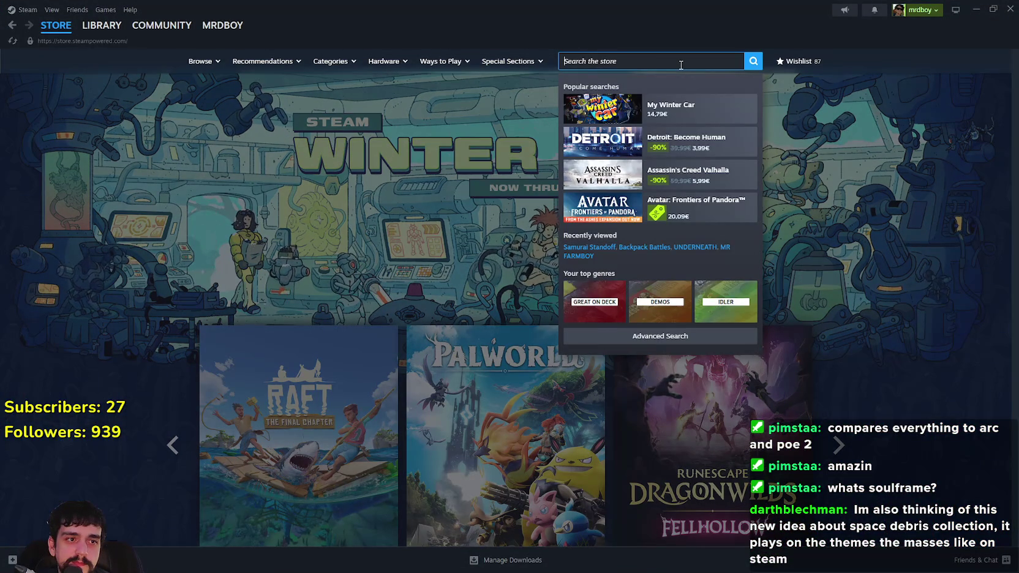
{"action": "left_click", "coordinate": [824, 240]}
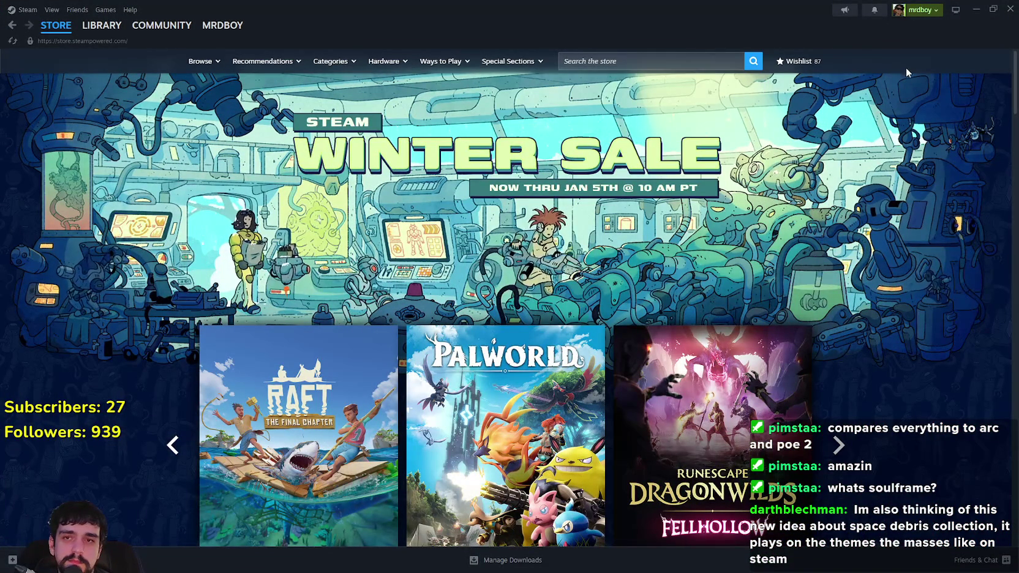
{"action": "type", "text": "the m"}
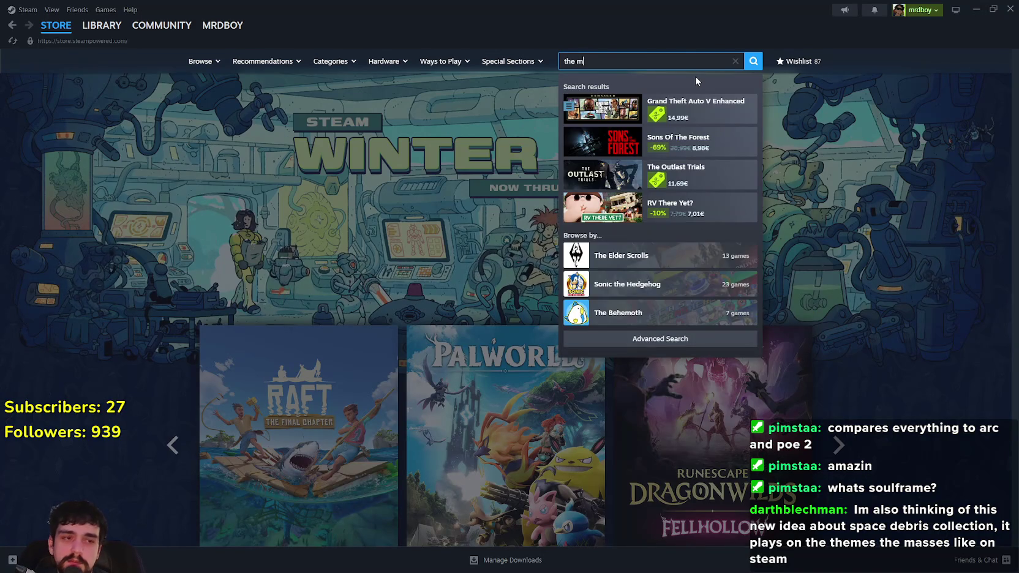
{"action": "type", "text": "asses"}
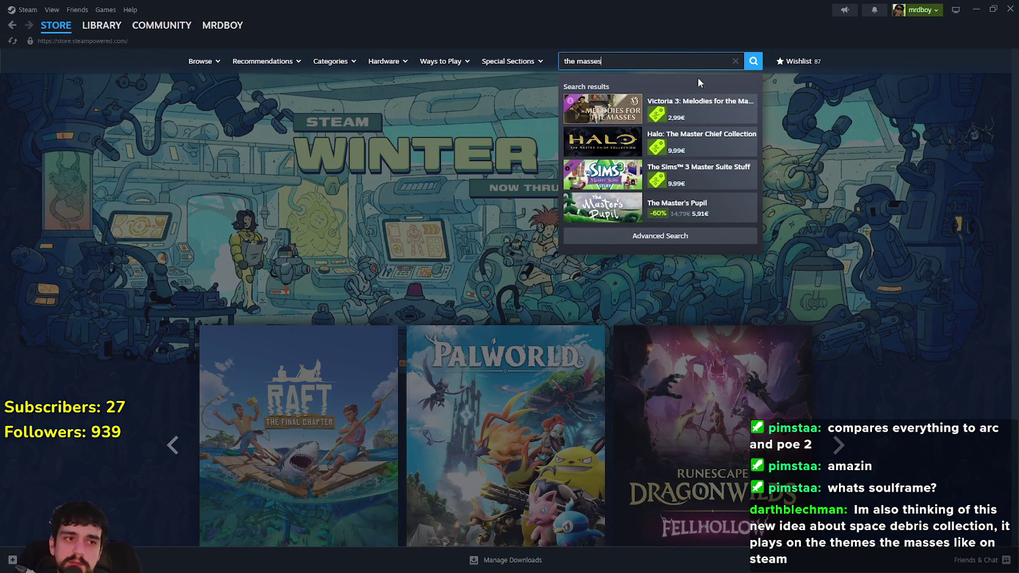
{"action": "left_click", "coordinate": [792, 269]}
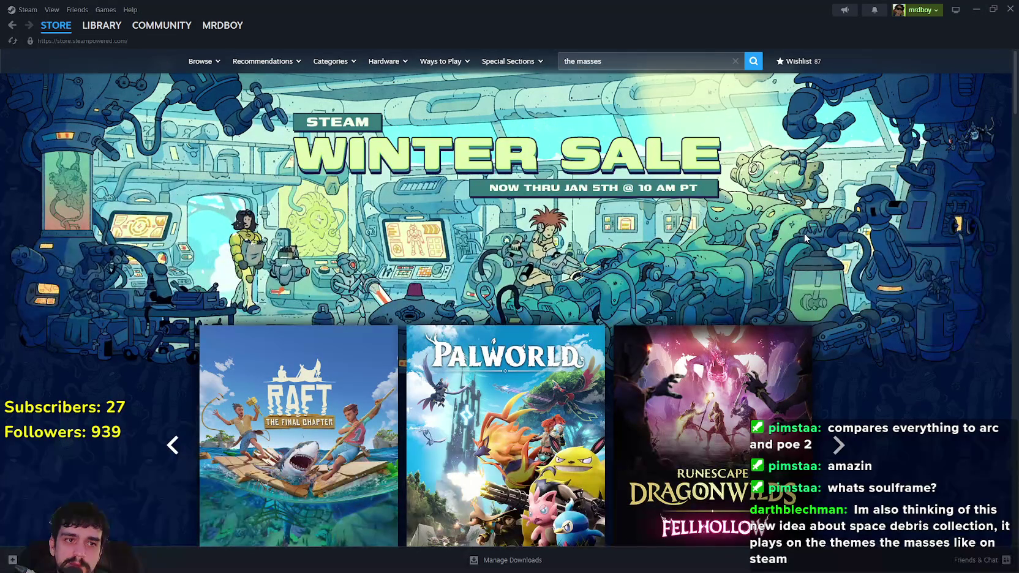
{"action": "left_click", "coordinate": [974, 9]}
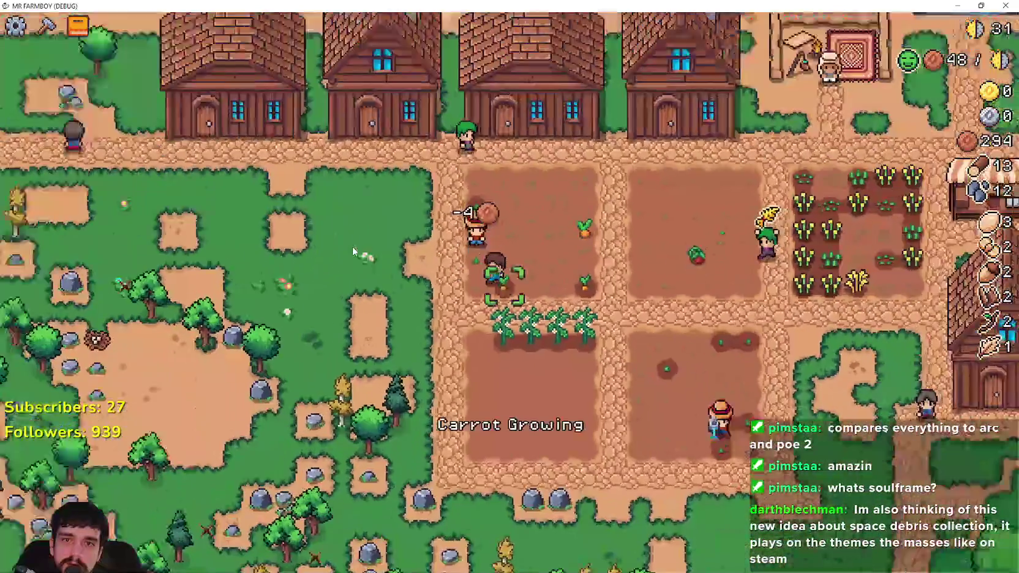
Walk to the empty plot and pick Orange Pepper as the seed in Crafting.
{"action": "key", "text": "s"}
{"action": "key", "text": "d"}
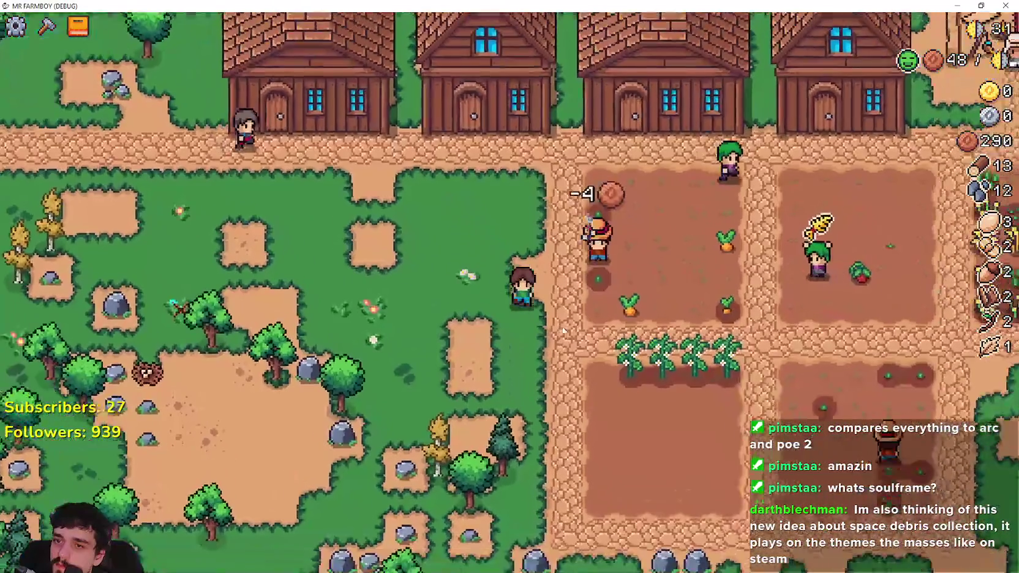
{"action": "key", "text": "c"}
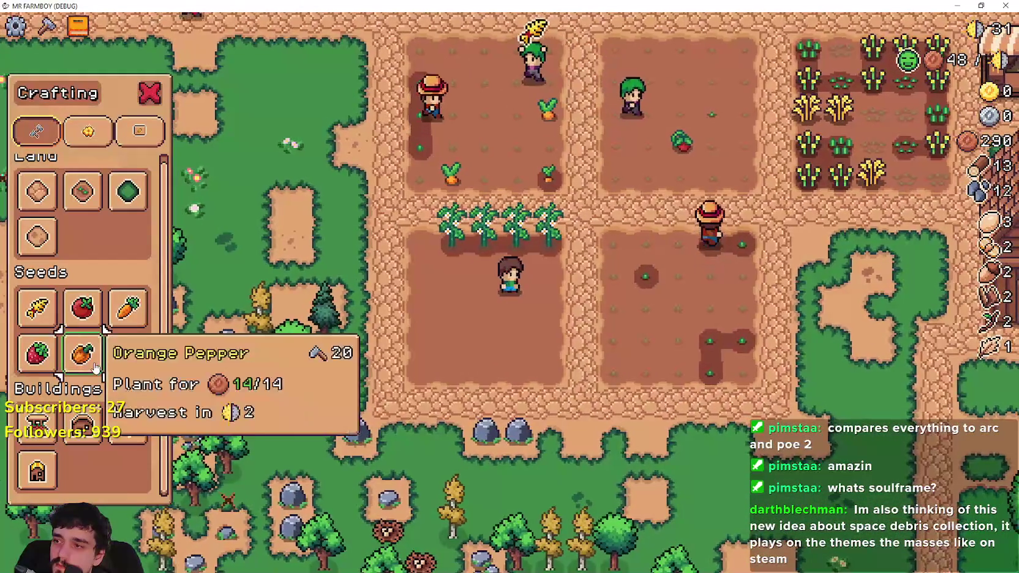
{"action": "left_click", "coordinate": [95, 368]}
{"action": "key", "text": "a"}
Plant and water orange peppers along the first row of the plot.
{"action": "left_click", "coordinate": [605, 394]}
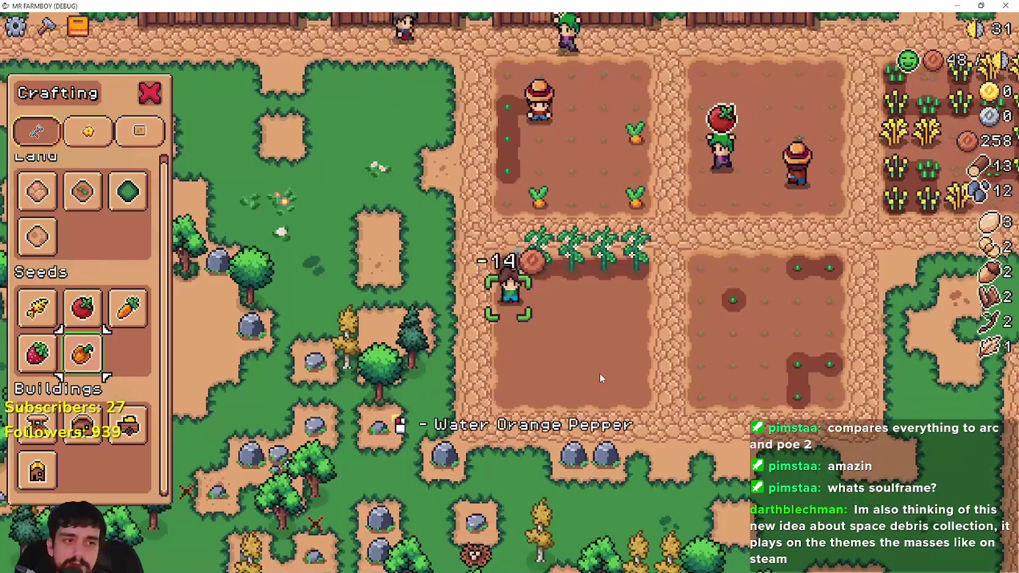
{"action": "key", "text": "d"}
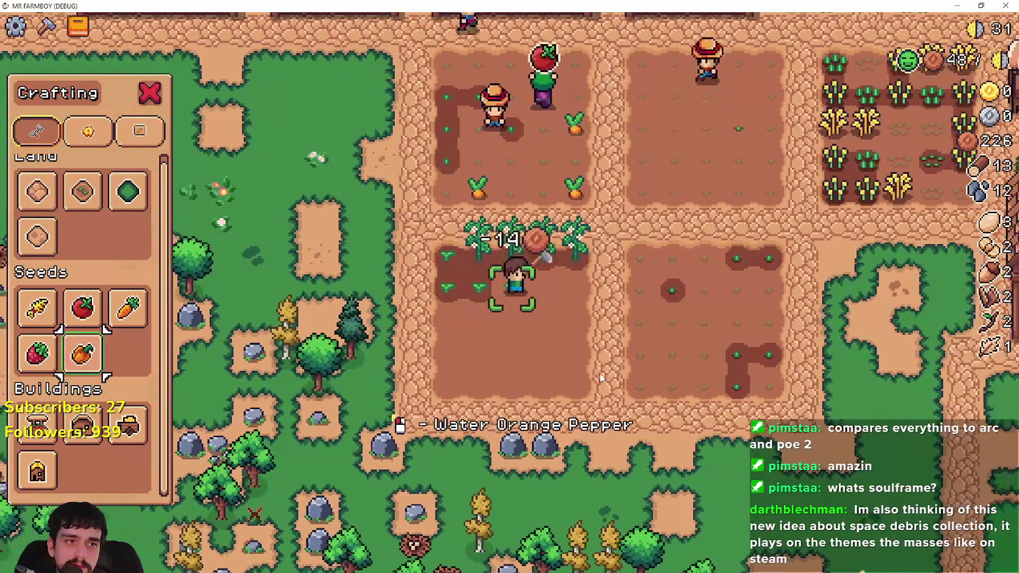
{"action": "left_click", "coordinate": [599, 378]}
{"action": "key", "text": "d"}
{"action": "left_click", "coordinate": [600, 377]}
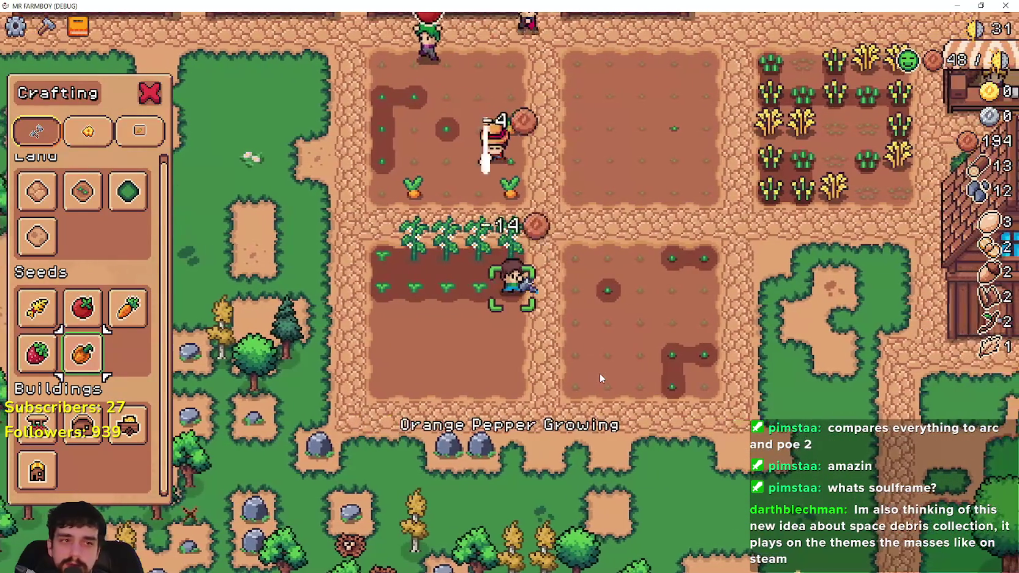
{"action": "key", "text": "a"}
{"action": "left_click", "coordinate": [598, 376]}
{"action": "left_click", "coordinate": [598, 374]}
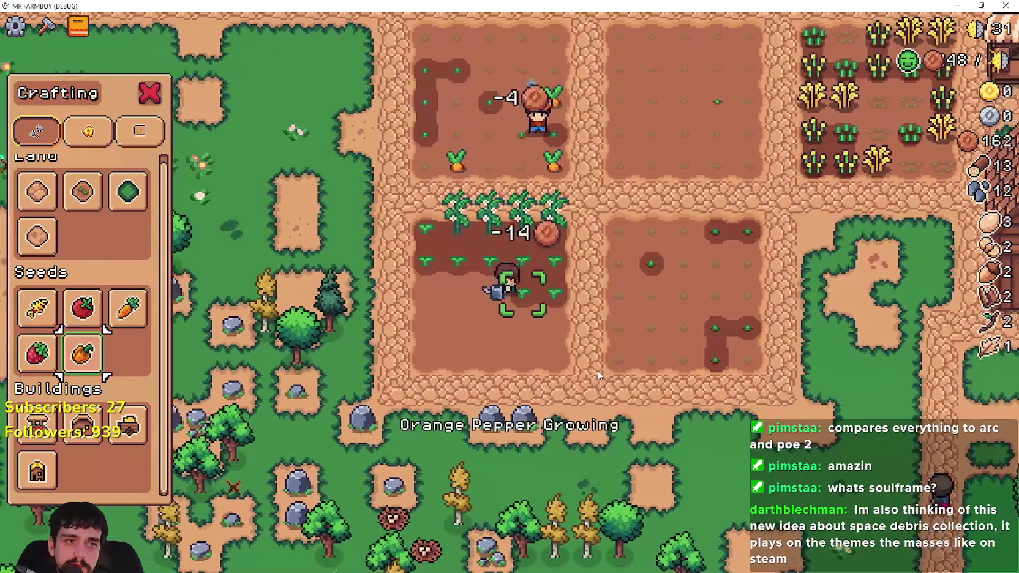
{"action": "key", "text": "a"}
{"action": "left_click", "coordinate": [599, 376]}
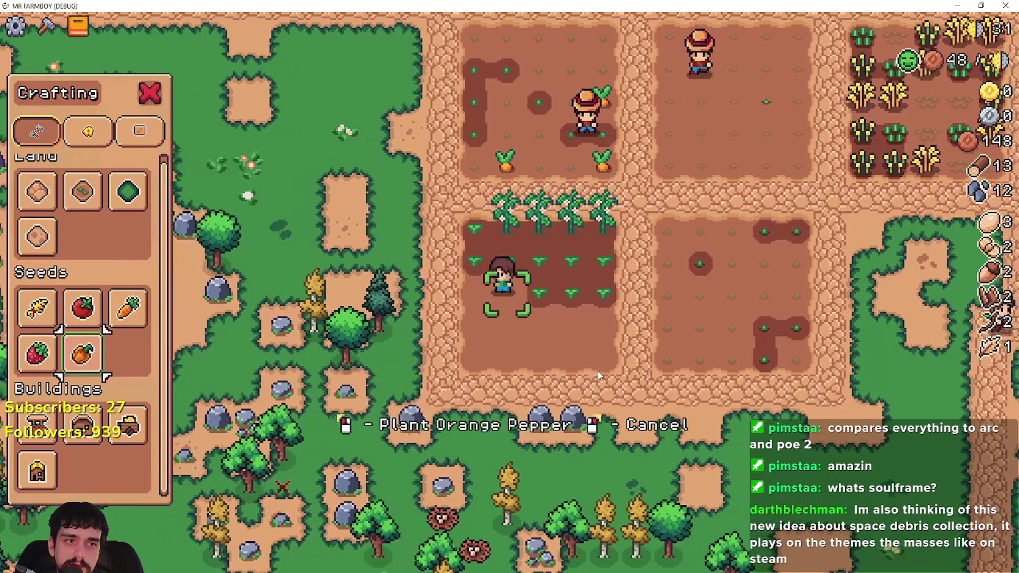
{"action": "left_click", "coordinate": [599, 376]}
{"action": "key", "text": "a"}
{"action": "left_click", "coordinate": [599, 376]}
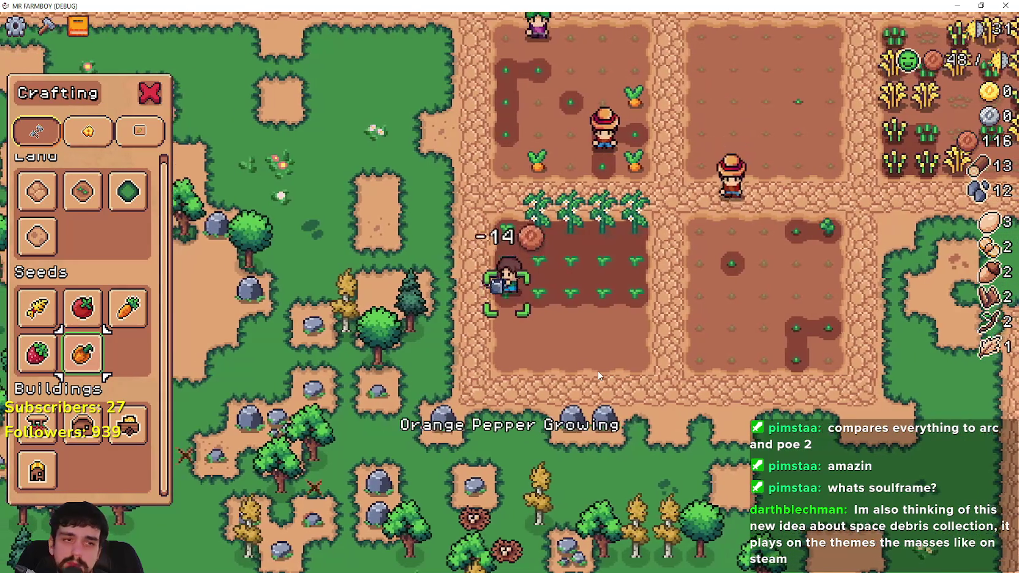
Plant and water orange peppers along the next row down.
{"action": "key", "text": "s"}
{"action": "left_click", "coordinate": [600, 376]}
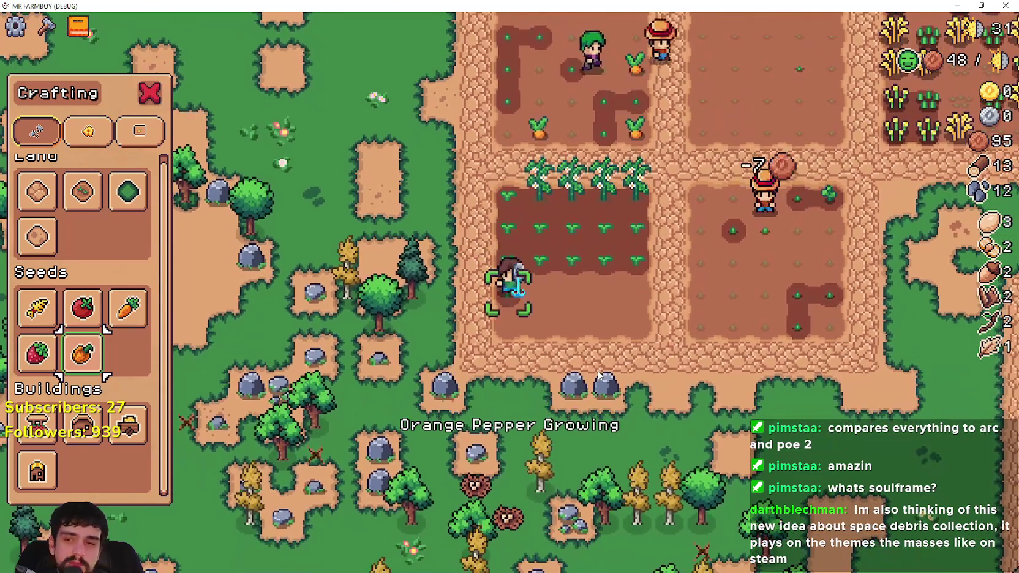
{"action": "key", "text": "d"}
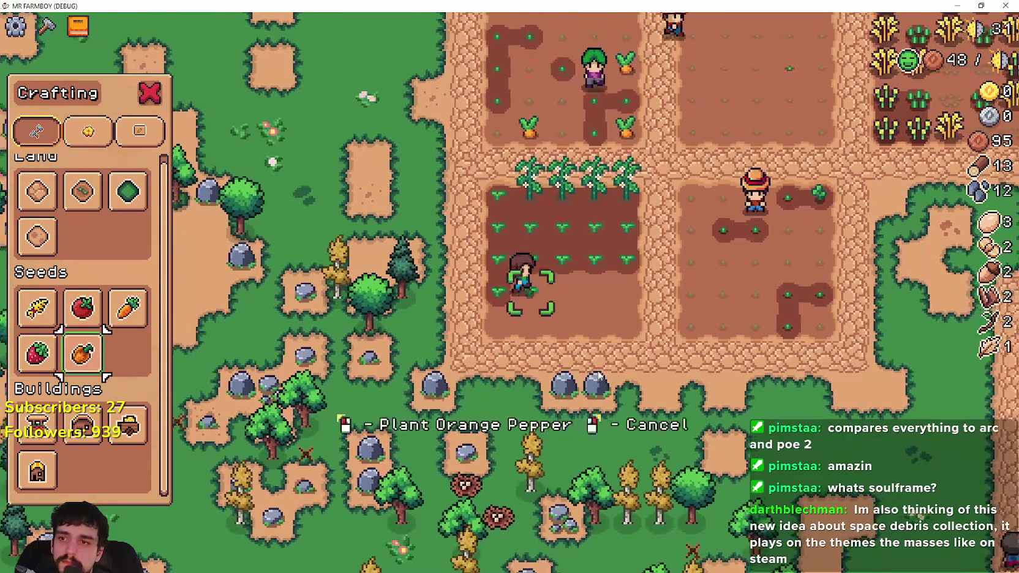
{"action": "left_click", "coordinate": [598, 375]}
{"action": "left_click", "coordinate": [599, 375]}
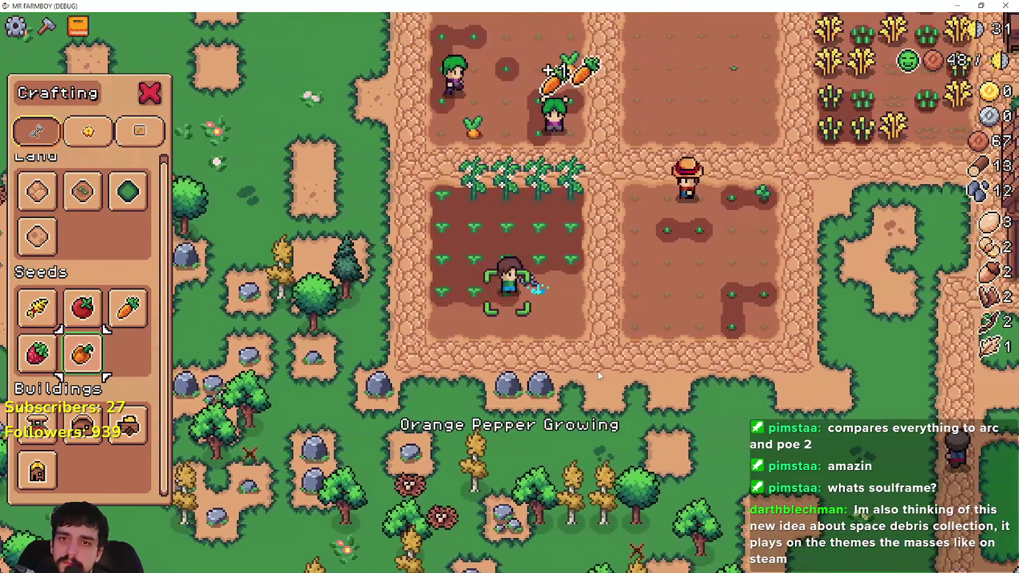
{"action": "key", "text": "d"}
{"action": "left_click", "coordinate": [598, 375]}
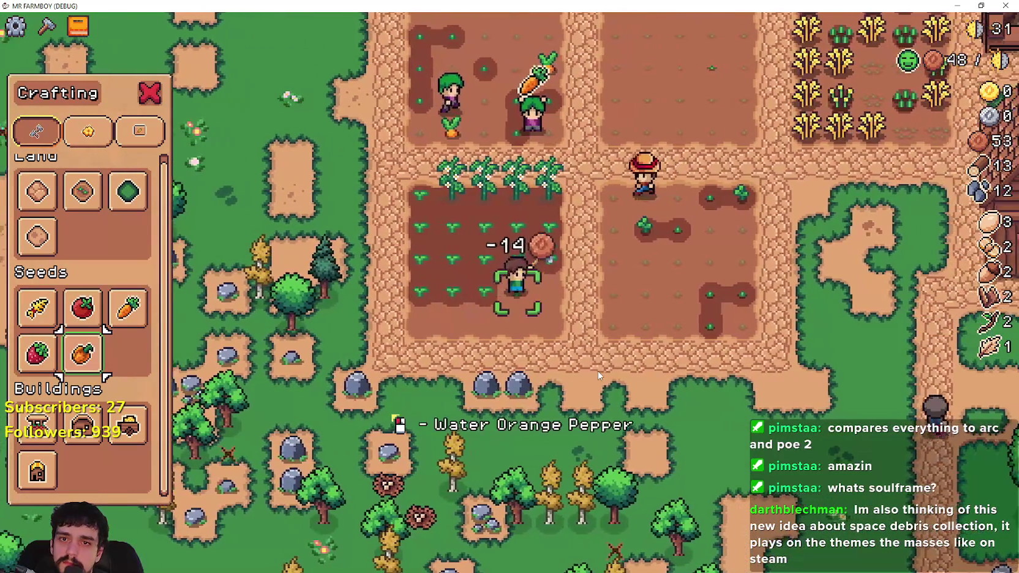
{"action": "left_click", "coordinate": [598, 376]}
{"action": "left_click", "coordinate": [599, 375]}
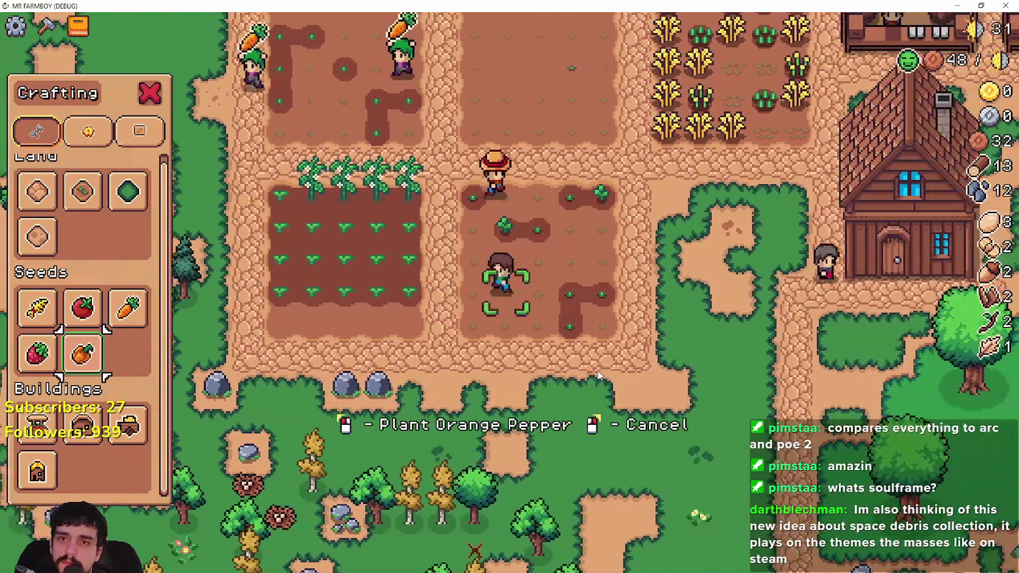
Close Crafting and walk the wheat rows beside the market stalls, raising wheat to 14.
{"action": "key", "text": "Escape"}
{"action": "key", "text": "w"}
{"action": "left_click", "coordinate": [561, 345]}
{"action": "key", "text": "w"}
{"action": "key", "text": "d"}
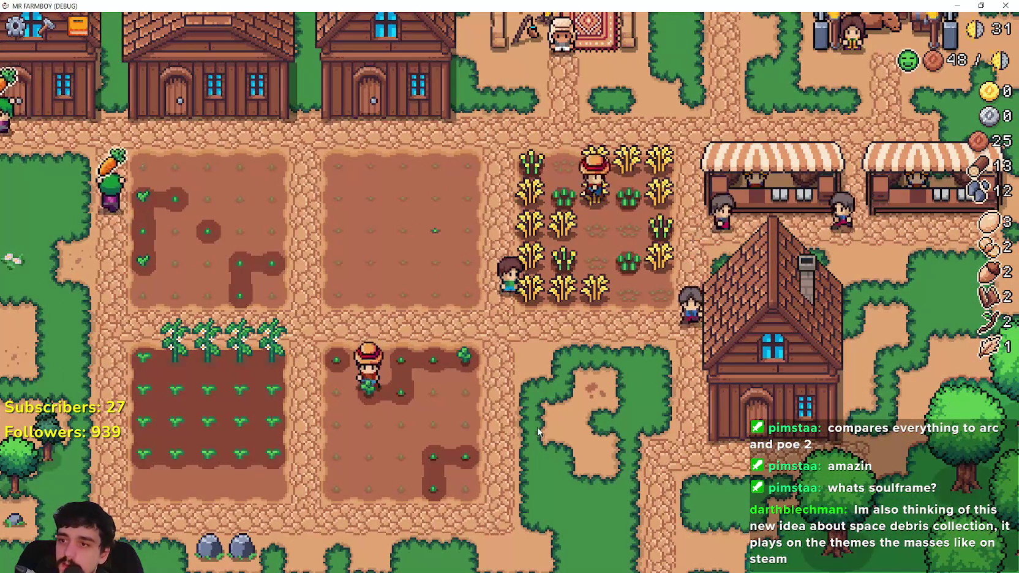
{"action": "key", "text": "s"}
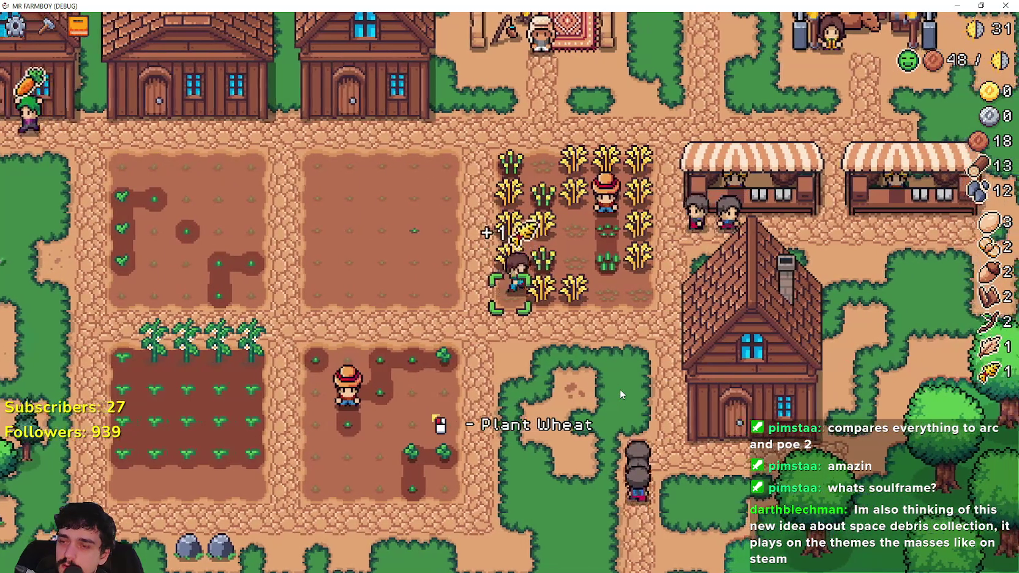
{"action": "key", "text": "a"}
{"action": "key", "text": "s"}
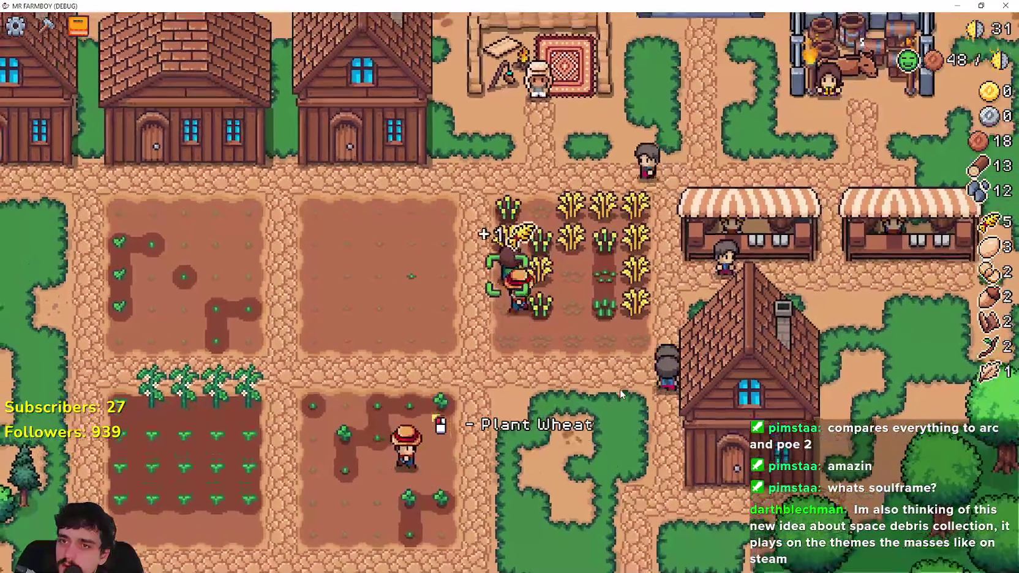
{"action": "key", "text": "w"}
{"action": "key", "text": "d"}
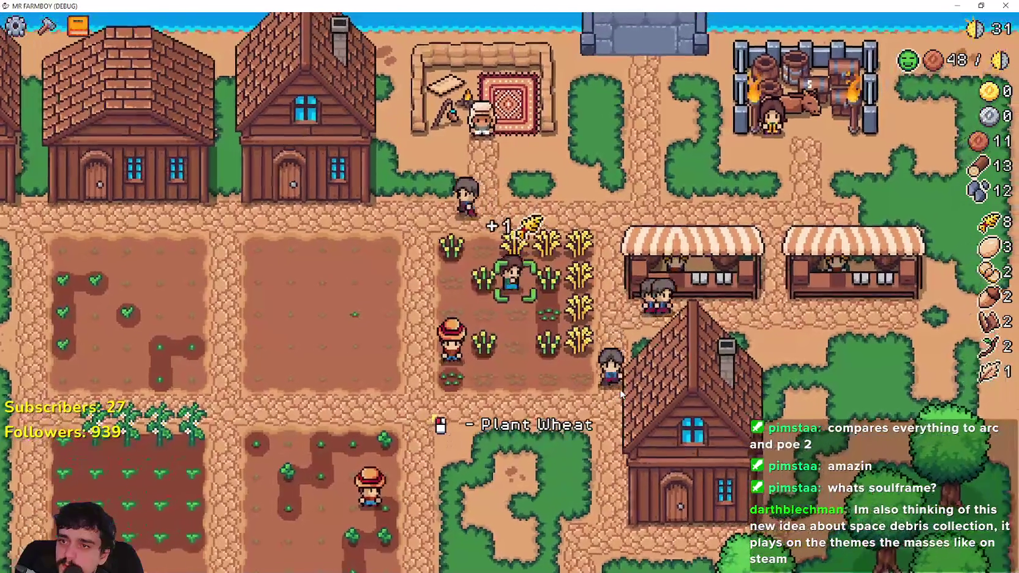
{"action": "key", "text": "d"}
{"action": "key", "text": "w"}
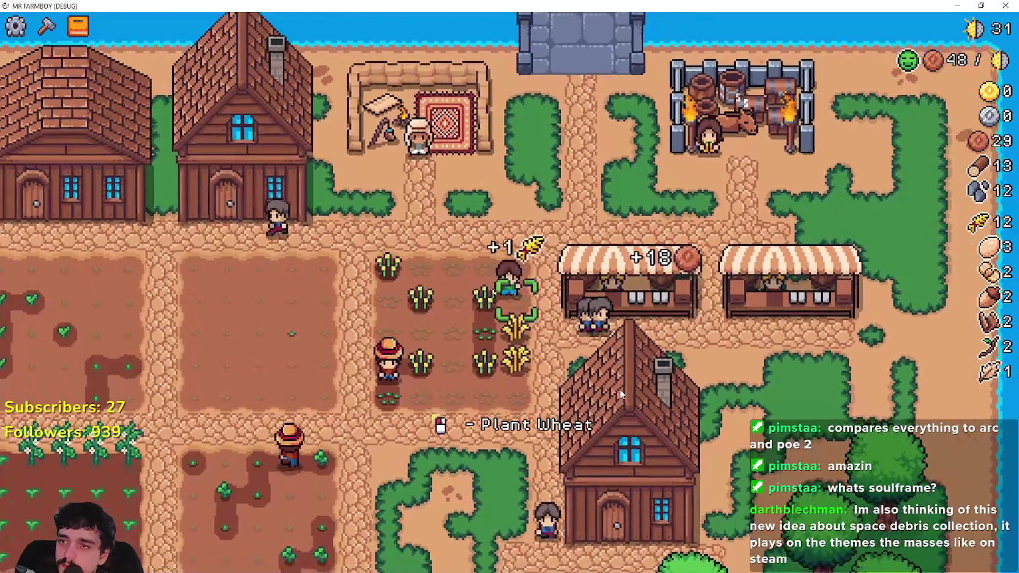
Finish harvesting wheat and walk past the house to the market stalls.
{"action": "key", "text": "s"}
{"action": "key", "text": "a"}
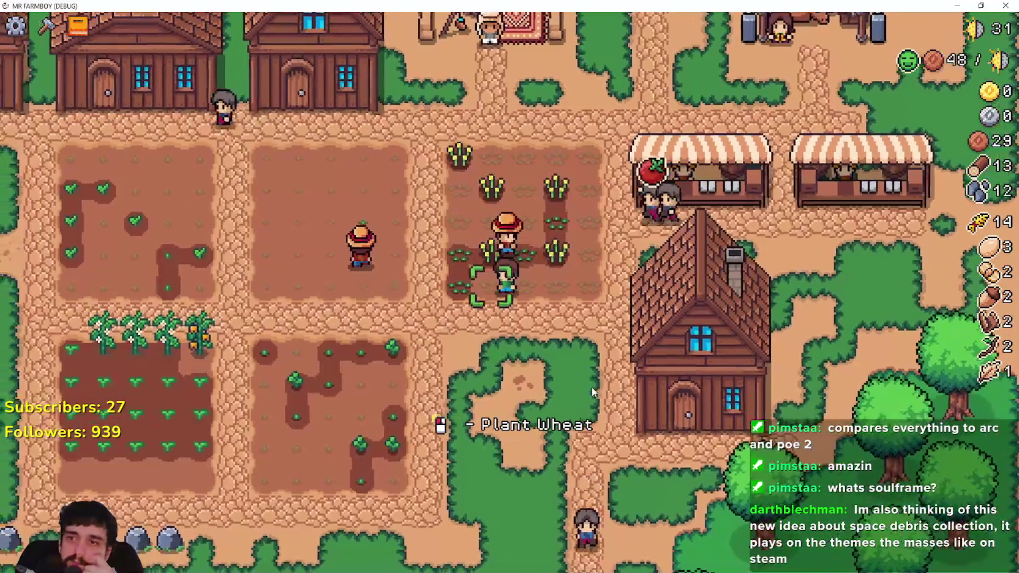
{"action": "key", "text": "d"}
{"action": "key", "text": "w"}
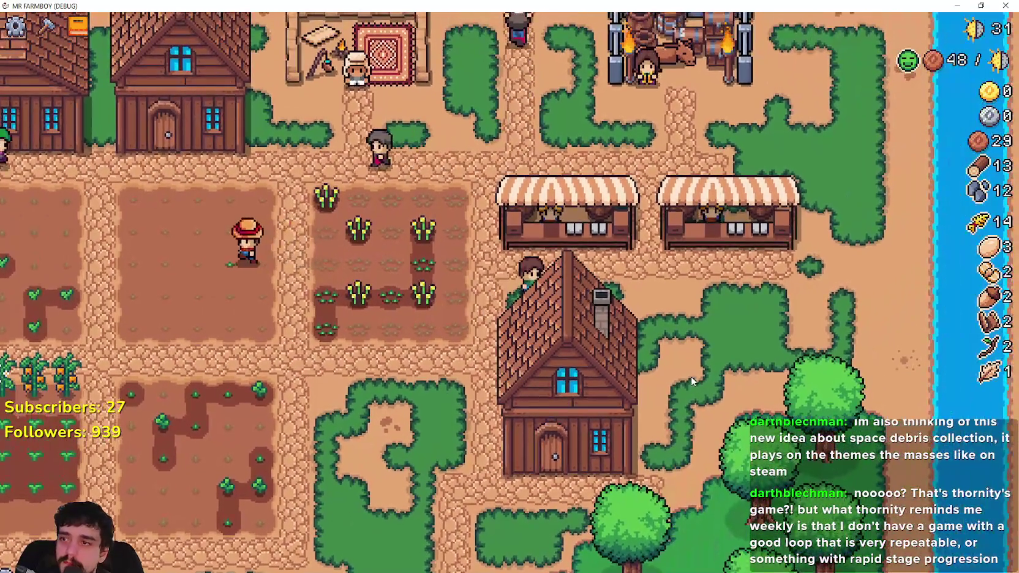
Set the market stall's sell goods to wheat and strawberries.
{"action": "key", "text": "w"}
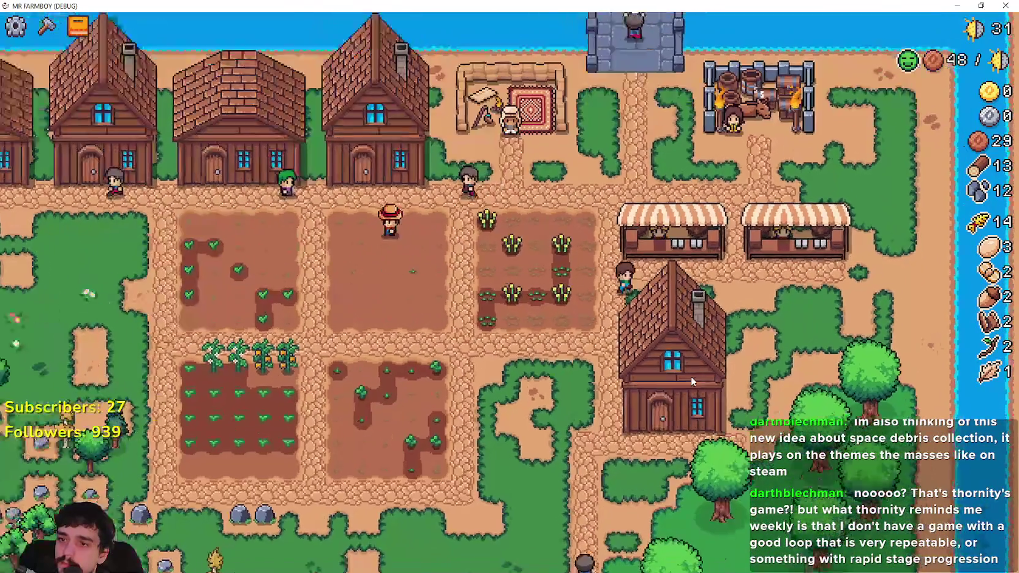
{"action": "key", "text": "e"}
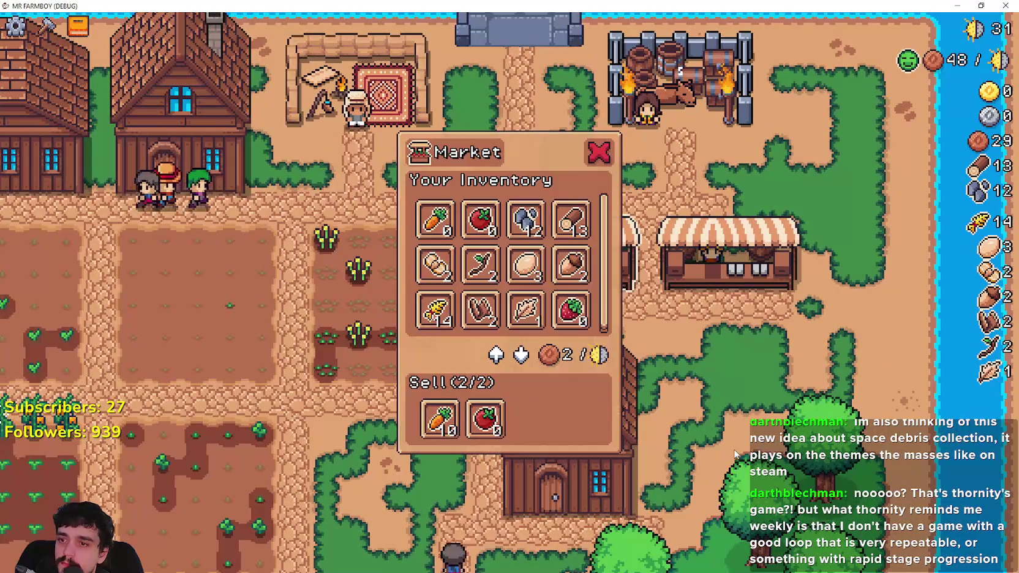
{"action": "key", "text": "e"}
{"action": "key", "text": "e"}
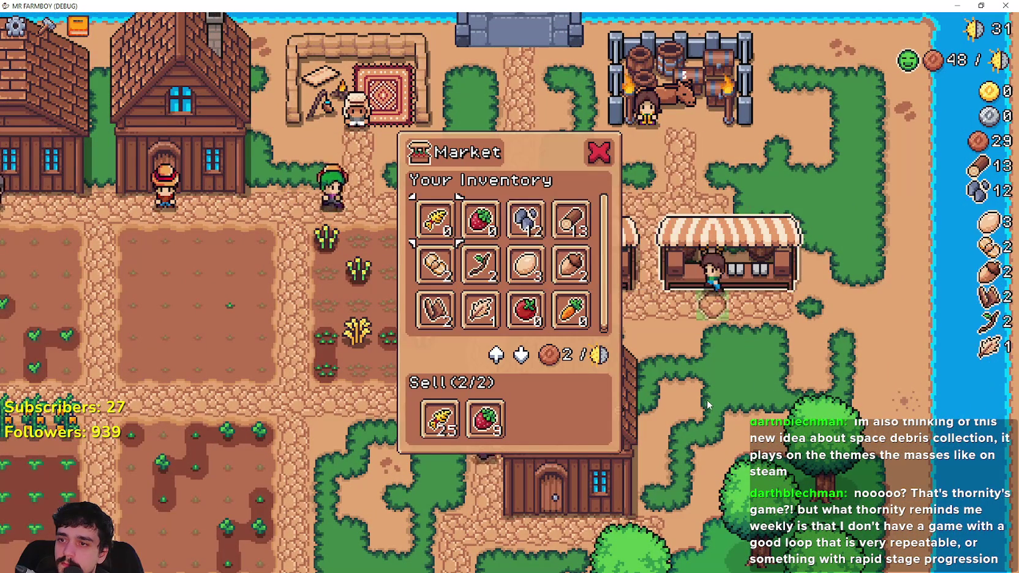
{"action": "key", "text": "e"}
{"action": "key", "text": "e"}
{"action": "key", "text": "e"}
{"action": "key", "text": "s"}
{"action": "key", "text": "a"}
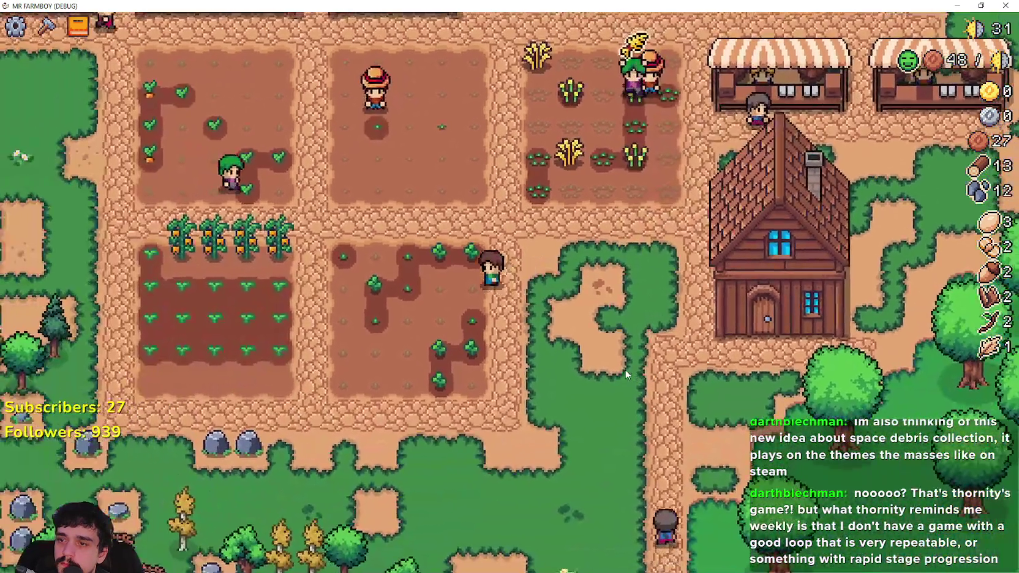
Harvest a pepper, then chop trees and mine rocks until wood is 23 and stone 24.
{"action": "key", "text": "a"}
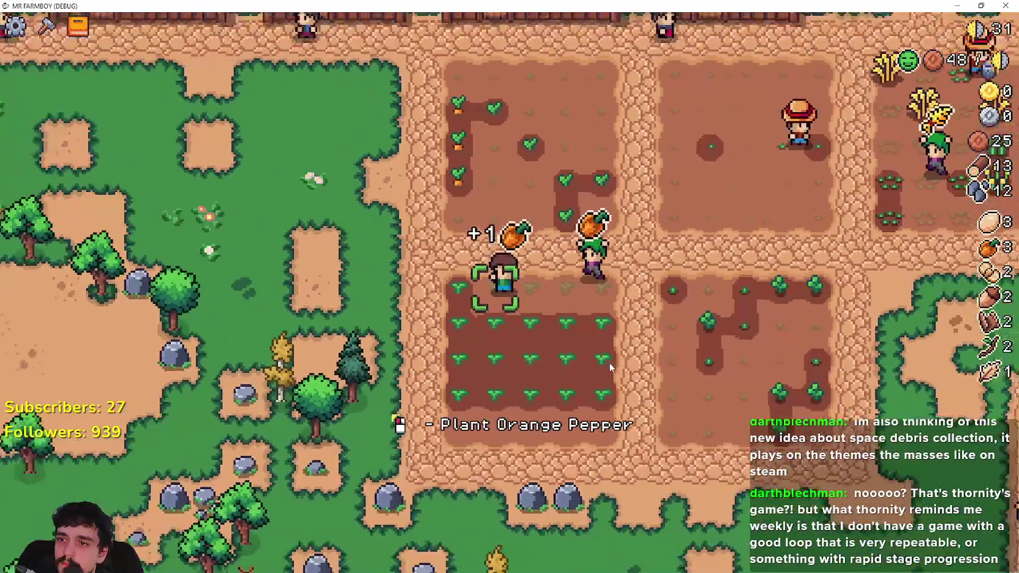
{"action": "scroll", "coordinate": [415, 268], "scroll_direction": "down", "scroll_amount": 3}
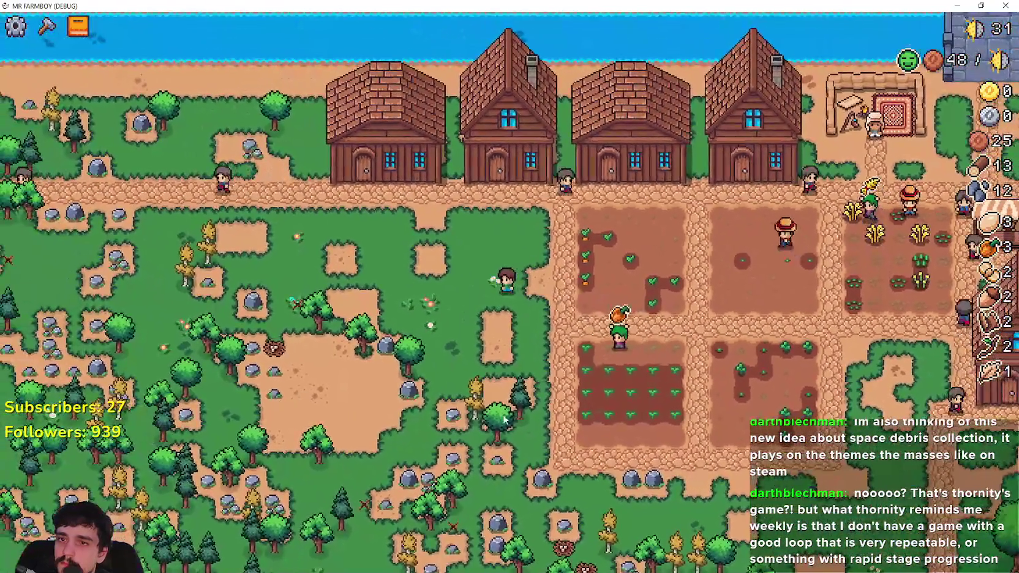
{"action": "key", "text": "s"}
{"action": "key", "text": "a"}
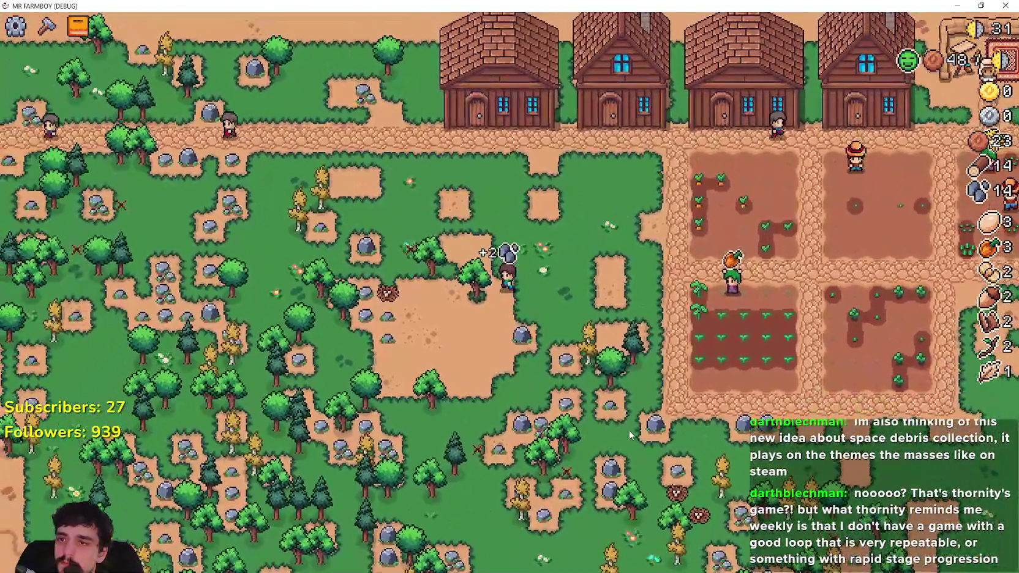
{"action": "key", "text": "a"}
{"action": "key", "text": "w"}
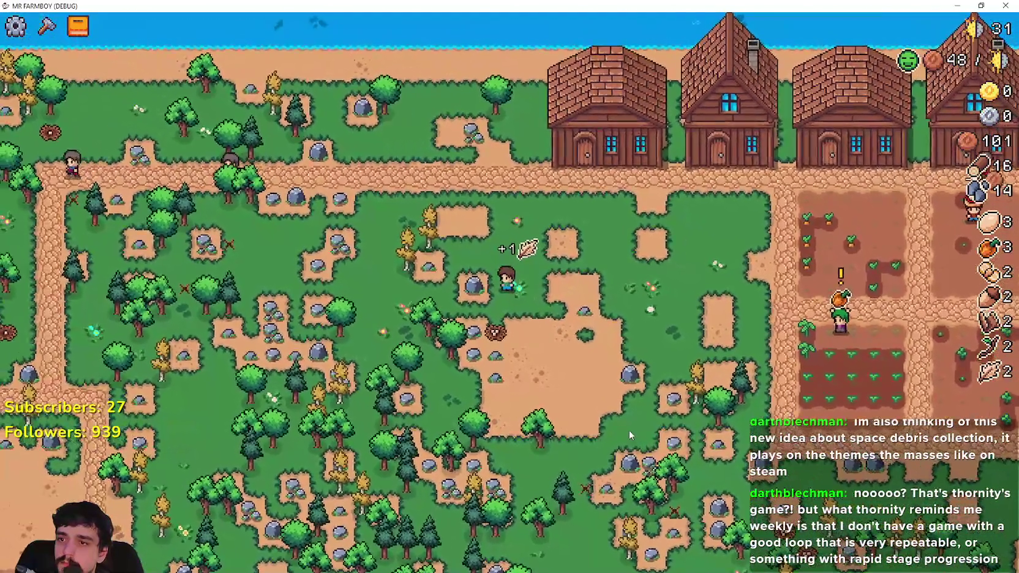
{"action": "key", "text": "a"}
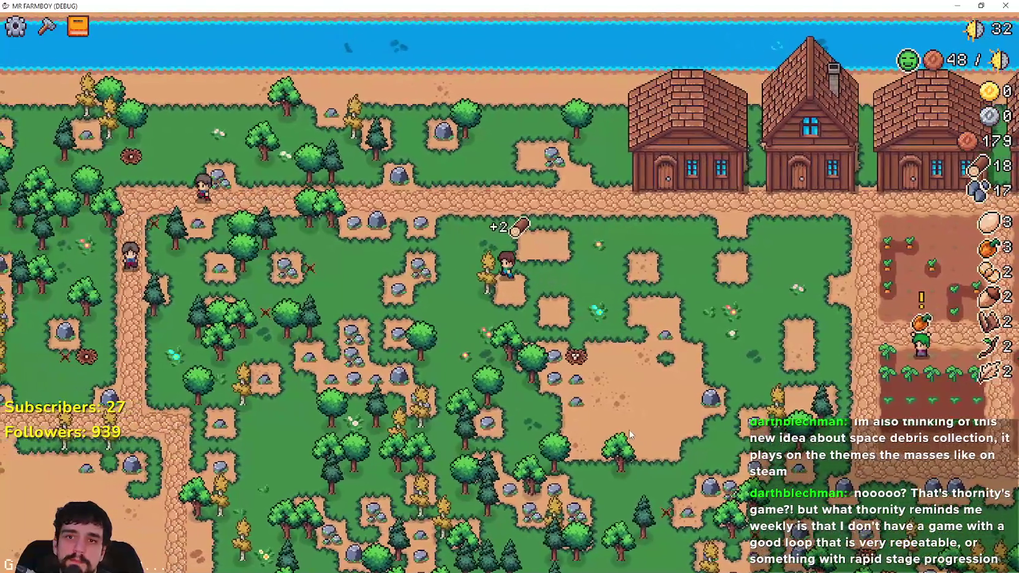
{"action": "key", "text": "s"}
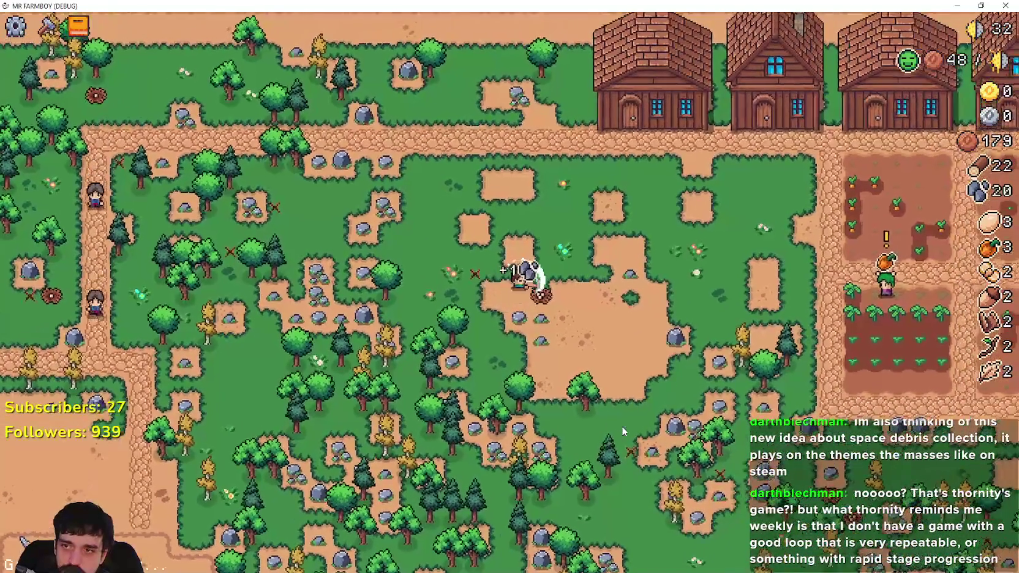
{"action": "scroll", "coordinate": [623, 431], "scroll_direction": "up", "scroll_amount": 3}
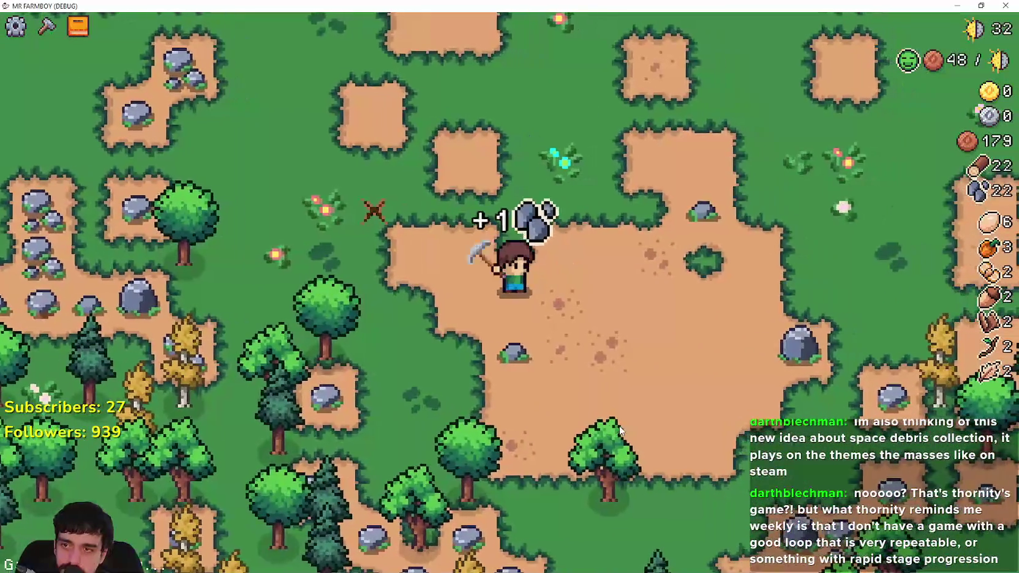
Mine a bit more stone, then place and build a Warehouse beside the houses.
{"action": "key", "text": "s"}
{"action": "key", "text": "a"}
{"action": "key", "text": "s"}
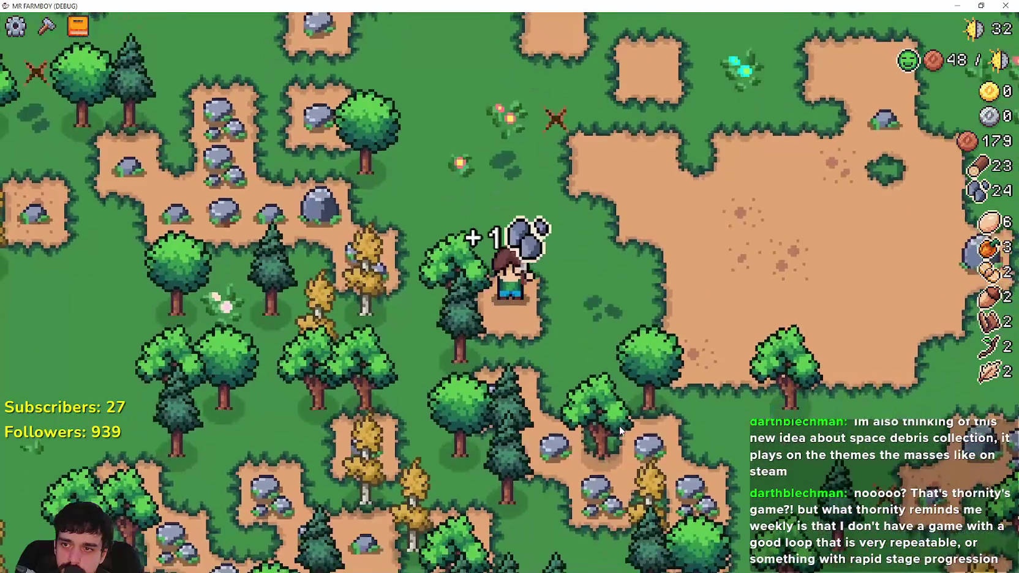
{"action": "key", "text": "c"}
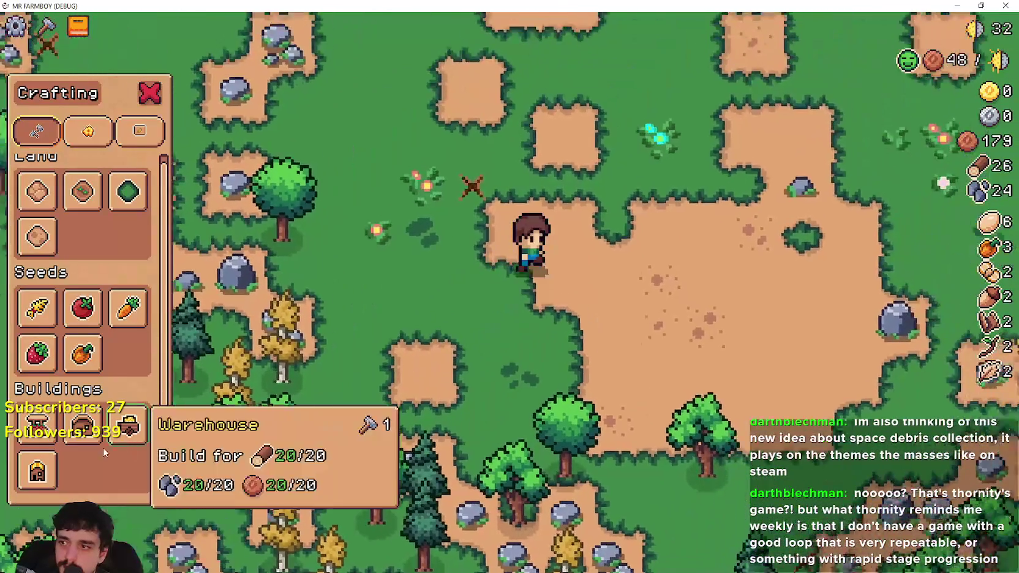
{"action": "key", "text": "w"}
{"action": "left_click", "coordinate": [129, 426]}
{"action": "scroll", "coordinate": [434, 336], "scroll_direction": "down", "scroll_amount": 3}
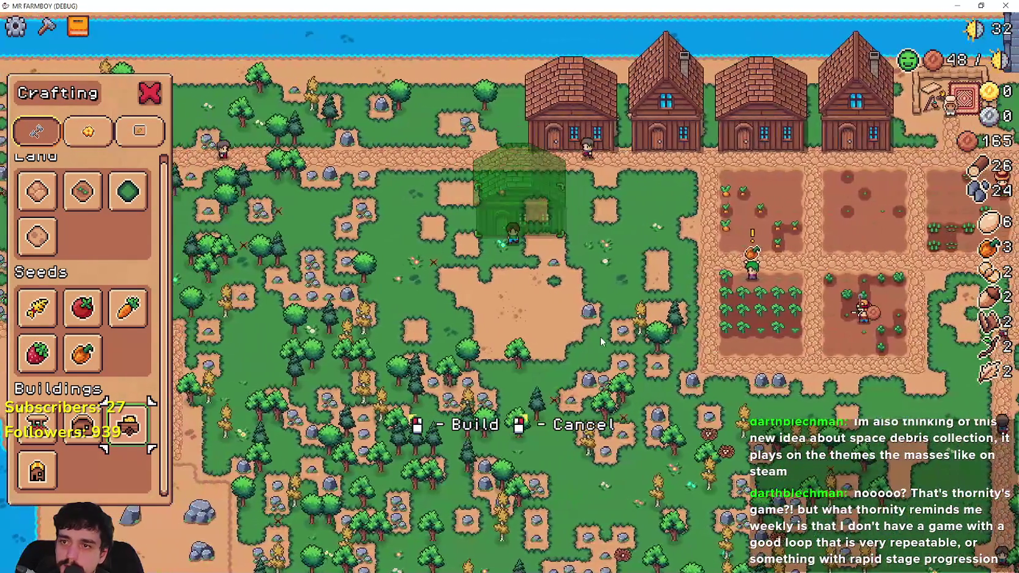
{"action": "key", "text": "d"}
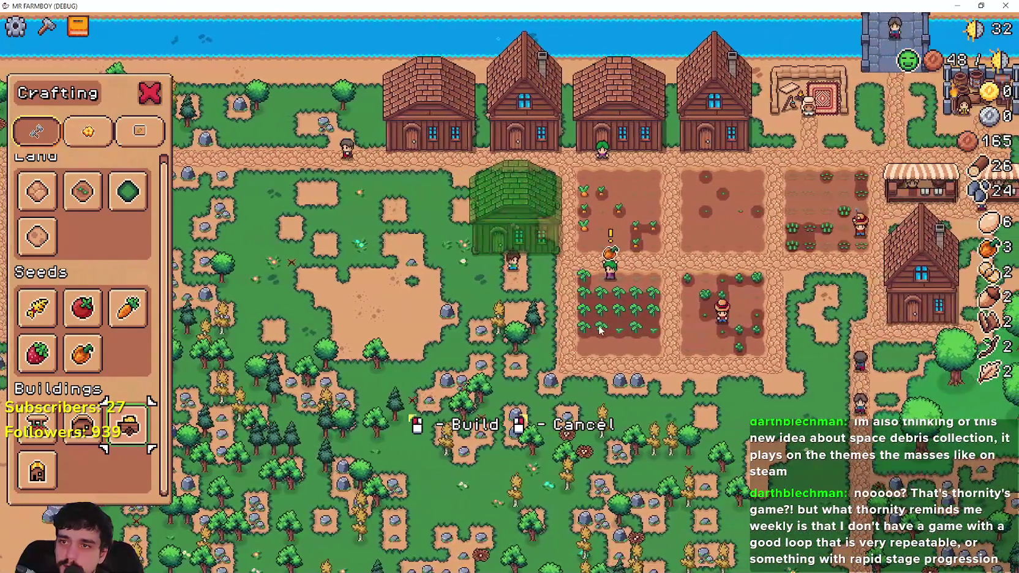
{"action": "left_click", "coordinate": [601, 331]}
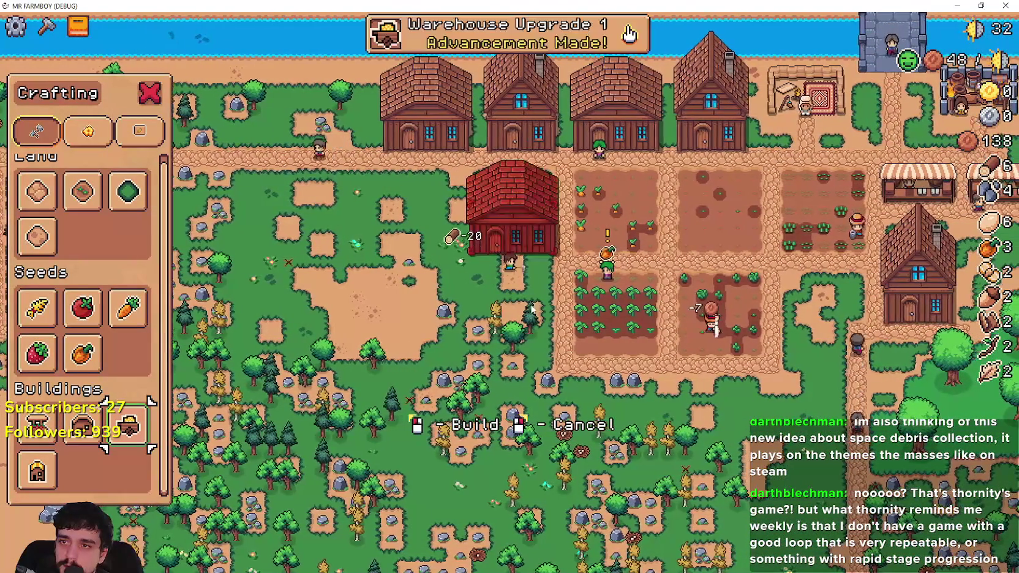
Walk to the new warehouse's entrance and open its storage window.
{"action": "scroll", "coordinate": [452, 311], "scroll_direction": "up", "scroll_amount": 3}
{"action": "key", "text": "d"}
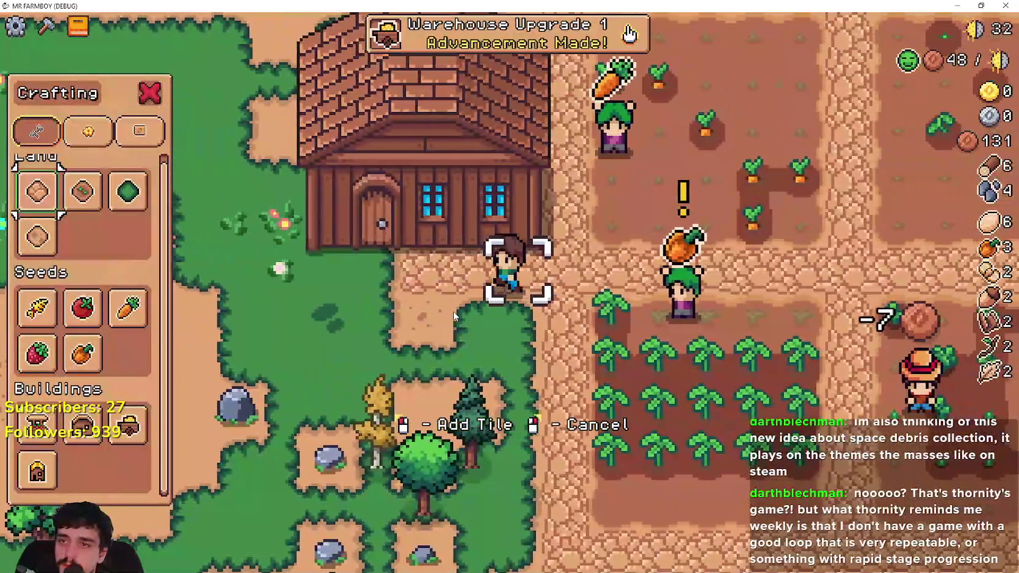
{"action": "key", "text": "a"}
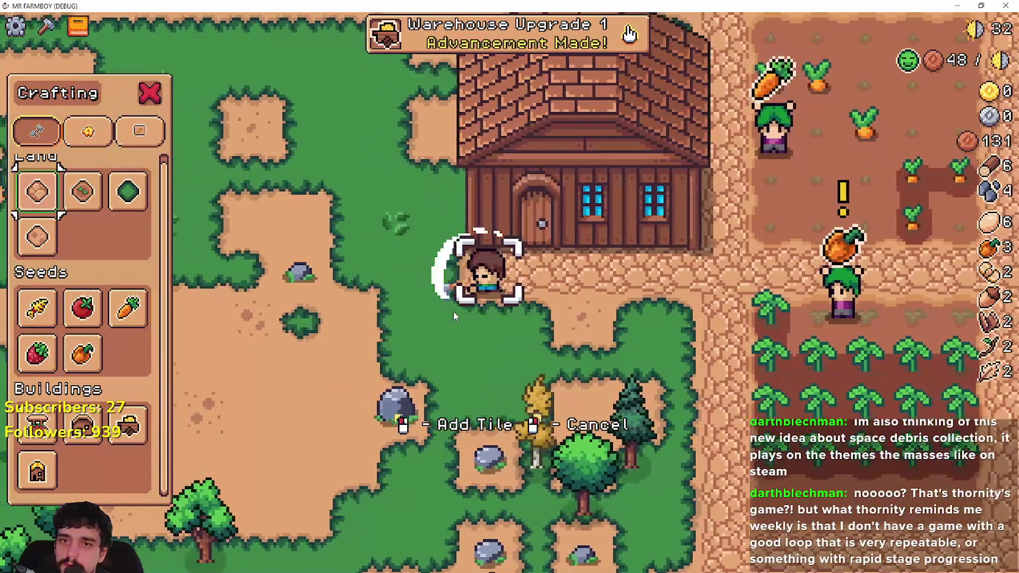
{"action": "key", "text": "Escape"}
{"action": "left_click", "coordinate": [569, 296]}
Put the three orange peppers into warehouse stock and head east.
{"action": "left_click", "coordinate": [569, 297]}
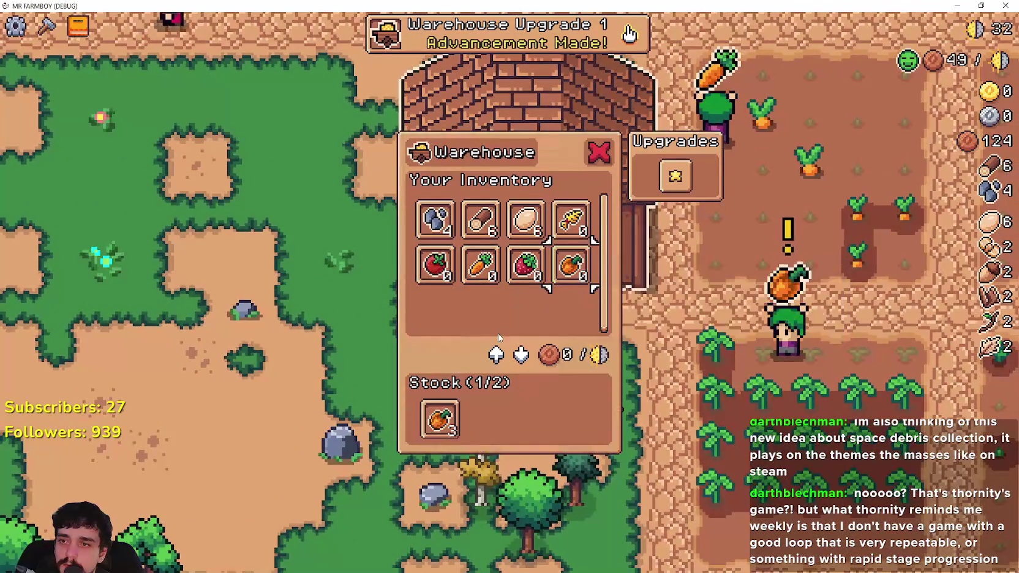
{"action": "key", "text": "d"}
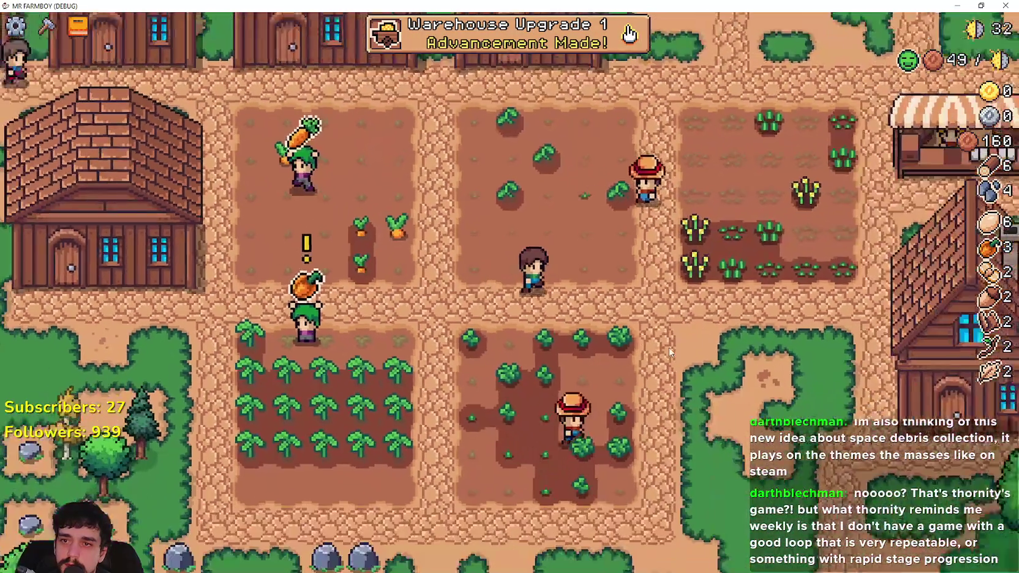
{"action": "key", "text": "d"}
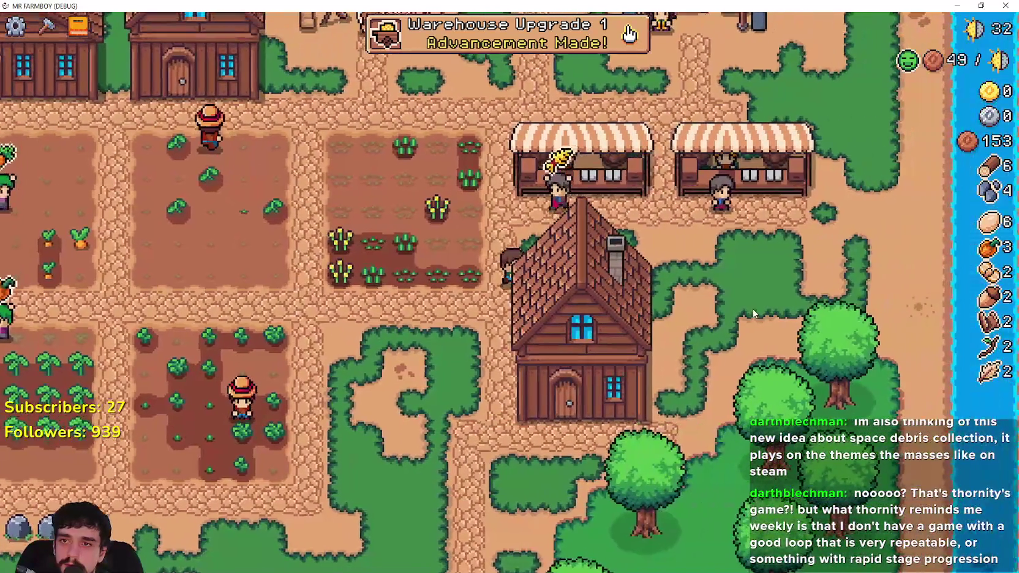
Take wheat off the market stall's sell list.
{"action": "key", "text": "w"}
{"action": "left_click", "coordinate": [729, 239]}
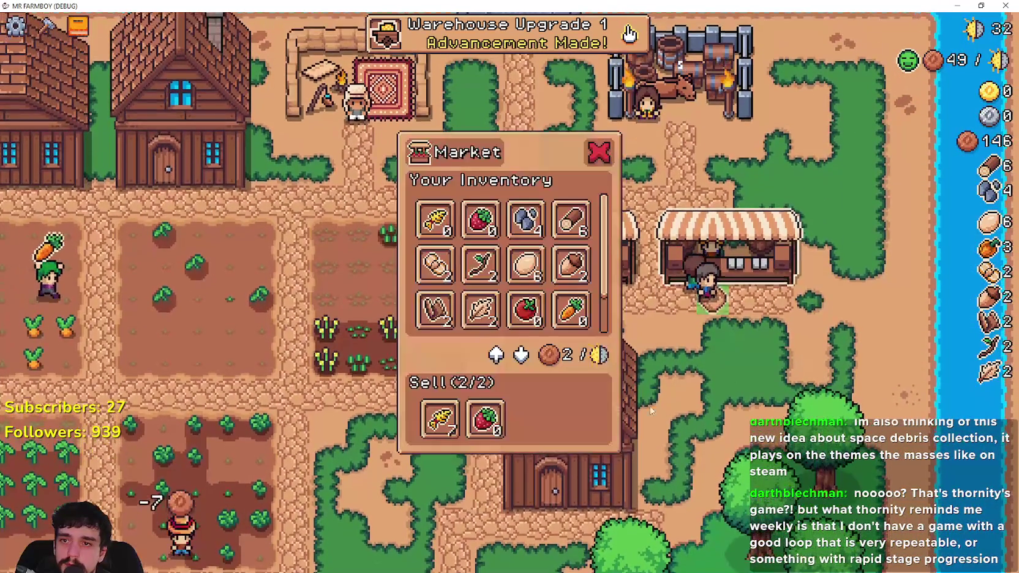
{"action": "scroll", "coordinate": [575, 295], "scroll_direction": "down", "scroll_amount": 1}
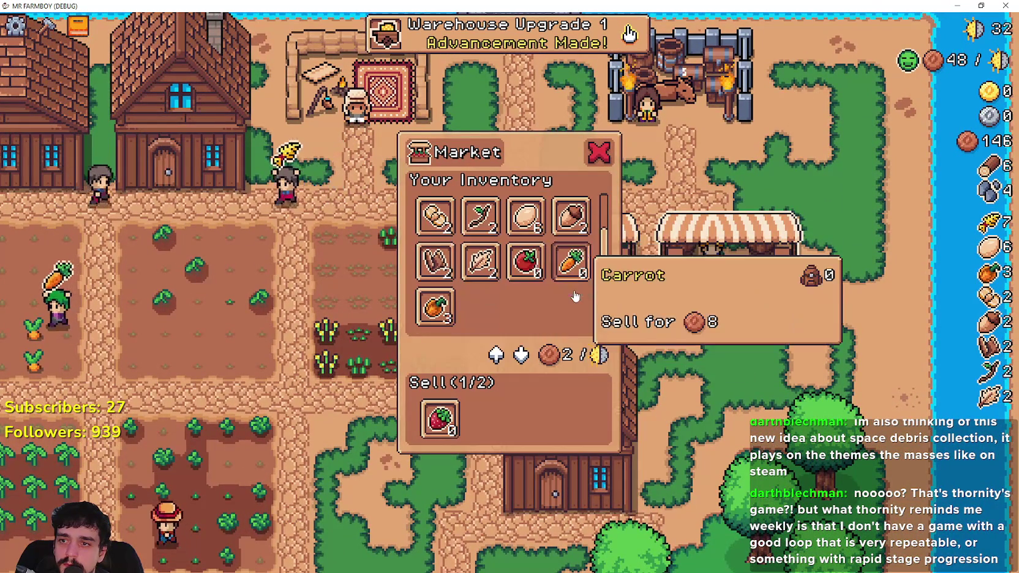
{"action": "key", "text": "Escape"}
Check a house, the warehouse storage, and the house's hireable workers.
{"action": "key", "text": "a"}
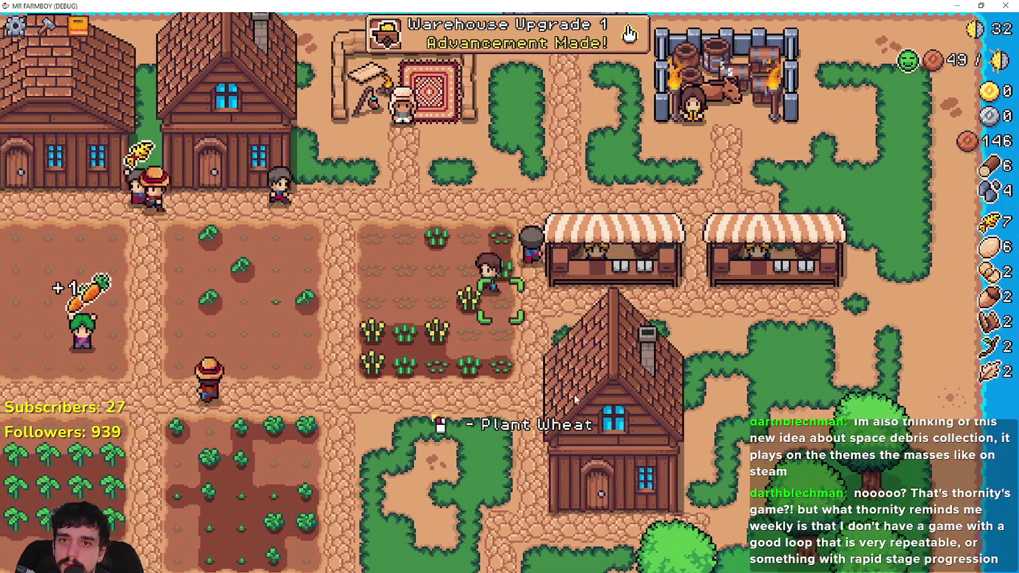
{"action": "key", "text": "w"}
{"action": "key", "text": "e"}
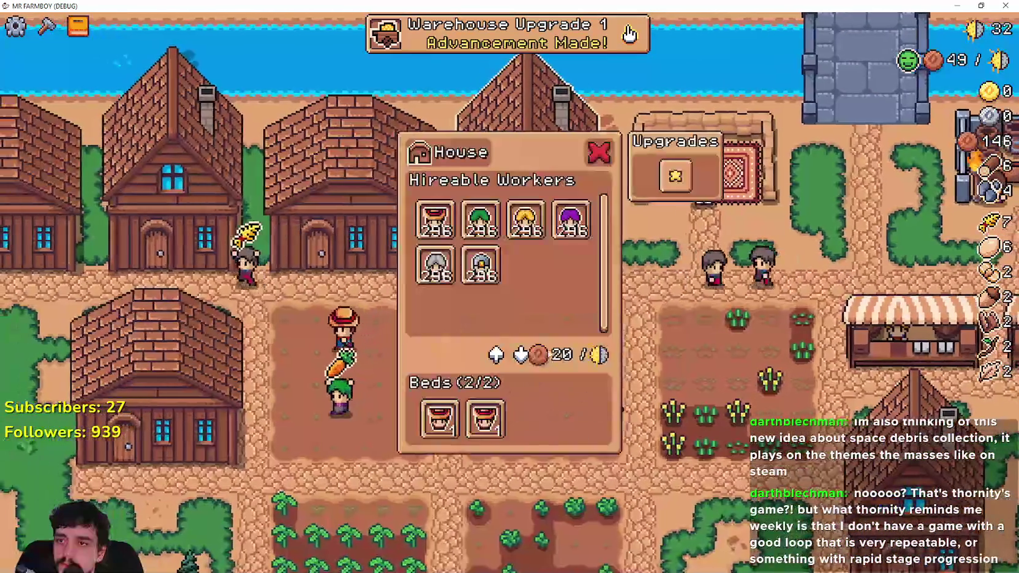
{"action": "key", "text": "Escape"}
{"action": "key", "text": "a"}
{"action": "key", "text": "e"}
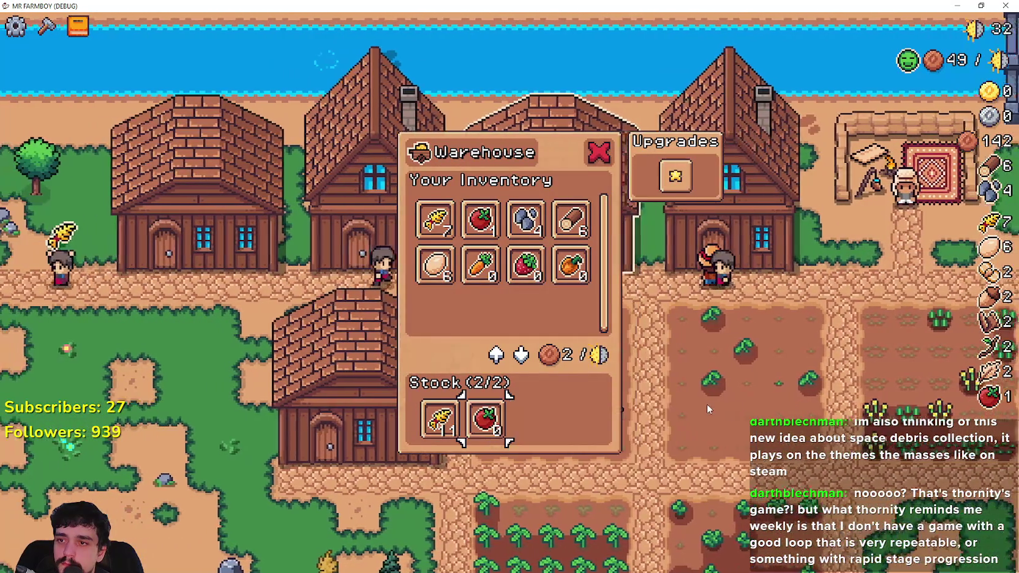
{"action": "key", "text": "Escape"}
{"action": "key", "text": "d"}
{"action": "key", "text": "e"}
{"action": "key", "text": "Escape"}
{"action": "key", "text": "a"}
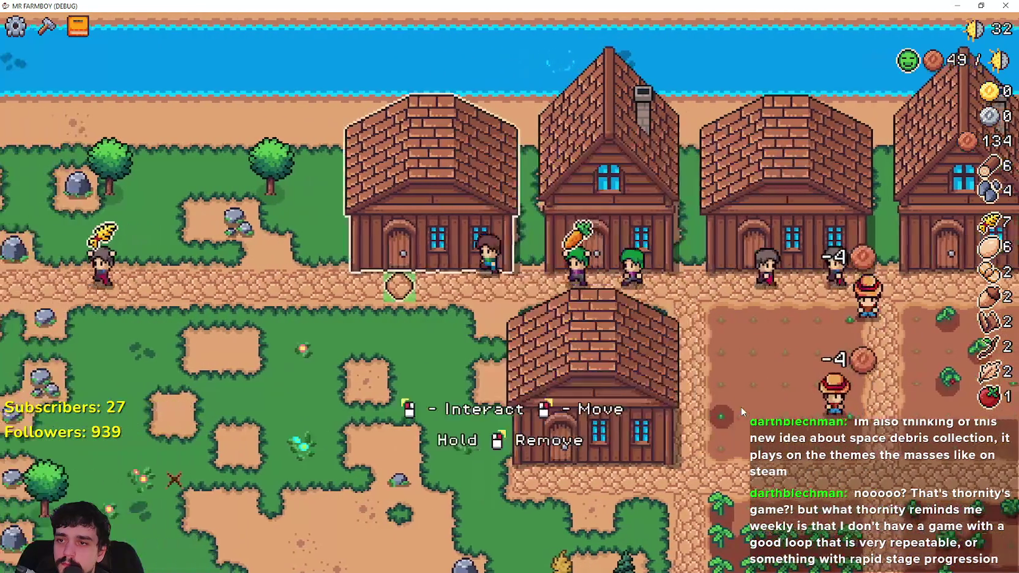
{"action": "key", "text": "e"}
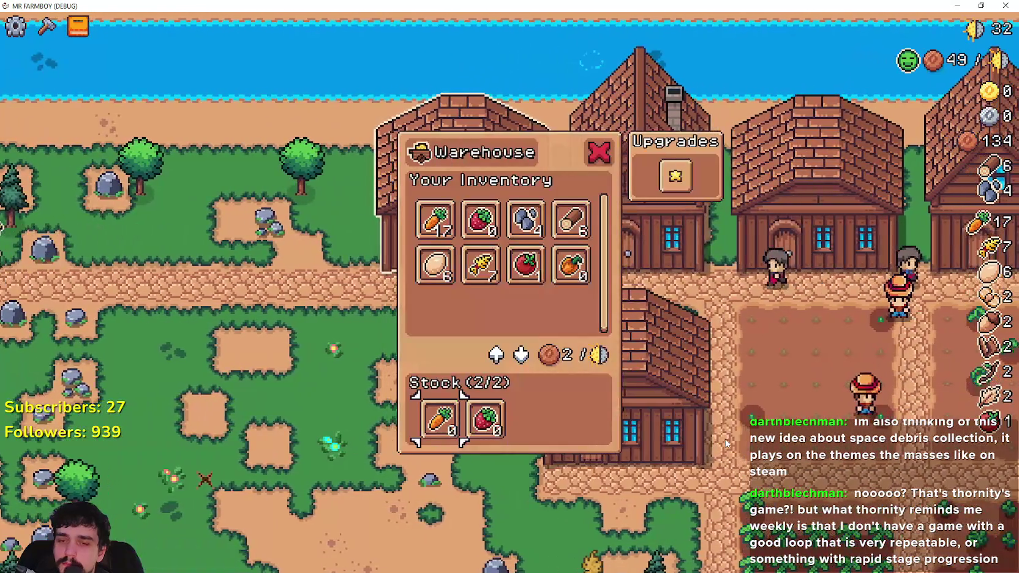
Walk from the warehouse to the market stall and open the Market window.
{"action": "key", "text": "Escape"}
{"action": "key", "text": "s"}
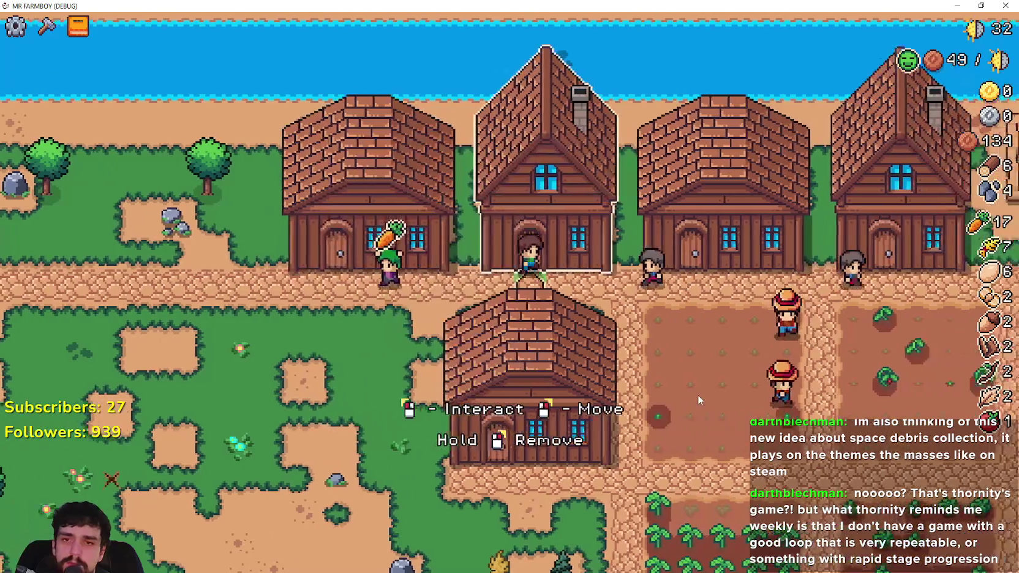
{"action": "key", "text": "d"}
{"action": "key", "text": "d"}
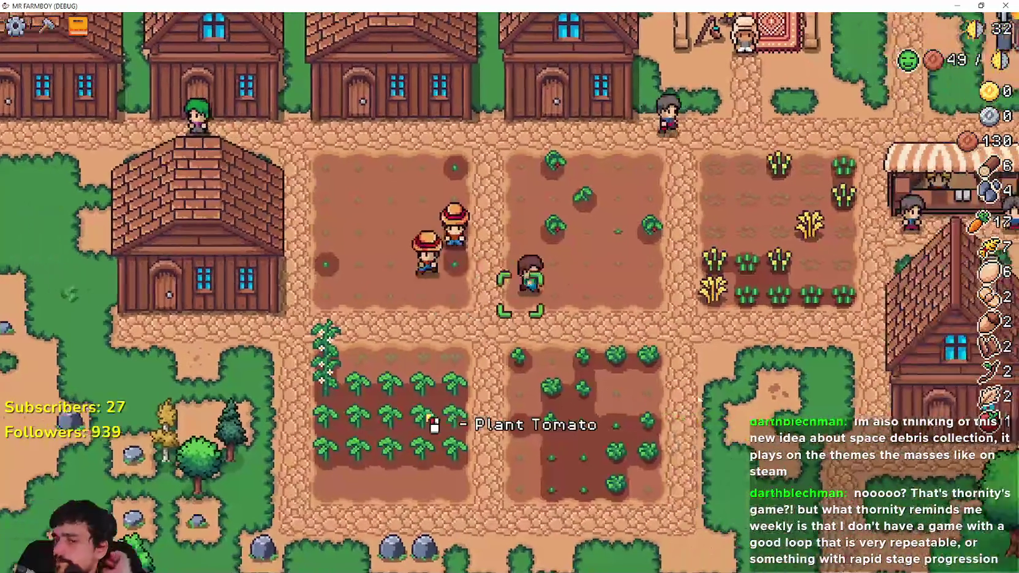
{"action": "key", "text": "s"}
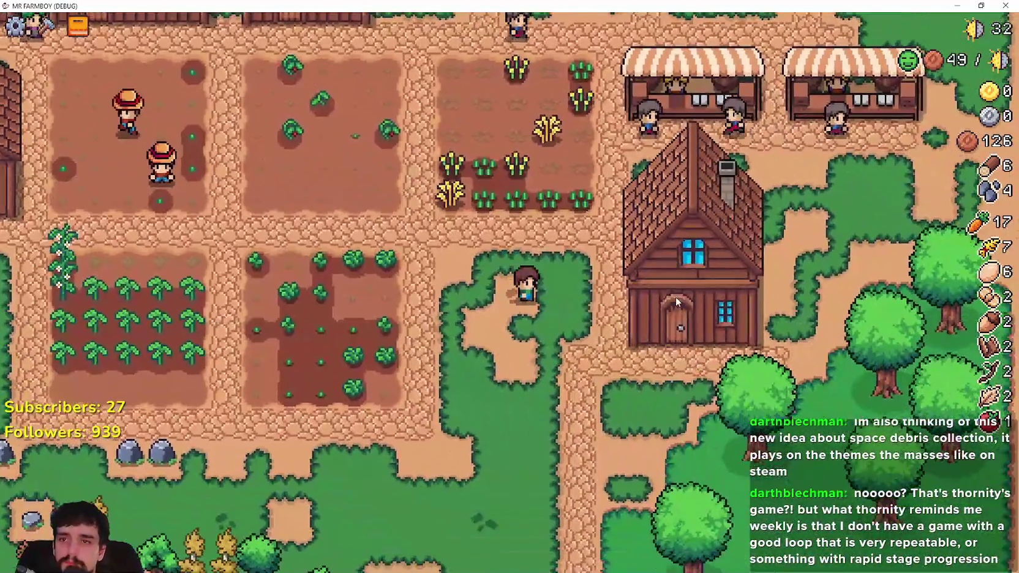
{"action": "key", "text": "w"}
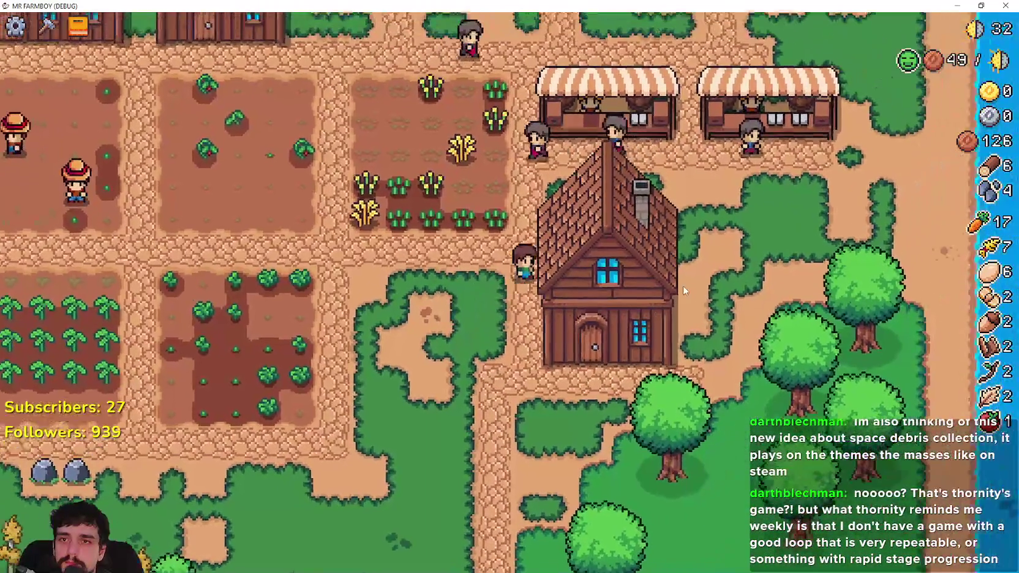
{"action": "key", "text": "d"}
{"action": "key", "text": "e"}
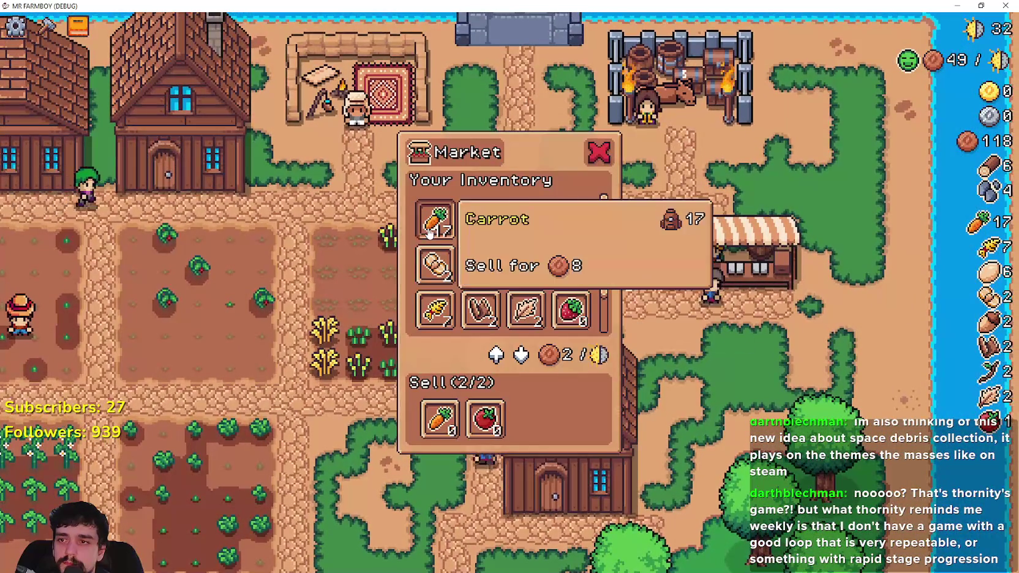
Switch to the neighbouring stall's sell list, then walk back toward the tomato plot.
{"action": "key", "text": "Escape"}
{"action": "key", "text": "d"}
{"action": "key", "text": "w"}
{"action": "key", "text": "e"}
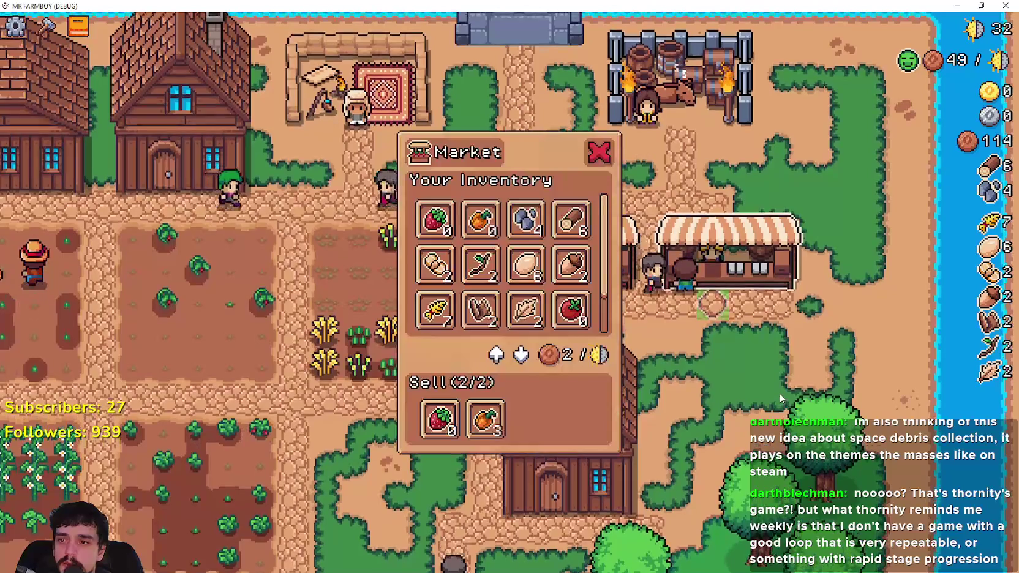
{"action": "key", "text": "s"}
{"action": "key", "text": "a"}
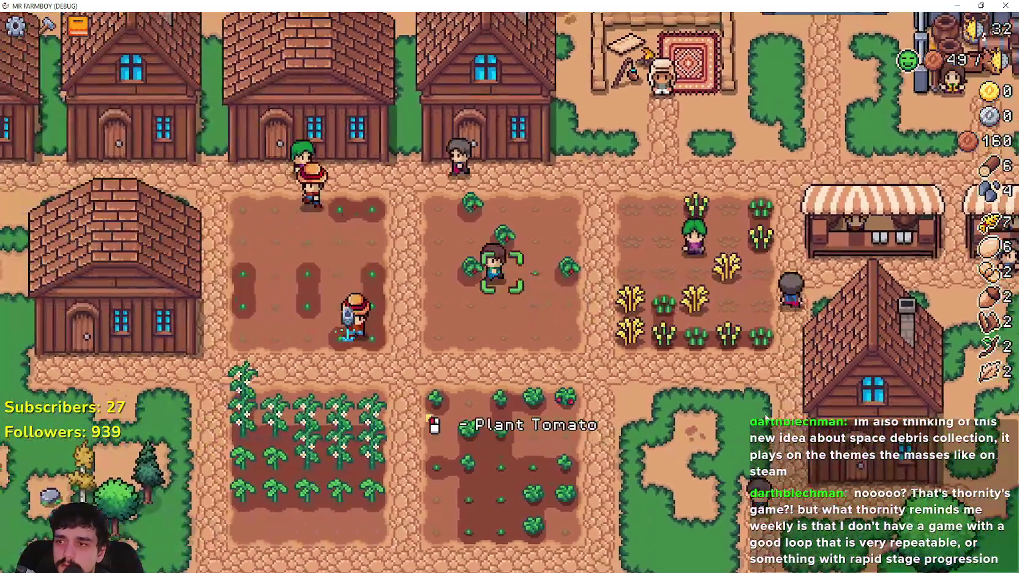
Walk to the warehouse and check its stock.
{"action": "key", "text": "w"}
{"action": "key", "text": "a"}
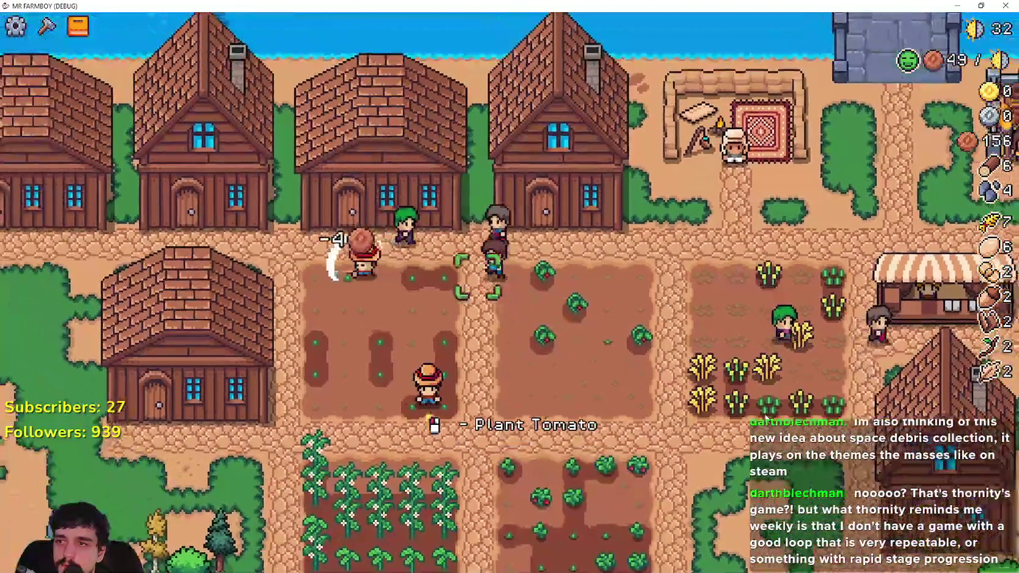
{"action": "key", "text": "e"}
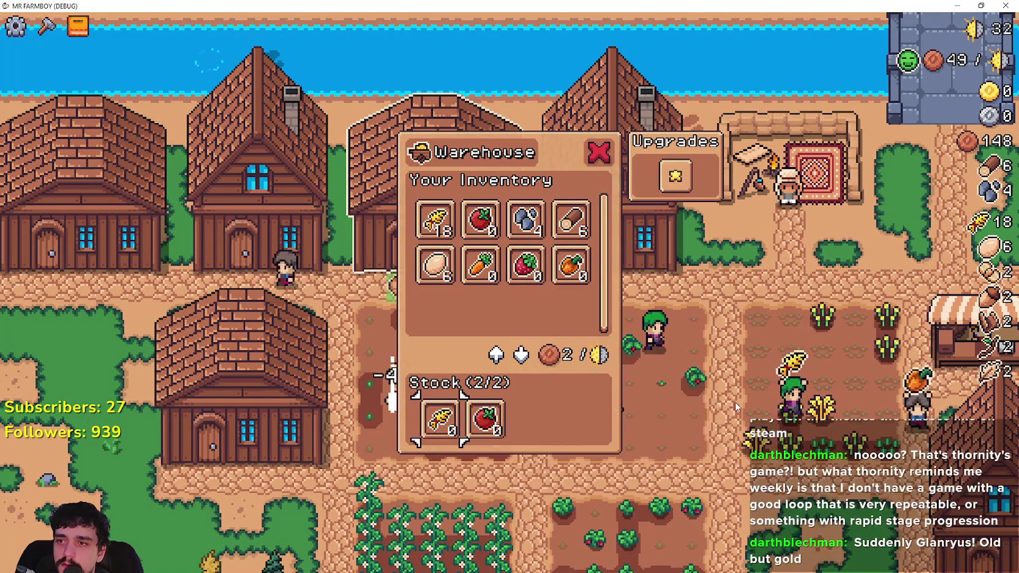
{"action": "key", "text": "Escape"}
{"action": "key", "text": "e"}
{"action": "key", "text": "Escape"}
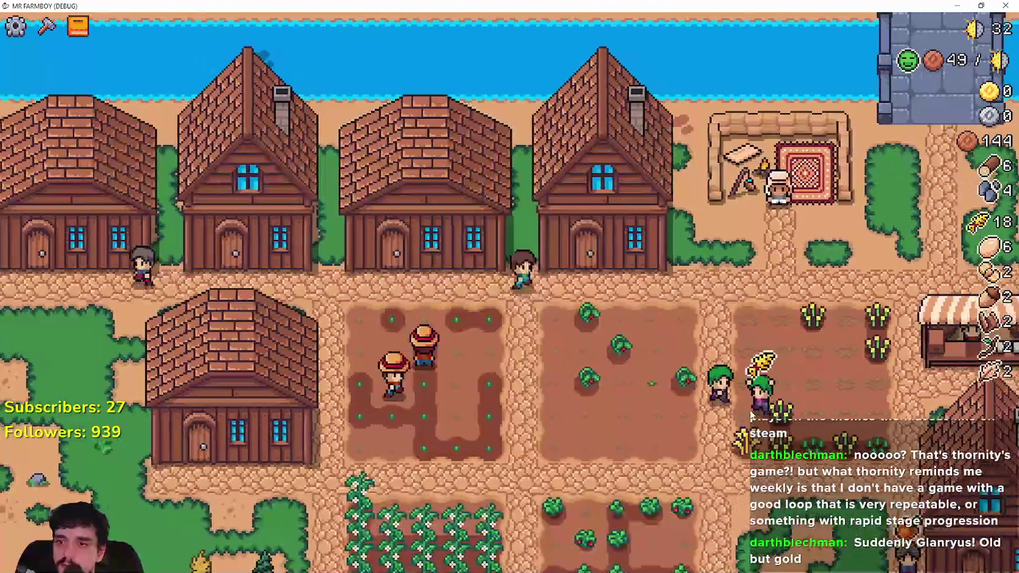
Walk past the tomato and carrot plots to reopen the warehouse inventory and upgrades.
{"action": "key", "text": "s"}
{"action": "key", "text": "d"}
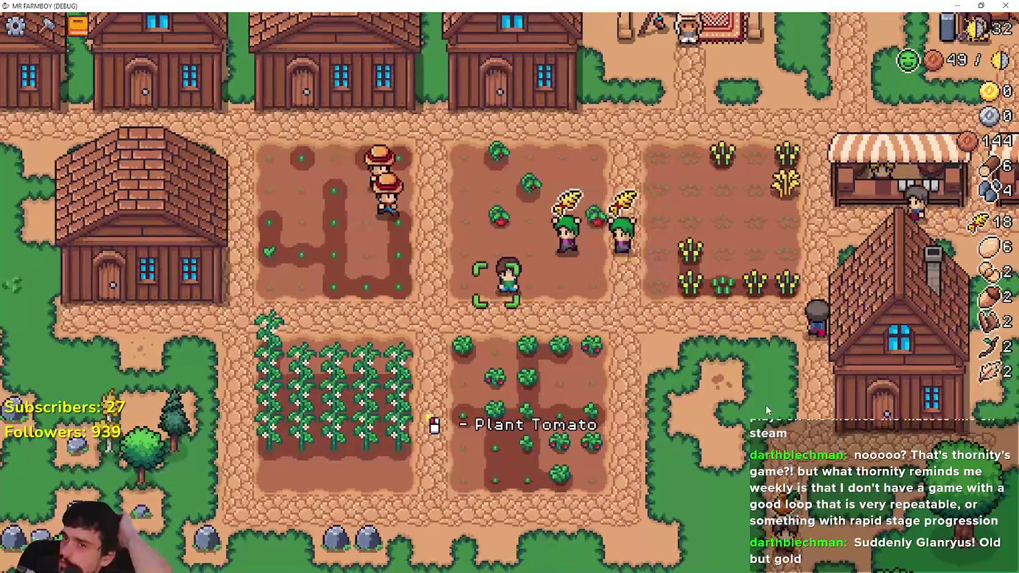
{"action": "key", "text": "a"}
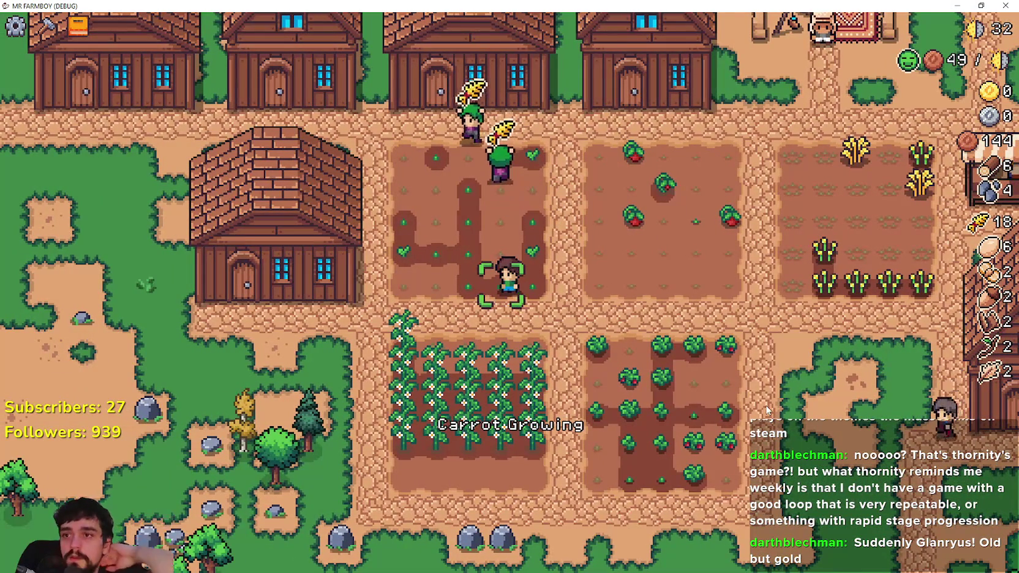
{"action": "key", "text": "w"}
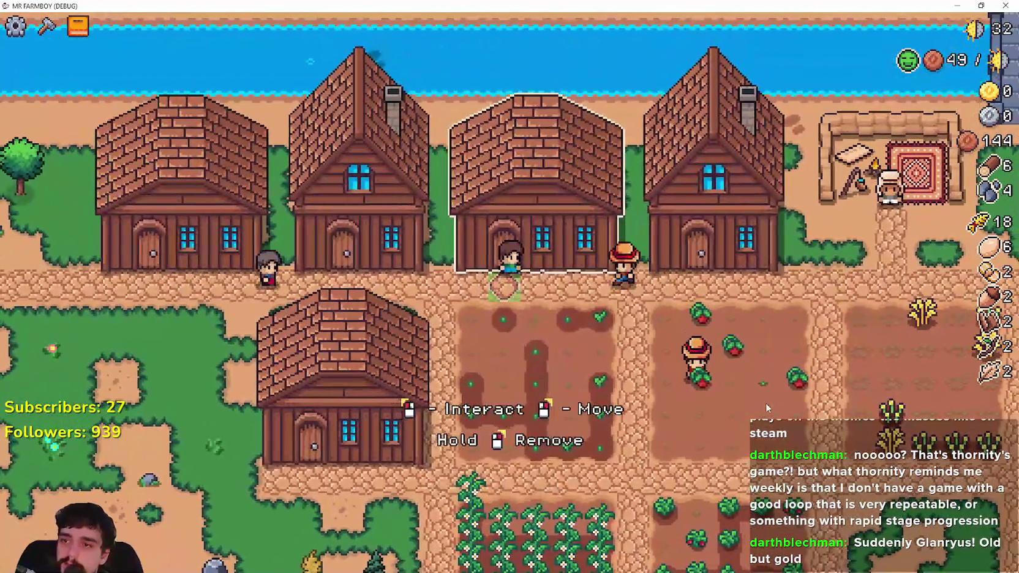
{"action": "left_click", "coordinate": [766, 403]}
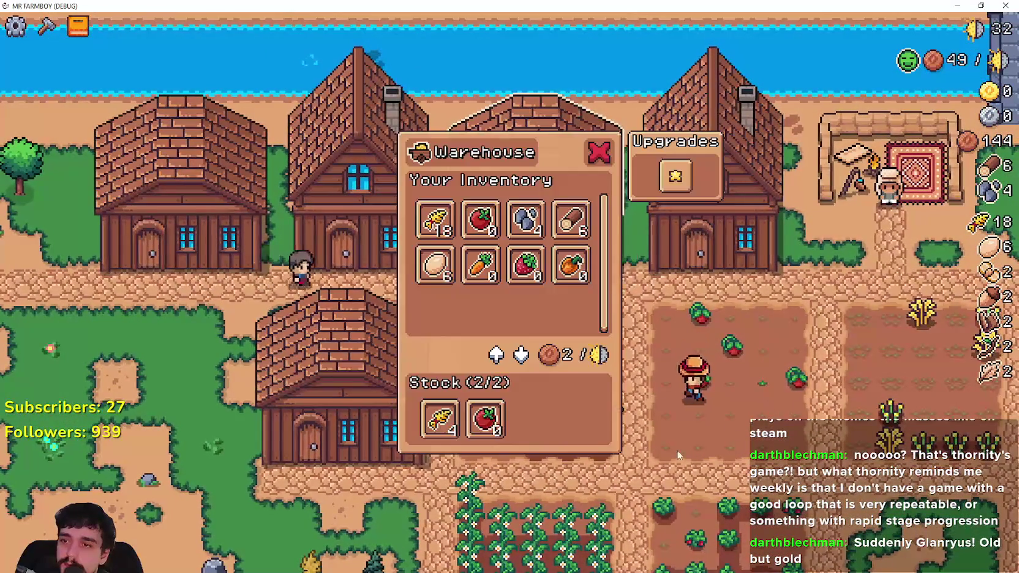
Move the stocked peppers from the warehouse back into the inventory.
{"action": "key", "text": "s"}
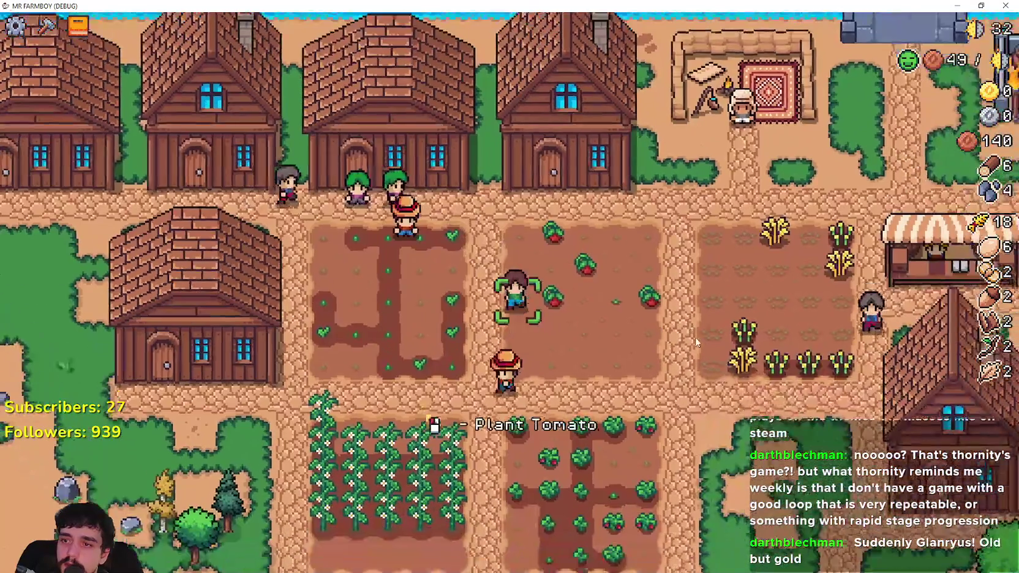
{"action": "key", "text": "i"}
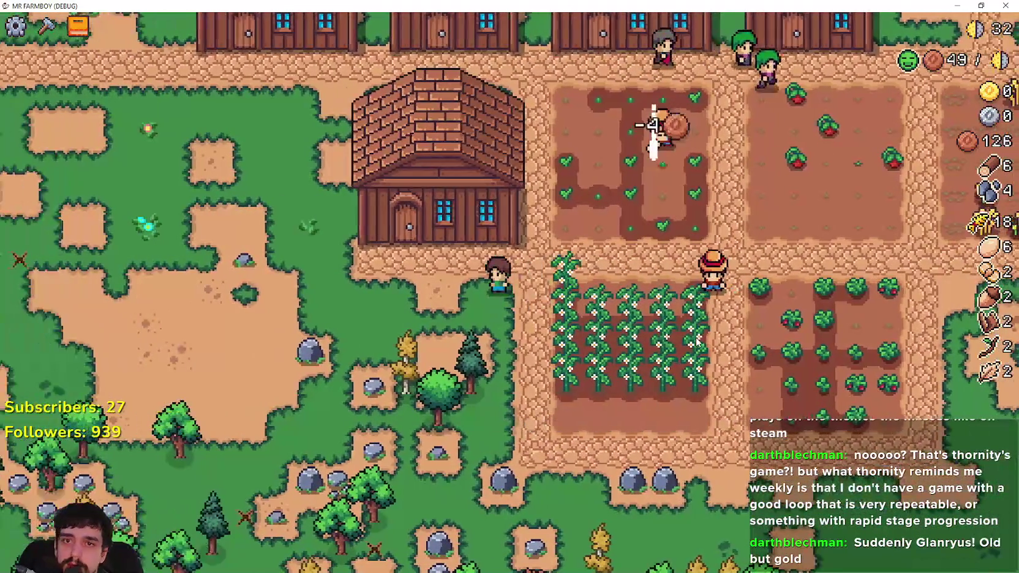
{"action": "key", "text": "a"}
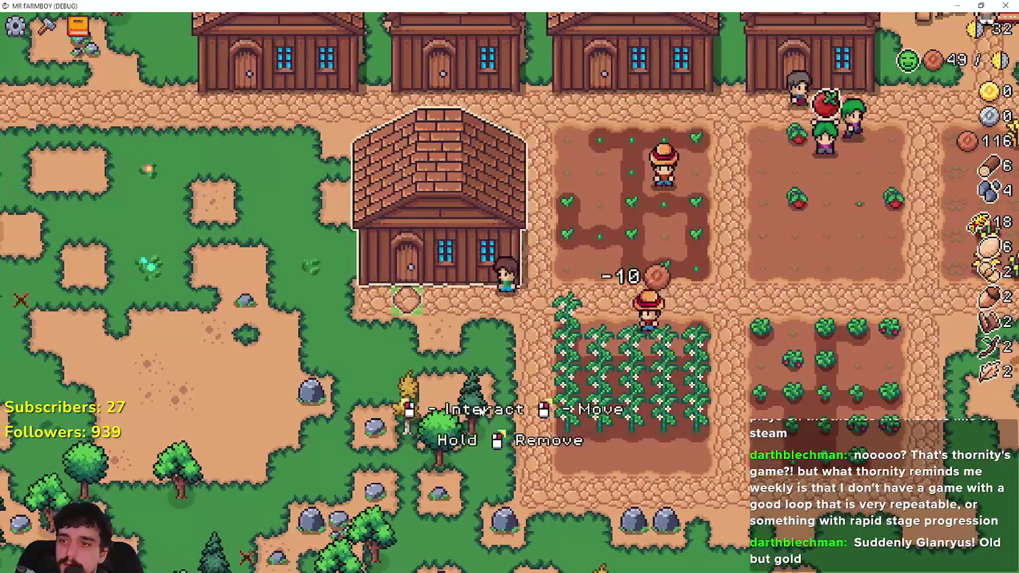
{"action": "key", "text": "i"}
{"action": "left_click", "coordinate": [439, 420]}
{"action": "key", "text": "i"}
{"action": "key", "text": "a"}
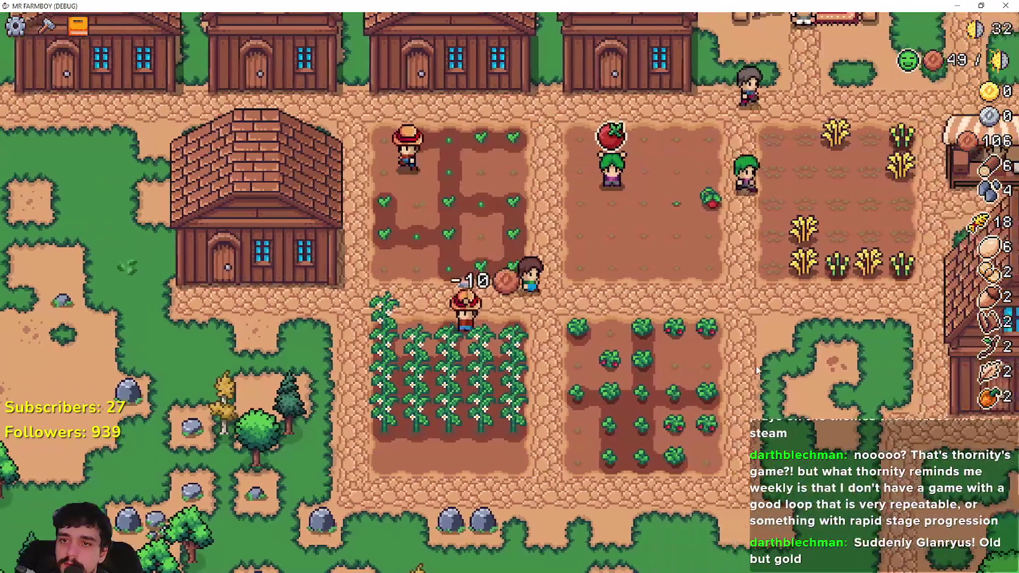
Open the market stall and review the neighbouring stall's stock.
{"action": "key", "text": "d"}
{"action": "key", "text": "s"}
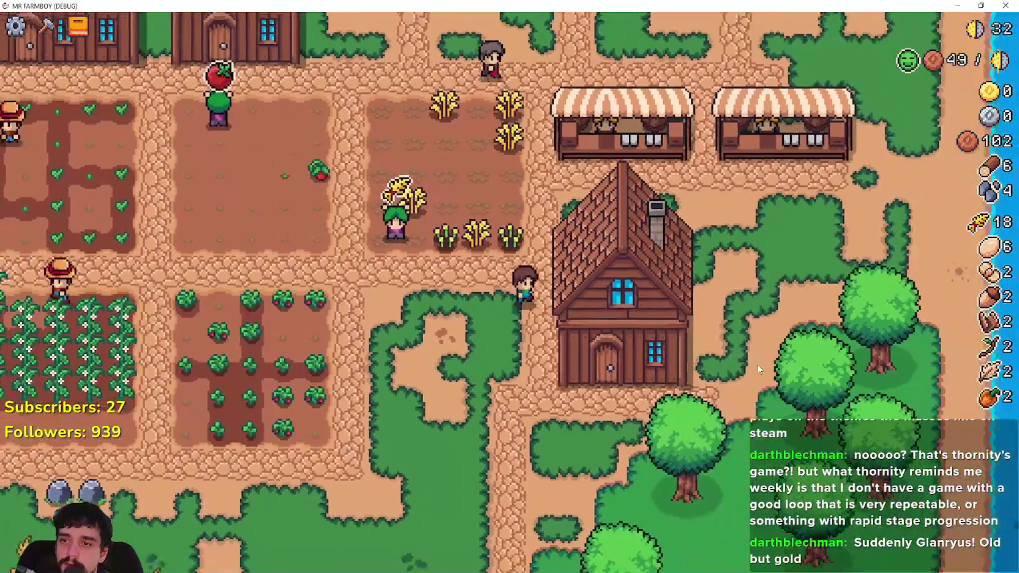
{"action": "key", "text": "w"}
{"action": "key", "text": "d"}
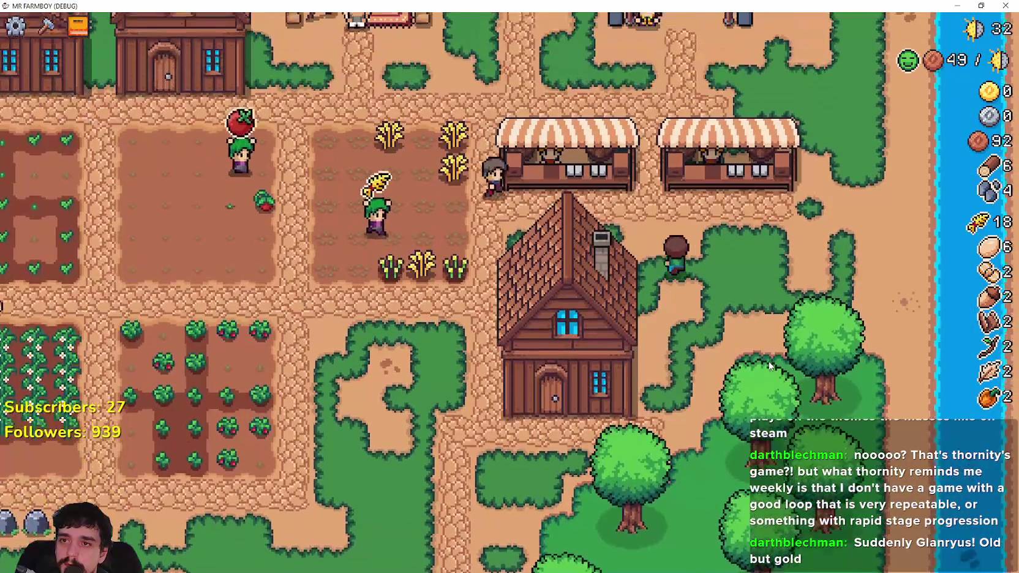
{"action": "key", "text": "i"}
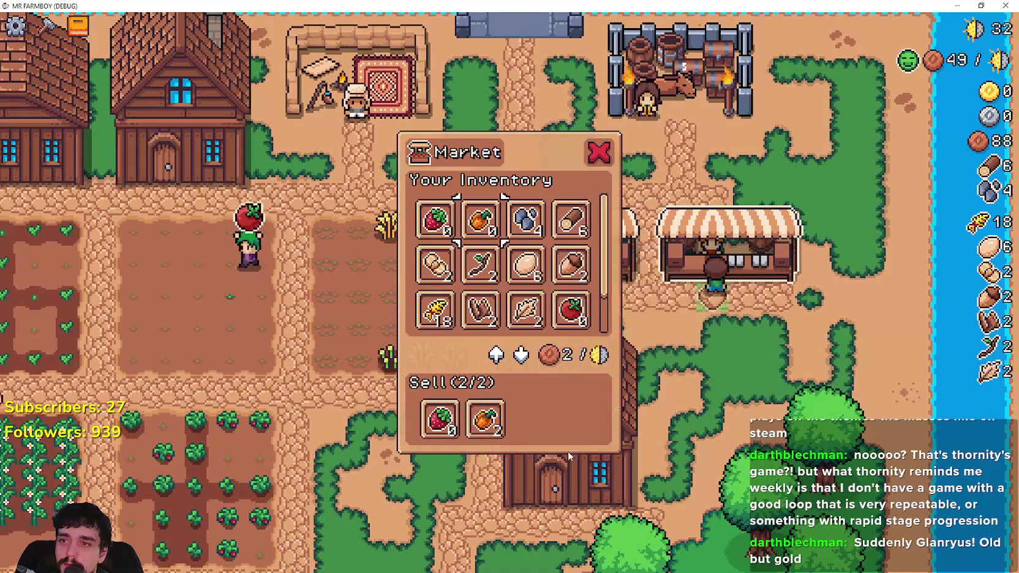
{"action": "key", "text": "a"}
{"action": "key", "text": "i"}
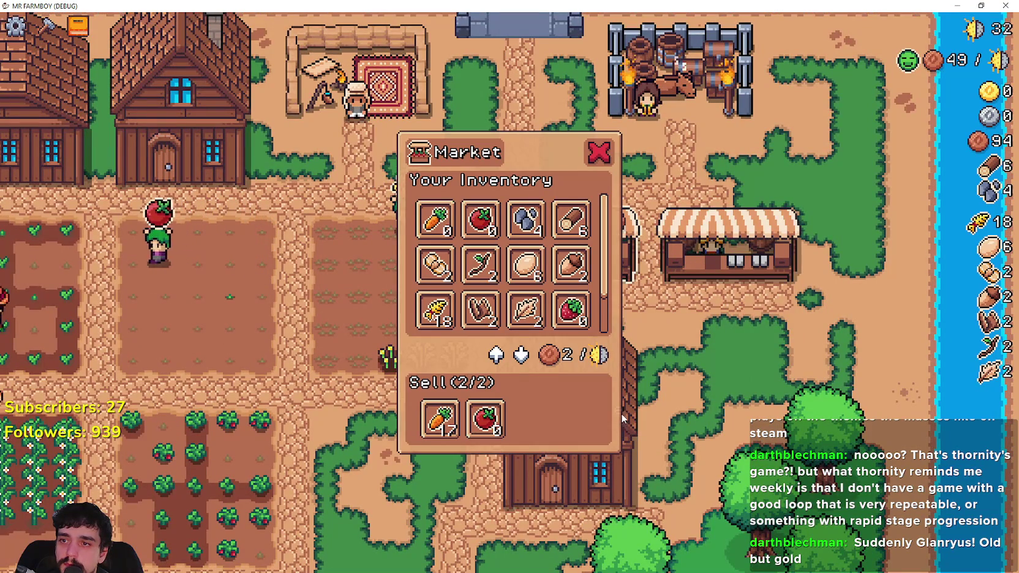
{"action": "key", "text": "s"}
{"action": "key", "text": "a"}
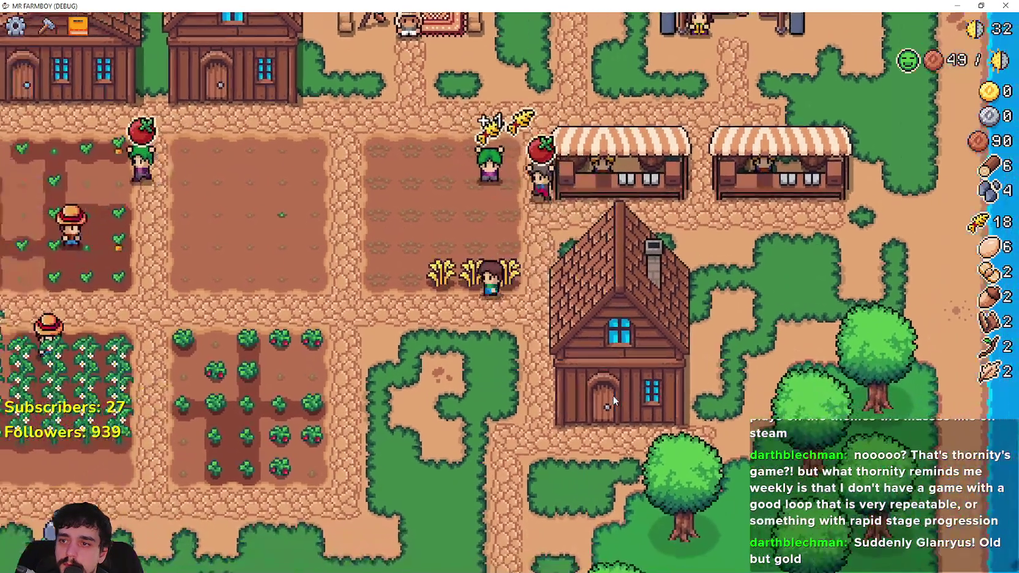
Harvest strawberries across the strawberry plot.
{"action": "key", "text": "s"}
{"action": "key", "text": "a"}
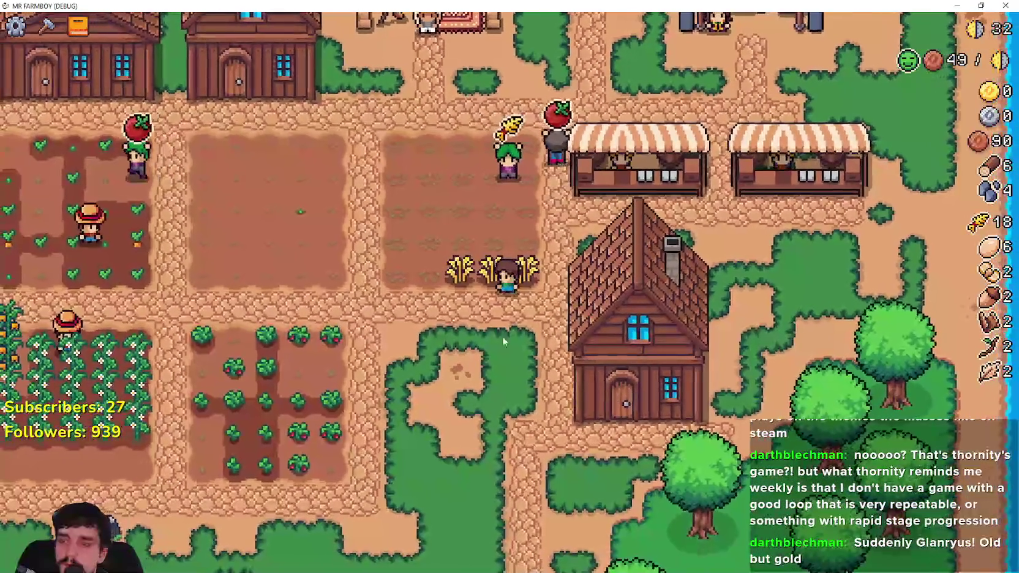
{"action": "scroll", "coordinate": [432, 316], "scroll_direction": "up", "scroll_amount": 3}
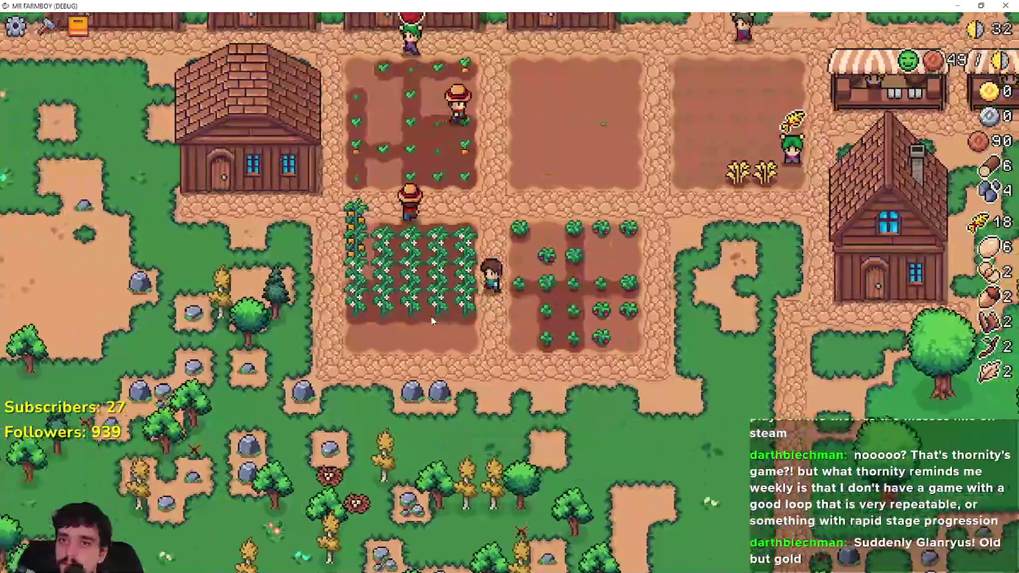
{"action": "key", "text": "a"}
{"action": "key", "text": "d"}
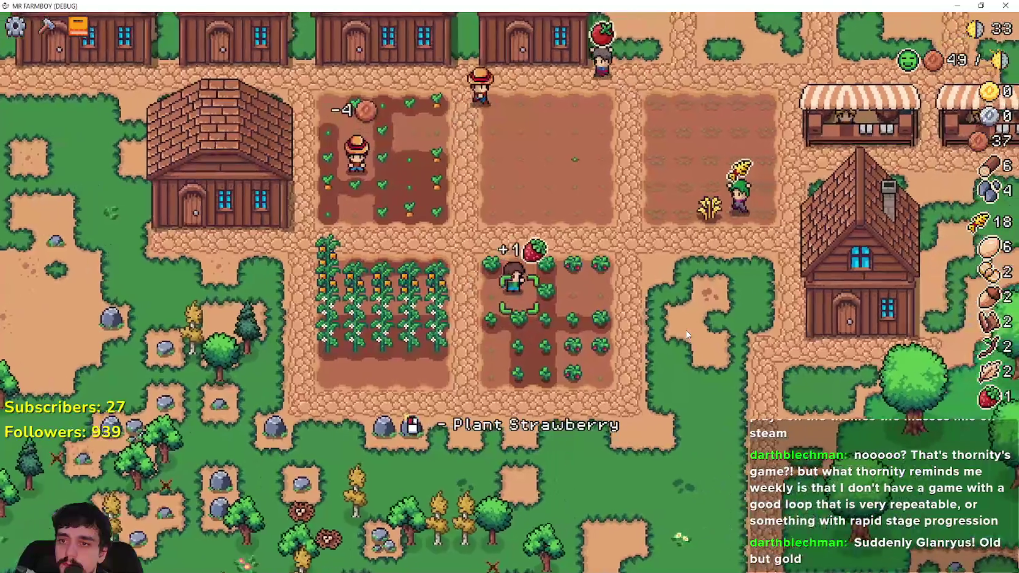
{"action": "key", "text": "s"}
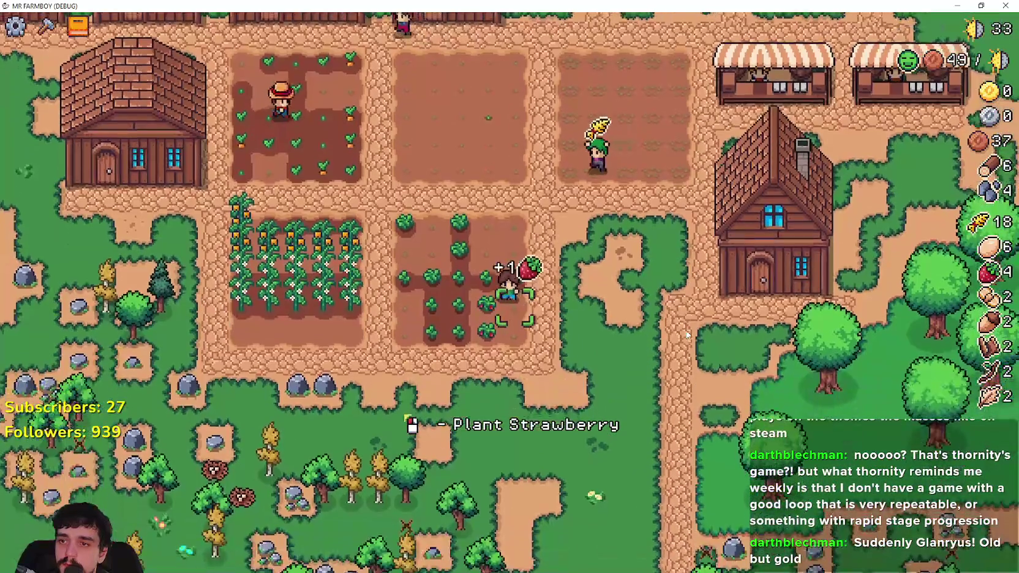
{"action": "key", "text": "d"}
Harvest orange peppers from the pepper plot and one more strawberry.
{"action": "key", "text": "a"}
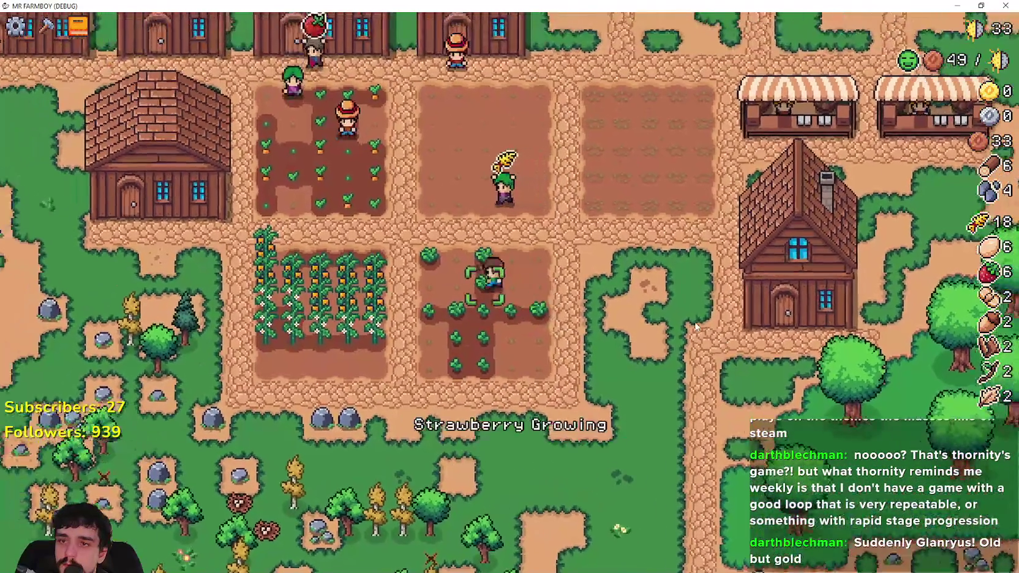
{"action": "key", "text": "a"}
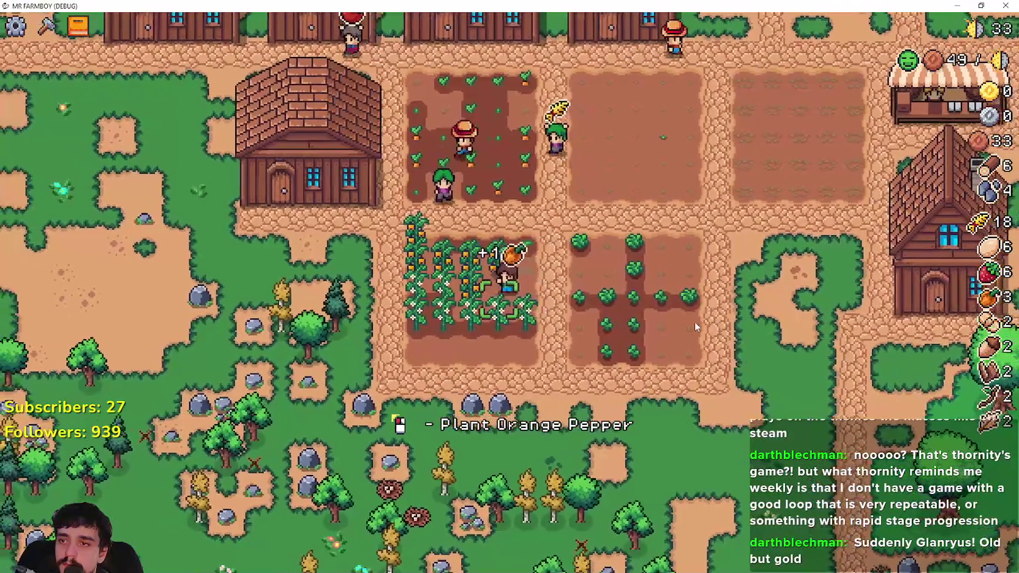
{"action": "key", "text": "d"}
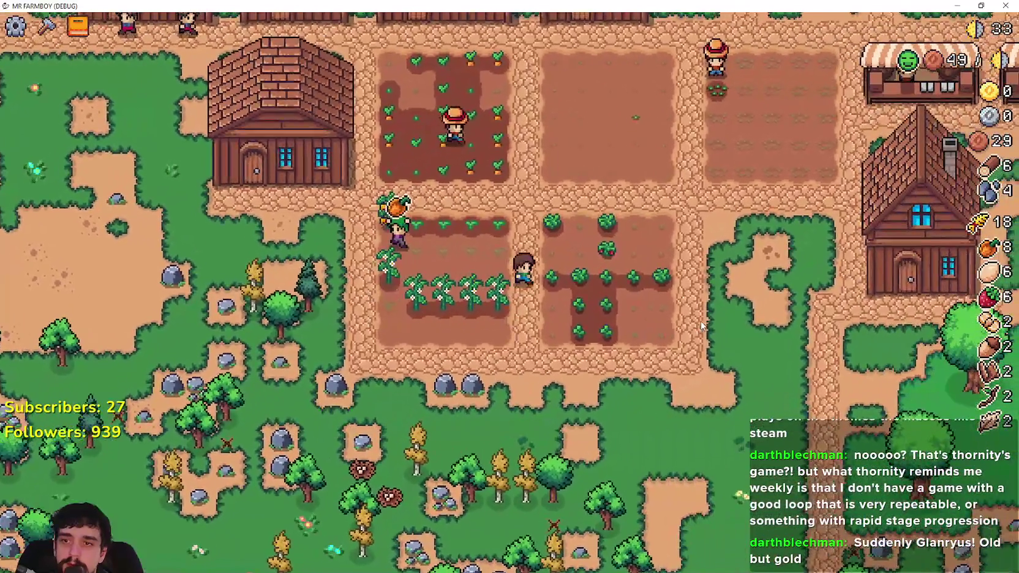
{"action": "key", "text": "d"}
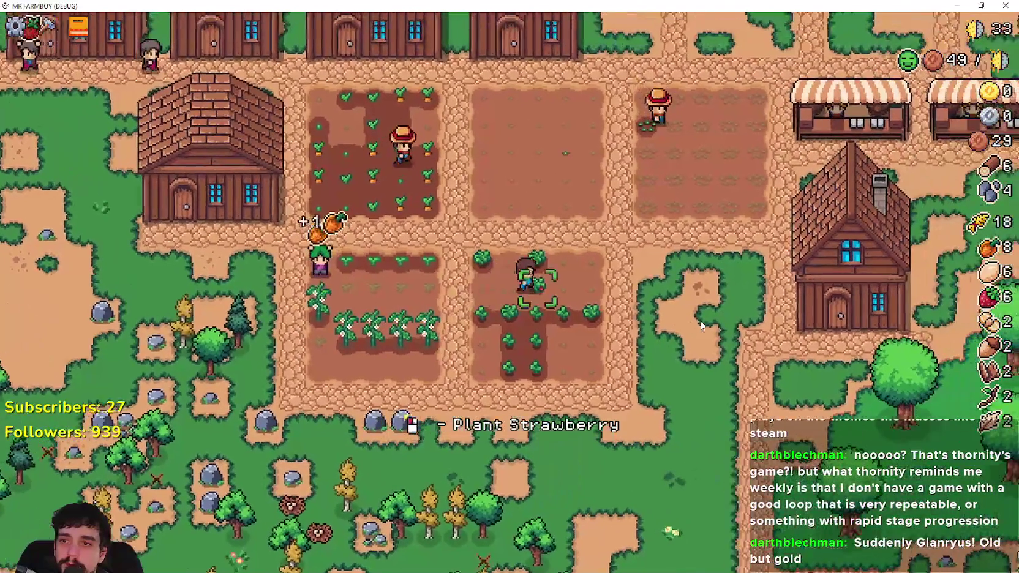
{"action": "key", "text": "w"}
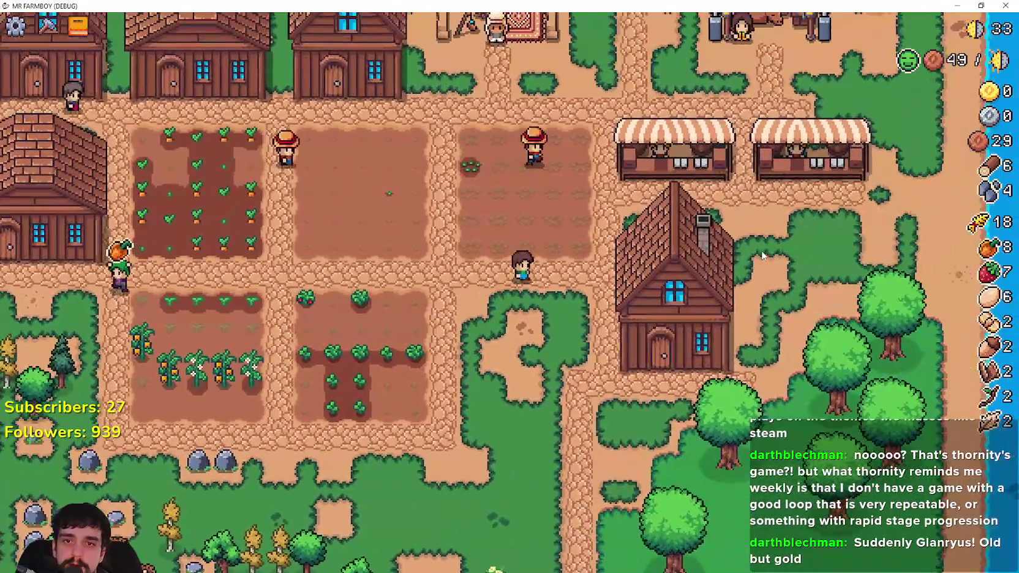
{"action": "key", "text": "w"}
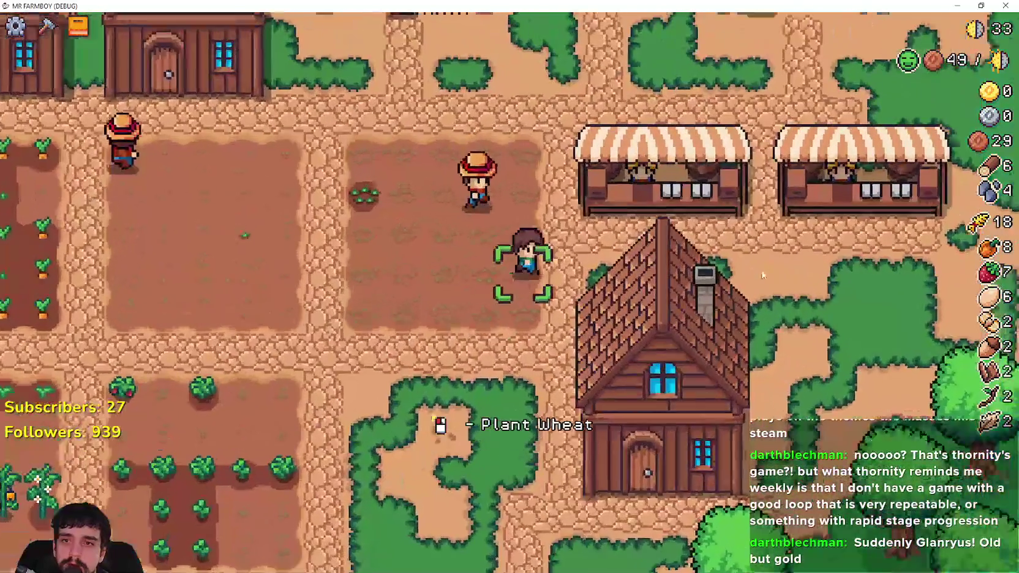
Open and close the market stall, then pause the game.
{"action": "key", "text": "e"}
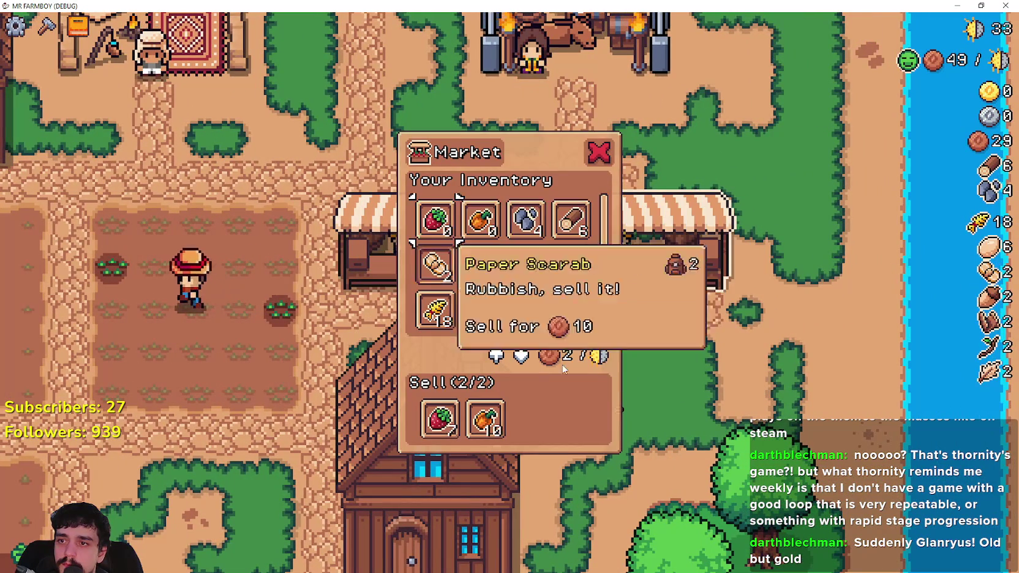
{"action": "key", "text": "Escape"}
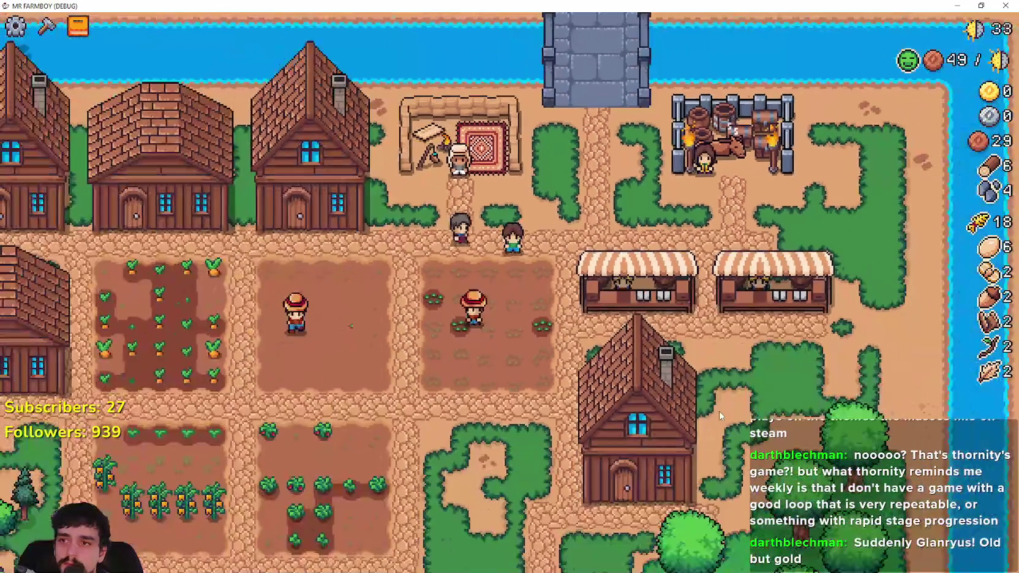
{"action": "key", "text": "Escape"}
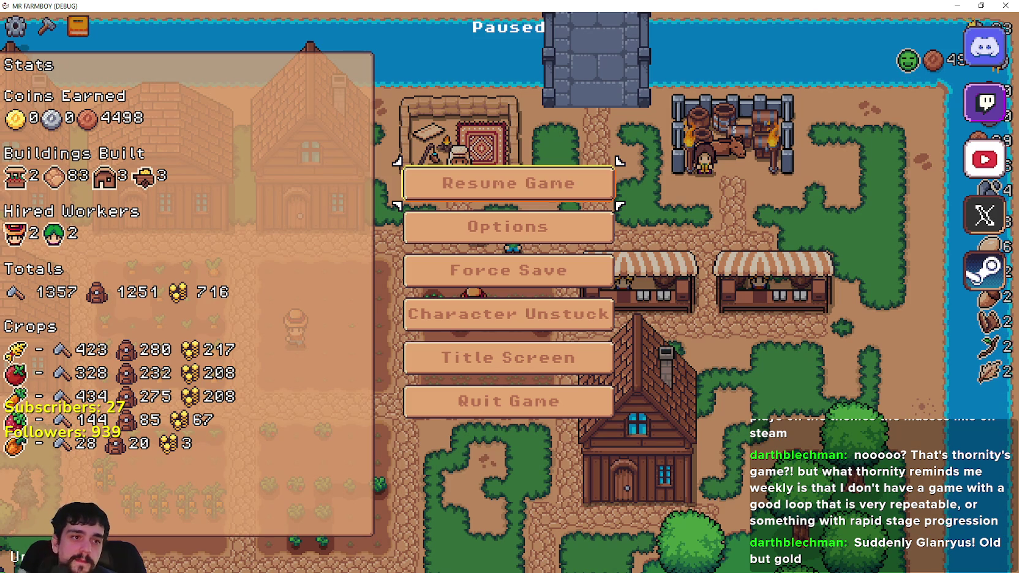
Switch from the paused Mr Farmboy game to the Steam store window.
{"action": "key", "text": "alt+Tab"}
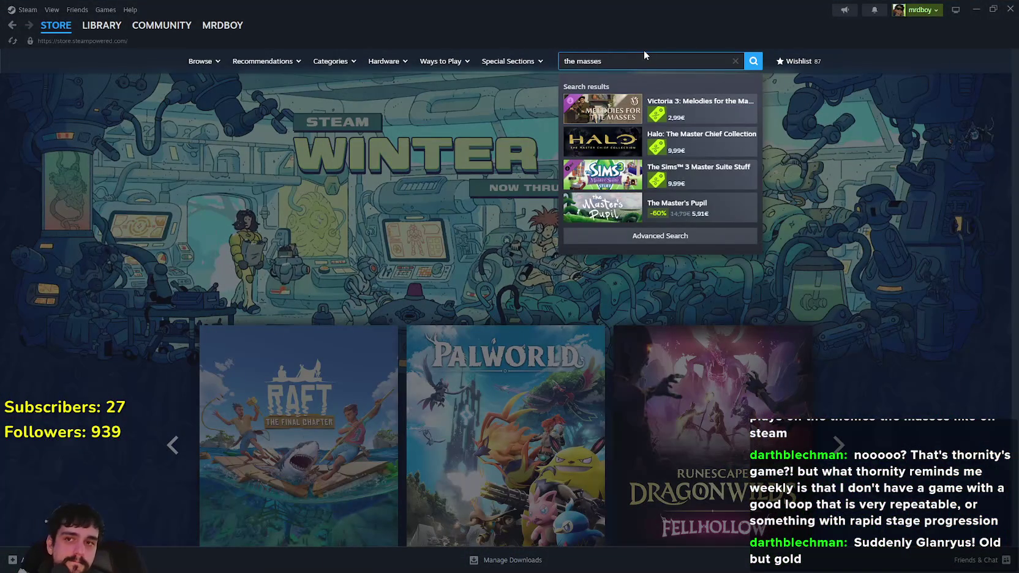
Search the Steam store for 'Suddenly Gla', then 'Glanryu', finding no match.
{"action": "key", "text": "BackSpace"}
{"action": "key", "text": "BackSpace"}
{"action": "key", "text": "BackSpace"}
{"action": "type", "text": "S"}
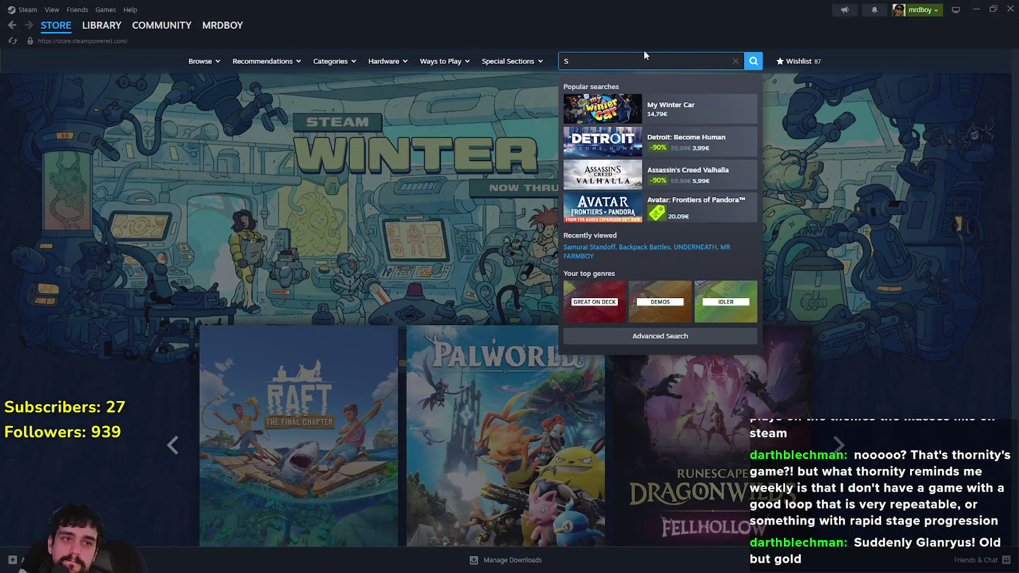
{"action": "type", "text": "uddenl"}
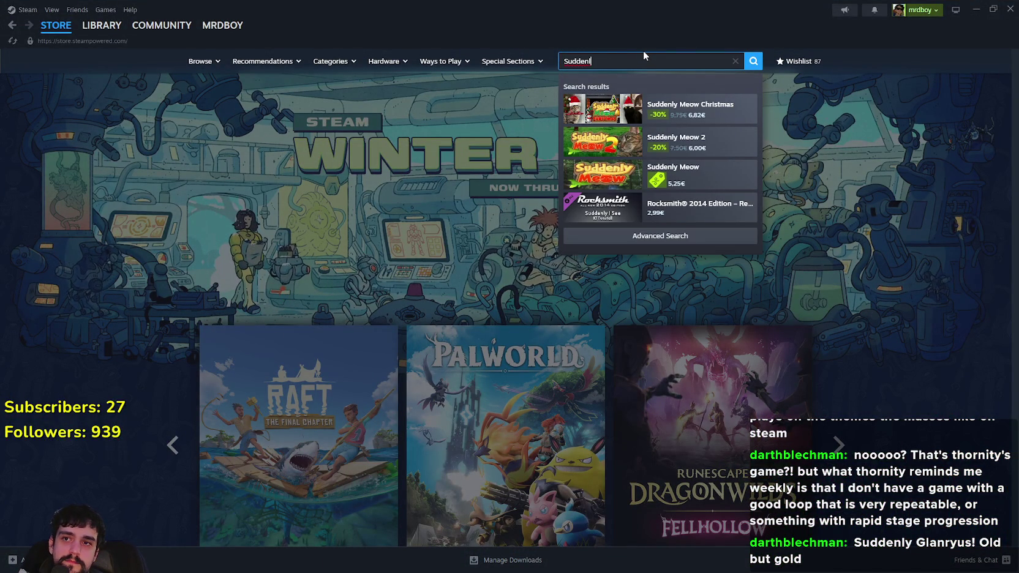
{"action": "type", "text": "y"}
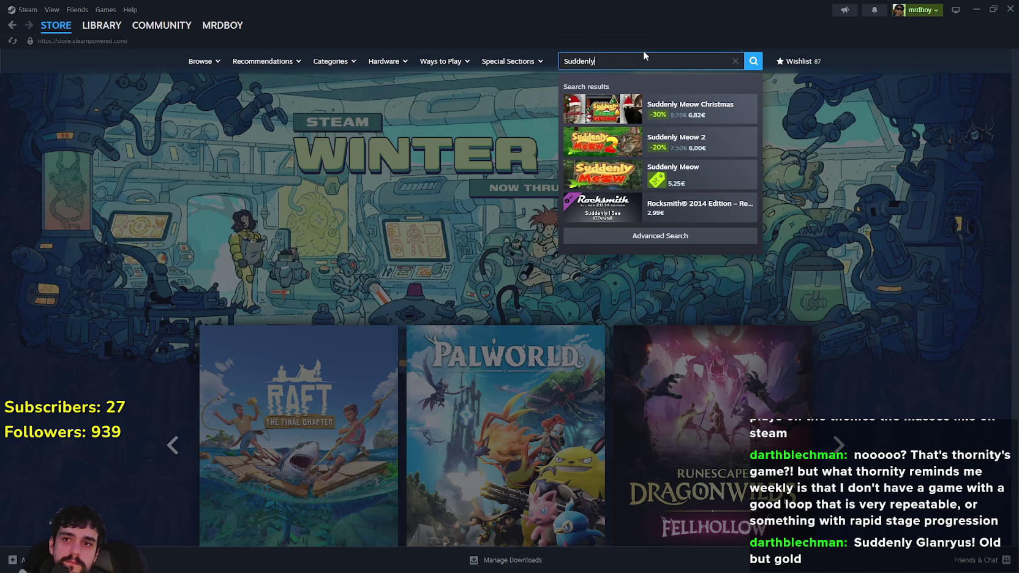
{"action": "type", "text": " Gla"}
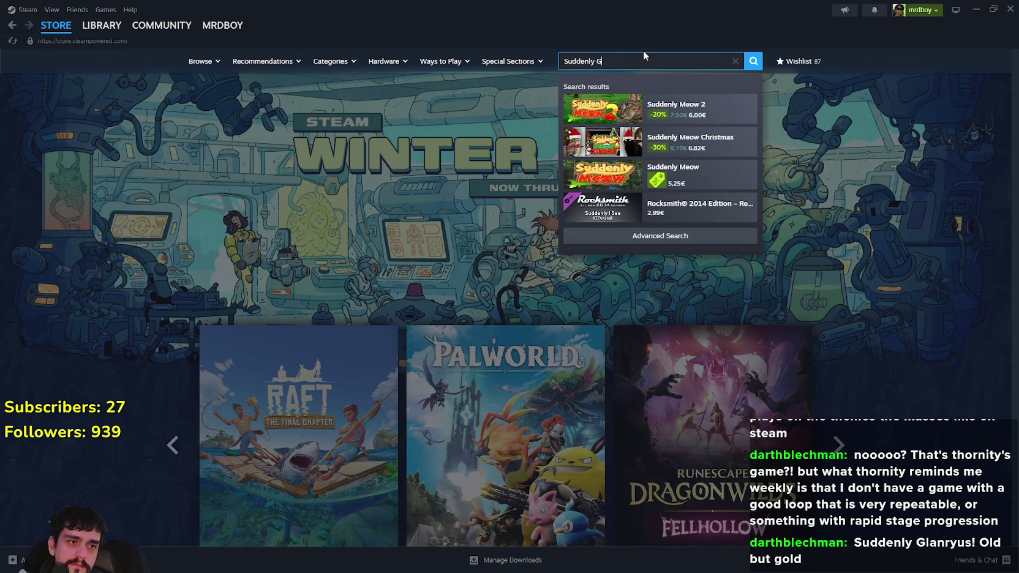
{"action": "key", "text": "BackSpace"}
{"action": "key", "text": "BackSpace"}
{"action": "key", "text": "BackSpace"}
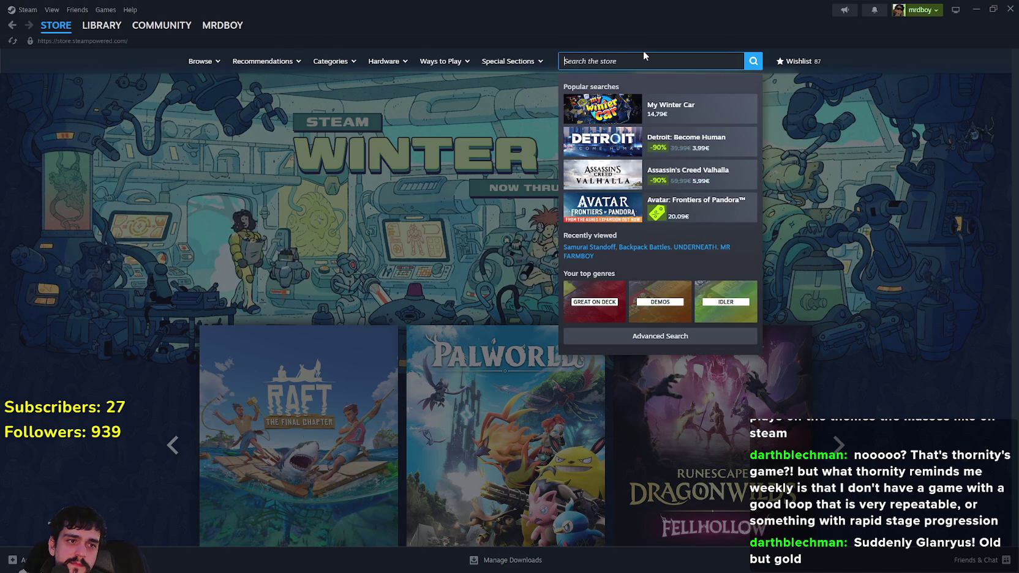
{"action": "type", "text": "Glanryu"}
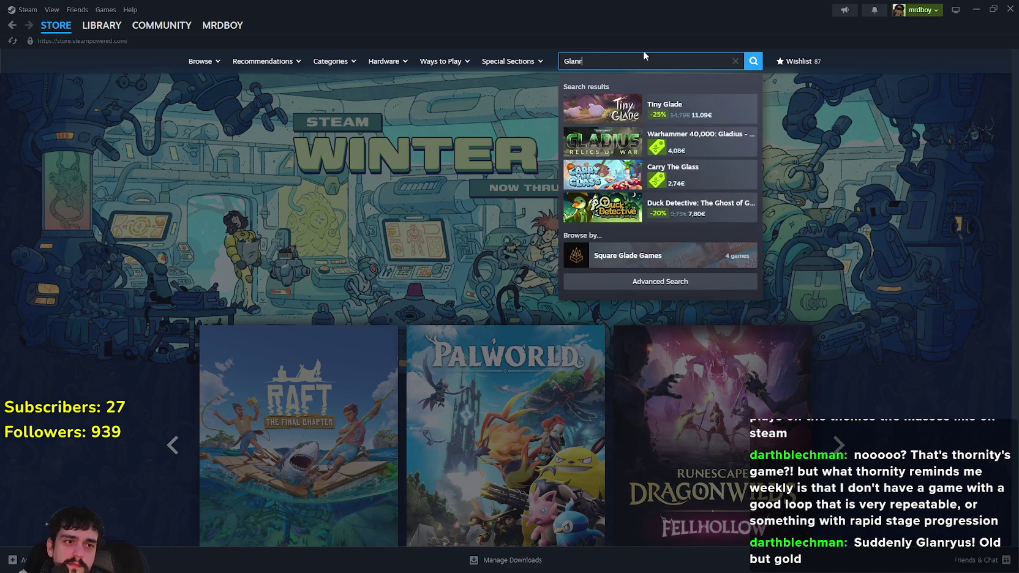
{"action": "key", "text": "BackSpace"}
{"action": "key", "text": "BackSpace"}
{"action": "key", "text": "BackSpace"}
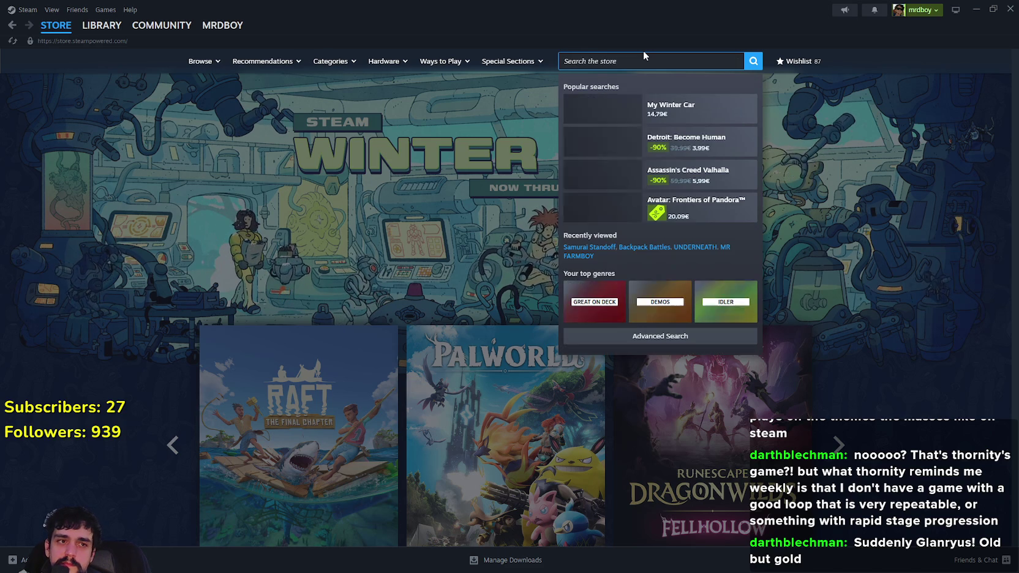
Close the Steam window and resume the paused game.
{"action": "left_click", "coordinate": [931, 202]}
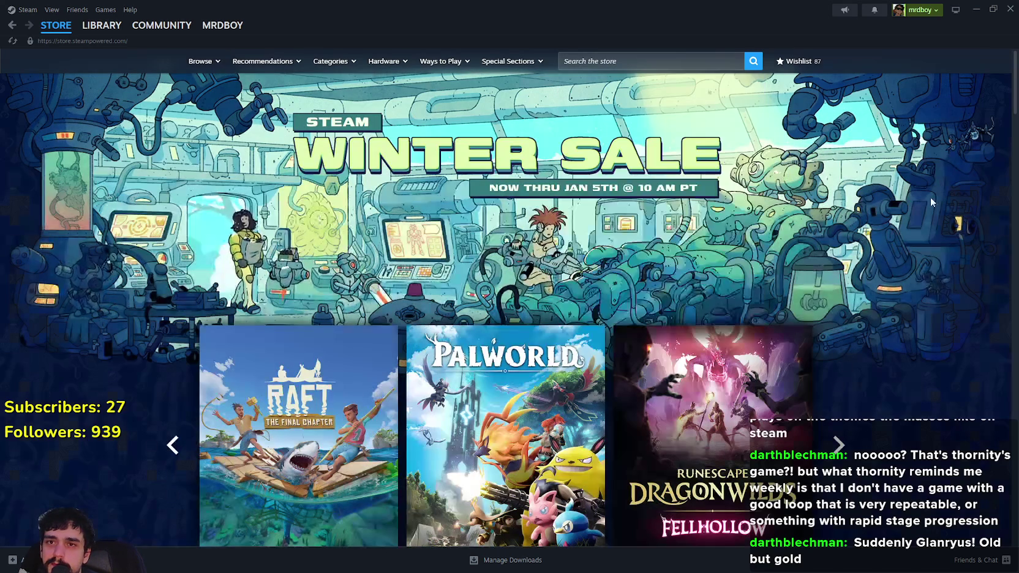
{"action": "left_click", "coordinate": [1009, 10]}
{"action": "left_click", "coordinate": [490, 182]}
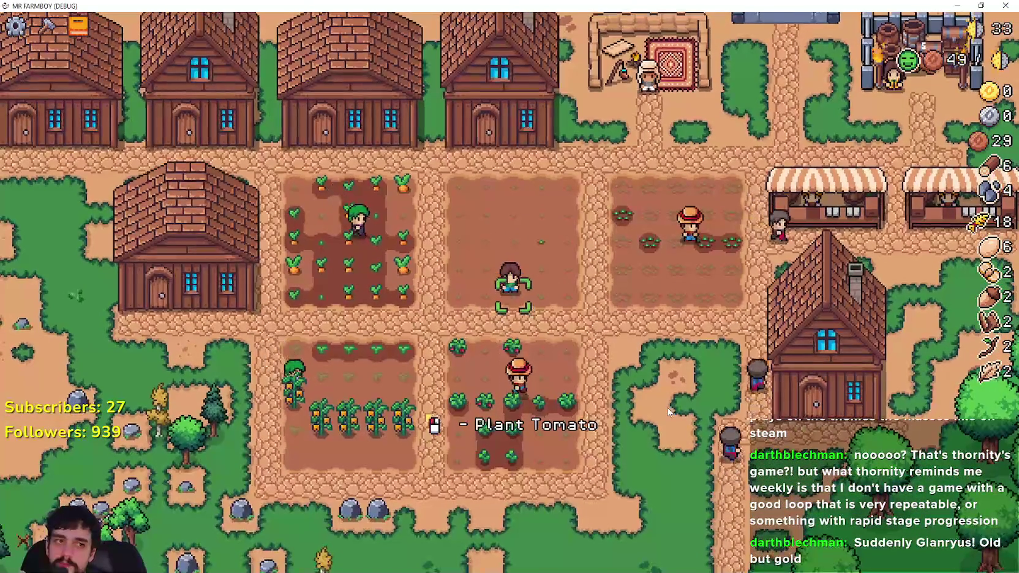
Walk the farmer toward the house, onto the grass and back to the field plots.
{"action": "scroll", "coordinate": [666, 416], "scroll_direction": "down", "scroll_amount": 5}
{"action": "scroll", "coordinate": [631, 392], "scroll_direction": "up", "scroll_amount": 8}
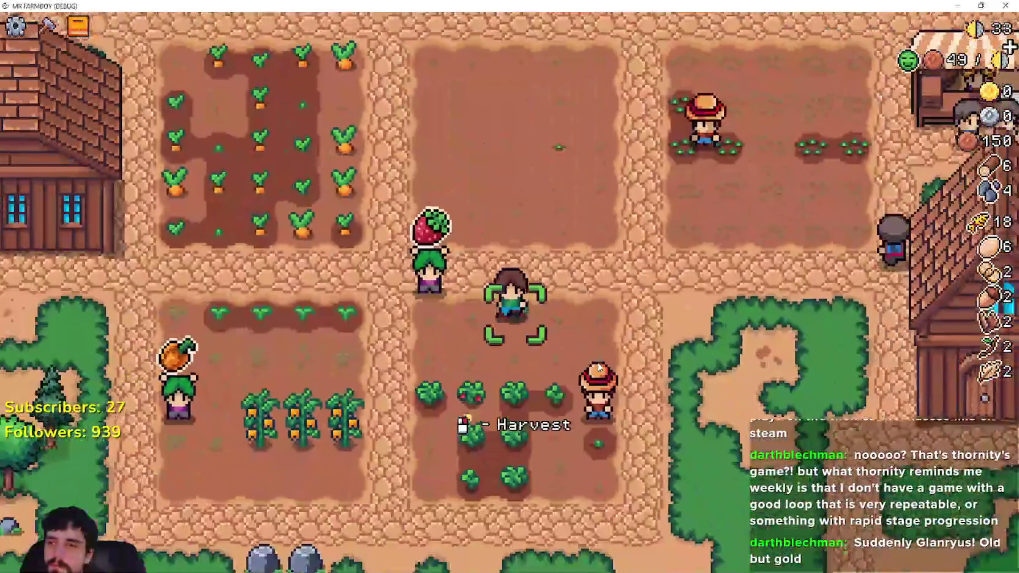
{"action": "key", "text": "w"}
{"action": "key", "text": "a"}
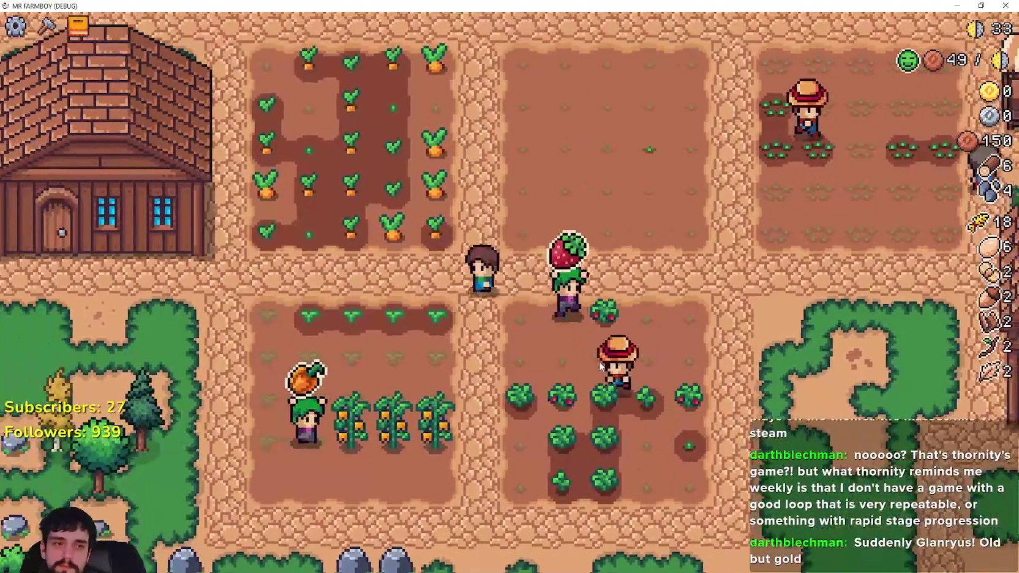
{"action": "key", "text": "a"}
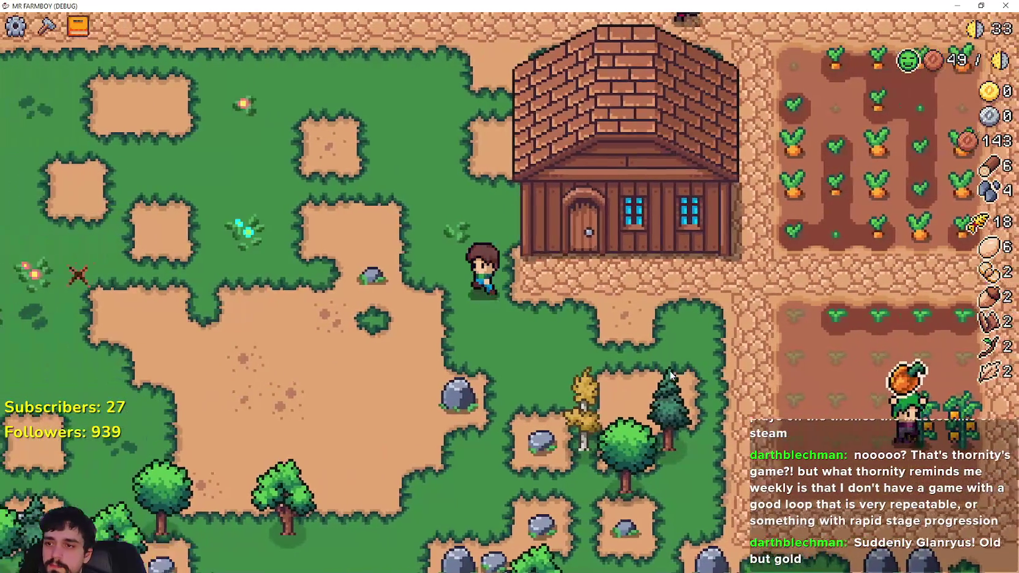
{"action": "key", "text": "s"}
{"action": "key", "text": "d"}
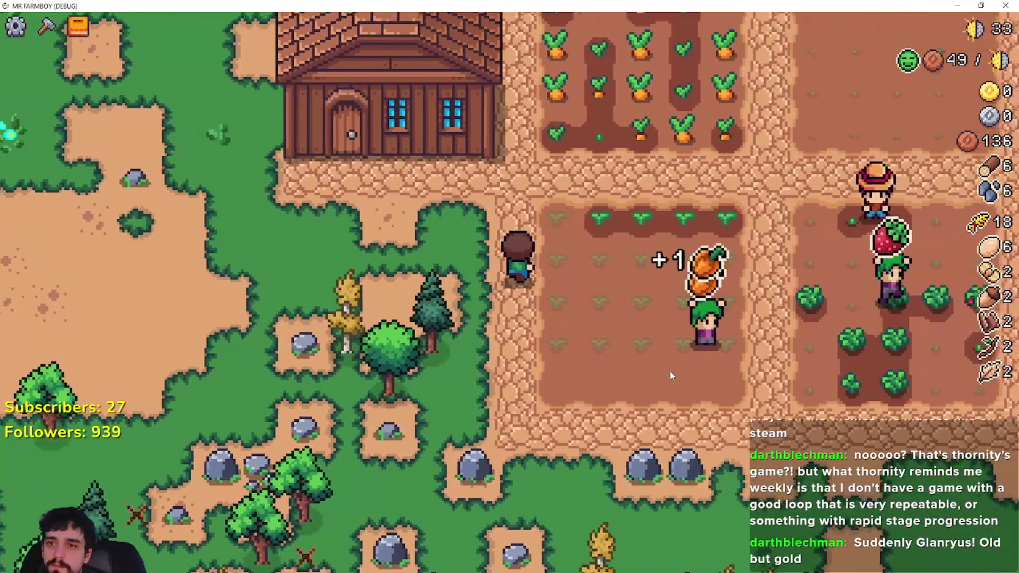
{"action": "key", "text": "w"}
Walk up to the market stall and look at its sell window.
{"action": "key", "text": "d"}
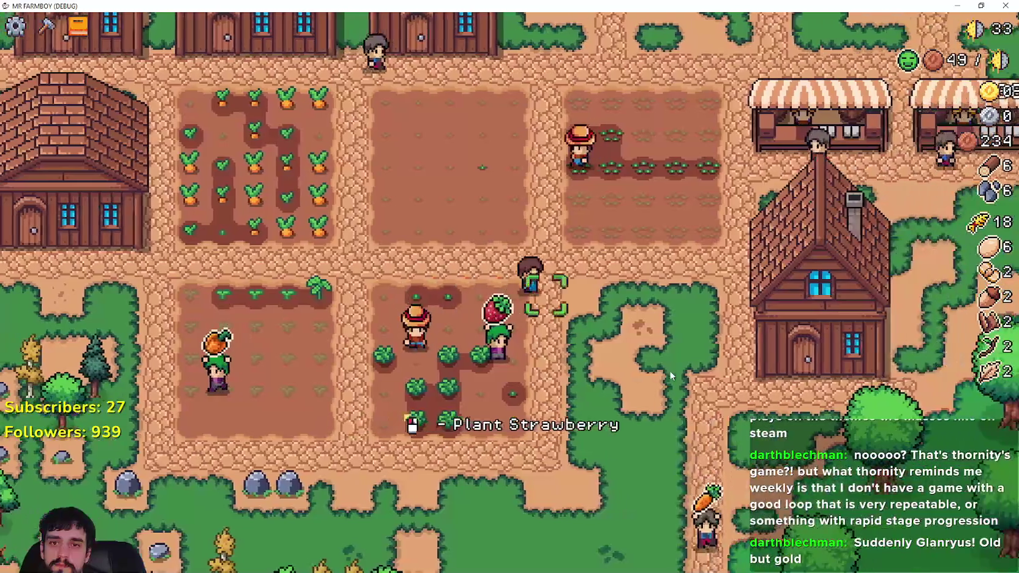
{"action": "key", "text": "w"}
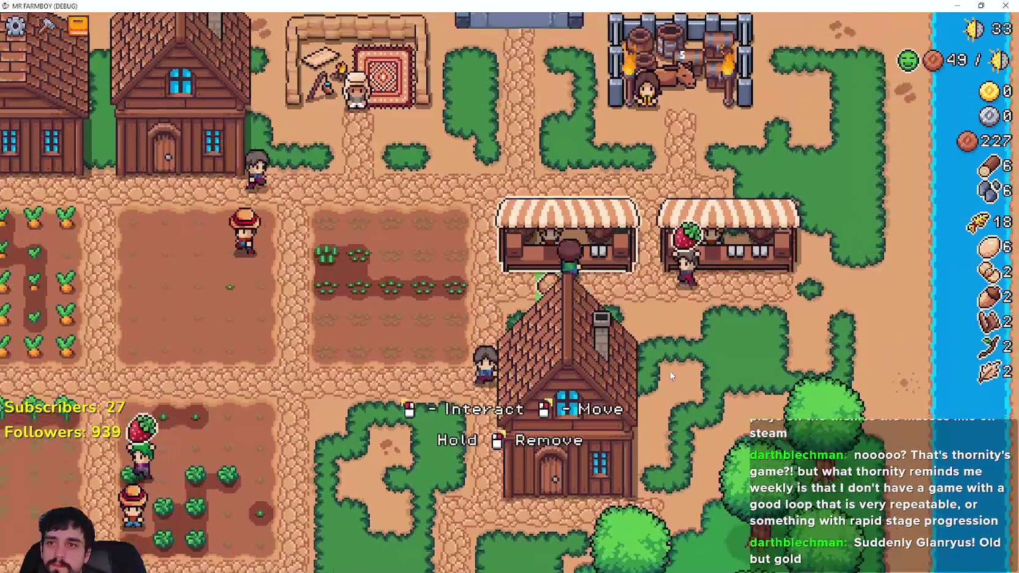
{"action": "key", "text": "e"}
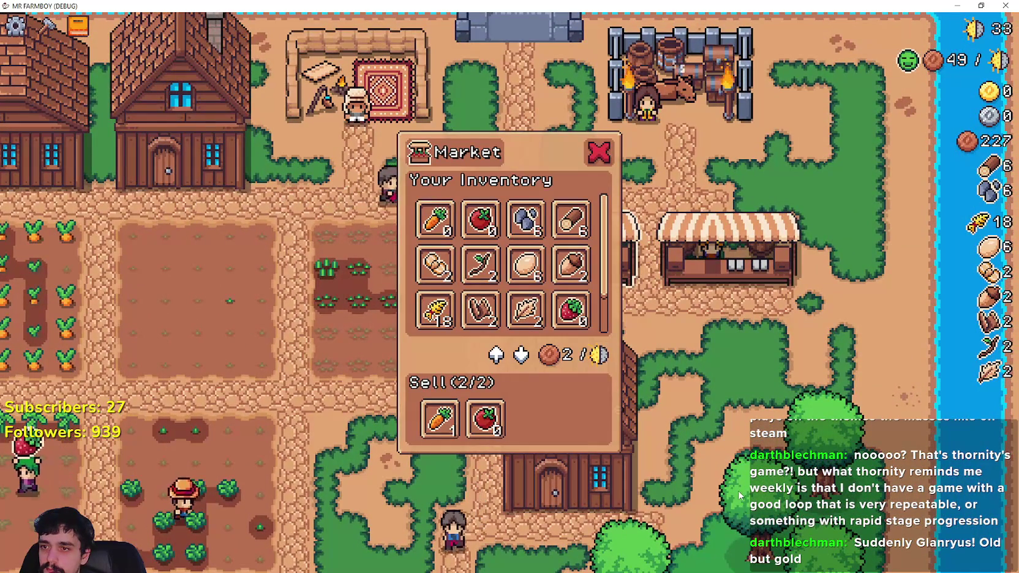
{"action": "key", "text": "Escape"}
{"action": "key", "text": "e"}
{"action": "key", "text": "Escape"}
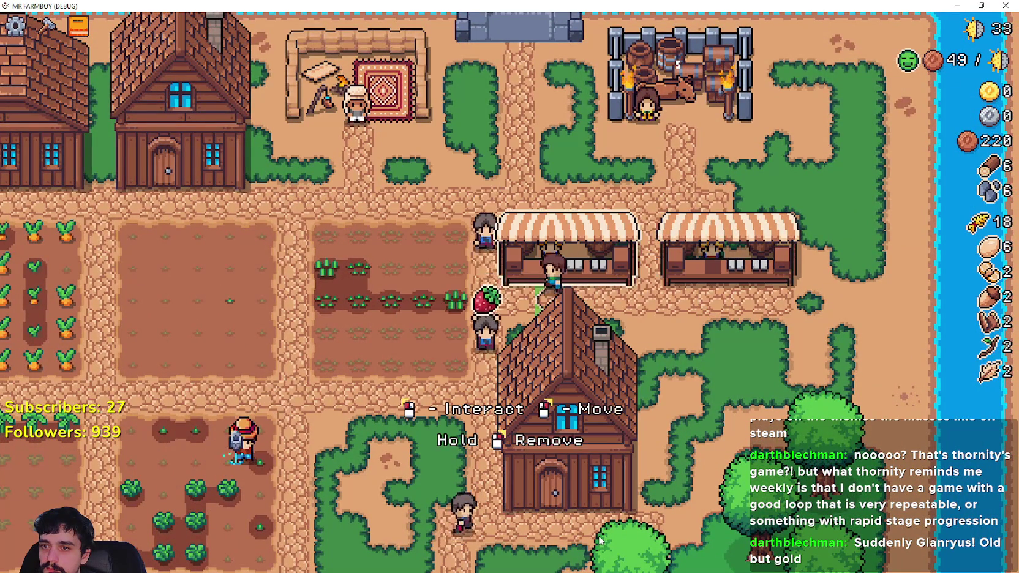
Check the merchant's seller window and head back toward the fields.
{"action": "key", "text": "a"}
{"action": "key", "text": "w"}
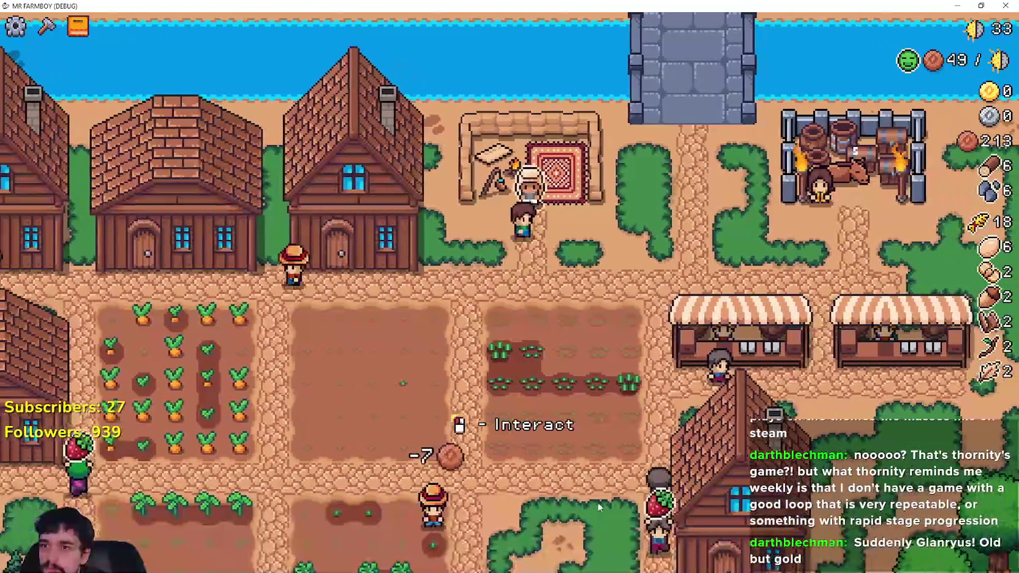
{"action": "left_click", "coordinate": [599, 506]}
{"action": "key", "text": "Escape"}
{"action": "key", "text": "a"}
{"action": "key", "text": "s"}
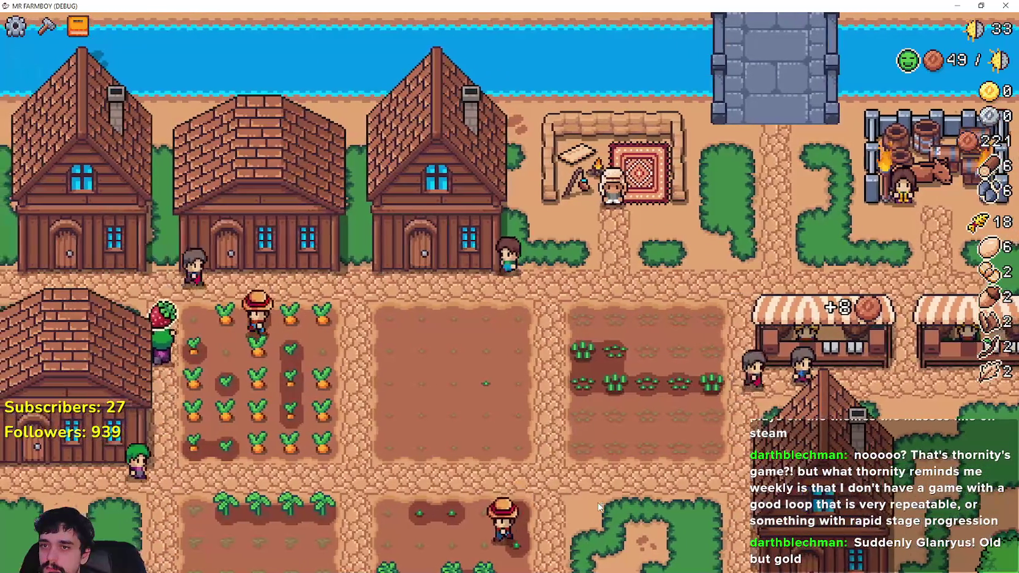
Walk through the carrot field harvesting and plant a carrot in the empty plot.
{"action": "key", "text": "a"}
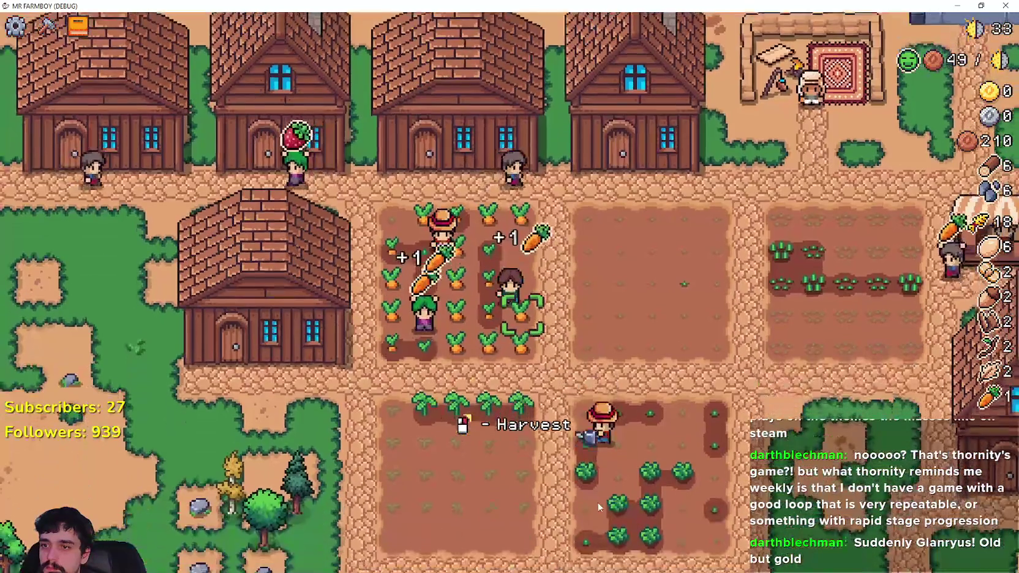
{"action": "key", "text": "w"}
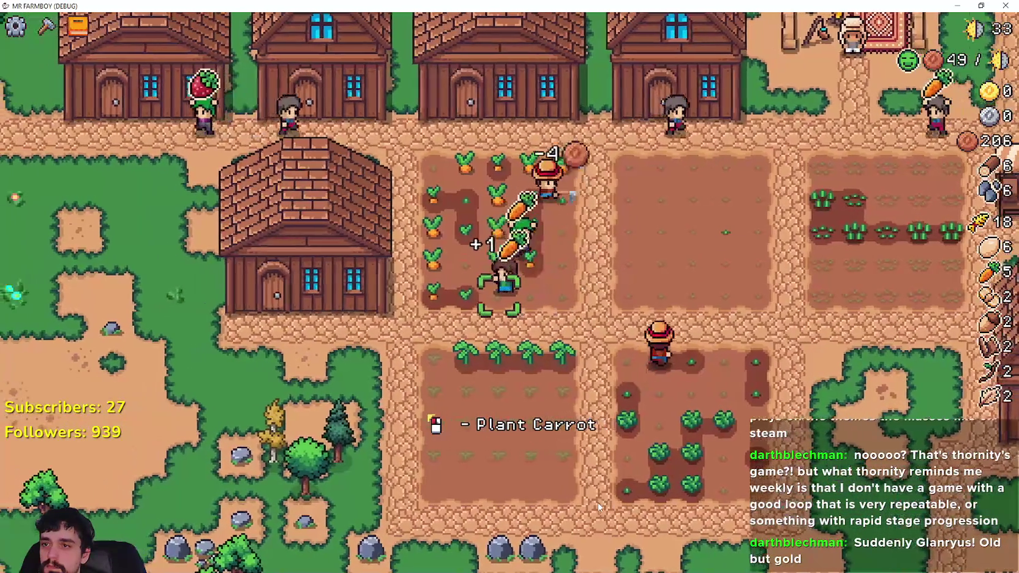
{"action": "key", "text": "w"}
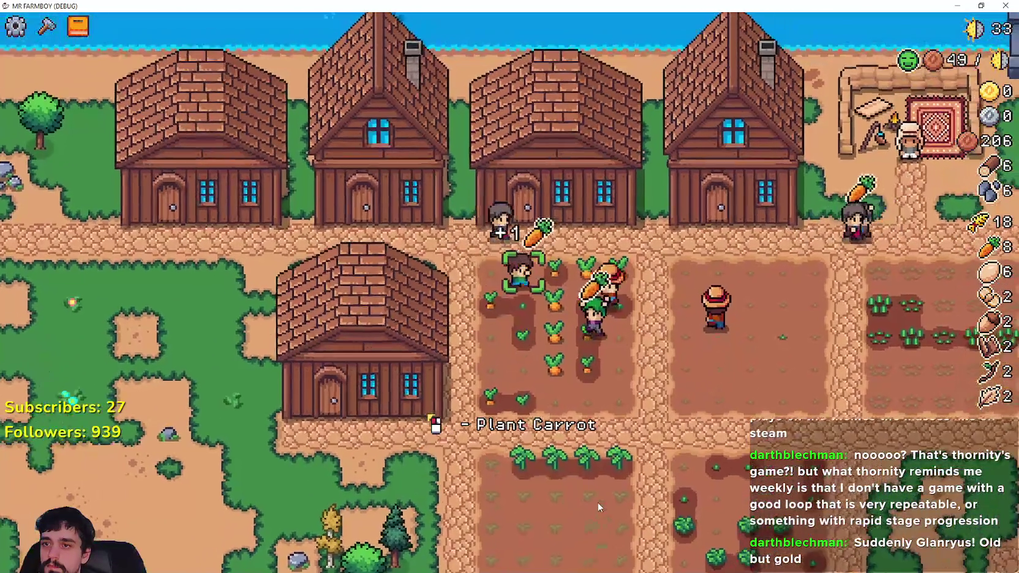
{"action": "key", "text": "d"}
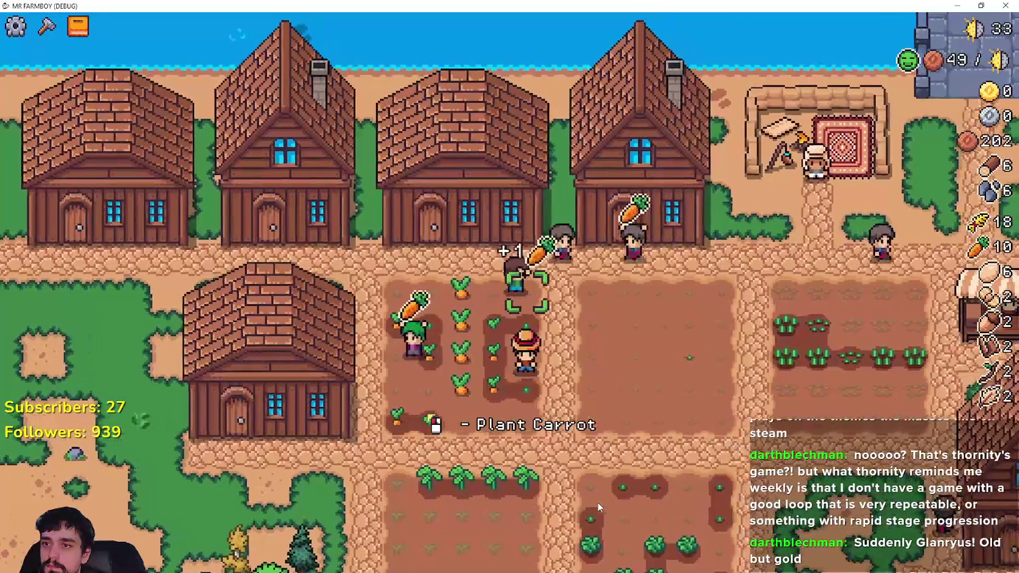
{"action": "key", "text": "s"}
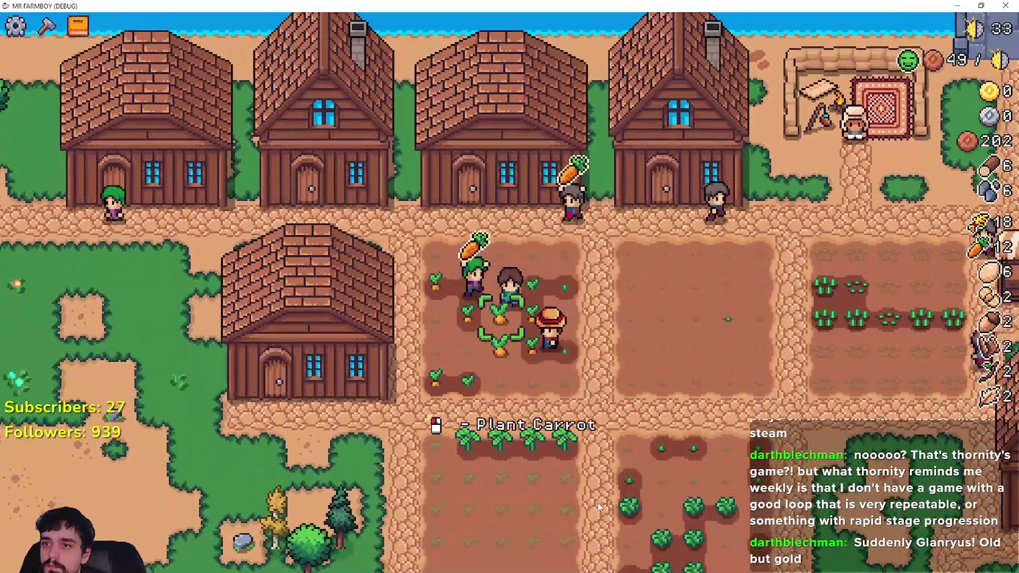
{"action": "left_click", "coordinate": [598, 507]}
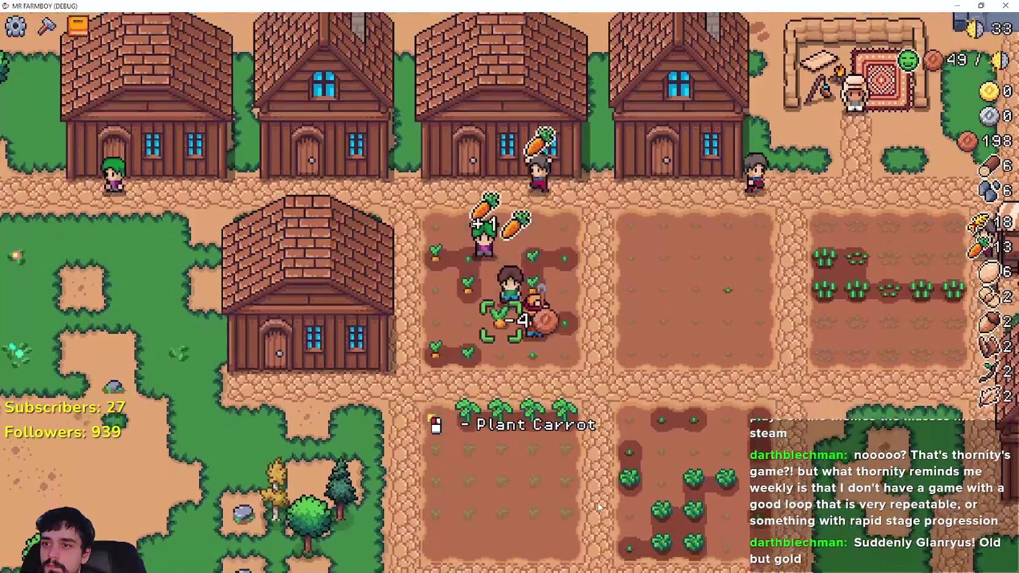
{"action": "key", "text": "d"}
{"action": "key", "text": "w"}
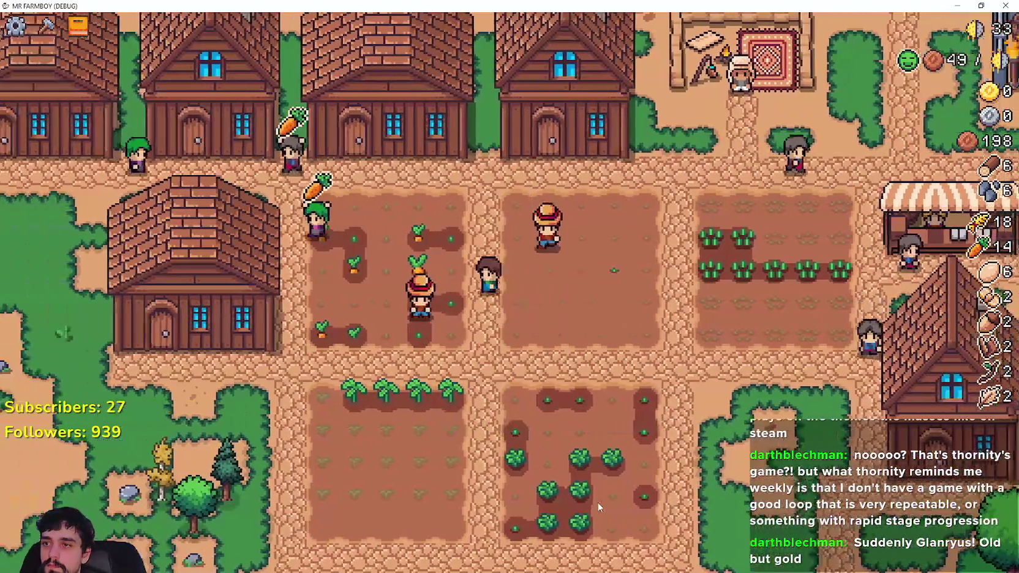
{"action": "key", "text": "d"}
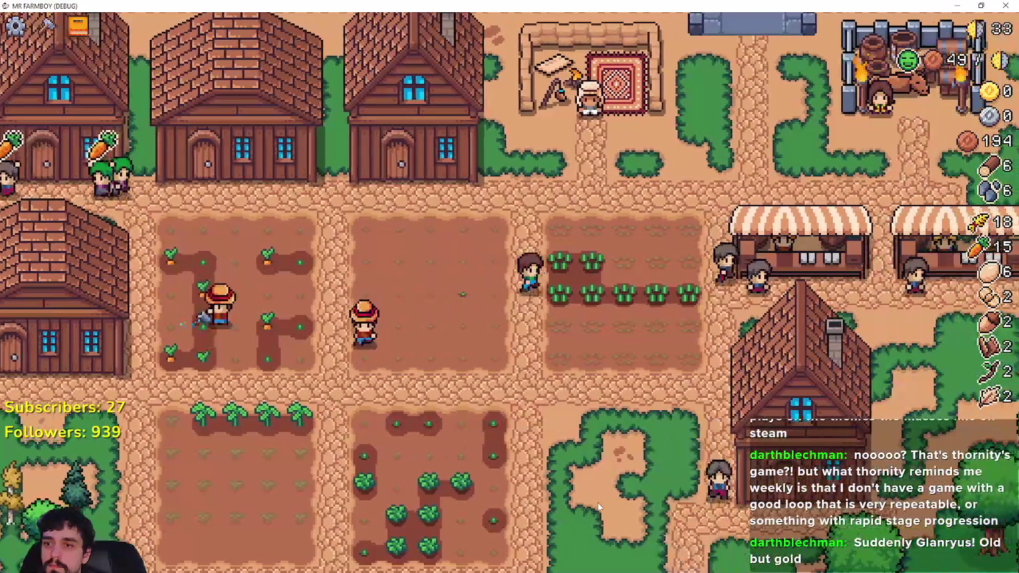
Move all 15 carrots into the market sell list and close the market window.
{"action": "key", "text": "d"}
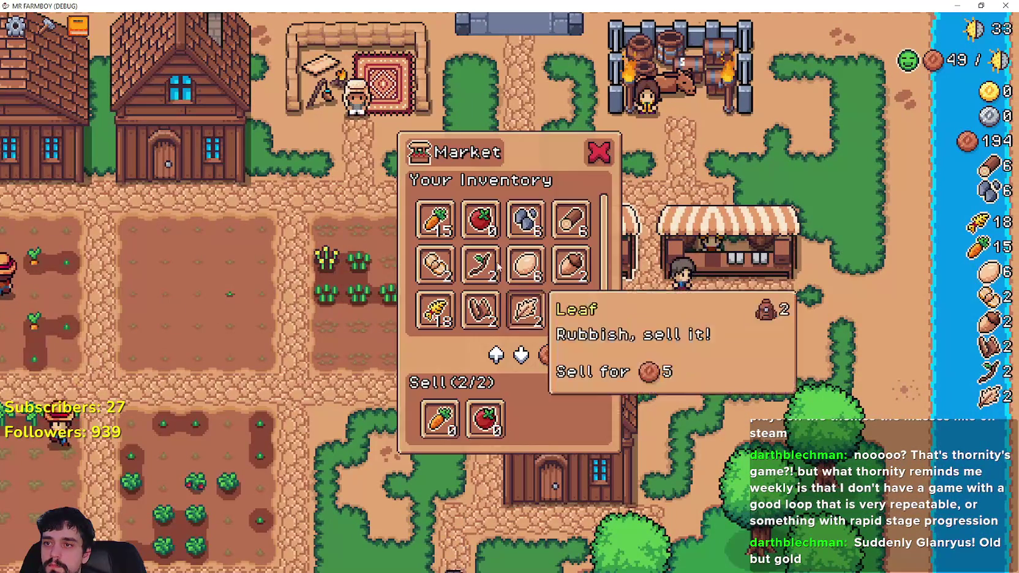
{"action": "left_click", "coordinate": [433, 221]}
{"action": "key", "text": "Escape"}
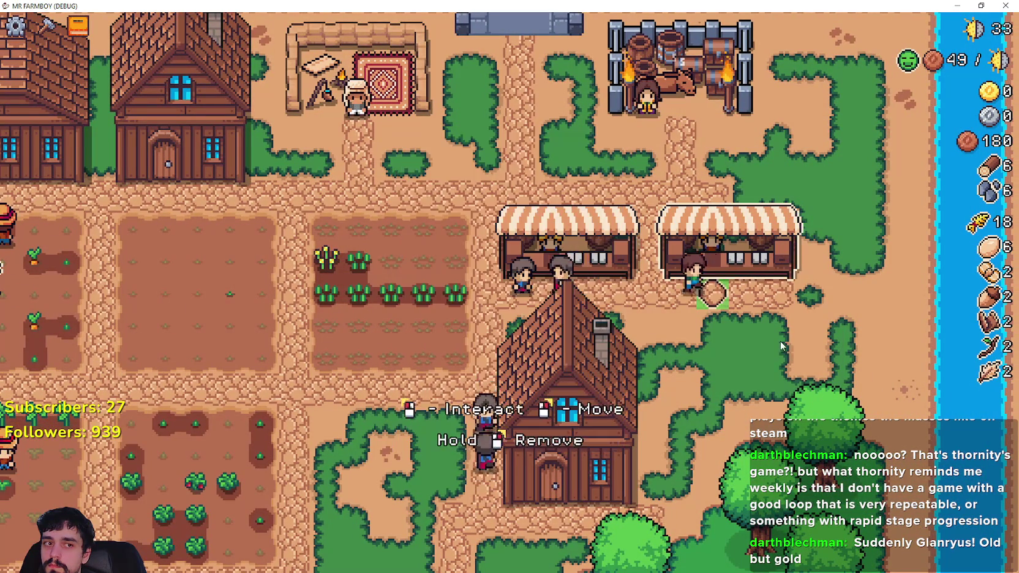
{"action": "key", "text": "e"}
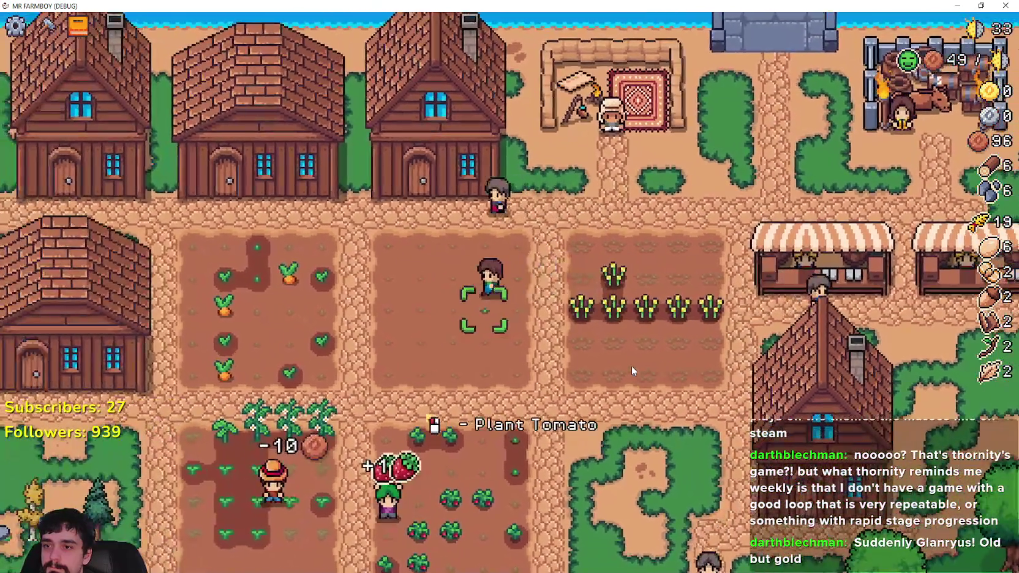
View the Advancements overview, harvest strawberries and wheat up to 21, and open the market.
{"action": "key", "text": "Tab"}
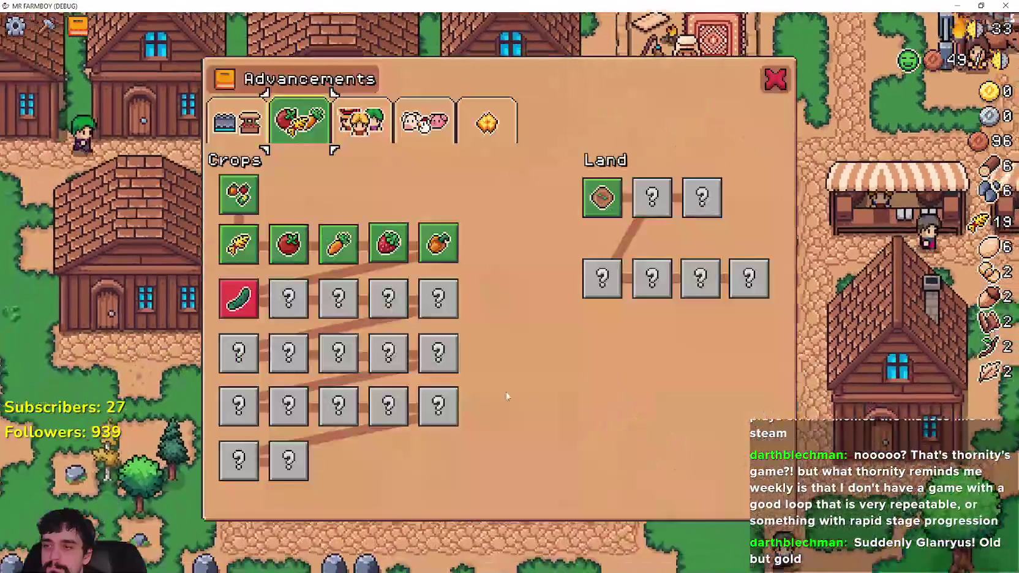
{"action": "key", "text": "Escape"}
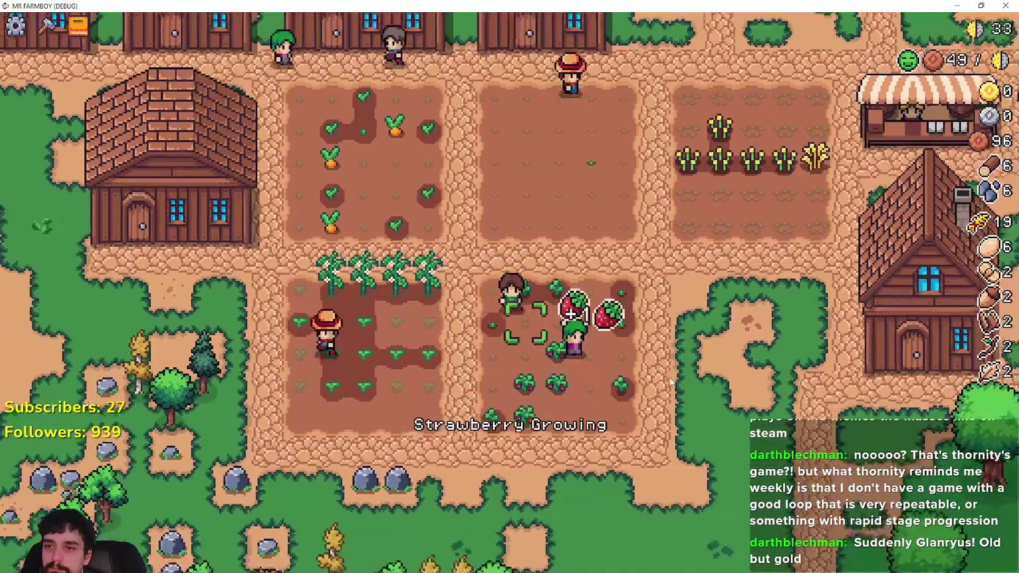
{"action": "key", "text": "w"}
{"action": "key", "text": "d"}
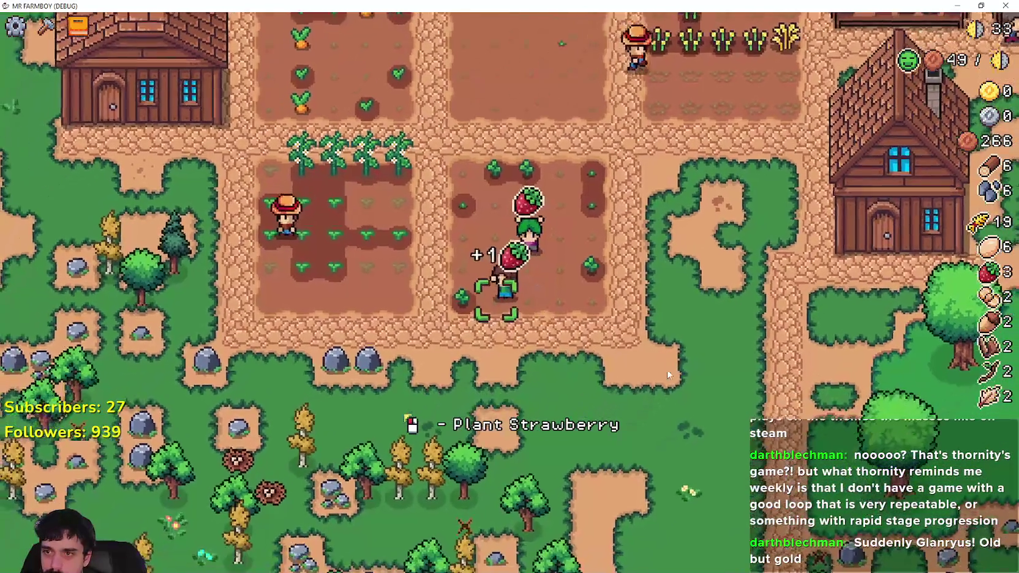
{"action": "key", "text": "w"}
{"action": "key", "text": "d"}
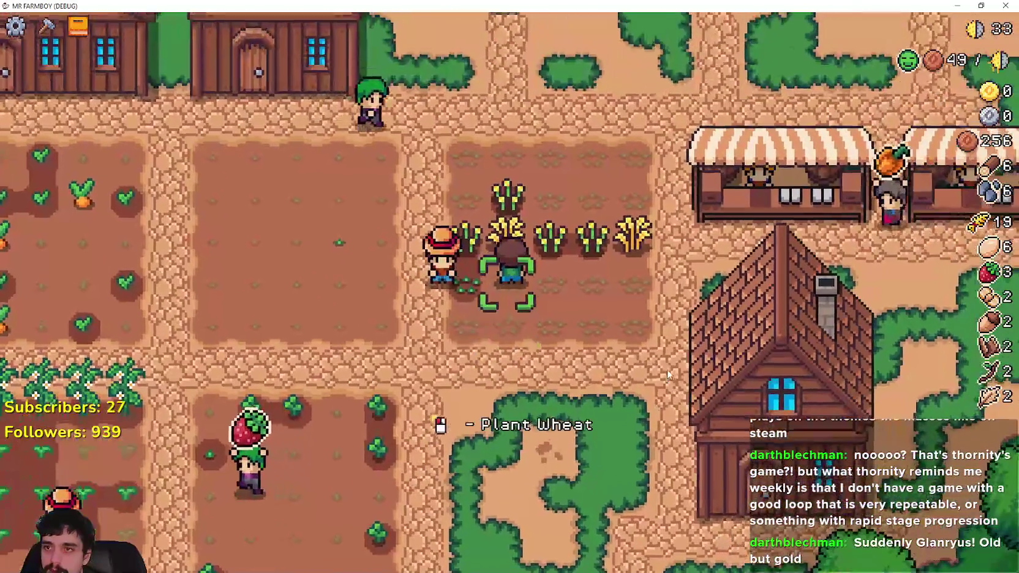
{"action": "key", "text": "m"}
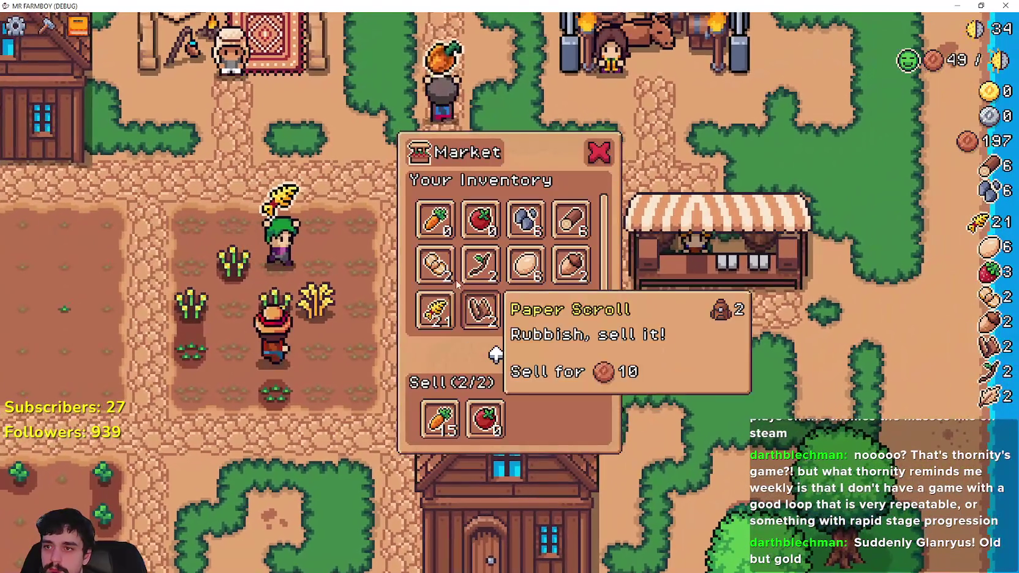
Reopen the market stall's sell window and close it again.
{"action": "key", "text": "m"}
{"action": "key", "text": "w"}
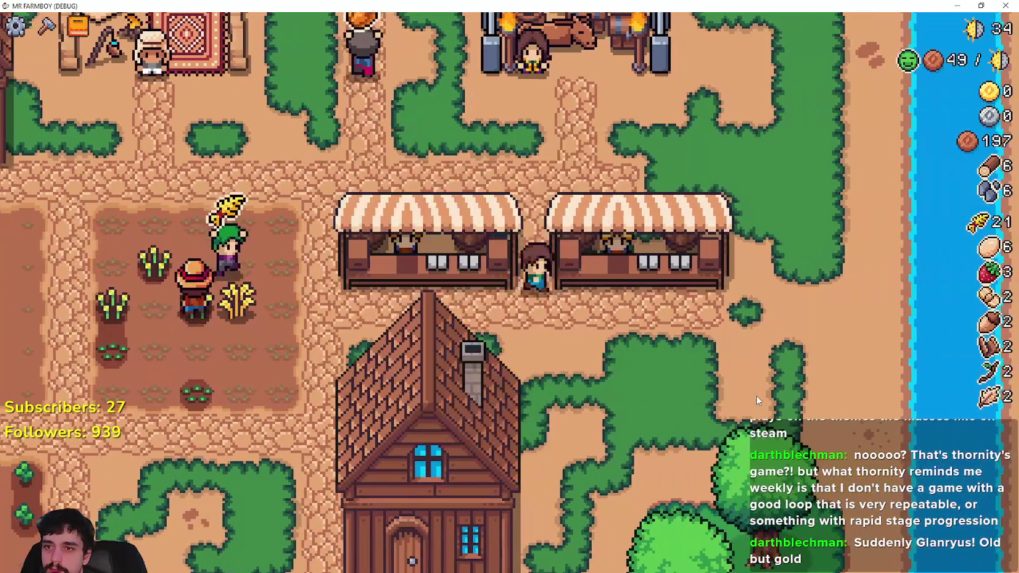
{"action": "key", "text": "m"}
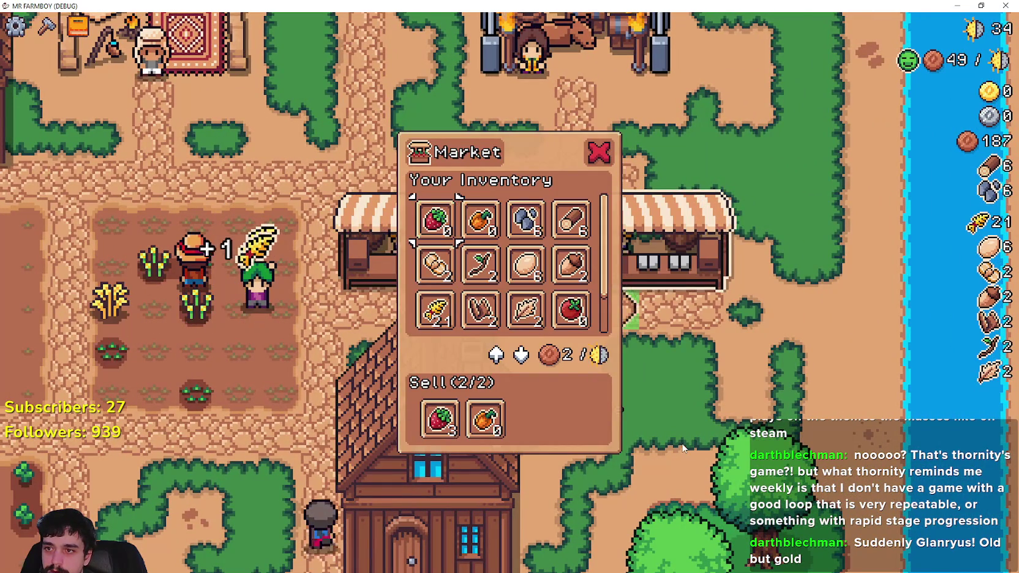
{"action": "key", "text": "m"}
{"action": "key", "text": "a"}
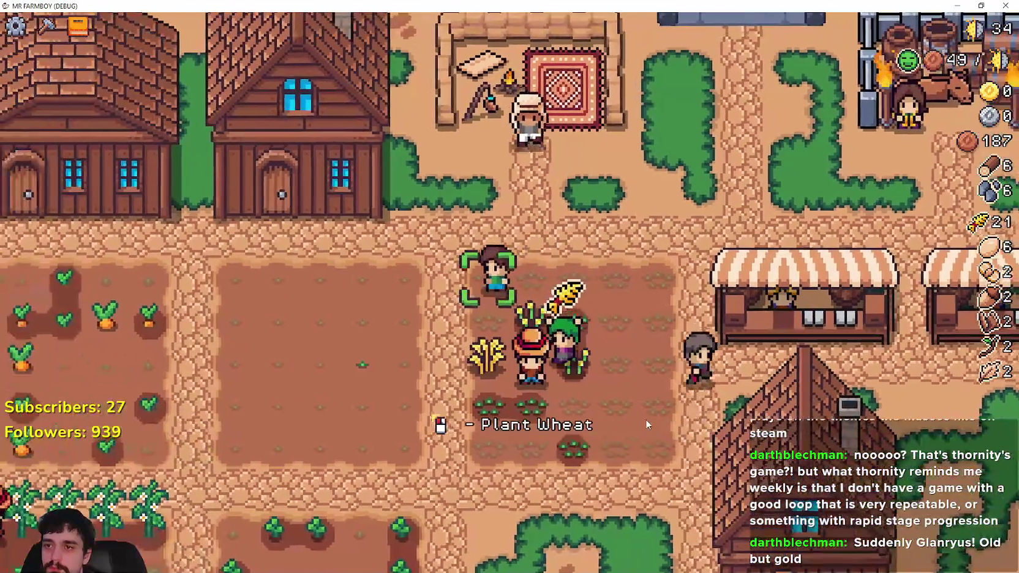
Harvest the ripe wheat across the field, bringing wheat to 24.
{"action": "key", "text": "d"}
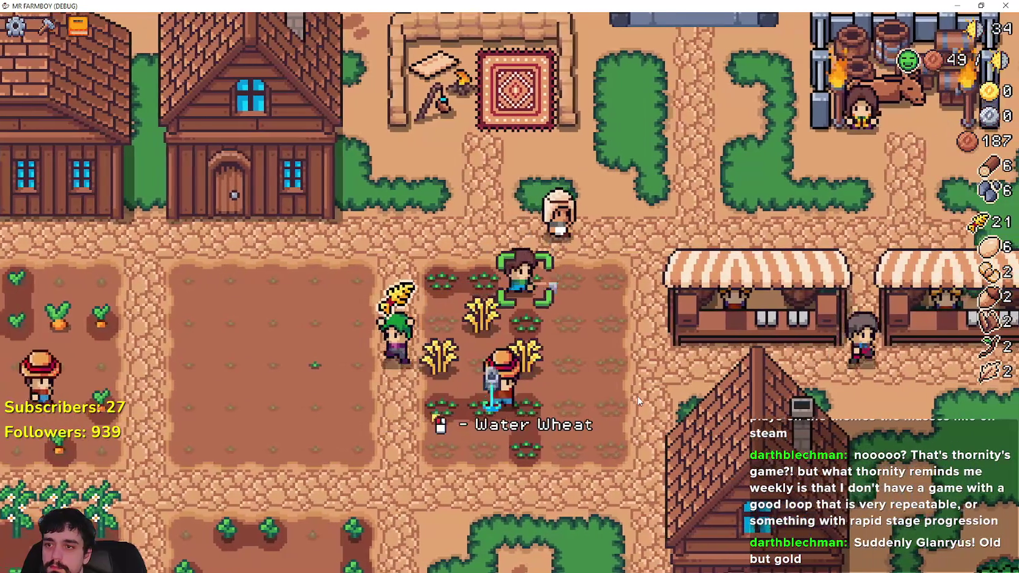
{"action": "key", "text": "d"}
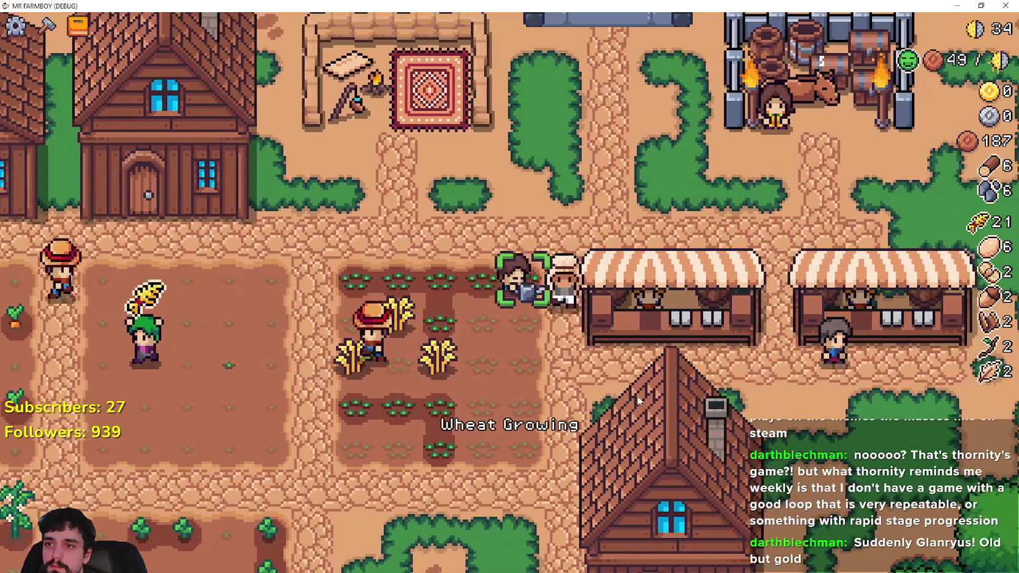
{"action": "key", "text": "s"}
{"action": "key", "text": "a"}
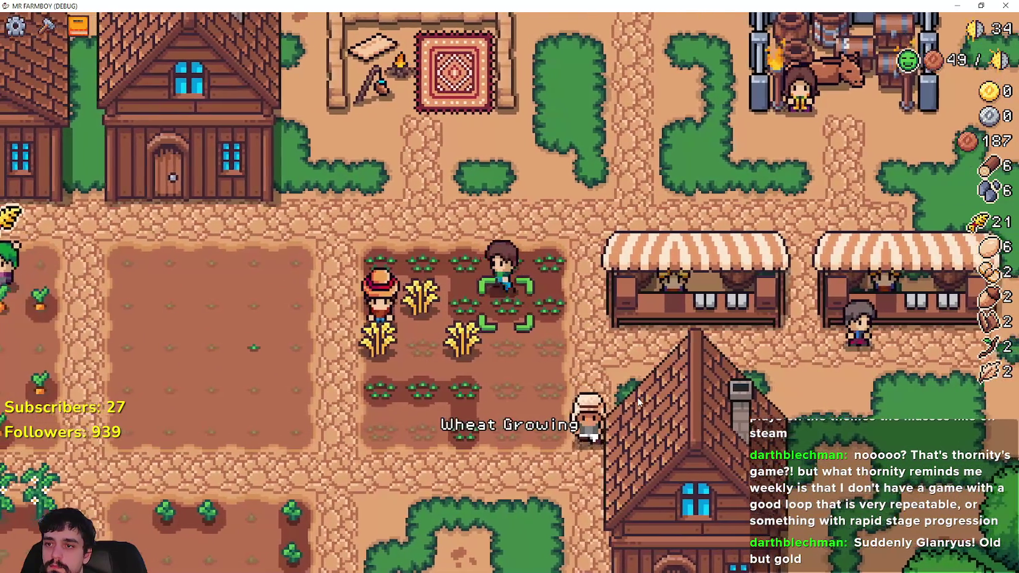
{"action": "key", "text": "s"}
{"action": "key", "text": "a"}
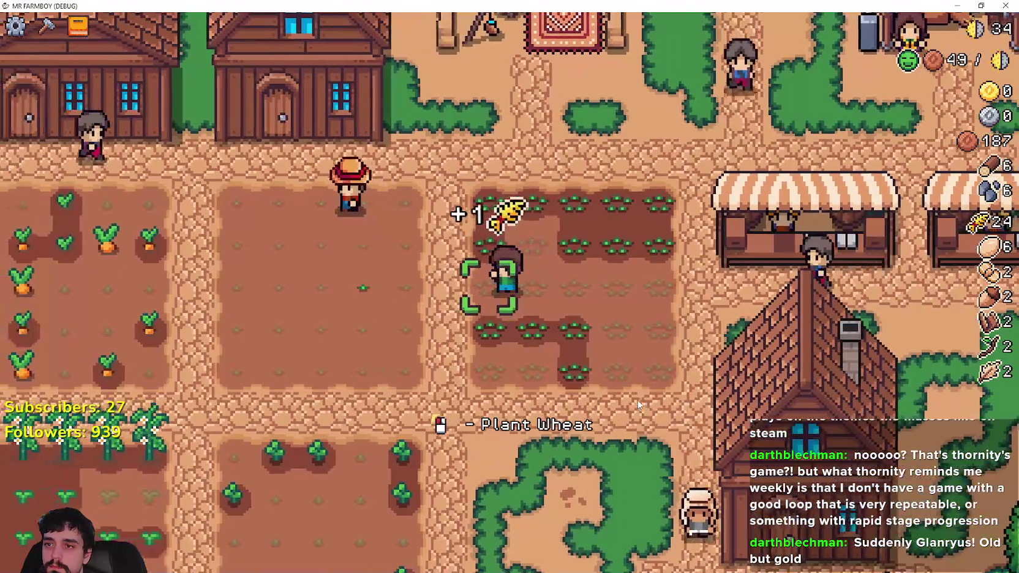
Replant wheat on the empty tiles and water the new seedlings.
{"action": "left_click", "coordinate": [637, 405]}
{"action": "key", "text": "d"}
{"action": "left_click", "coordinate": [637, 405]}
{"action": "key", "text": "w"}
{"action": "left_click", "coordinate": [637, 404]}
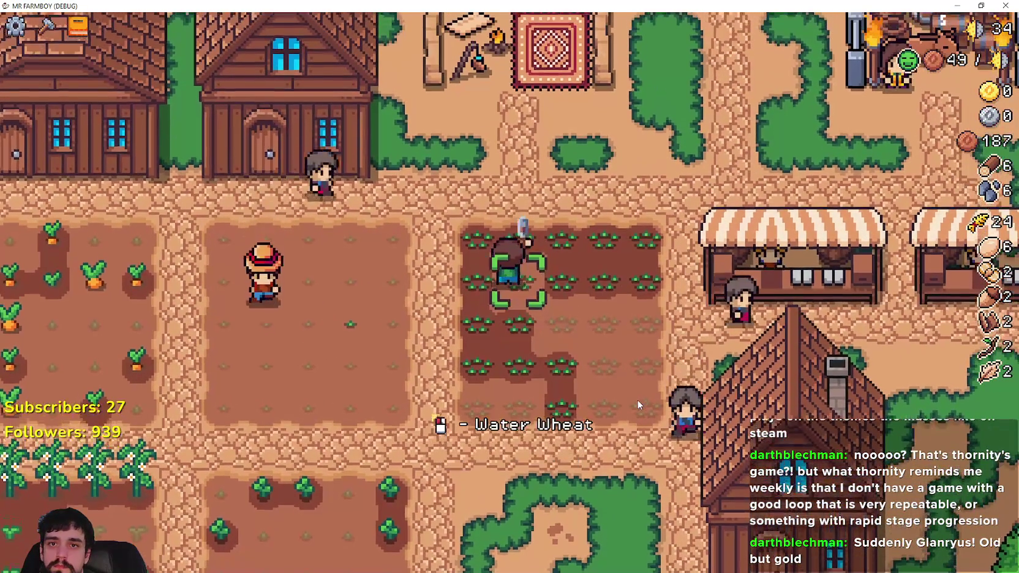
{"action": "left_click", "coordinate": [637, 405]}
{"action": "key", "text": "d"}
{"action": "key", "text": "s"}
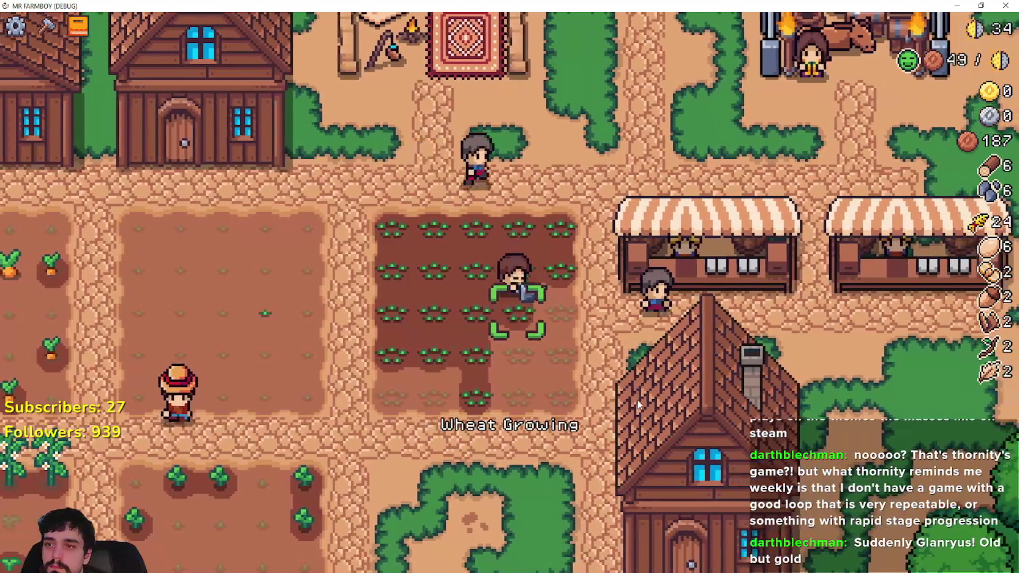
{"action": "key", "text": "d"}
{"action": "left_click", "coordinate": [637, 401]}
{"action": "left_click", "coordinate": [637, 401]}
Plant the last wheat tile and water the remaining dry seedlings.
{"action": "key", "text": "s"}
{"action": "left_click", "coordinate": [637, 400]}
{"action": "left_click", "coordinate": [637, 400]}
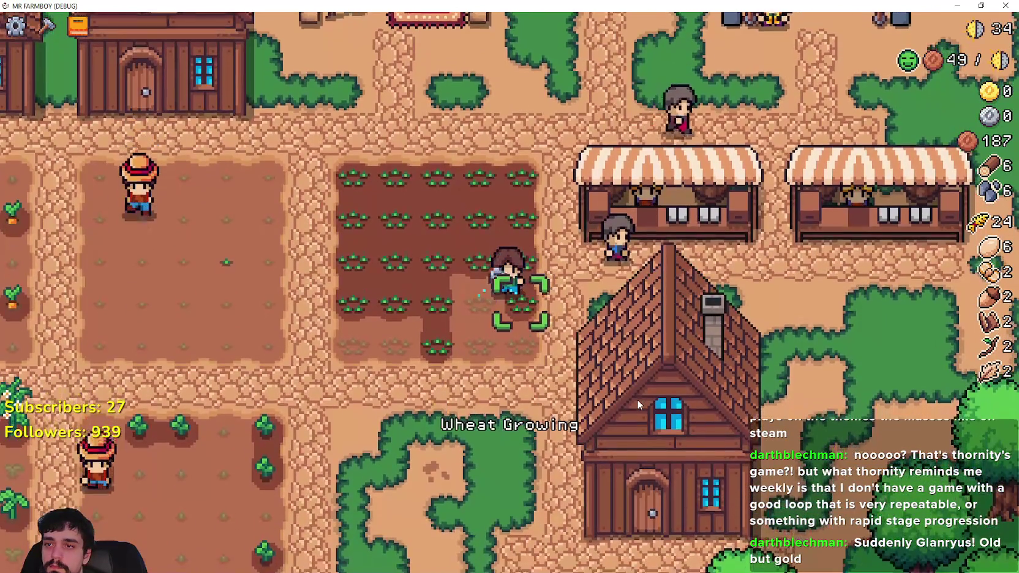
{"action": "key", "text": "a"}
{"action": "left_click", "coordinate": [637, 400]}
{"action": "key", "text": "a"}
{"action": "key", "text": "a"}
{"action": "key", "text": "a"}
{"action": "key", "text": "s"}
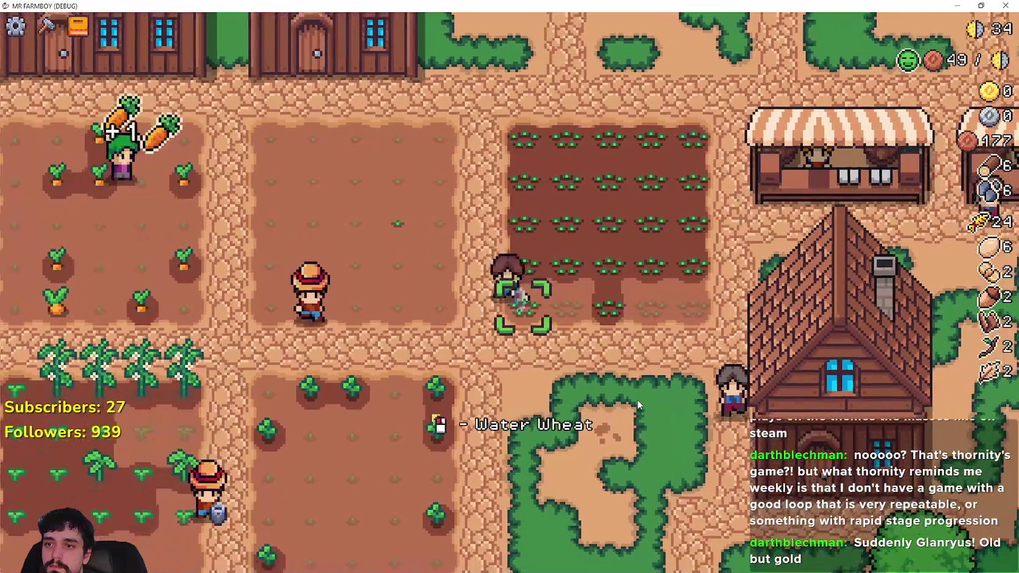
{"action": "left_click", "coordinate": [638, 400]}
{"action": "key", "text": "d"}
{"action": "left_click", "coordinate": [636, 400]}
{"action": "key", "text": "d"}
{"action": "key", "text": "d"}
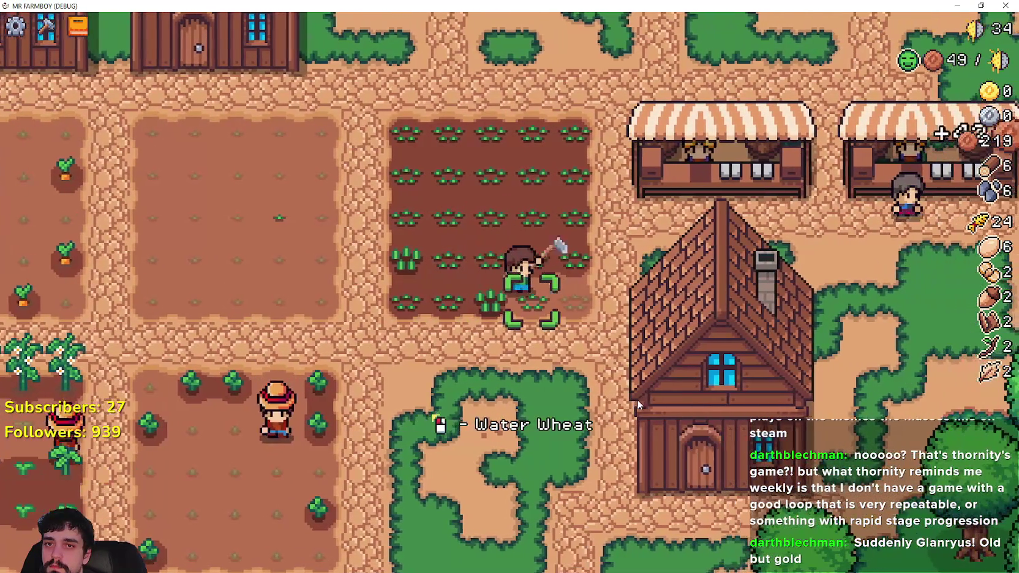
{"action": "left_click", "coordinate": [637, 399]}
Walk to the market stalls and open the neighbouring stall to check it.
{"action": "key", "text": "d"}
{"action": "key", "text": "w"}
{"action": "key", "text": "d"}
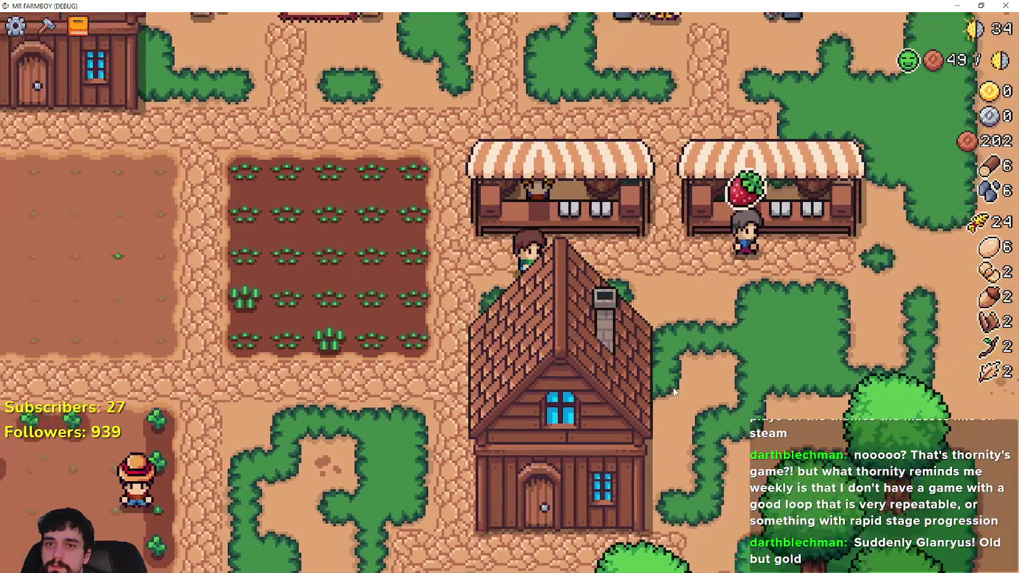
{"action": "key", "text": "e"}
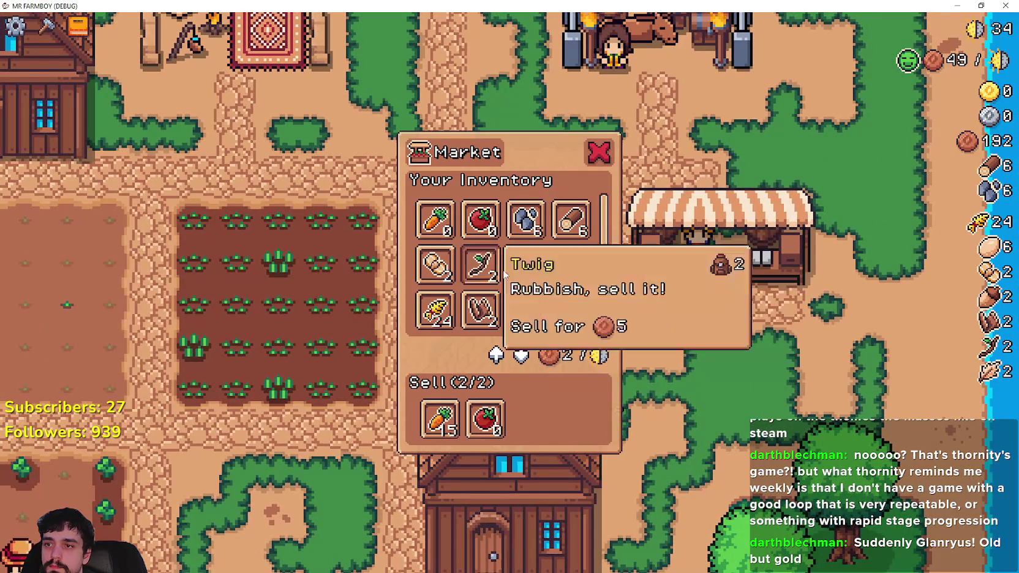
{"action": "key", "text": "e"}
{"action": "key", "text": "e"}
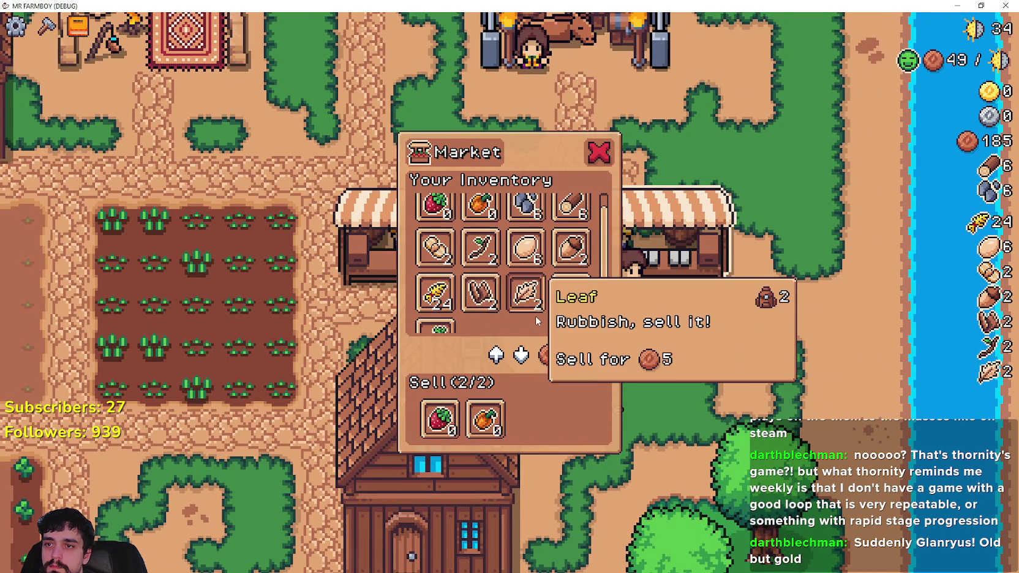
Close the stall and walk through the strawberry and pepper plots, harvesting an orange pepper.
{"action": "key", "text": "e"}
{"action": "key", "text": "s"}
{"action": "key", "text": "a"}
{"action": "key", "text": "a"}
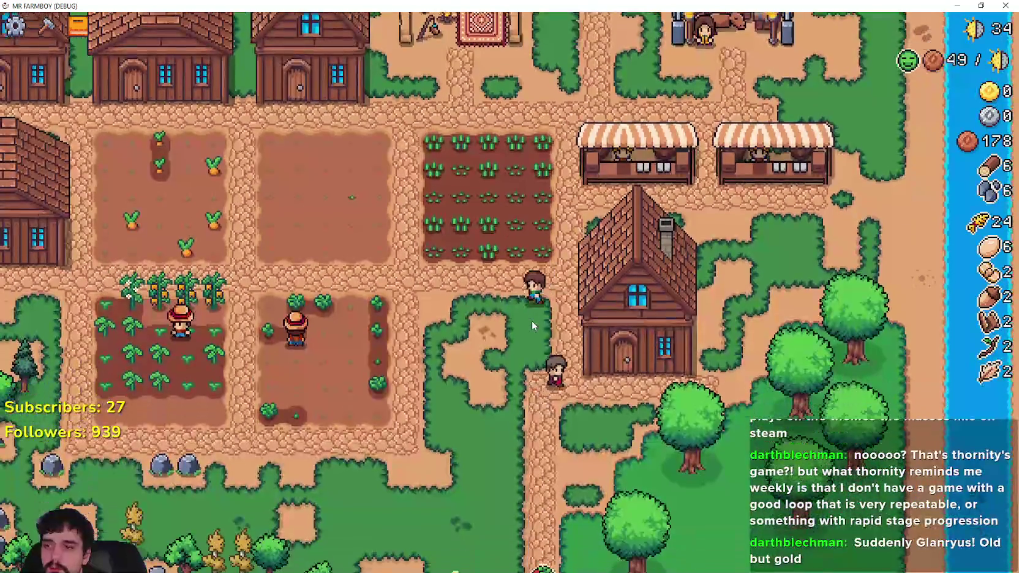
{"action": "key", "text": "w"}
{"action": "key", "text": "a"}
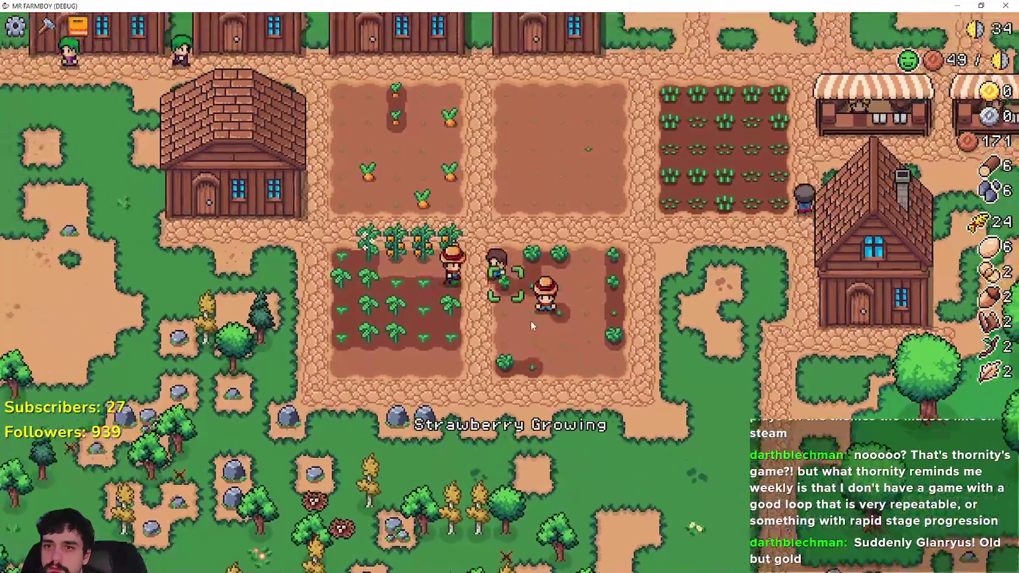
Open the first two warehouses to check their stock.
{"action": "key", "text": "w"}
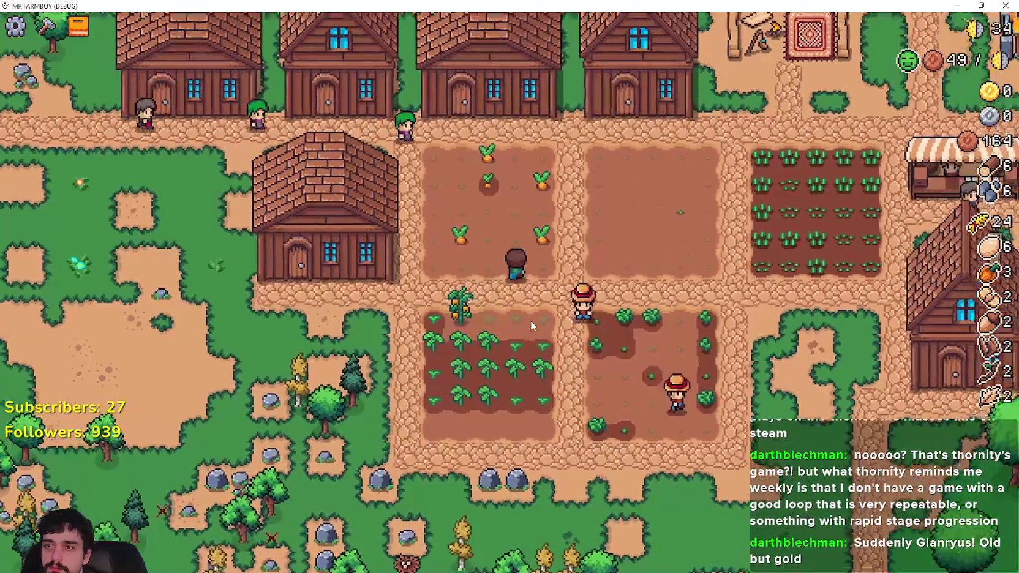
{"action": "key", "text": "a"}
{"action": "key", "text": "e"}
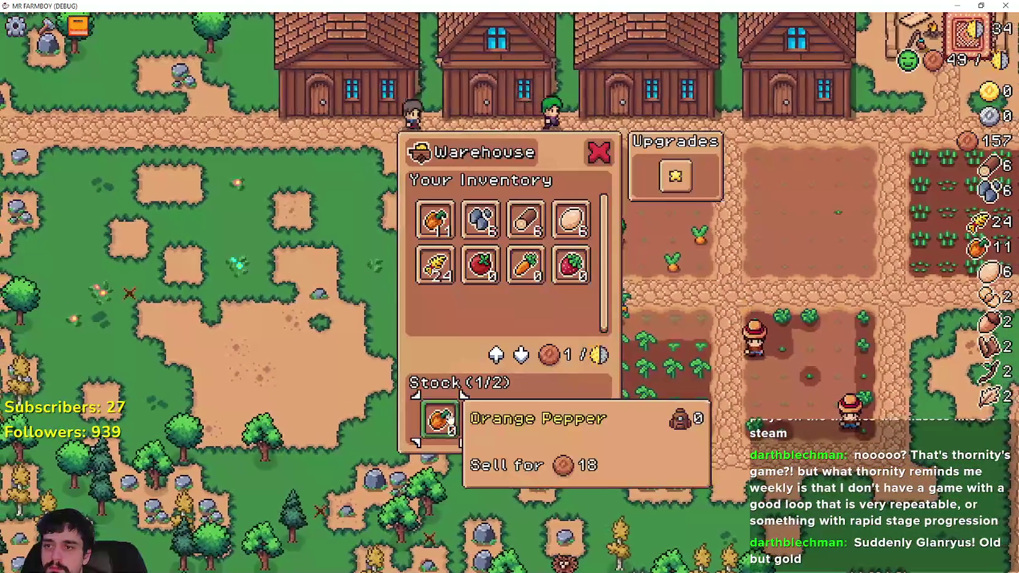
{"action": "key", "text": "e"}
{"action": "key", "text": "w"}
{"action": "key", "text": "e"}
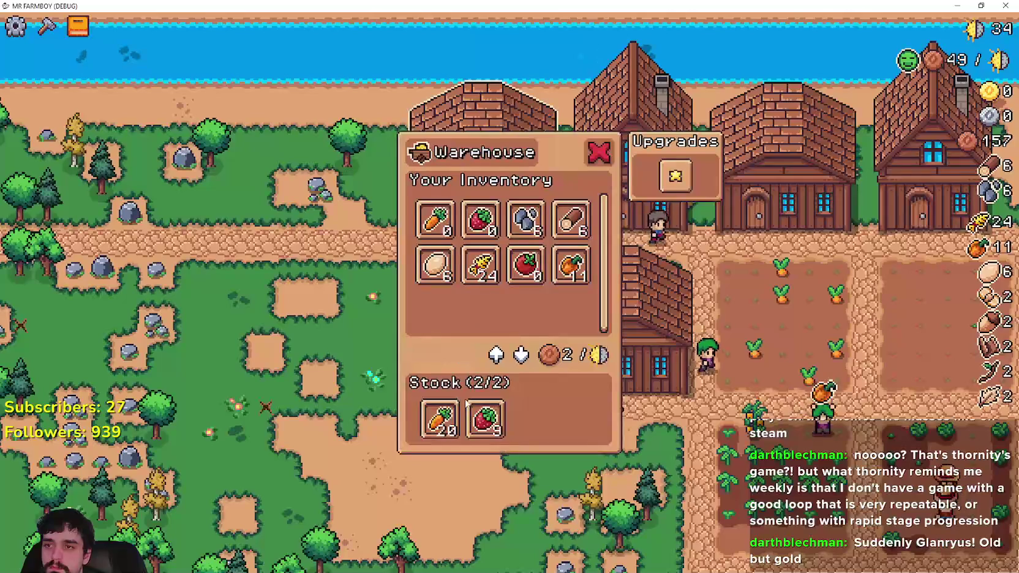
Withdraw the stored wheat from another warehouse, bringing wheat to 39.
{"action": "key", "text": "e"}
{"action": "key", "text": "a"}
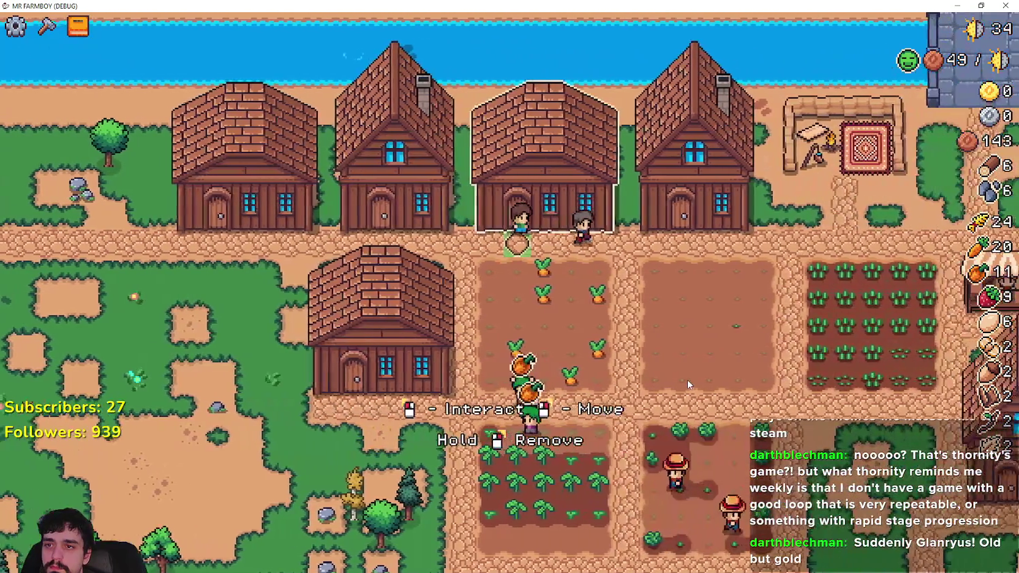
{"action": "key", "text": "e"}
{"action": "left_click", "coordinate": [453, 418]}
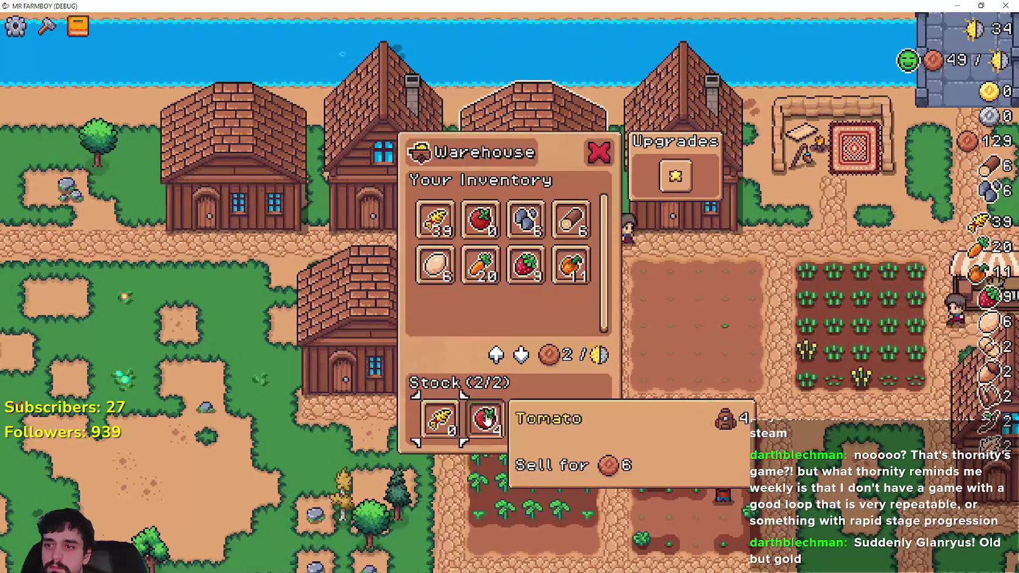
{"action": "key", "text": "e"}
{"action": "key", "text": "d"}
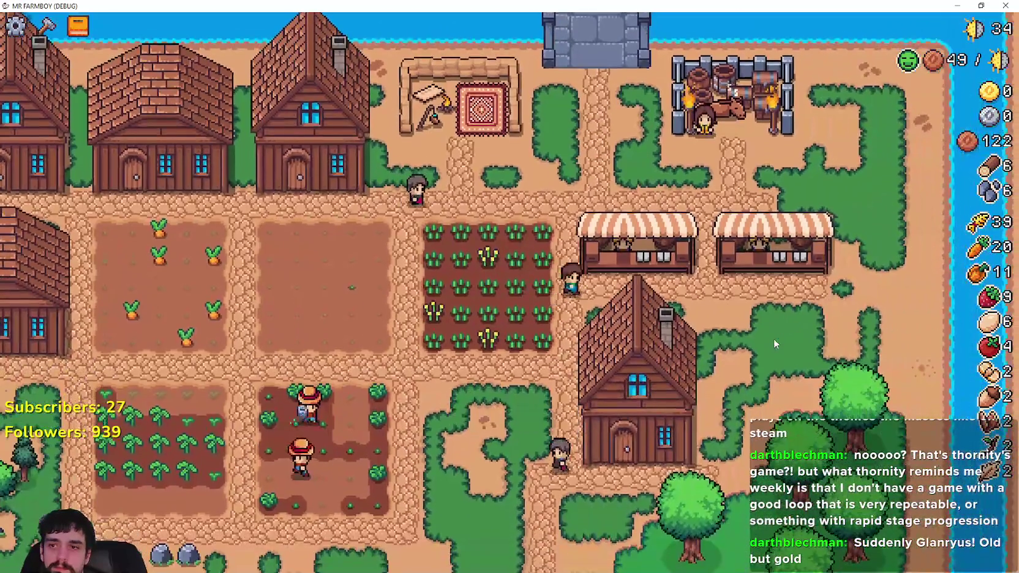
Open the market stall to review it, then close it.
{"action": "key", "text": "e"}
{"action": "mouse_move", "coordinate": [452, 228]}
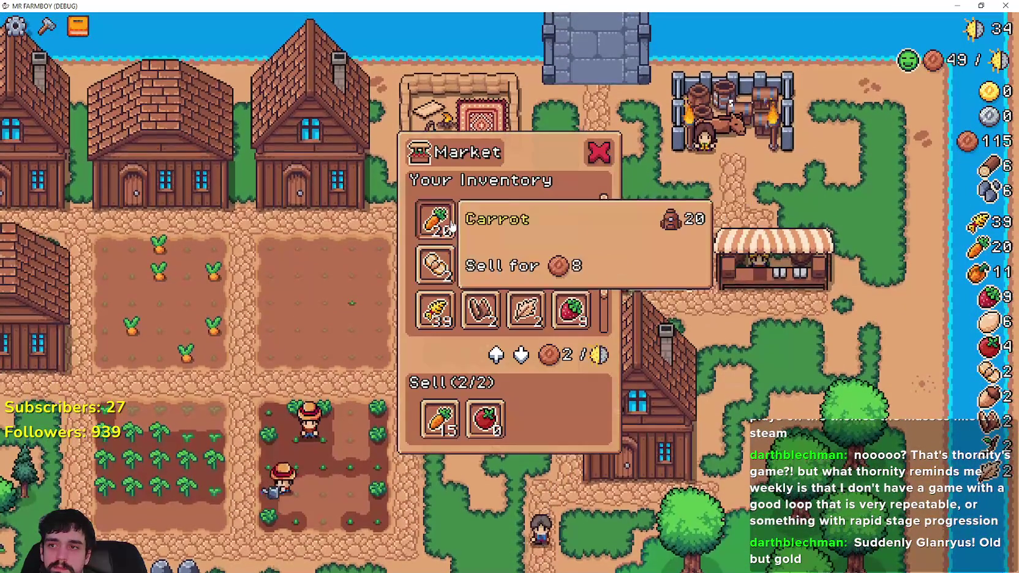
{"action": "mouse_move", "coordinate": [495, 254]}
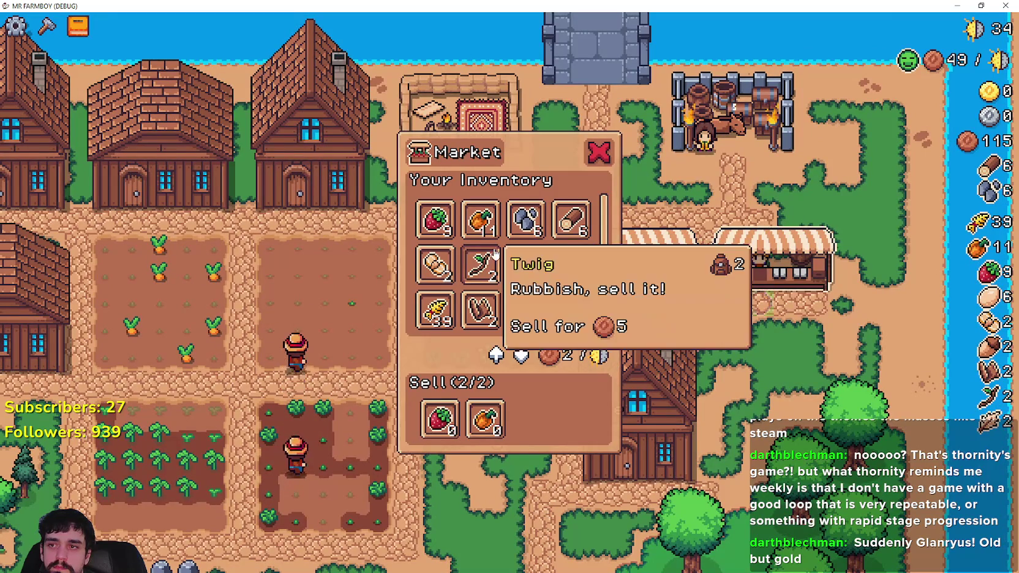
{"action": "key", "text": "e"}
{"action": "key", "text": "a"}
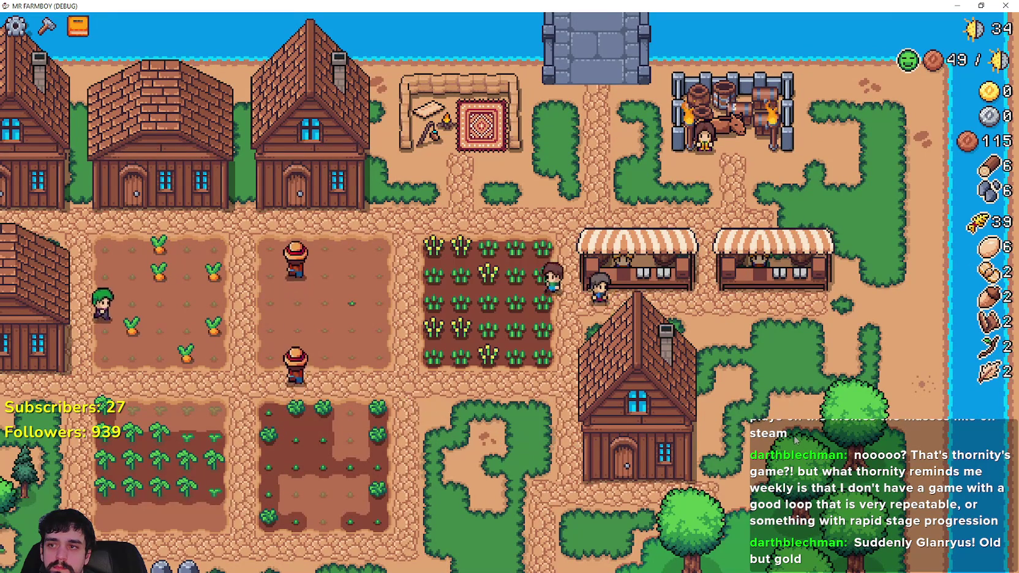
Gather wood and stone near the tree beside the house, reaching 11 wood and 17 stone.
{"action": "key", "text": "a"}
{"action": "key", "text": "s"}
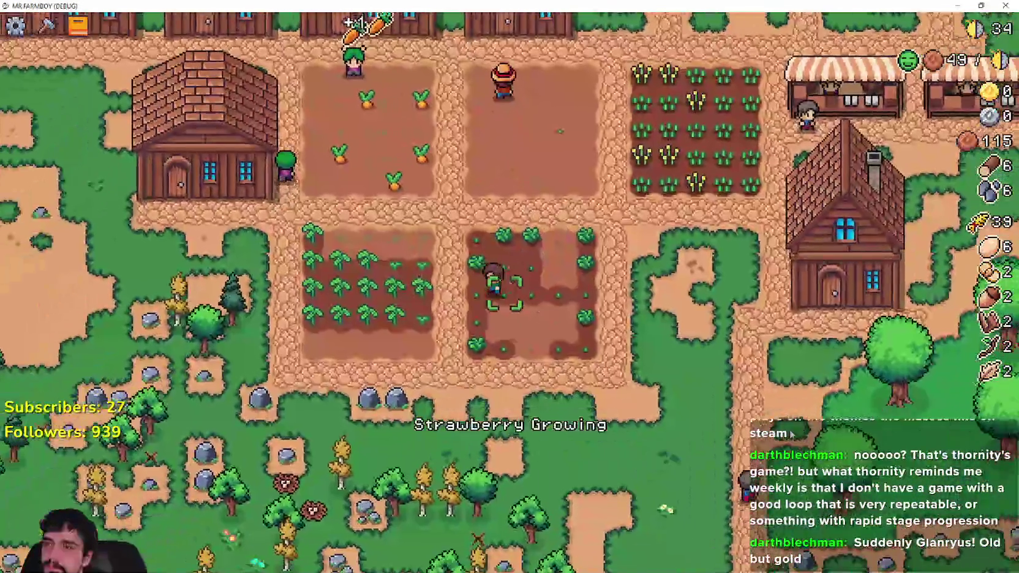
{"action": "key", "text": "a"}
{"action": "key", "text": "w"}
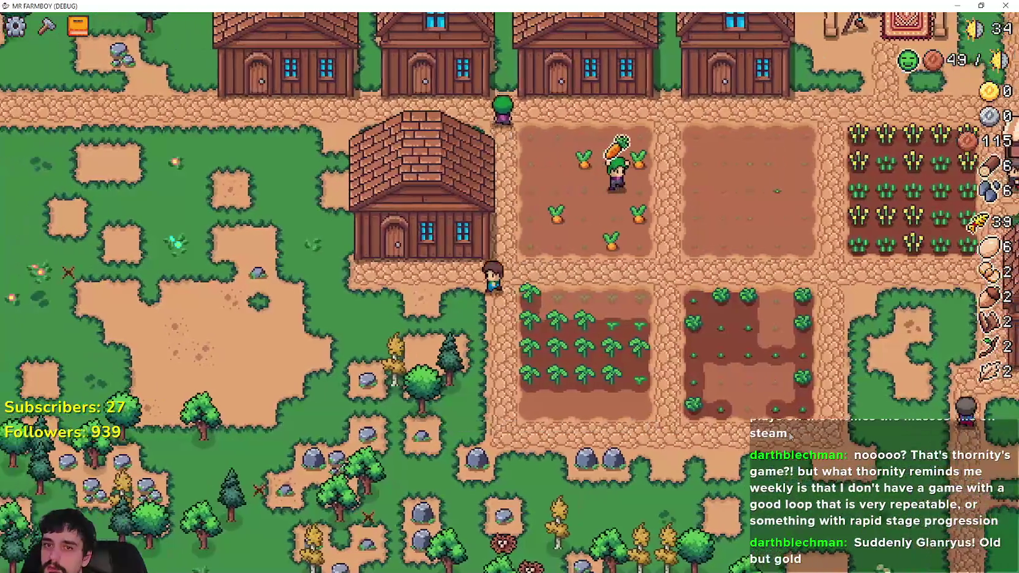
{"action": "key", "text": "a"}
{"action": "key", "text": "s"}
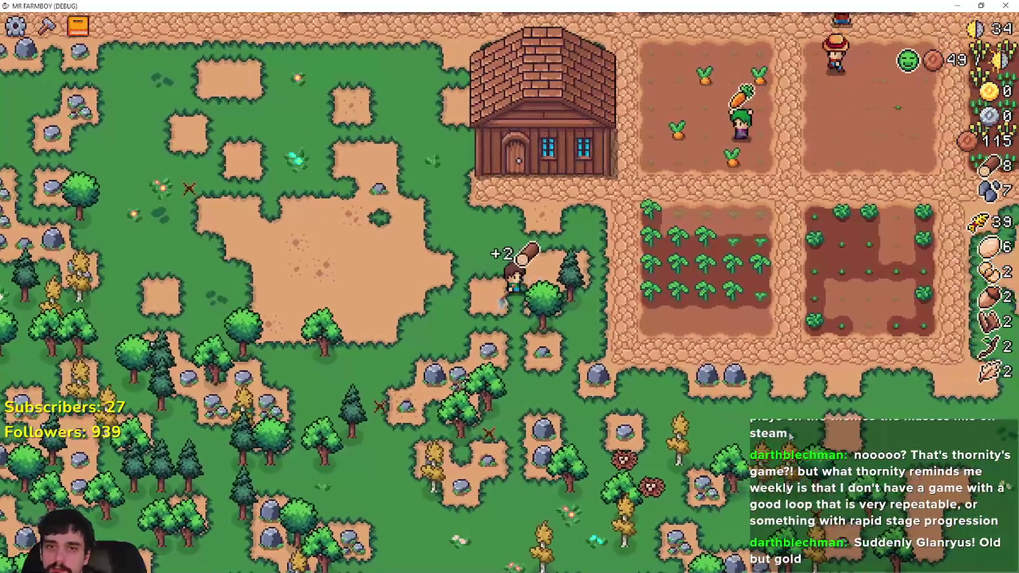
{"action": "key", "text": "d"}
{"action": "key", "text": "s"}
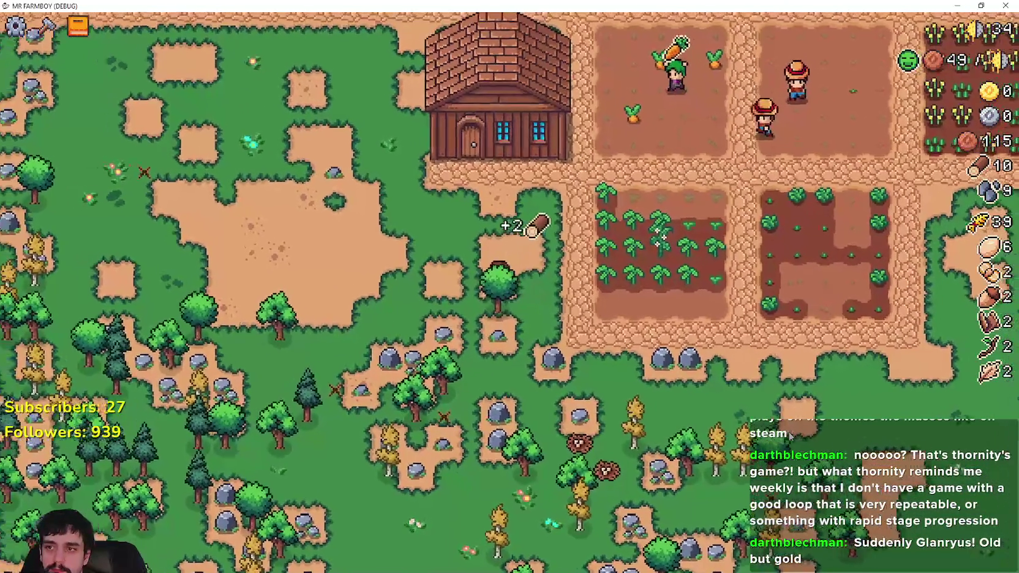
{"action": "key", "text": "s"}
{"action": "key", "text": "a"}
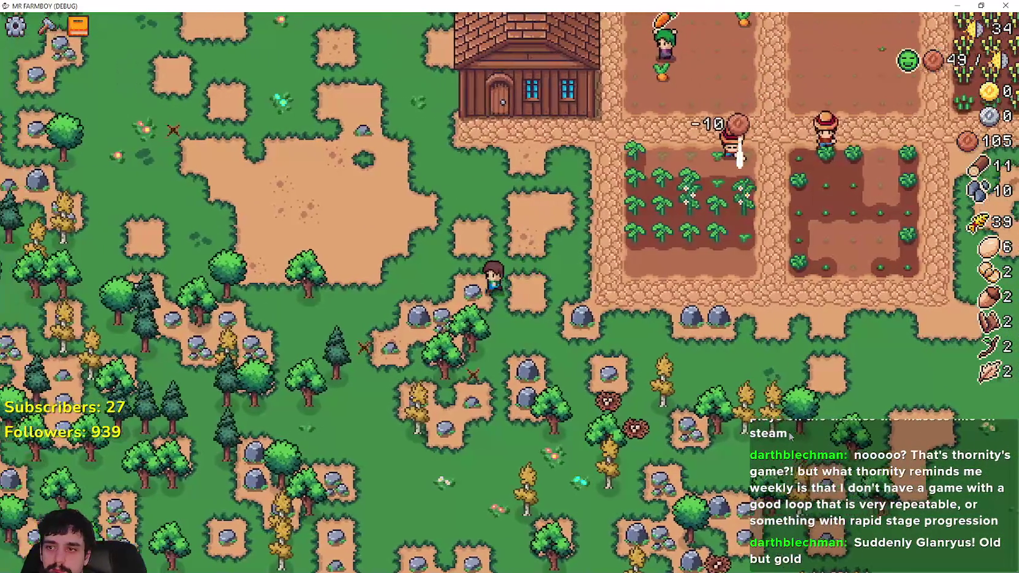
Return to the wheat field and view Cucumber's crop advancement requirements (wheat 200/400).
{"action": "key", "text": "a"}
{"action": "key", "text": "d"}
{"action": "key", "text": "s"}
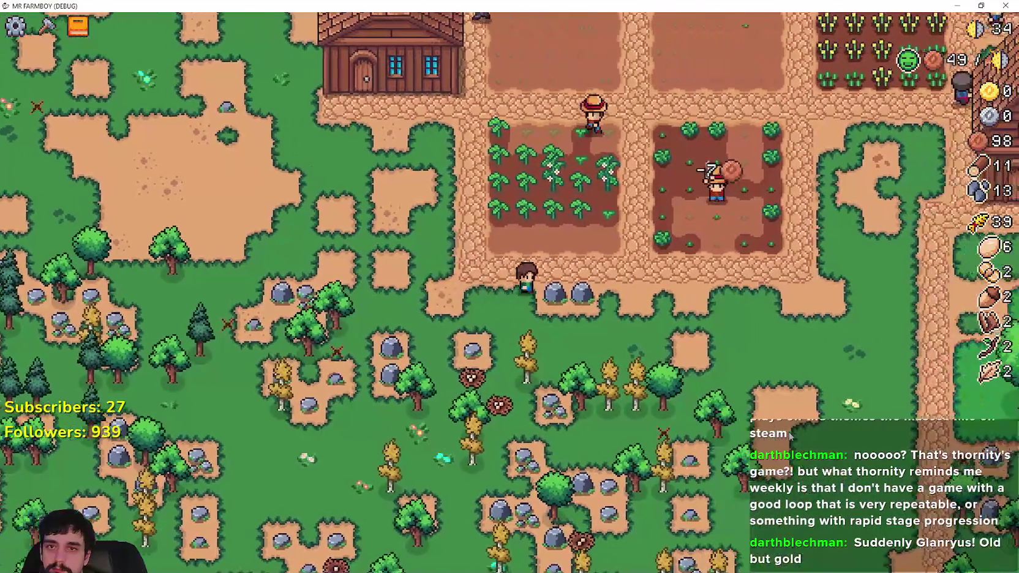
{"action": "key", "text": "d"}
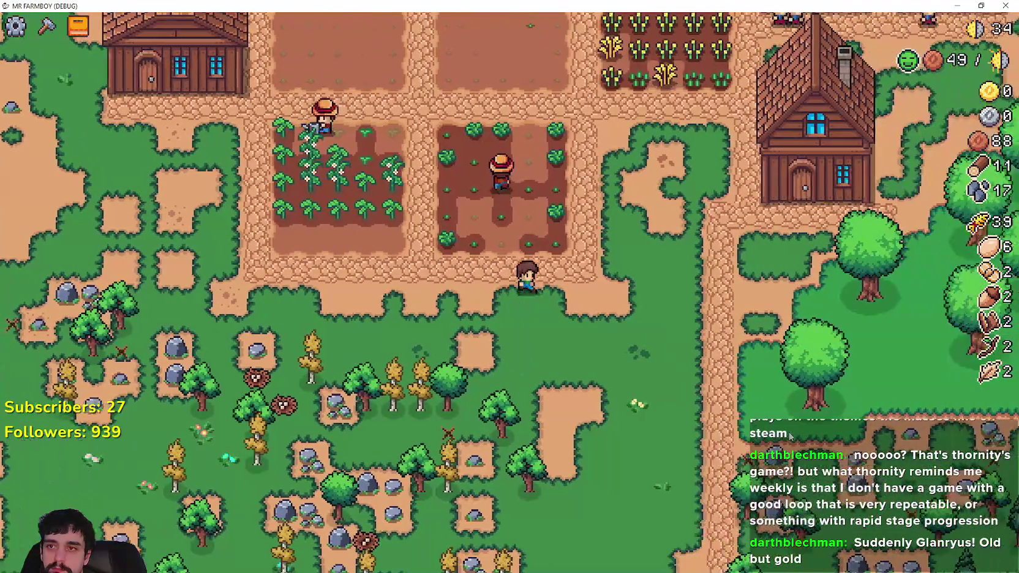
{"action": "key", "text": "w"}
{"action": "key", "text": "d"}
{"action": "key", "text": "Tab"}
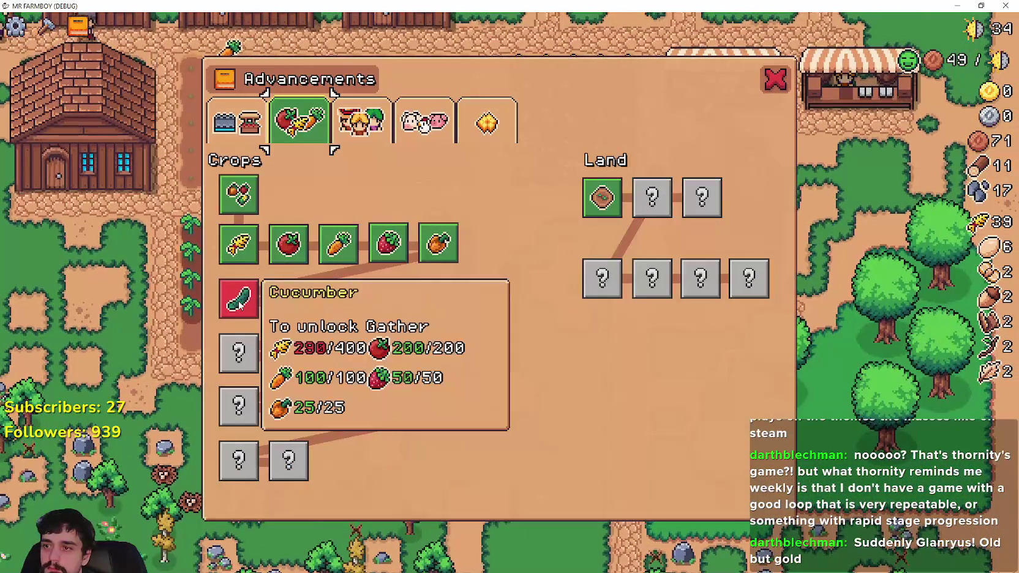
Harvest ripe wheat and replant a harvested tile, raising wheat from 39 to 45.
{"action": "key", "text": "Tab"}
{"action": "key", "text": "w"}
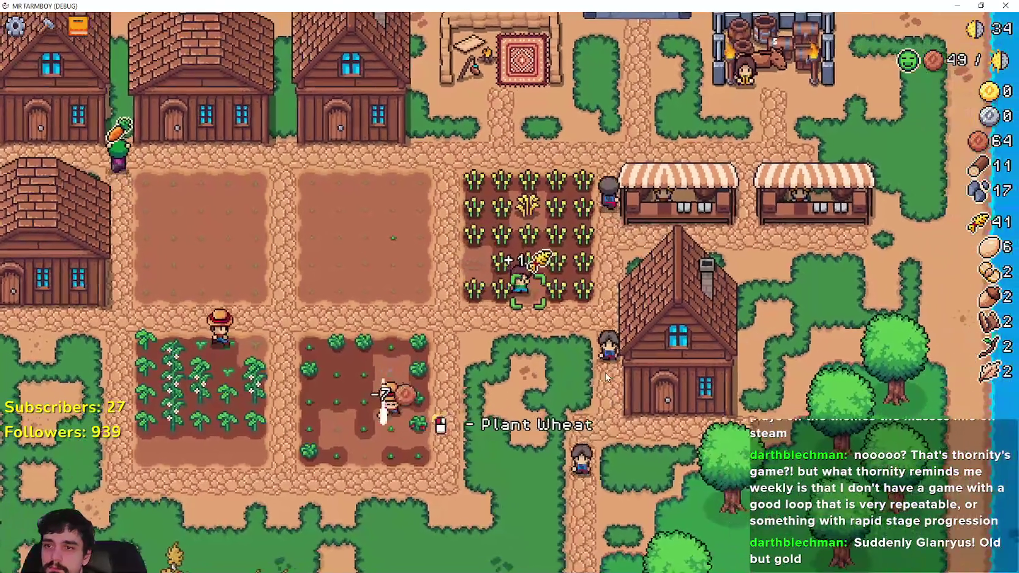
{"action": "scroll", "coordinate": [605, 373], "scroll_direction": "down", "scroll_amount": 3}
{"action": "left_click", "coordinate": [605, 373]}
{"action": "scroll", "coordinate": [605, 372], "scroll_direction": "up", "scroll_amount": 5}
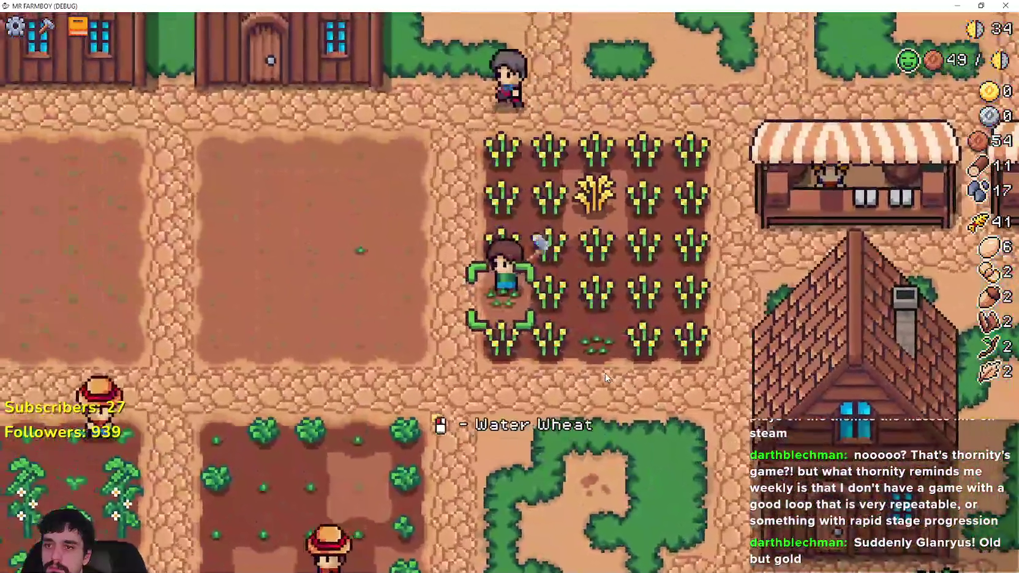
{"action": "key", "text": "d"}
{"action": "scroll", "coordinate": [610, 370], "scroll_direction": "down", "scroll_amount": 3}
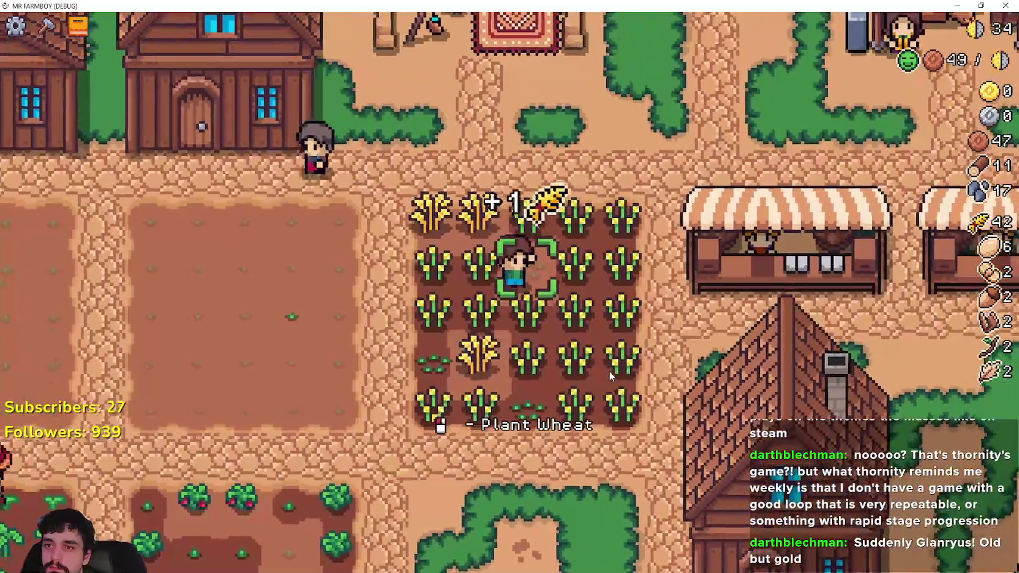
{"action": "scroll", "coordinate": [609, 370], "scroll_direction": "up", "scroll_amount": 3}
{"action": "key", "text": "Tab"}
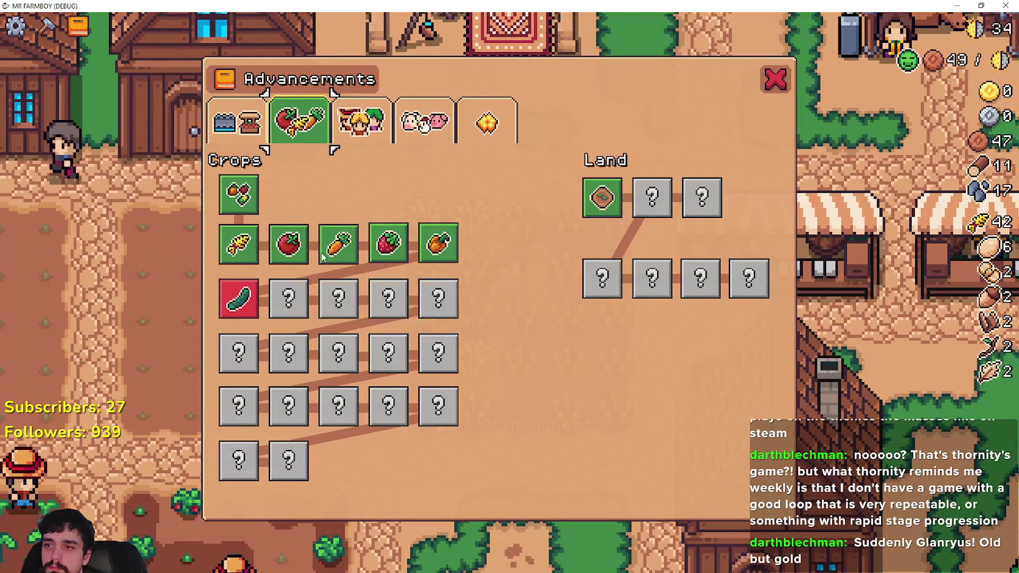
{"action": "key", "text": "Tab"}
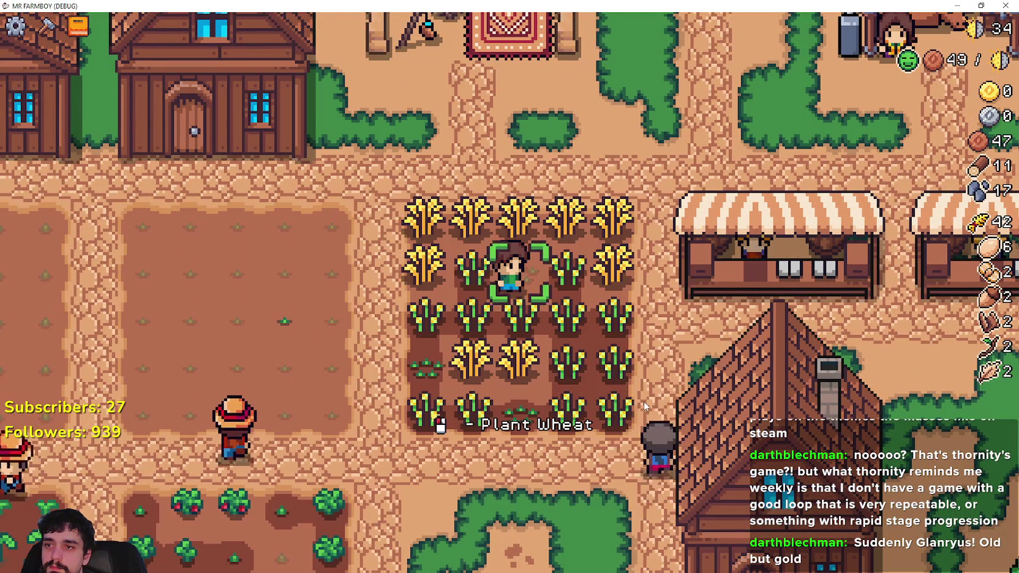
Harvest the ripe wheat along the top, second and lower rows of the field.
{"action": "key", "text": "w"}
{"action": "key", "text": "a"}
{"action": "key", "text": "d"}
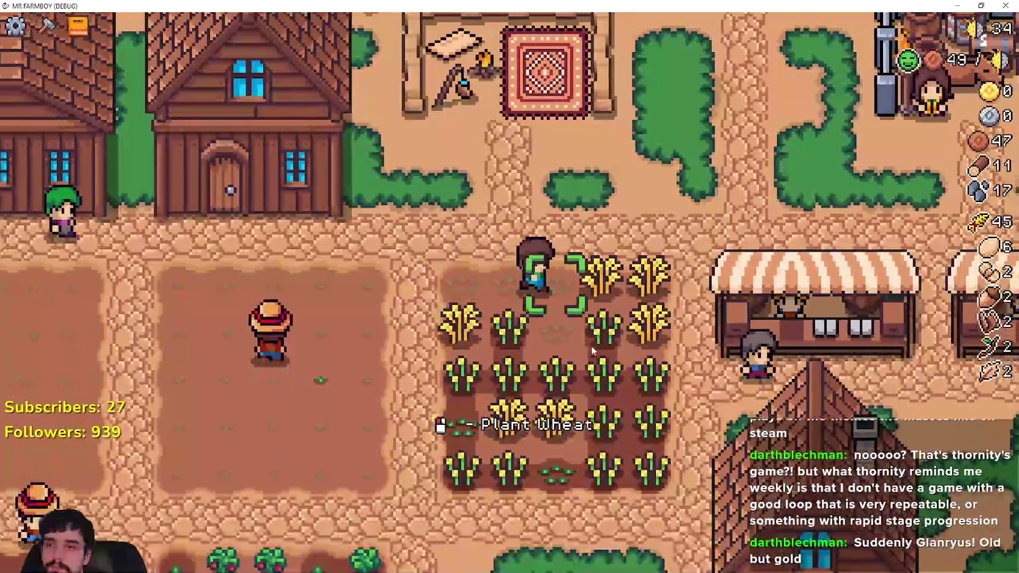
{"action": "key", "text": "s"}
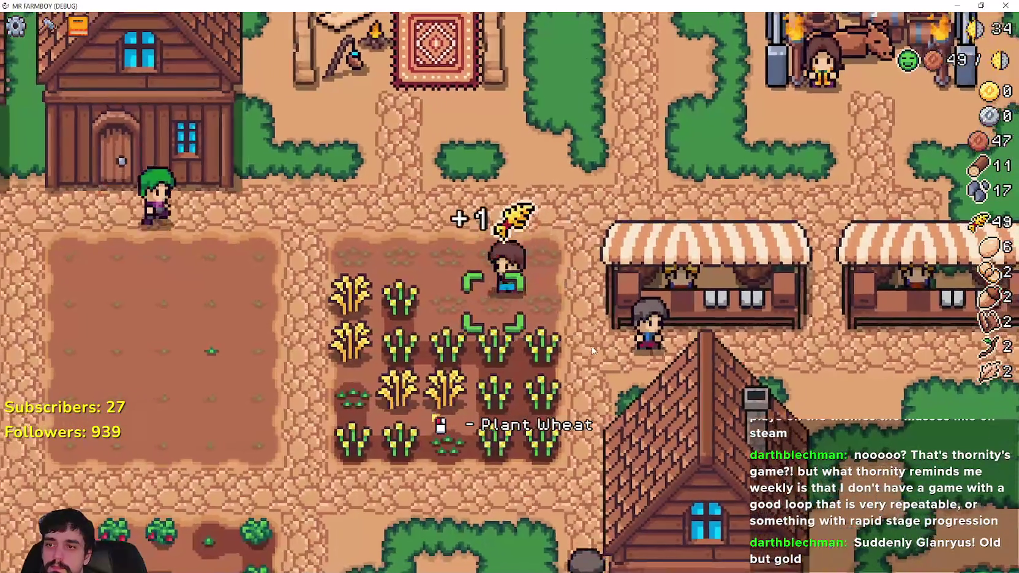
{"action": "key", "text": "a"}
{"action": "key", "text": "d"}
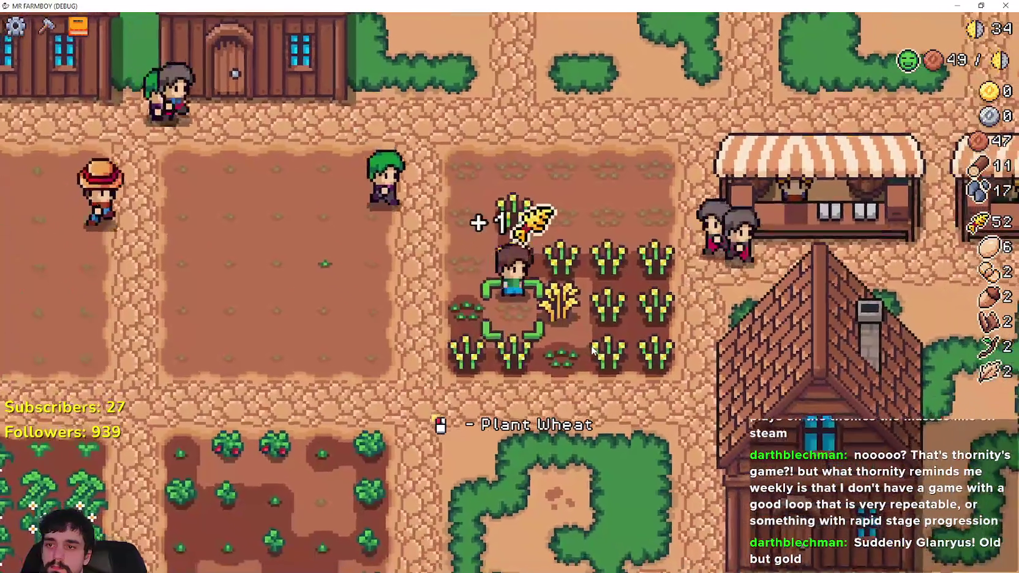
{"action": "key", "text": "a"}
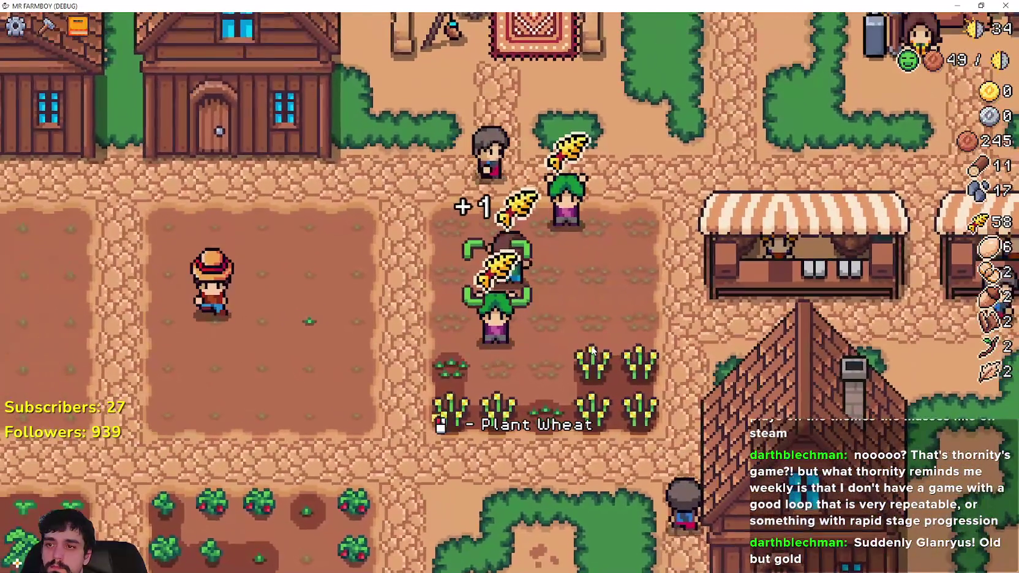
{"action": "key", "text": "s"}
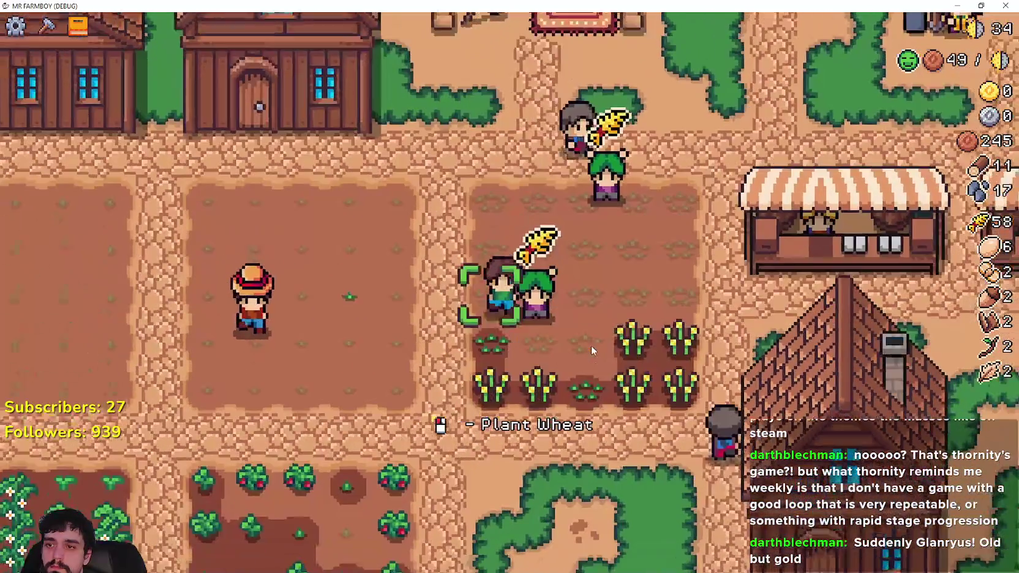
{"action": "key", "text": "d"}
{"action": "key", "text": "a"}
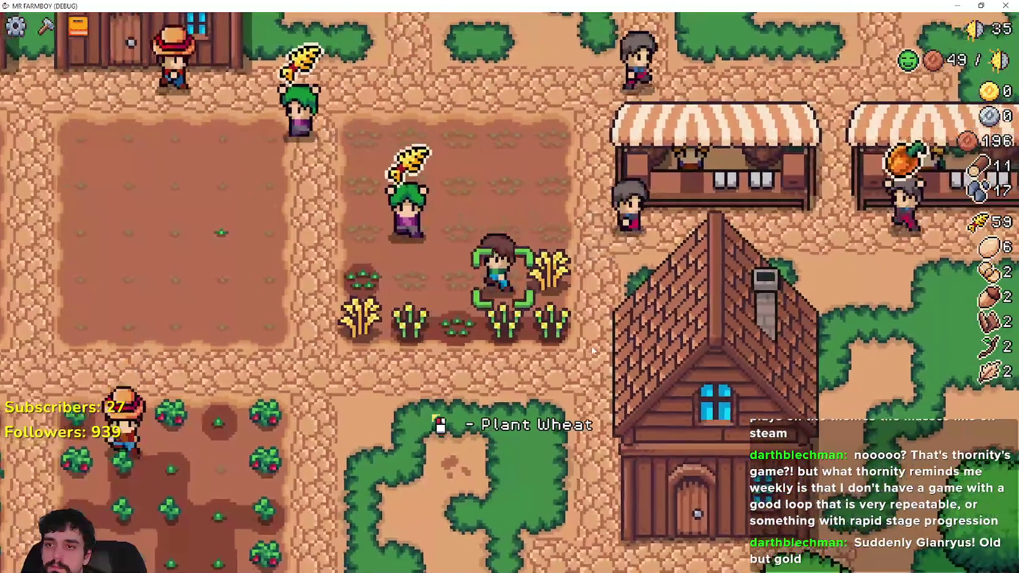
{"action": "key", "text": "s"}
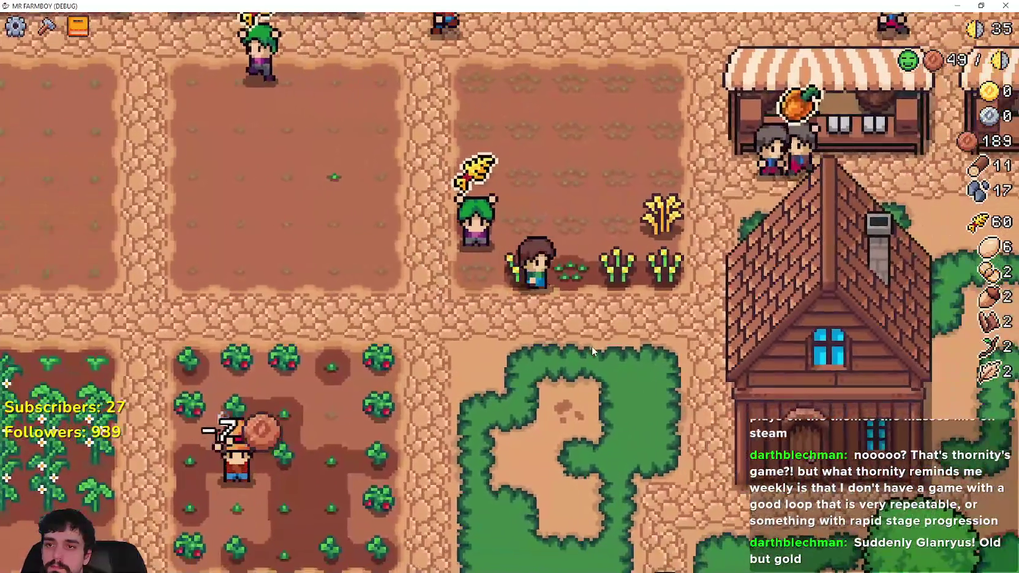
{"action": "key", "text": "d"}
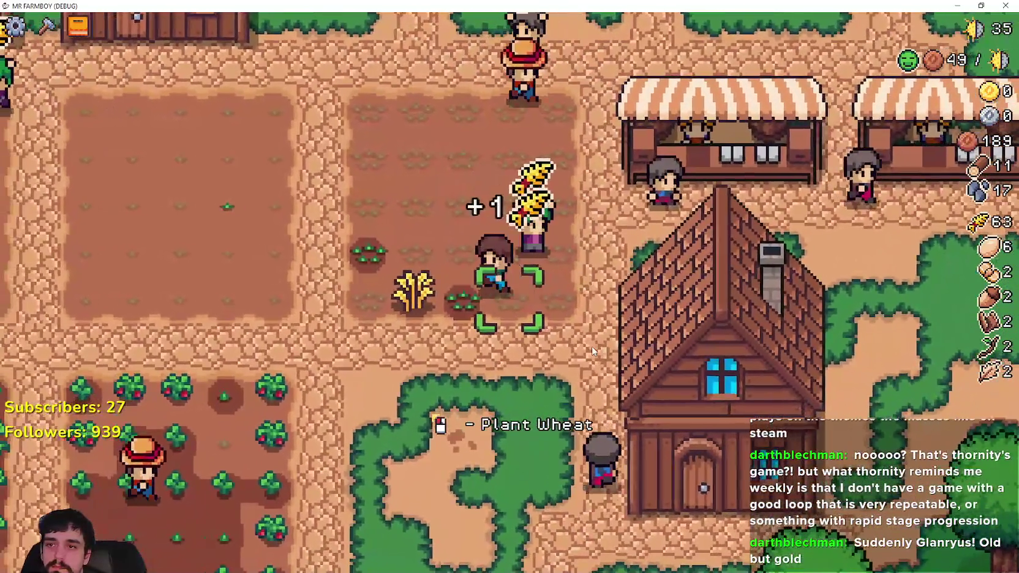
Walk into the woods and gather wood and stone, reaching 21 wood and 22 stone.
{"action": "key", "text": "s"}
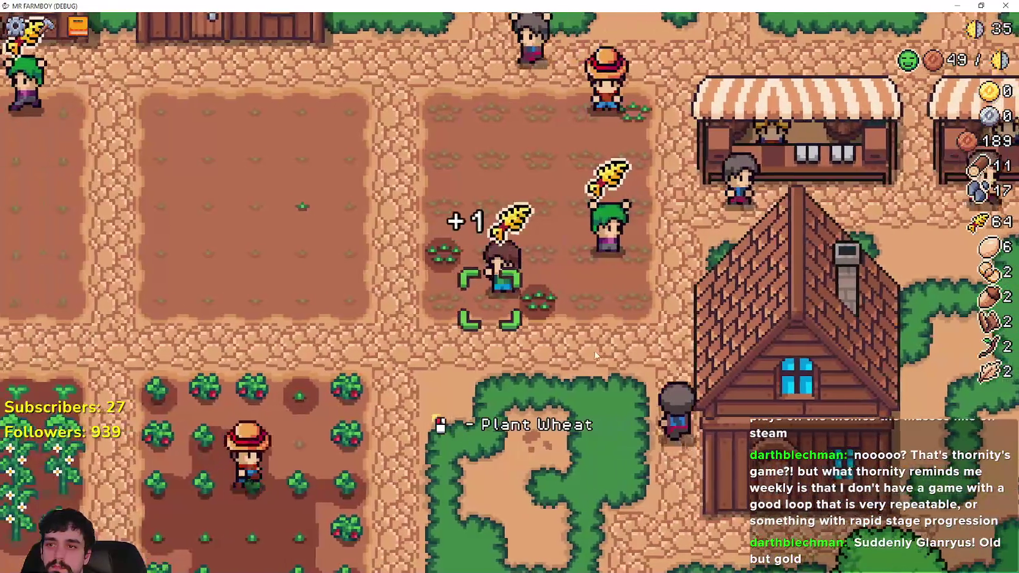
{"action": "key", "text": "a"}
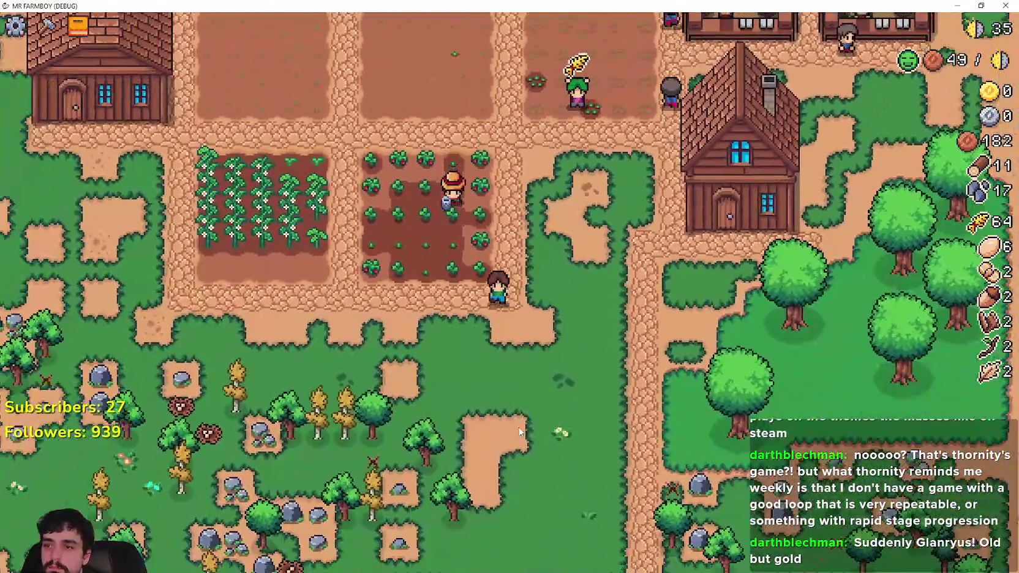
{"action": "key", "text": "s"}
{"action": "key", "text": "a"}
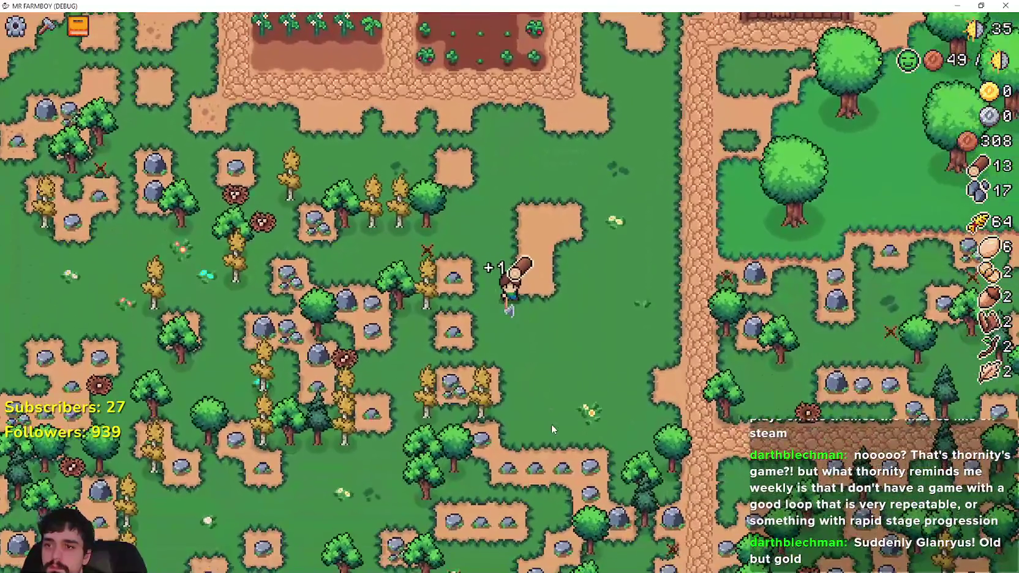
{"action": "key", "text": "w"}
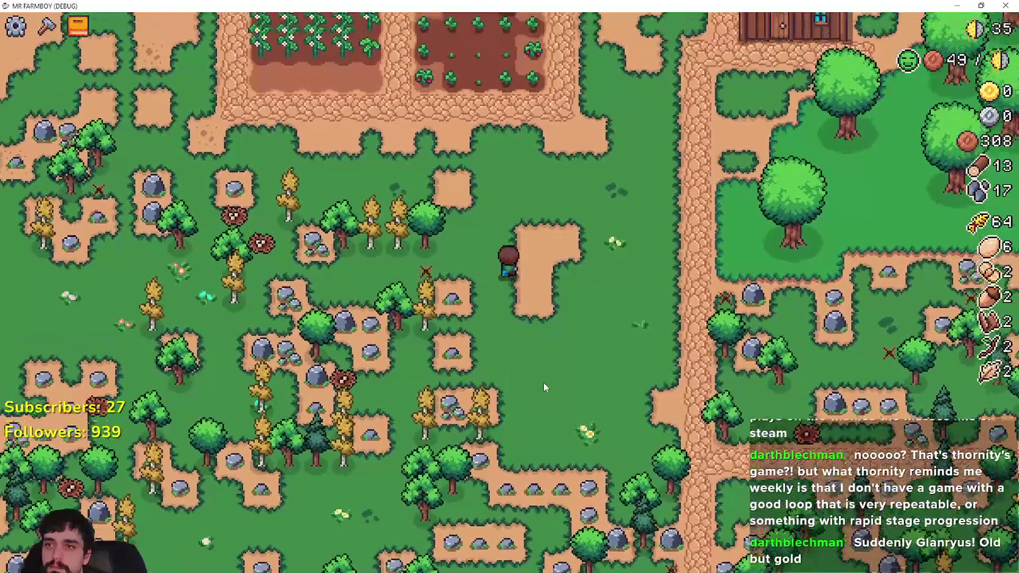
{"action": "key", "text": "a"}
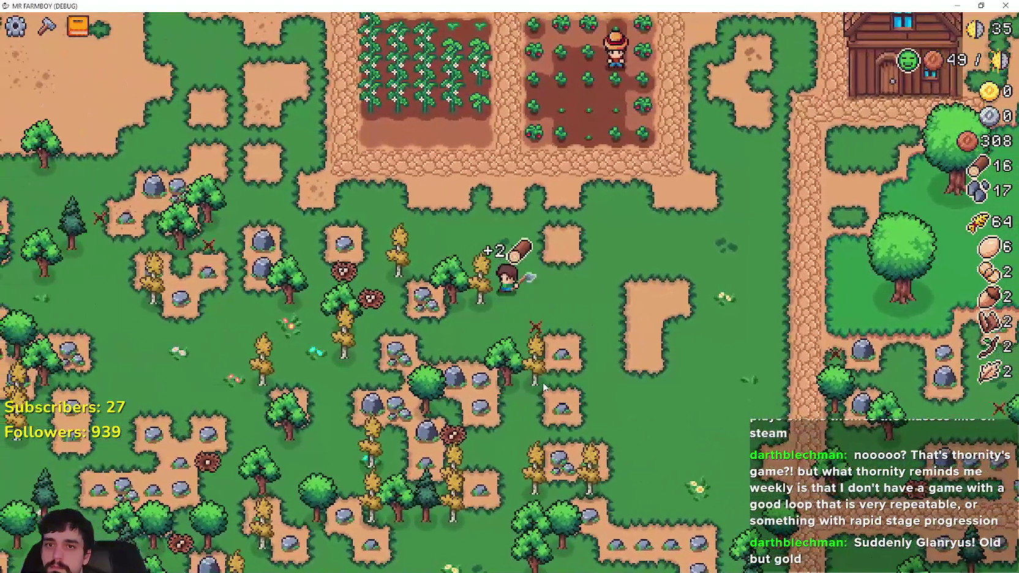
{"action": "key", "text": "a"}
{"action": "key", "text": "w"}
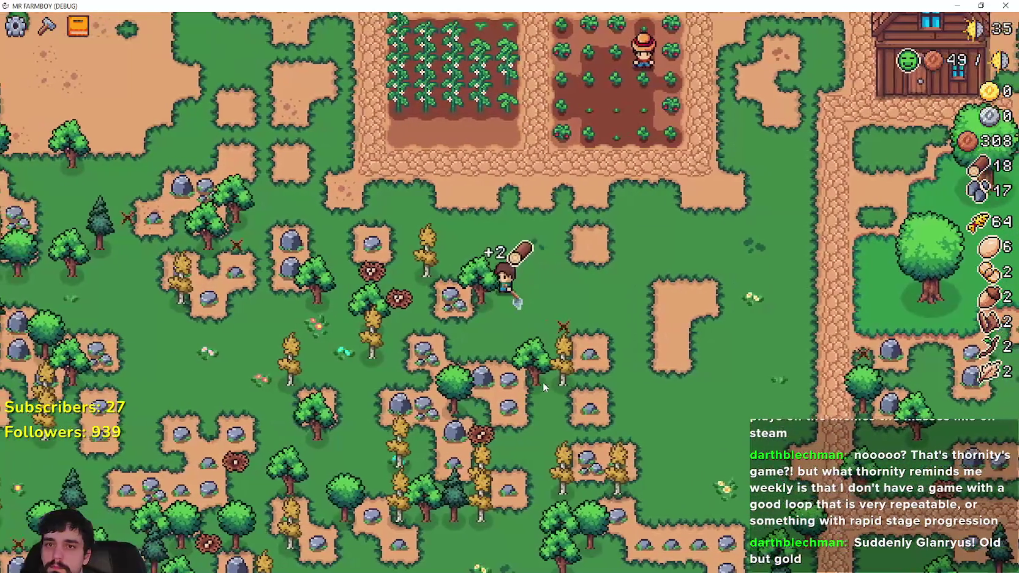
{"action": "key", "text": "w"}
{"action": "key", "text": "a"}
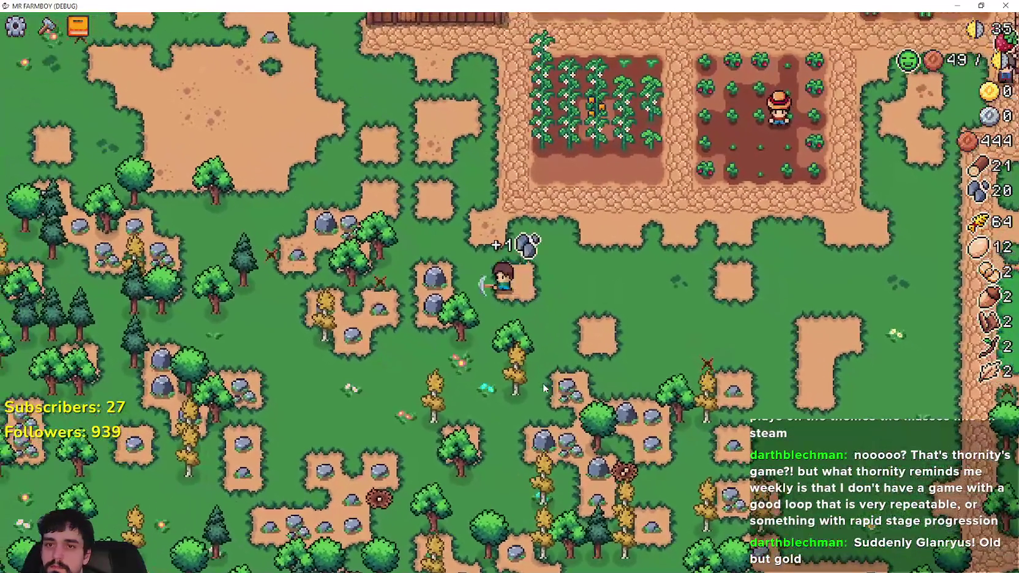
Choose the Market from the crafting list and walk to position it beside the farmhouse.
{"action": "key", "text": "d"}
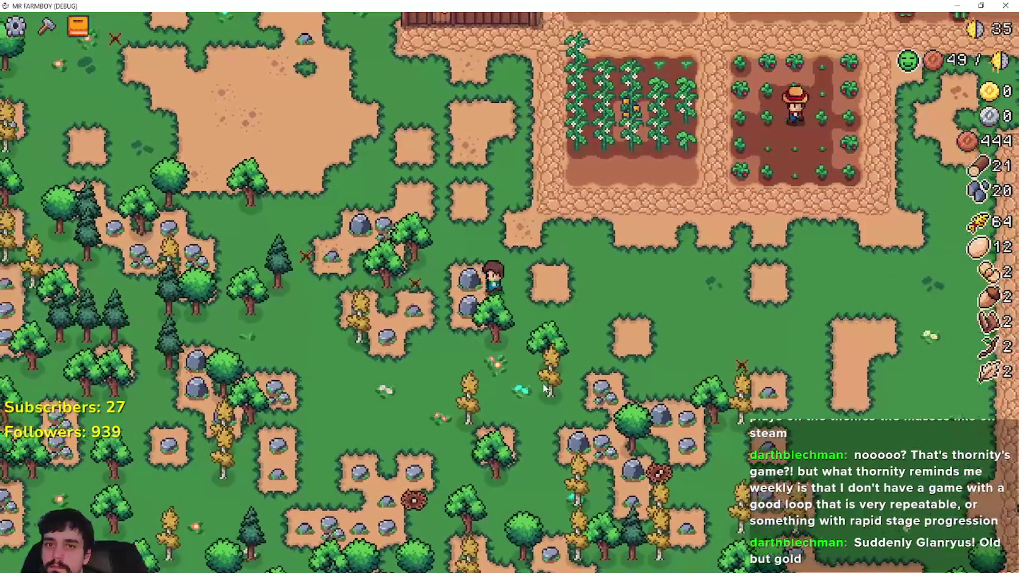
{"action": "key", "text": "c"}
{"action": "key", "text": "d"}
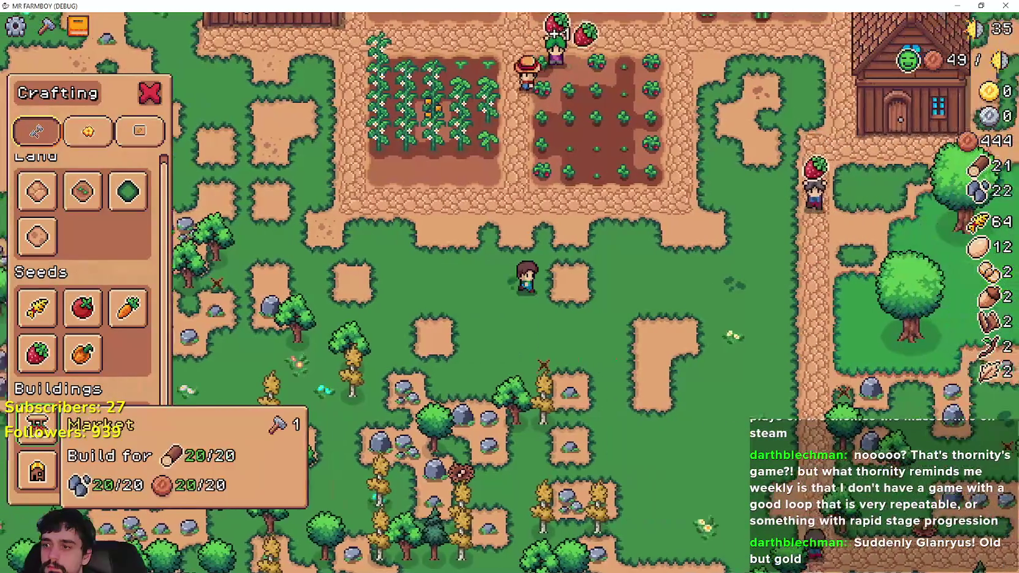
{"action": "left_click", "coordinate": [59, 441]}
{"action": "key", "text": "w"}
{"action": "key", "text": "w"}
{"action": "key", "text": "d"}
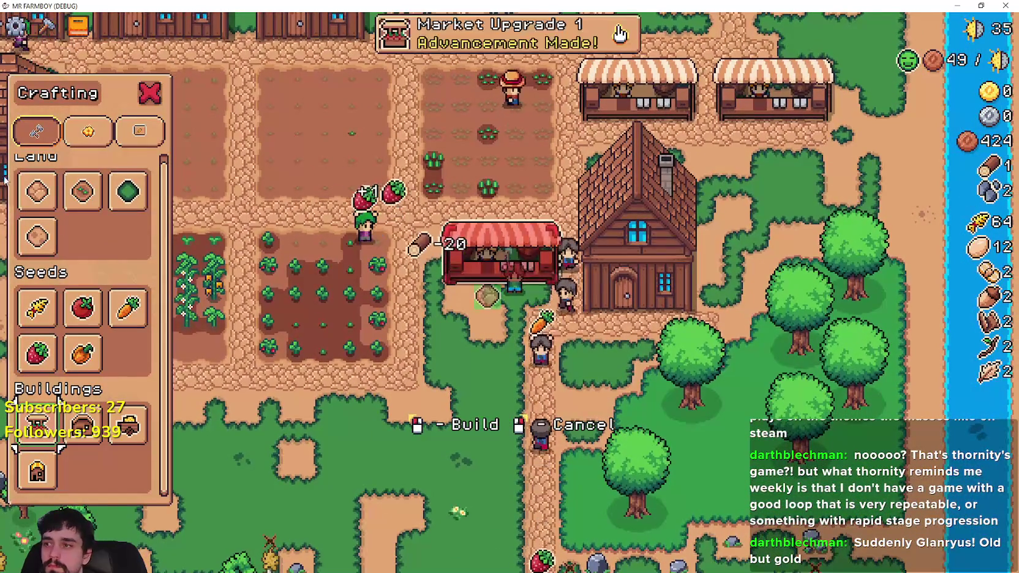
{"action": "key", "text": "a"}
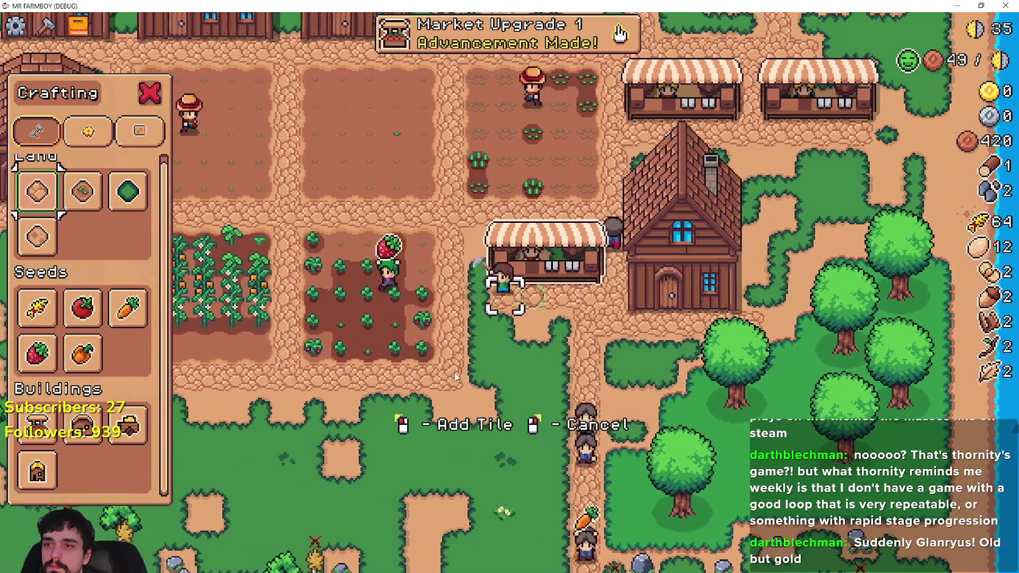
Cancel tile placement and put the 64 wheat up for sale at the market stall.
{"action": "right_click", "coordinate": [456, 375]}
{"action": "left_click", "coordinate": [47, 25]}
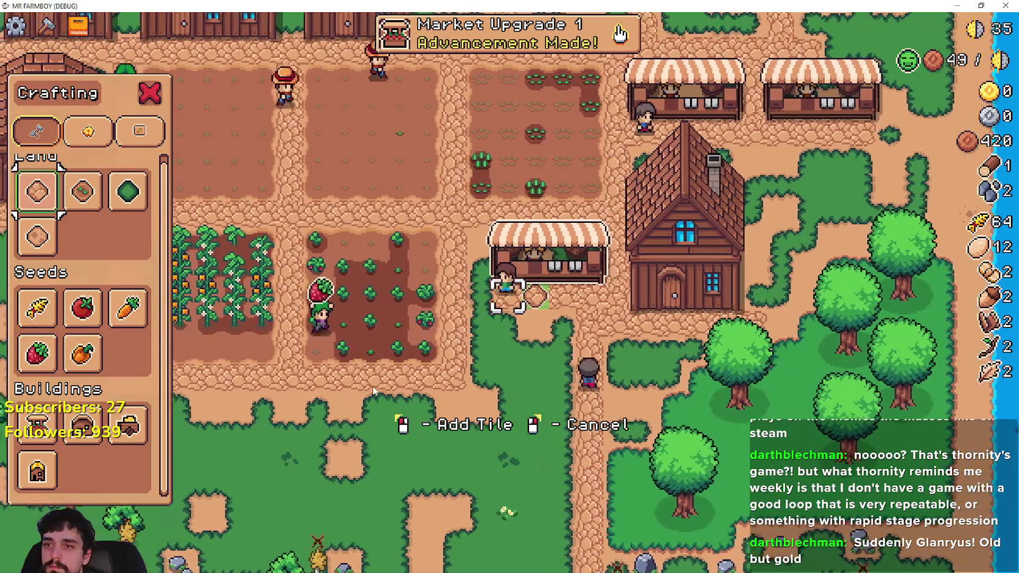
{"action": "right_click", "coordinate": [521, 306]}
{"action": "left_click", "coordinate": [524, 304]}
{"action": "left_click", "coordinate": [525, 283]}
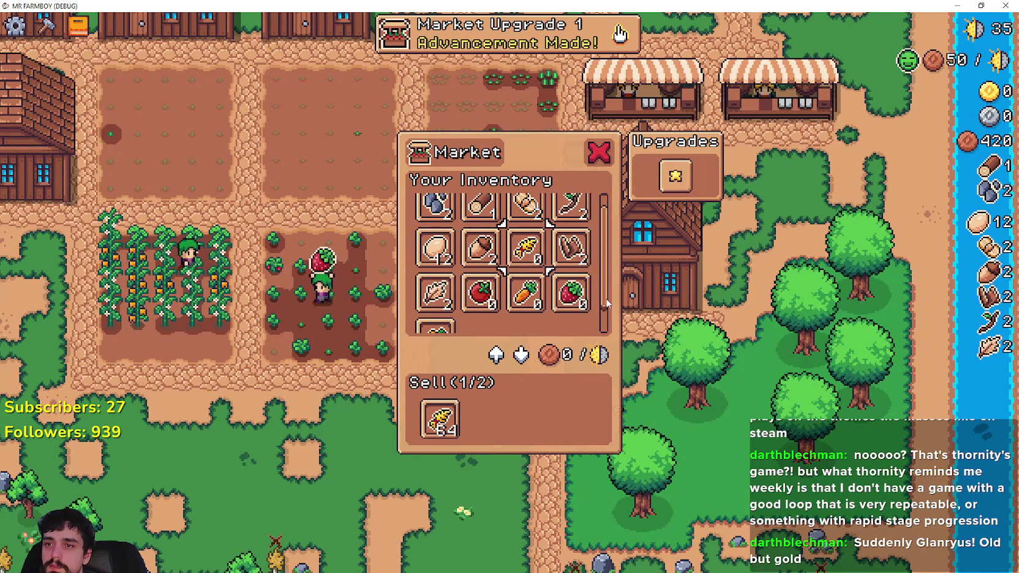
{"action": "scroll", "coordinate": [607, 303], "scroll_direction": "down", "scroll_amount": 1}
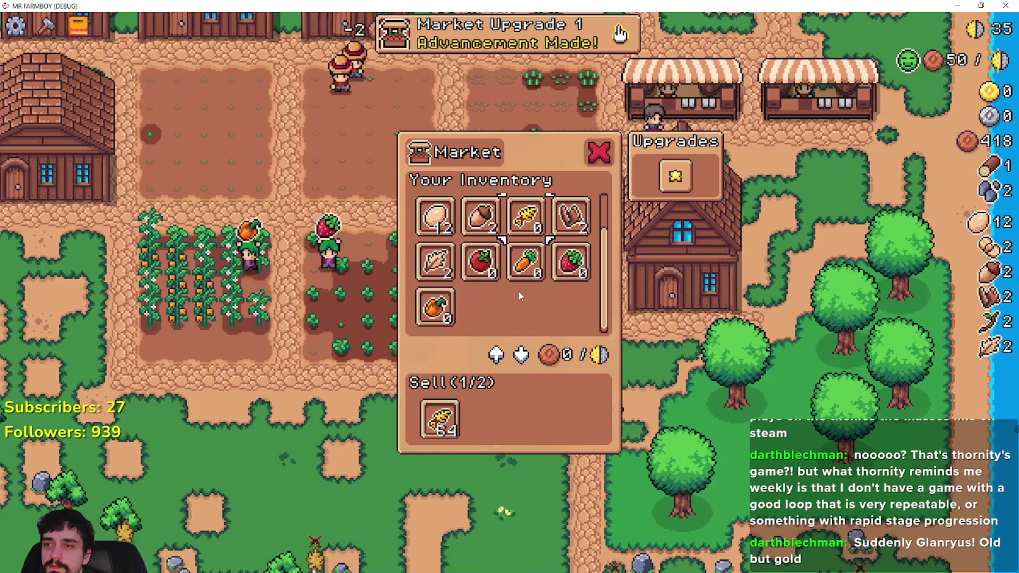
{"action": "scroll", "coordinate": [490, 269], "scroll_direction": "up", "scroll_amount": 1}
{"action": "key", "text": "Escape"}
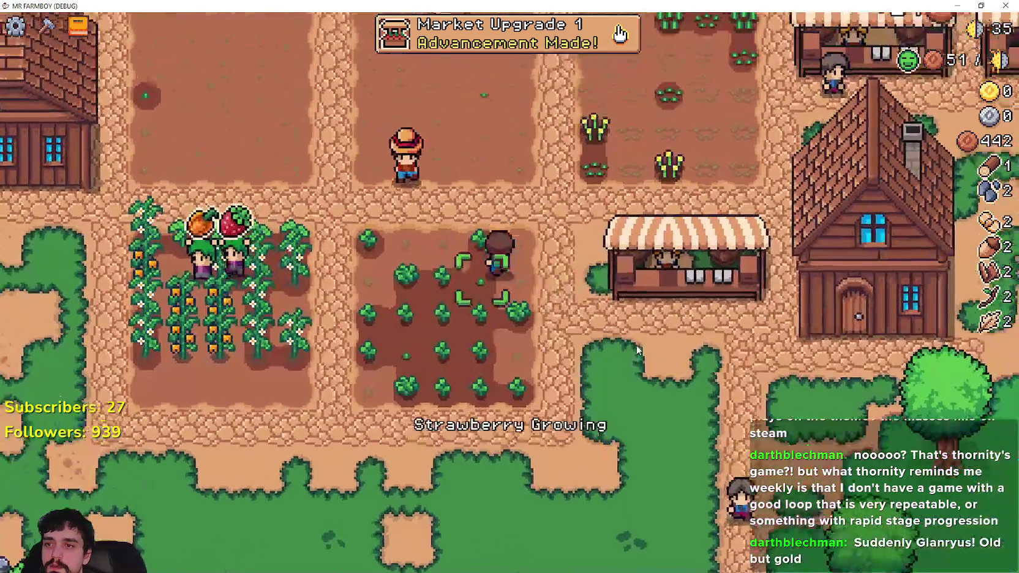
Walk to the house and hire a Carrier worker for 400 coins.
{"action": "key", "text": "d"}
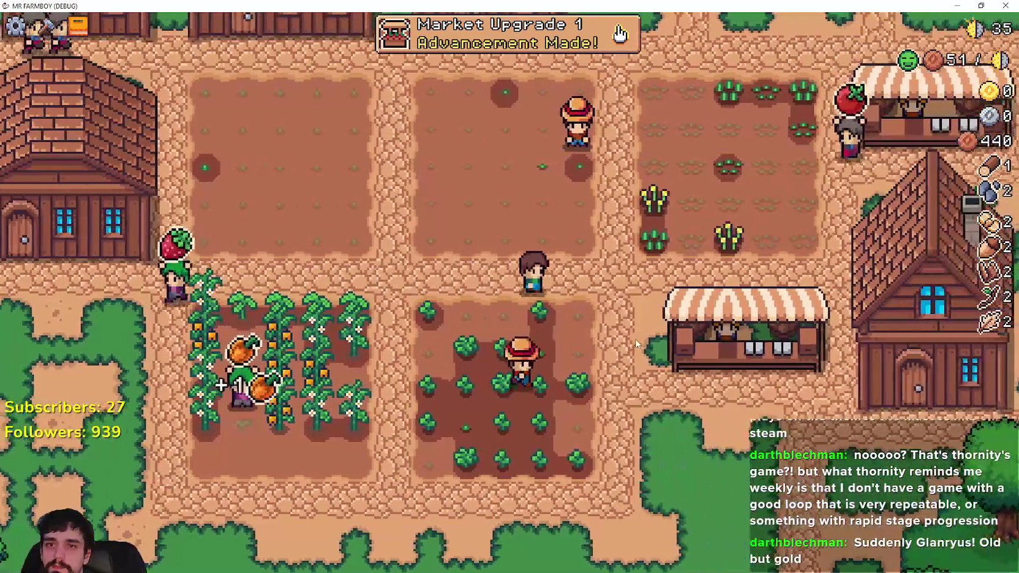
{"action": "key", "text": "s"}
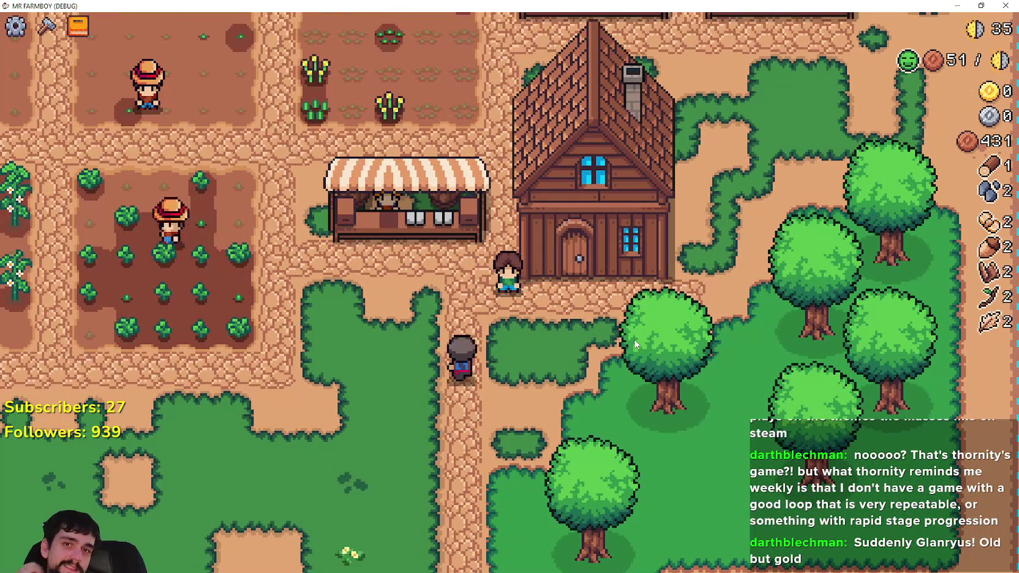
{"action": "key", "text": "e"}
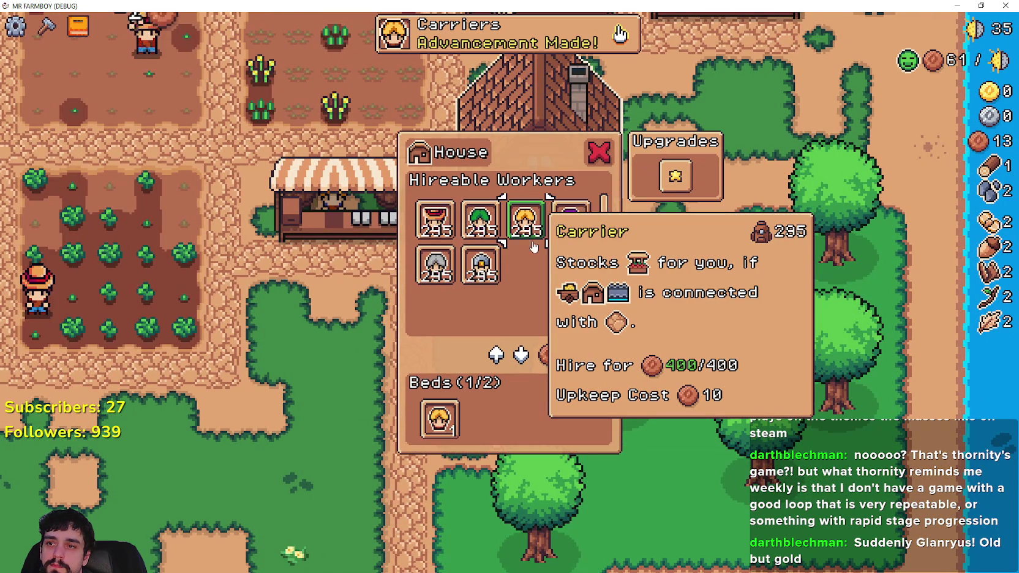
{"action": "key", "text": "Escape"}
Walk across the farm to the first warehouse and open its stock panel.
{"action": "key", "text": "a"}
{"action": "key", "text": "w"}
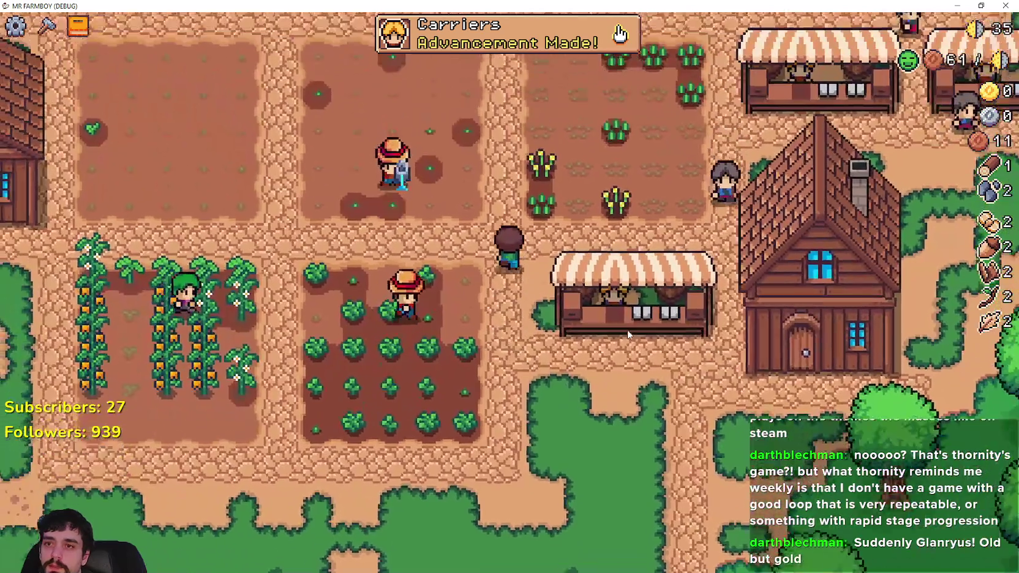
{"action": "key", "text": "w"}
{"action": "key", "text": "d"}
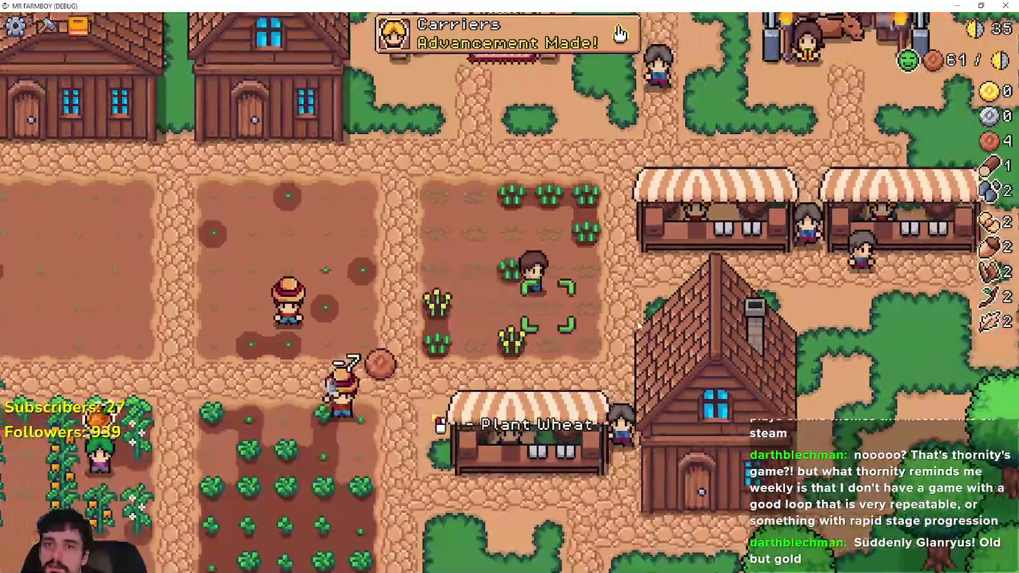
{"action": "key", "text": "a"}
{"action": "key", "text": "s"}
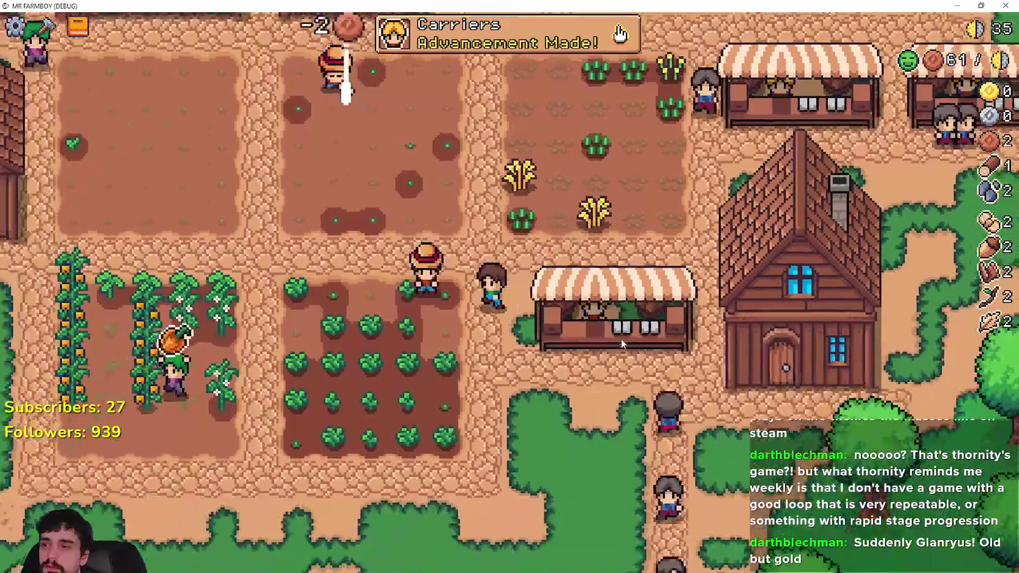
{"action": "key", "text": "a"}
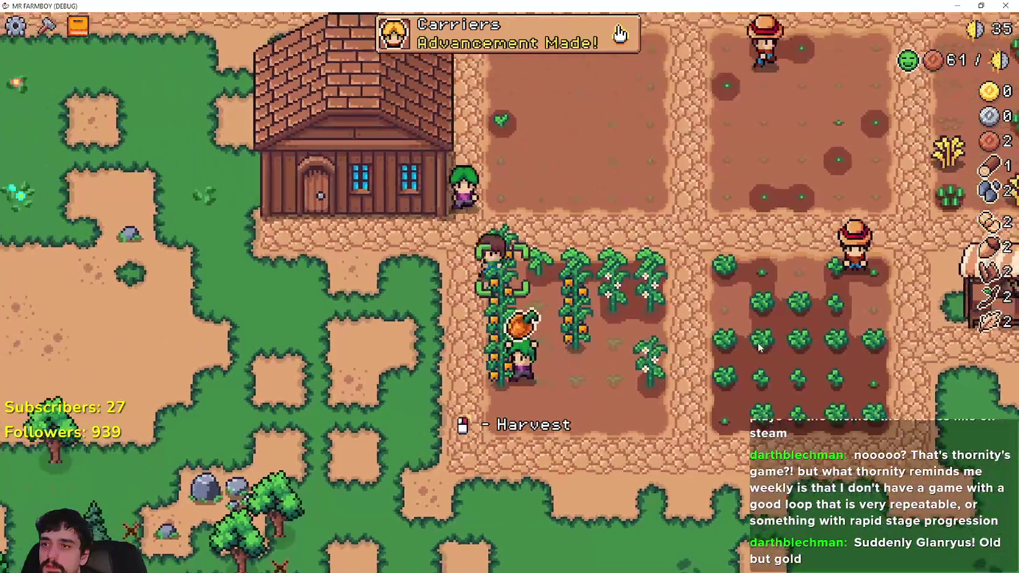
{"action": "key", "text": "w"}
{"action": "key", "text": "e"}
Set the Stock slots of the nearby warehouses to carrot and strawberry.
{"action": "key", "text": "w"}
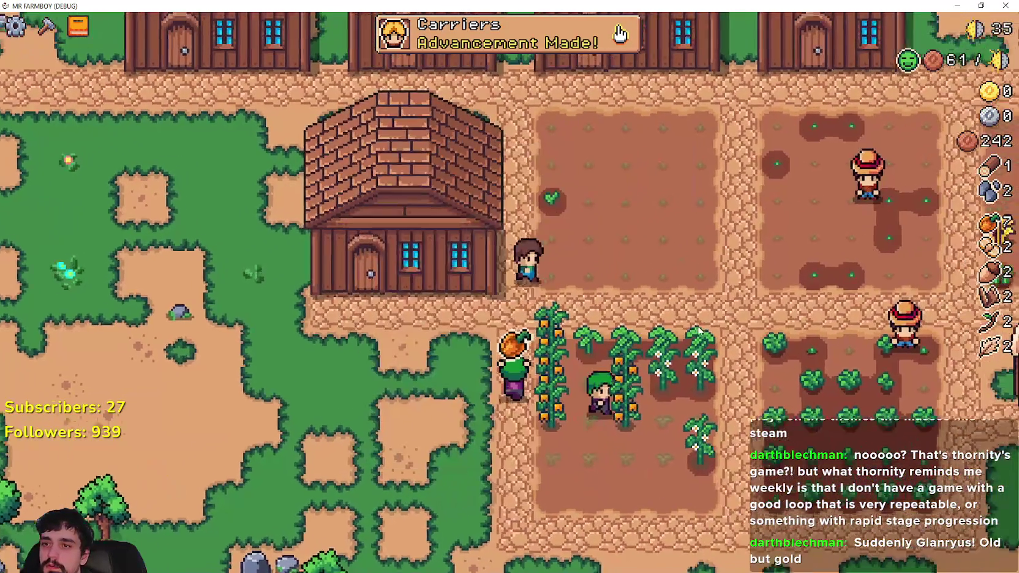
{"action": "key", "text": "e"}
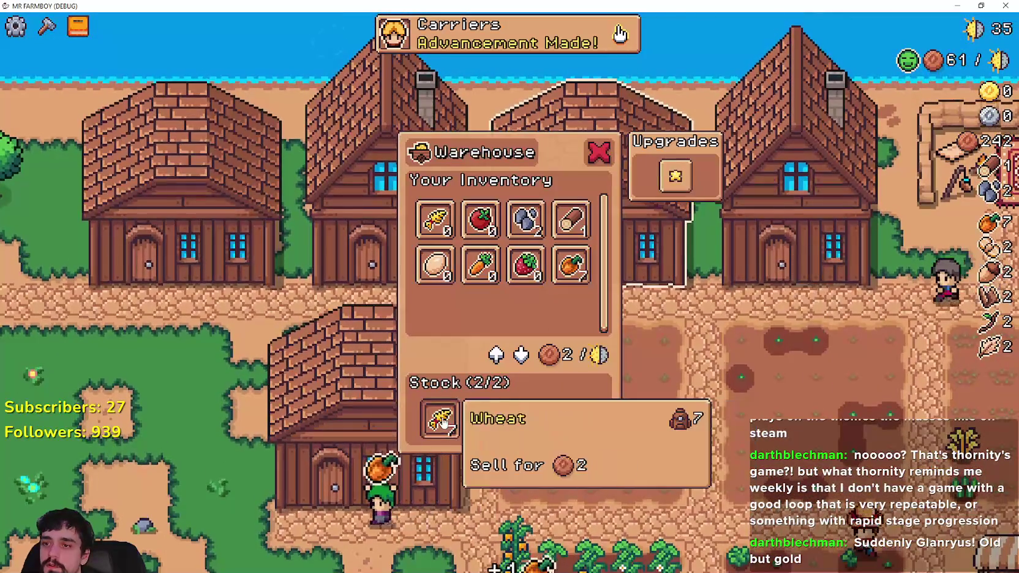
{"action": "key", "text": "a"}
{"action": "key", "text": "e"}
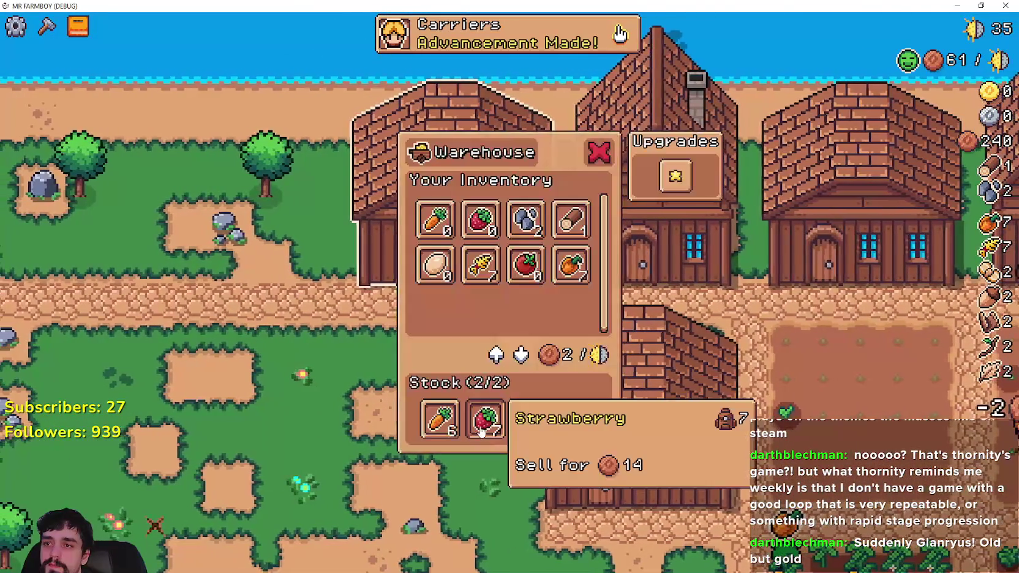
Switch the market stall's sales to strawberries and orange peppers.
{"action": "key", "text": "s"}
{"action": "key", "text": "d"}
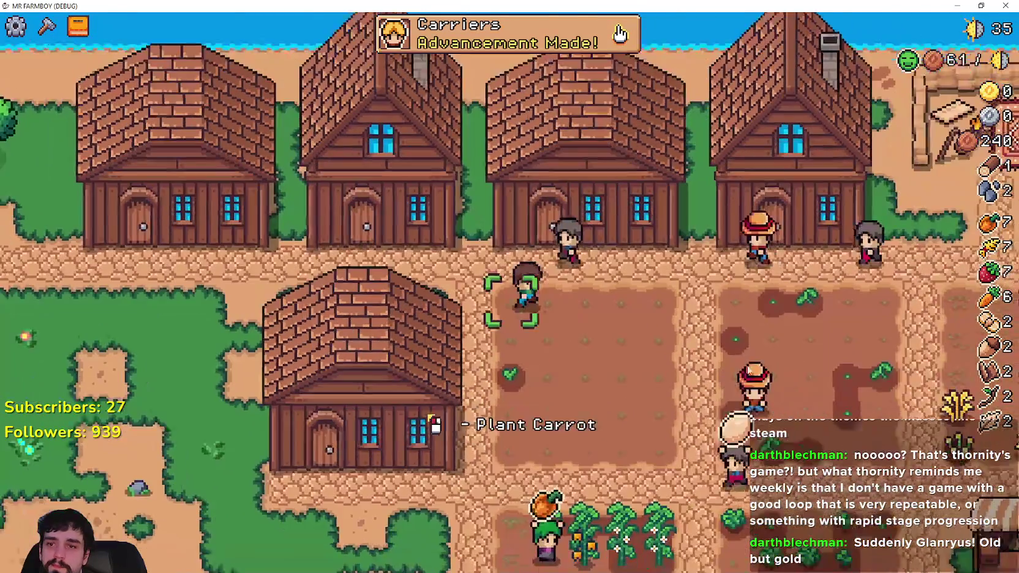
{"action": "key", "text": "d"}
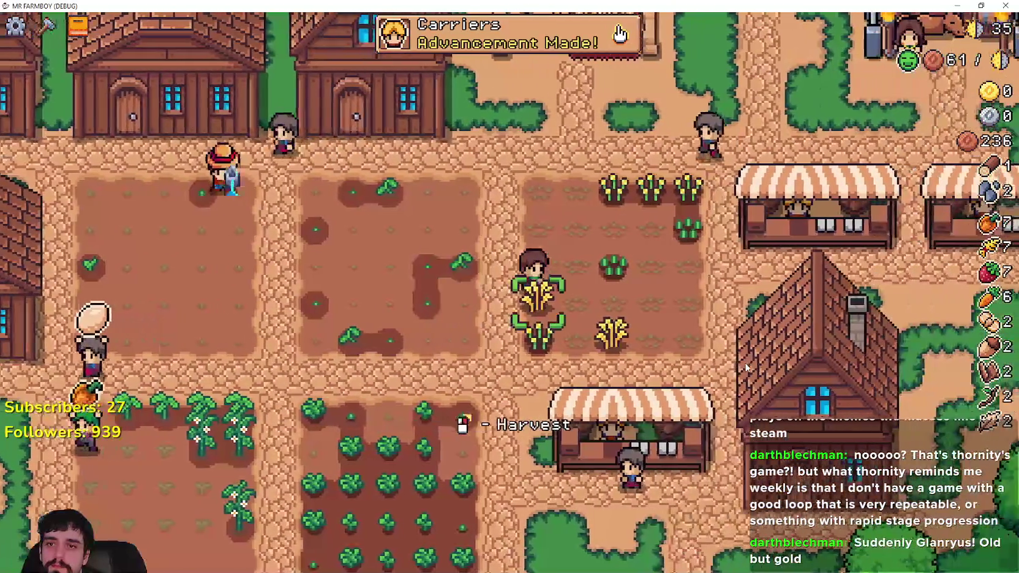
{"action": "key", "text": "d"}
{"action": "key", "text": "e"}
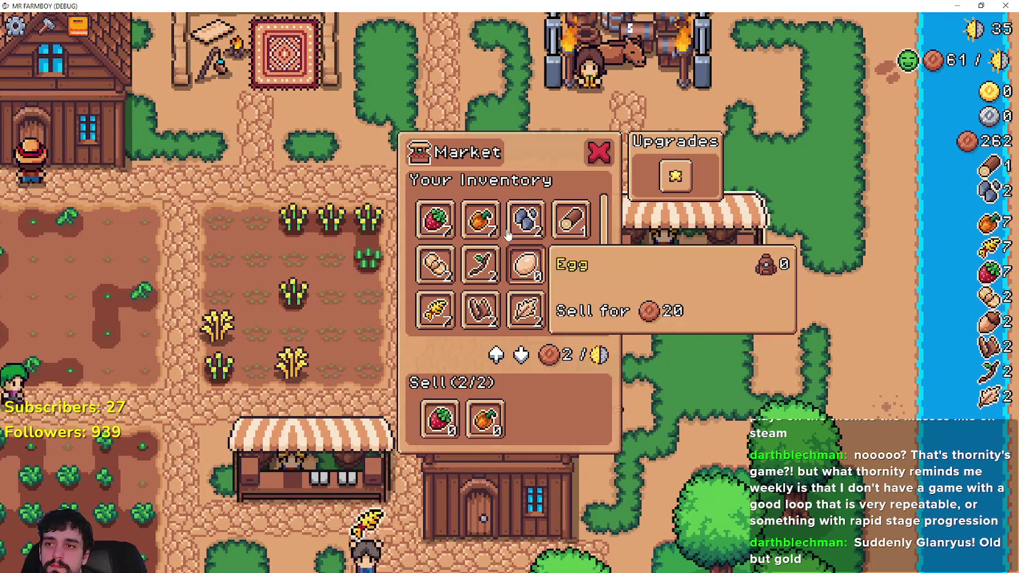
{"action": "key", "text": "Escape"}
Walk past the house and market stall into the strawberry patch, harvesting a strawberry.
{"action": "key", "text": "s"}
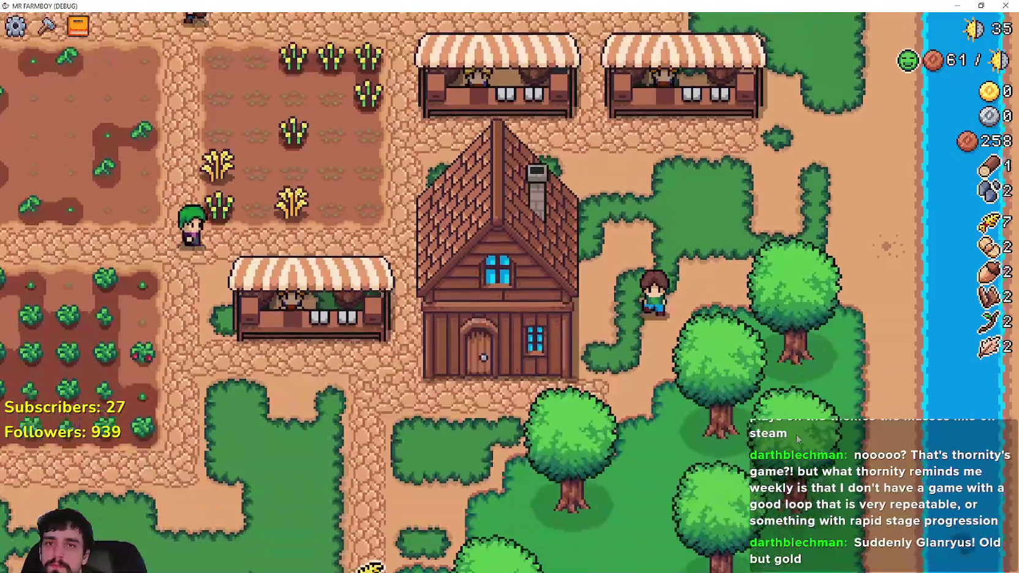
{"action": "key", "text": "a"}
{"action": "key", "text": "a"}
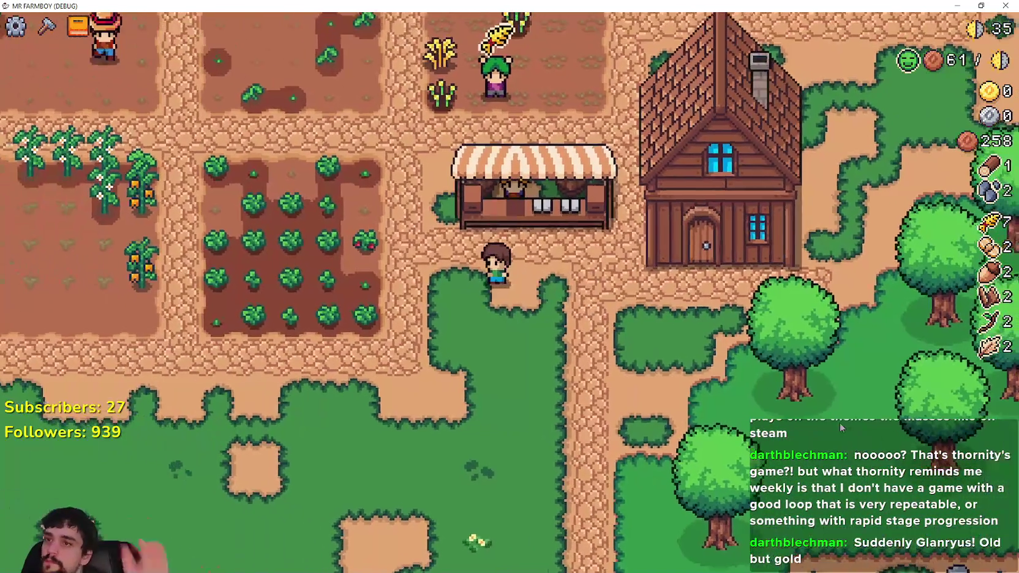
{"action": "key", "text": "a"}
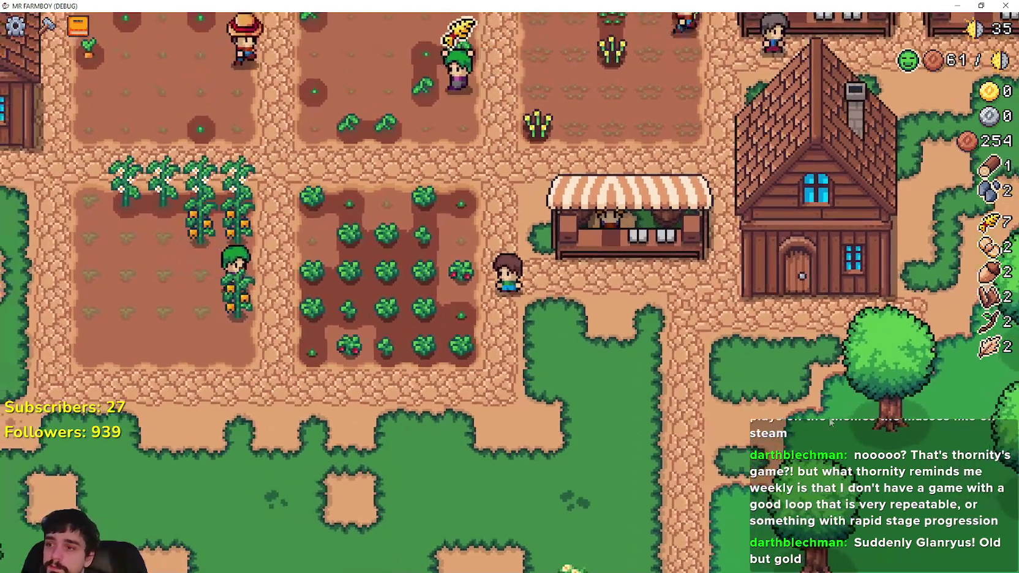
{"action": "key", "text": "a"}
{"action": "key", "text": "s"}
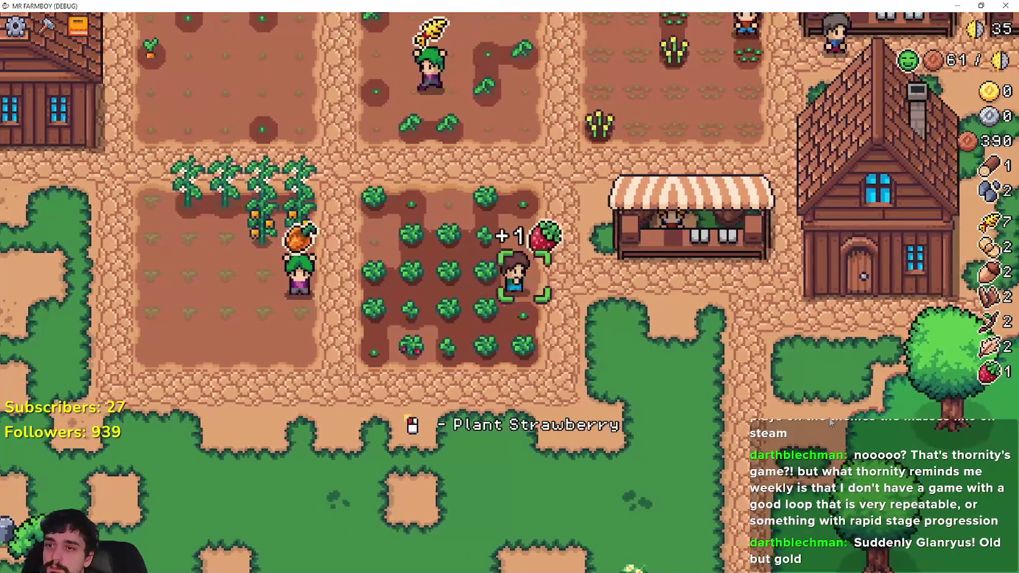
{"action": "key", "text": "w"}
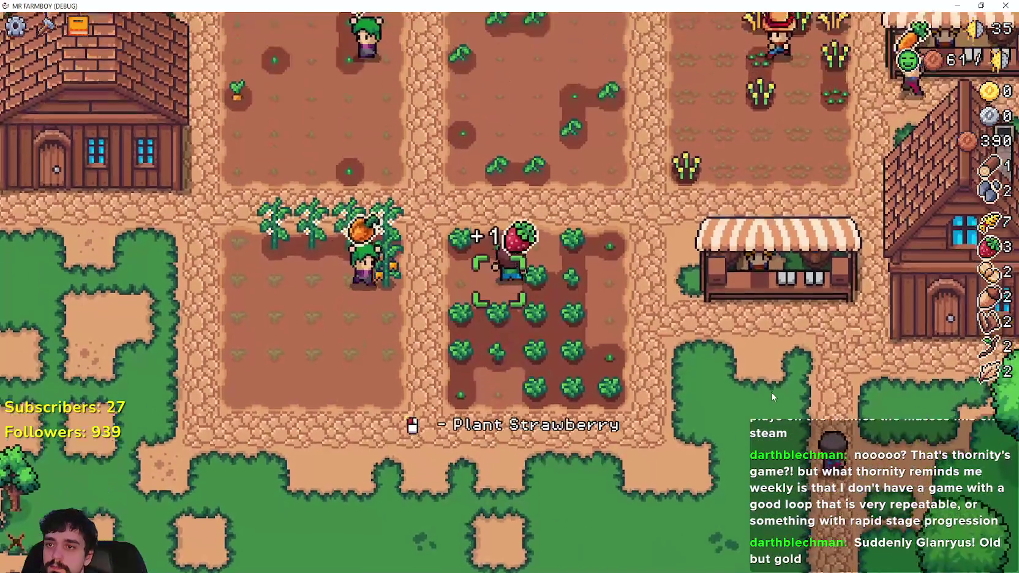
{"action": "key", "text": "d"}
Plant strawberries on the empty tiles, harvesting a ripe one and watering the new plants.
{"action": "left_click", "coordinate": [586, 357]}
{"action": "key", "text": "s"}
{"action": "left_click", "coordinate": [586, 356]}
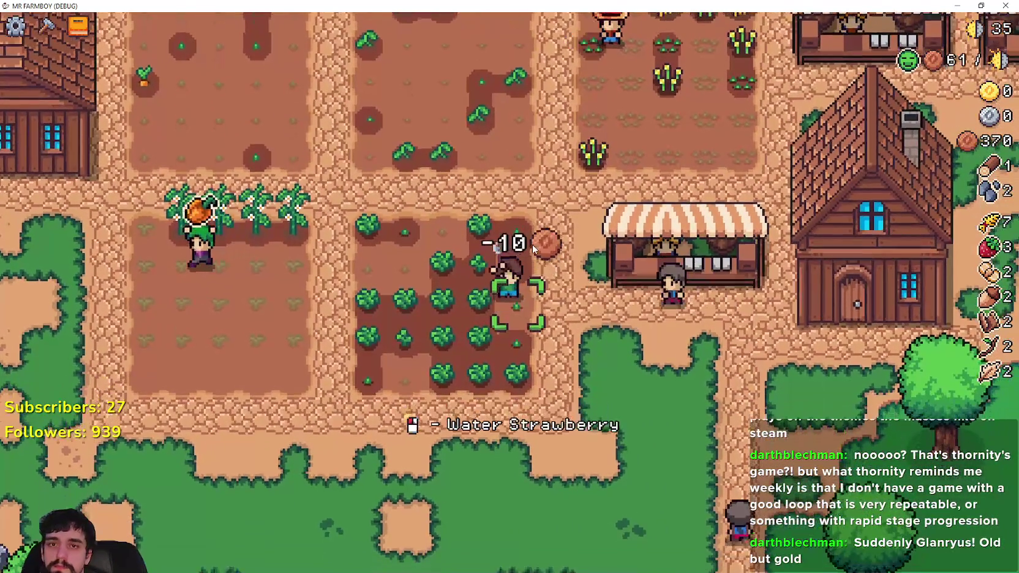
{"action": "key", "text": "w"}
{"action": "key", "text": "a"}
{"action": "left_click", "coordinate": [643, 364]}
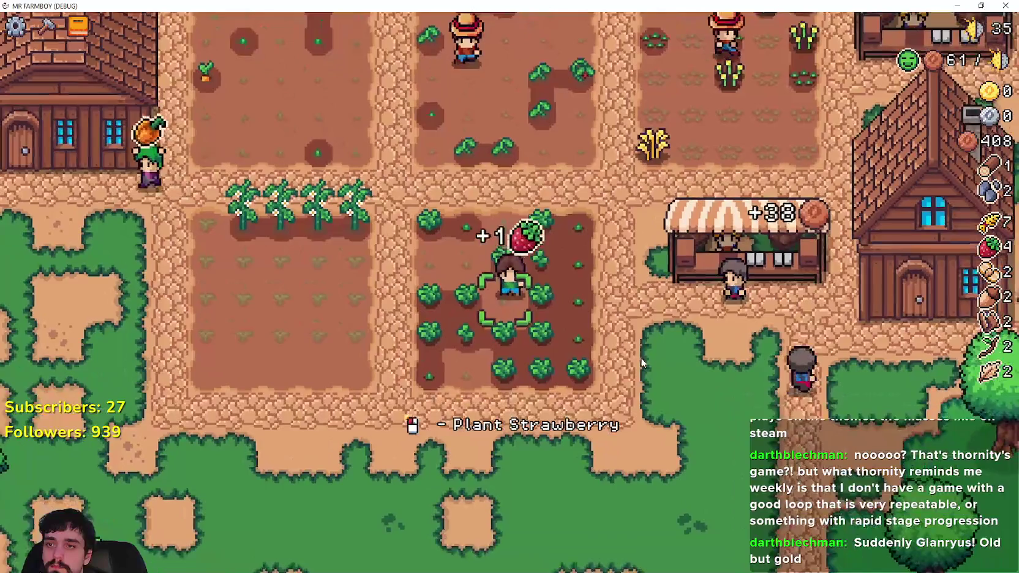
{"action": "left_click", "coordinate": [643, 364]}
{"action": "left_click", "coordinate": [643, 364]}
{"action": "left_click", "coordinate": [641, 362]}
{"action": "left_click", "coordinate": [642, 361]}
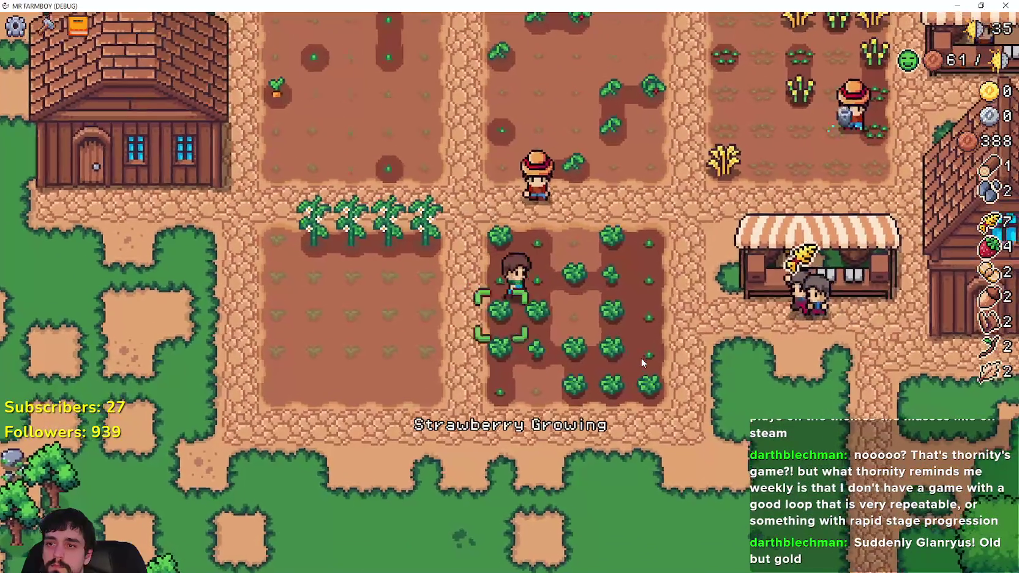
Plant and water one more strawberry, then harvest and replant a ripe one, reaching 5 strawberries.
{"action": "key", "text": "s"}
{"action": "left_click", "coordinate": [642, 362]}
{"action": "left_click", "coordinate": [641, 361]}
{"action": "key", "text": "w"}
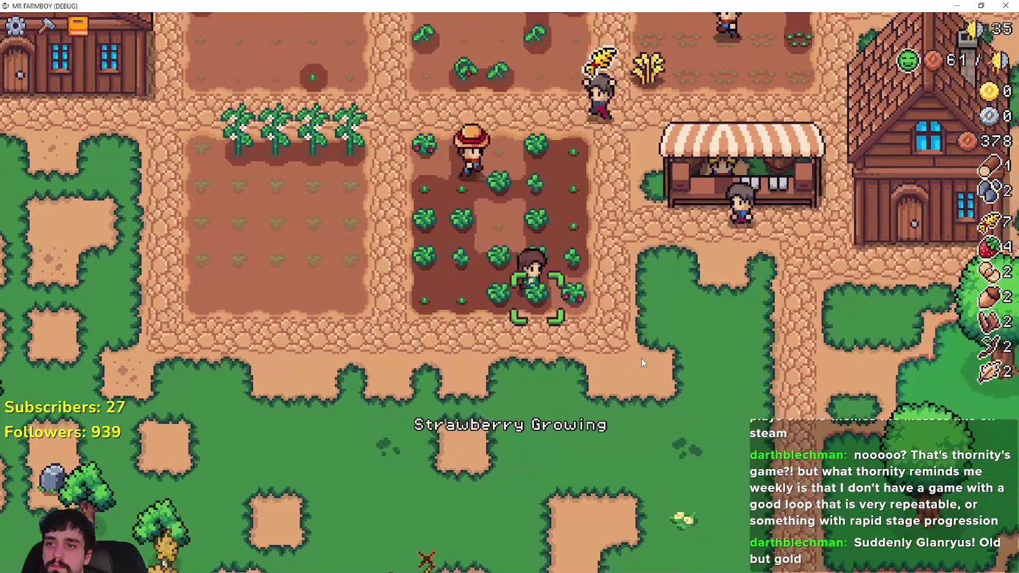
{"action": "left_click", "coordinate": [642, 362]}
{"action": "left_click", "coordinate": [642, 363]}
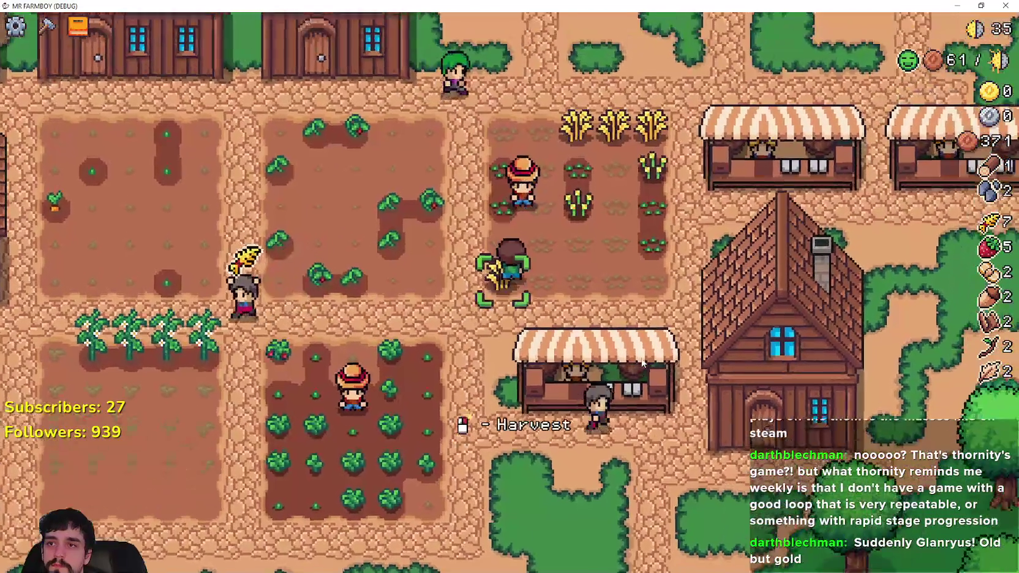
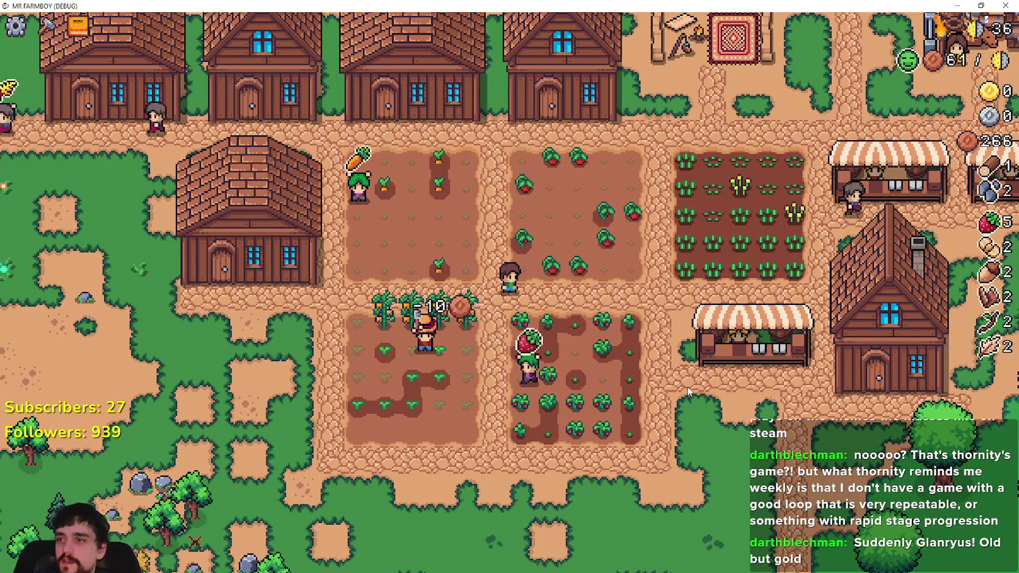
Pick the Farm Tile recipe and till the first two tiles below the house.
{"action": "key", "text": "c"}
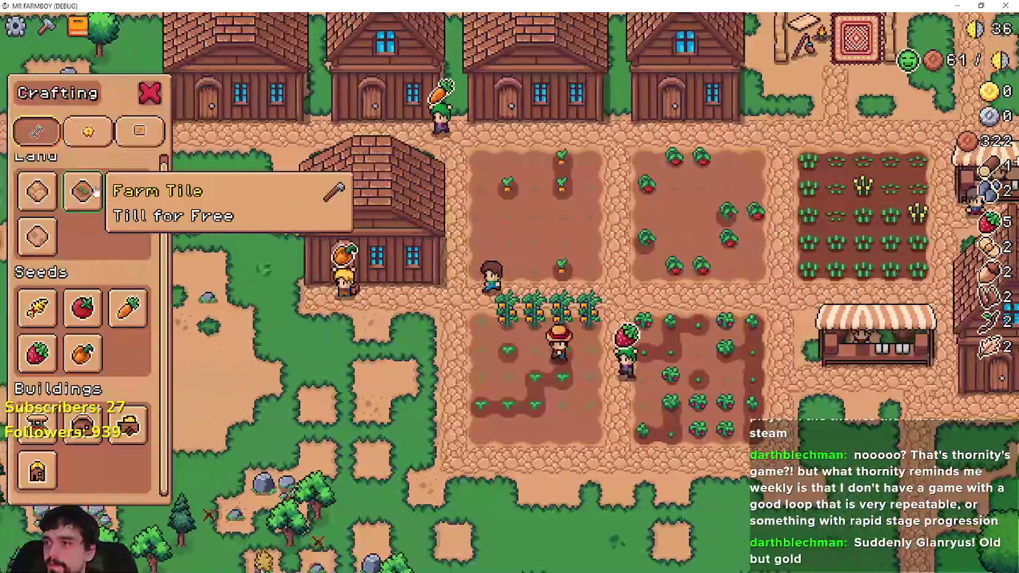
{"action": "left_click", "coordinate": [83, 191]}
{"action": "key", "text": "s"}
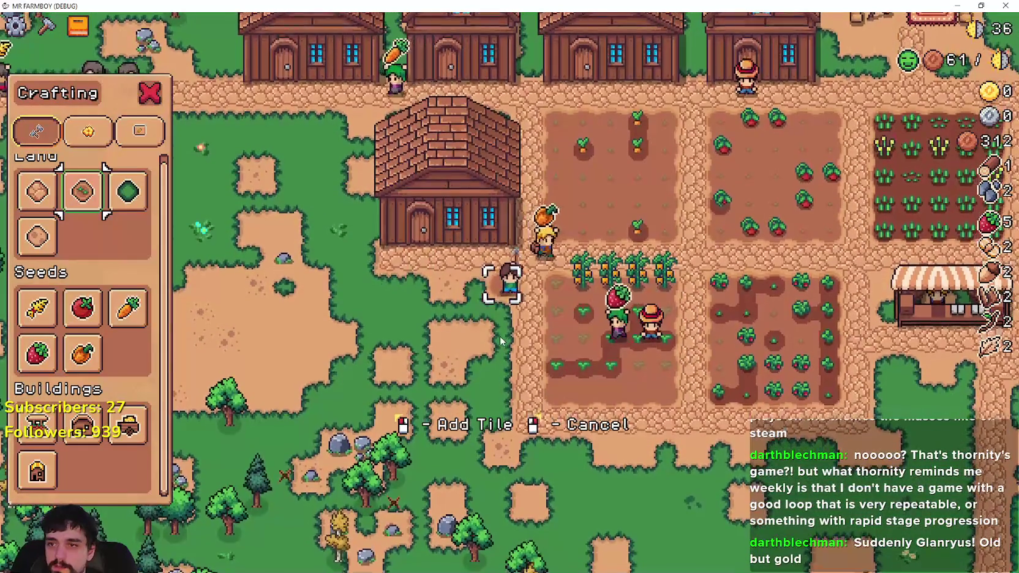
{"action": "key", "text": "a"}
{"action": "key", "text": "a"}
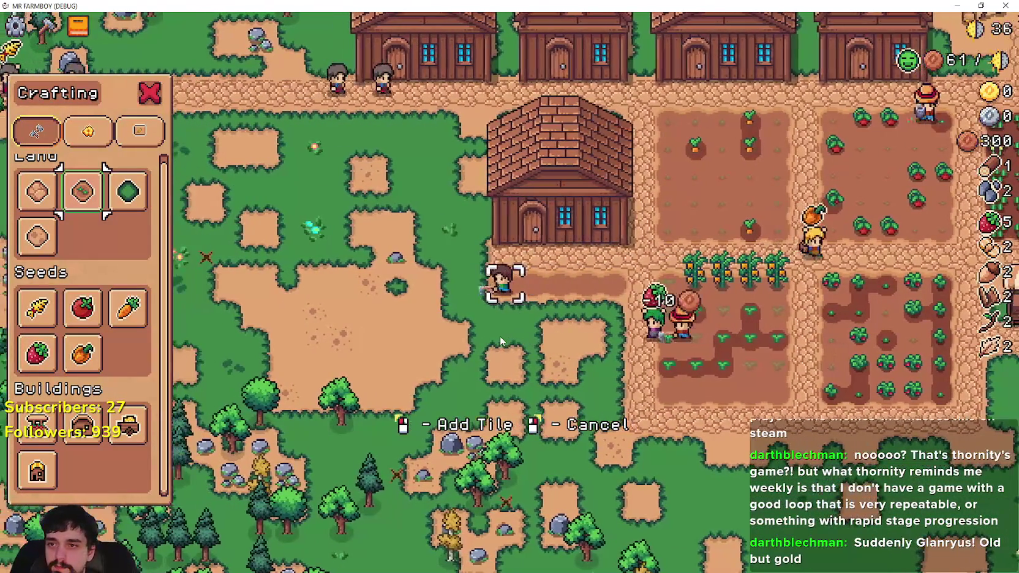
{"action": "left_click", "coordinate": [501, 341]}
{"action": "key", "text": "d"}
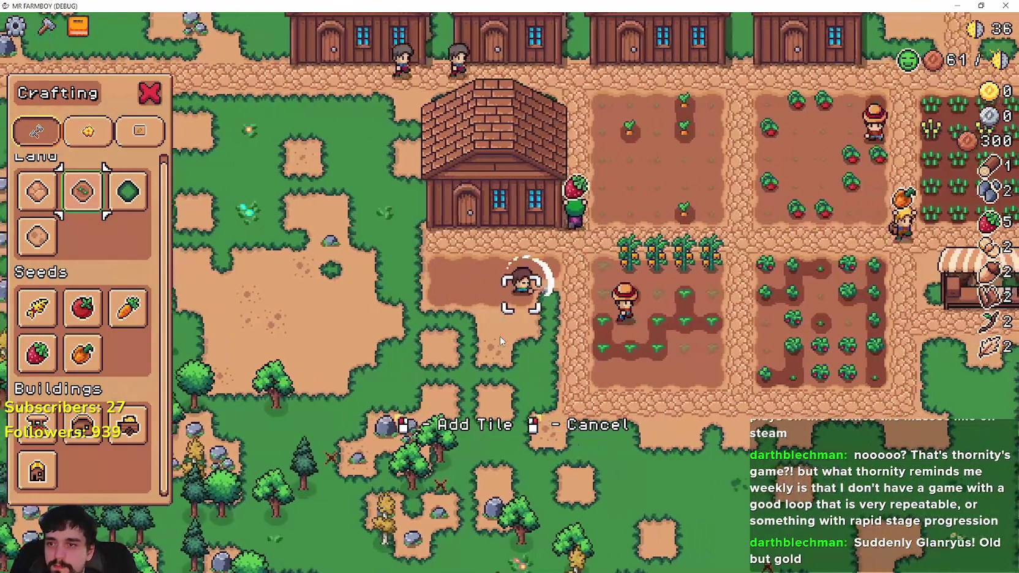
{"action": "left_click", "coordinate": [500, 341]}
Till more tiles along the bottom row to finish the square plot beside the crop fields.
{"action": "key", "text": "s"}
{"action": "key", "text": "a"}
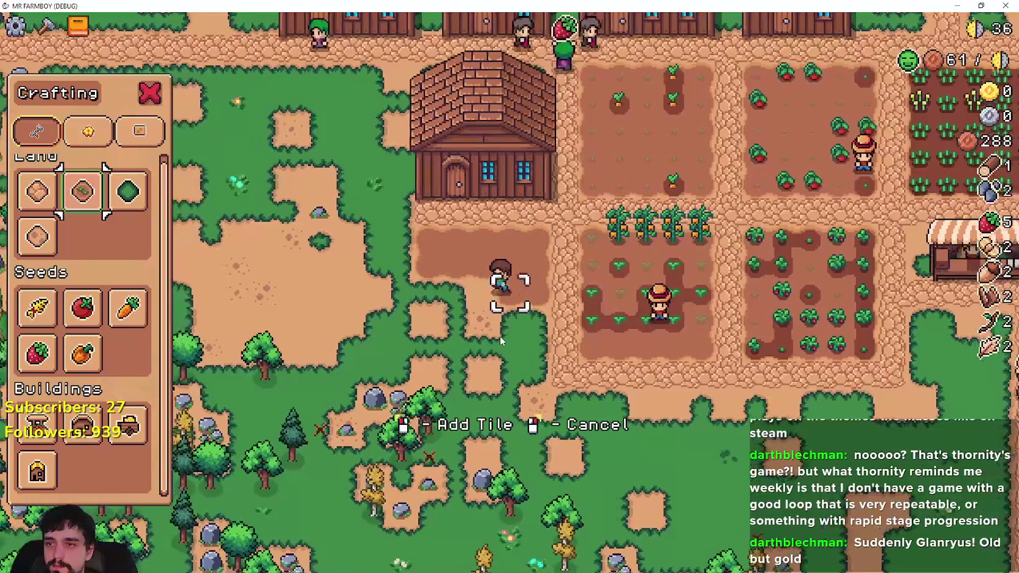
{"action": "key", "text": "s"}
{"action": "key", "text": "d"}
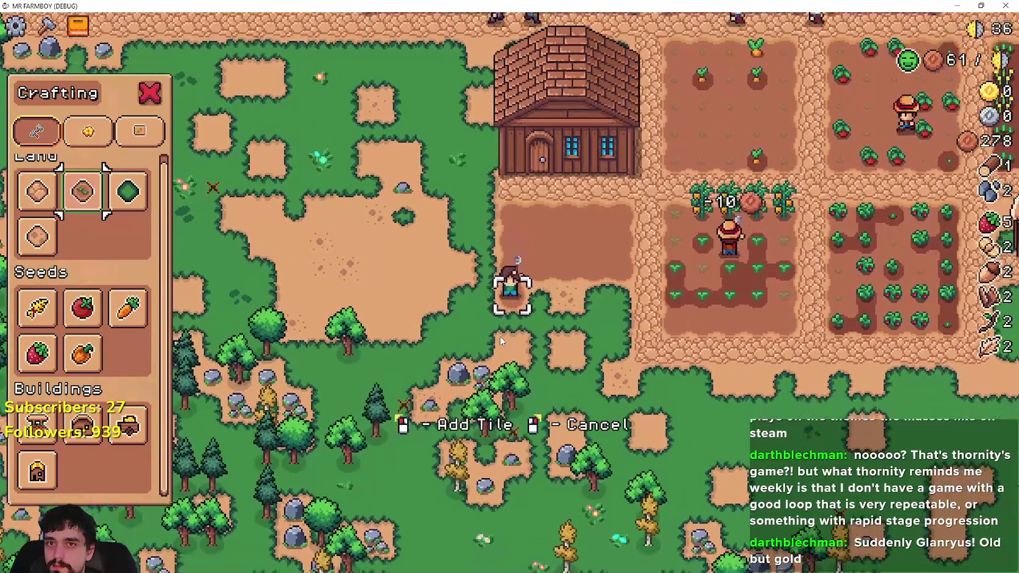
{"action": "key", "text": "a"}
{"action": "key", "text": "s"}
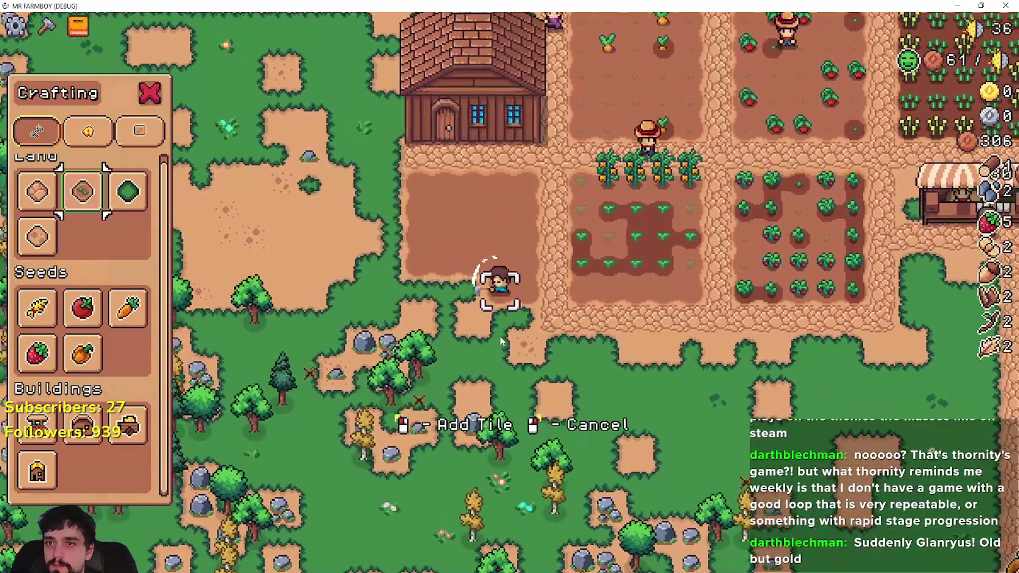
{"action": "left_click", "coordinate": [500, 337]}
{"action": "key", "text": "a"}
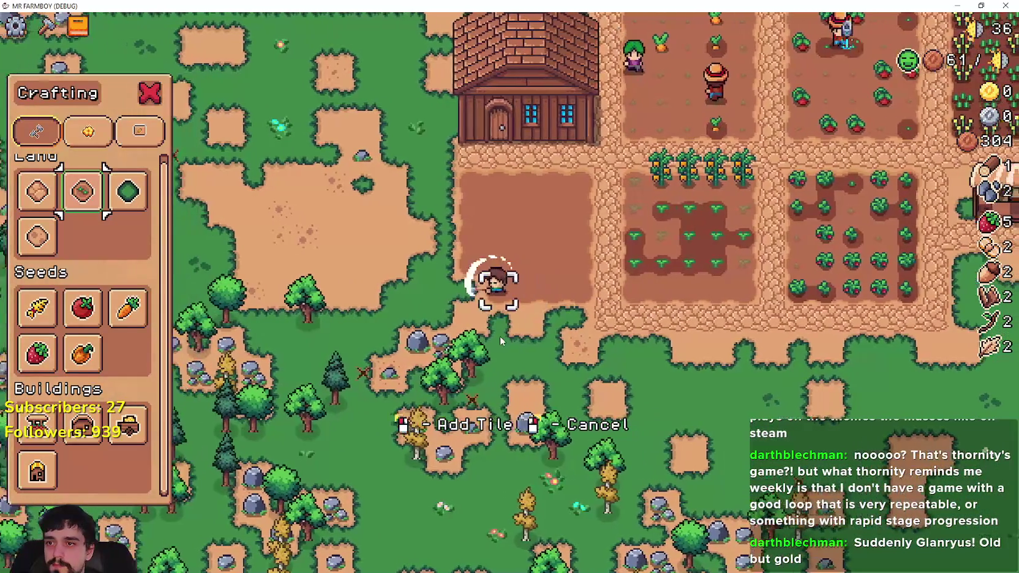
{"action": "key", "text": "d"}
{"action": "key", "text": "s"}
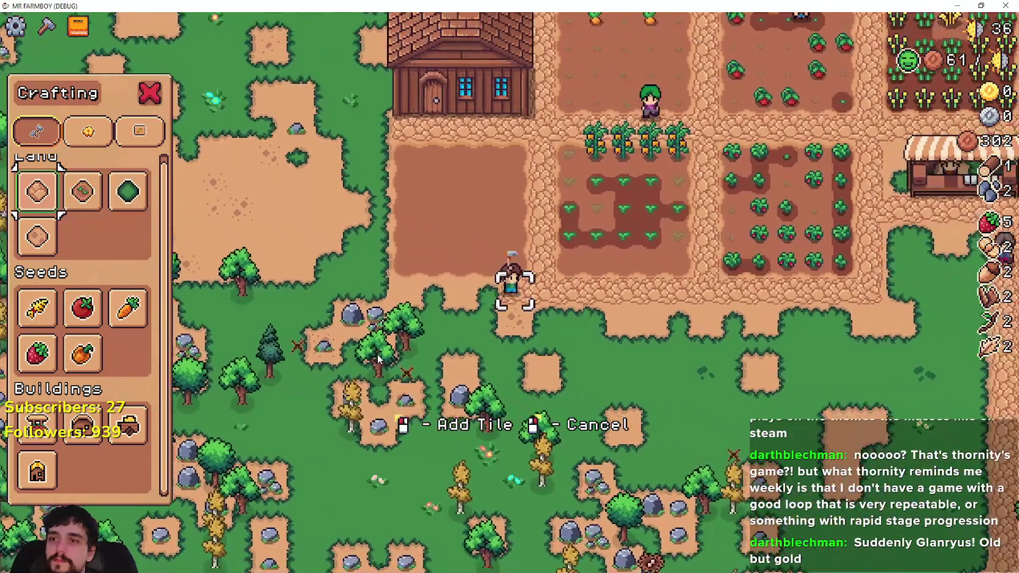
{"action": "left_click", "coordinate": [379, 350]}
{"action": "key", "text": "a"}
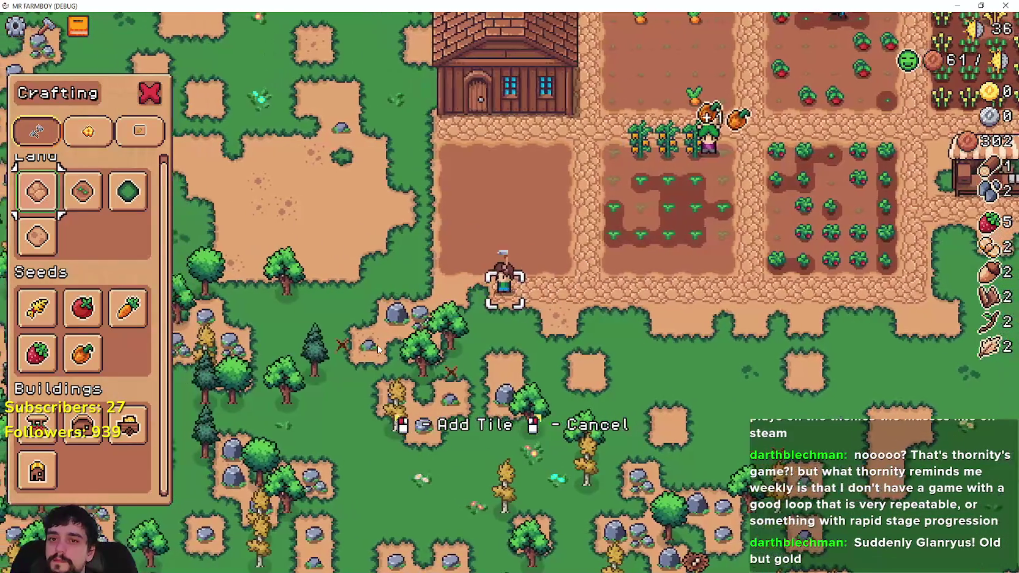
{"action": "key", "text": "w"}
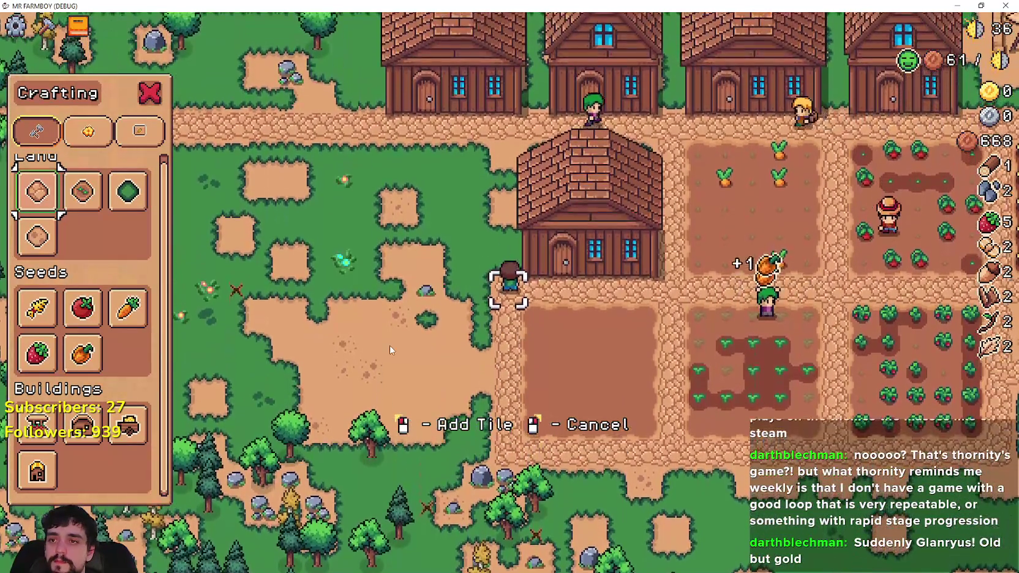
{"action": "scroll", "coordinate": [294, 352], "scroll_direction": "up", "scroll_amount": 2}
Harvest ripe strawberries in the field, then pause the game and switch to Steam.
{"action": "right_click", "coordinate": [295, 348]}
{"action": "key", "text": "d"}
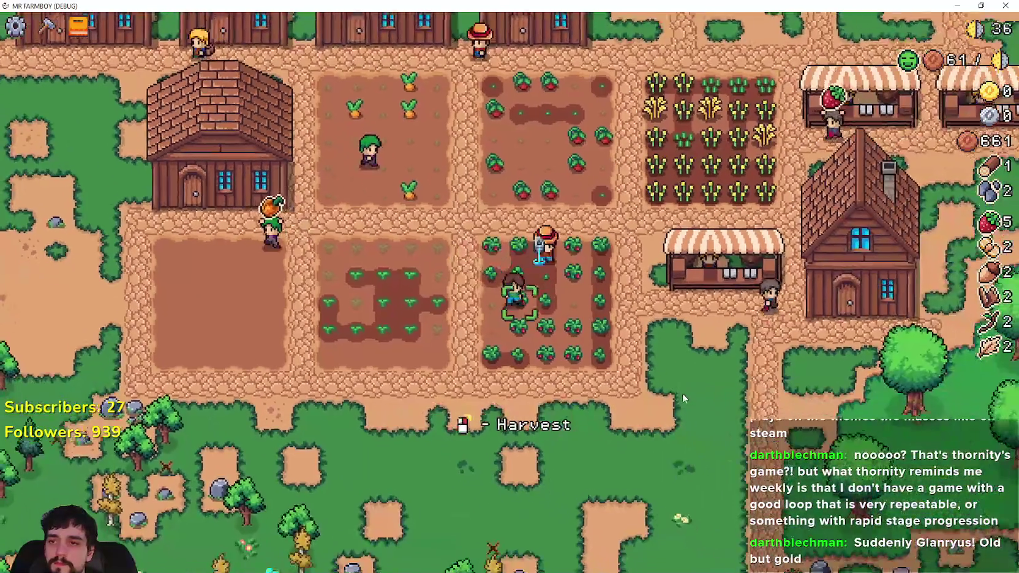
{"action": "left_click", "coordinate": [682, 393]}
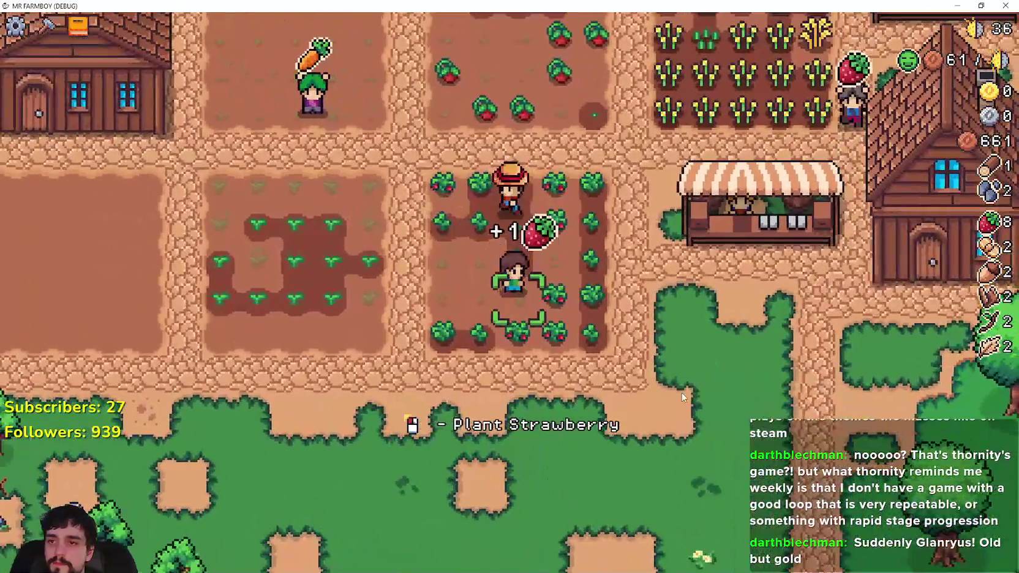
{"action": "key", "text": "w"}
{"action": "left_click", "coordinate": [682, 392]}
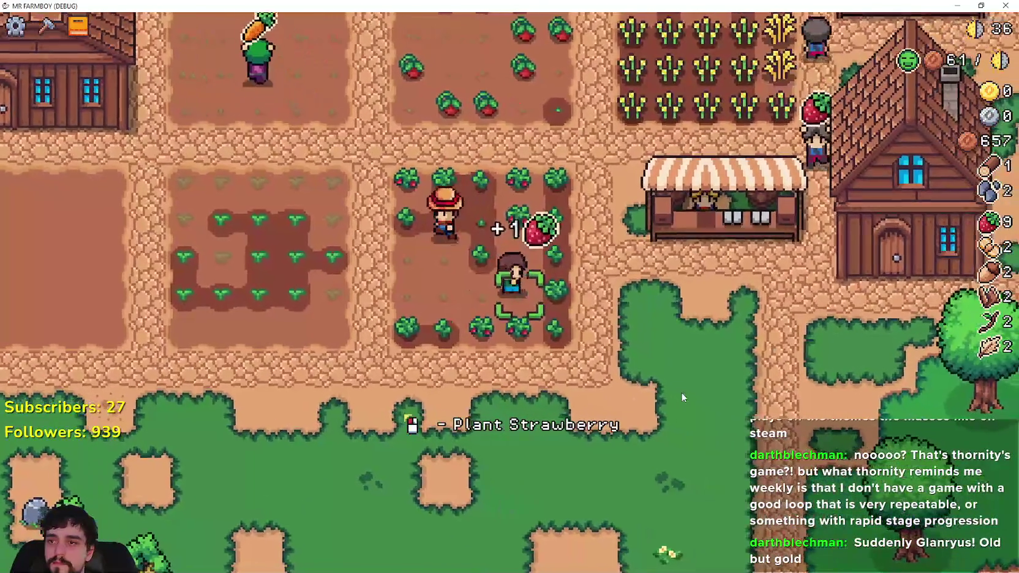
{"action": "key", "text": "w"}
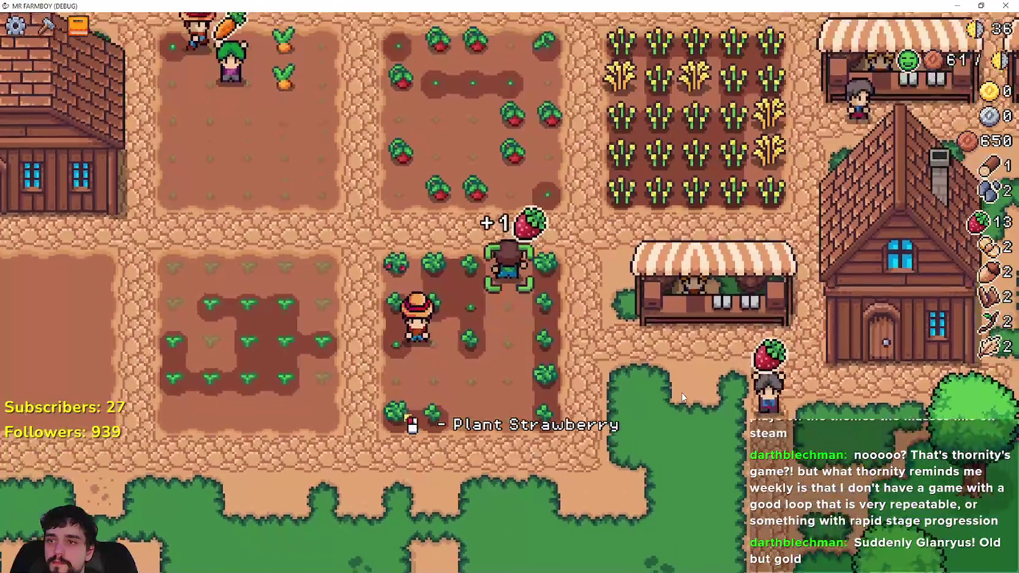
{"action": "key", "text": "Escape"}
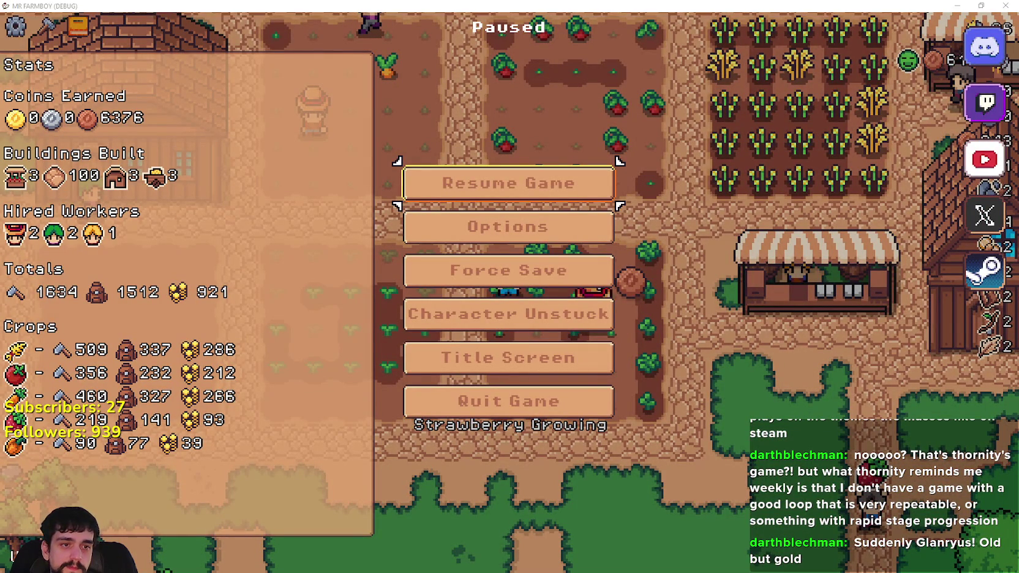
{"action": "key", "text": "alt+Tab"}
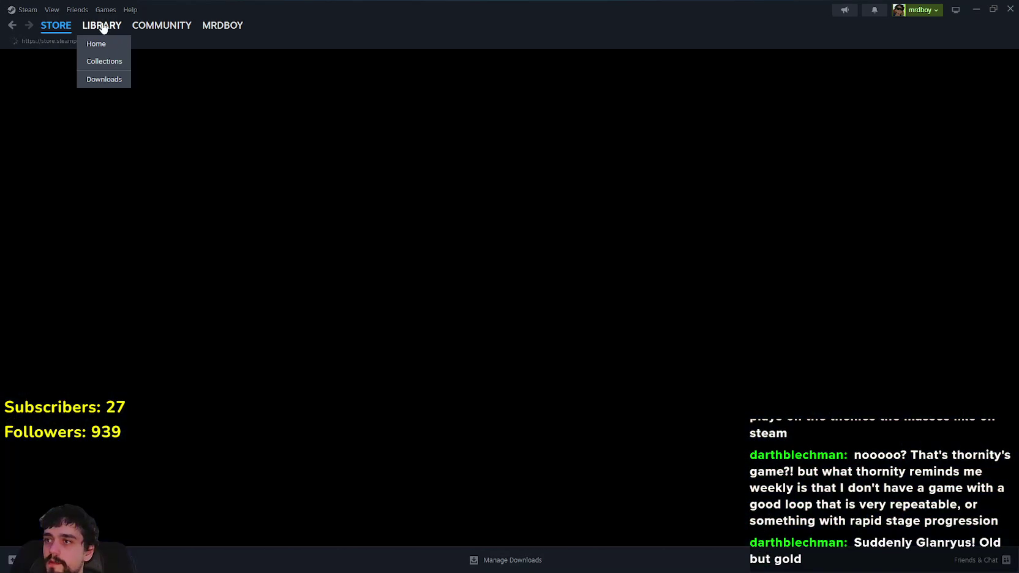
Edit the Update 4.1 Hotfix 1 draft via MR FARMBOY's Community Hub admin event dashboard.
{"action": "left_click", "coordinate": [103, 28]}
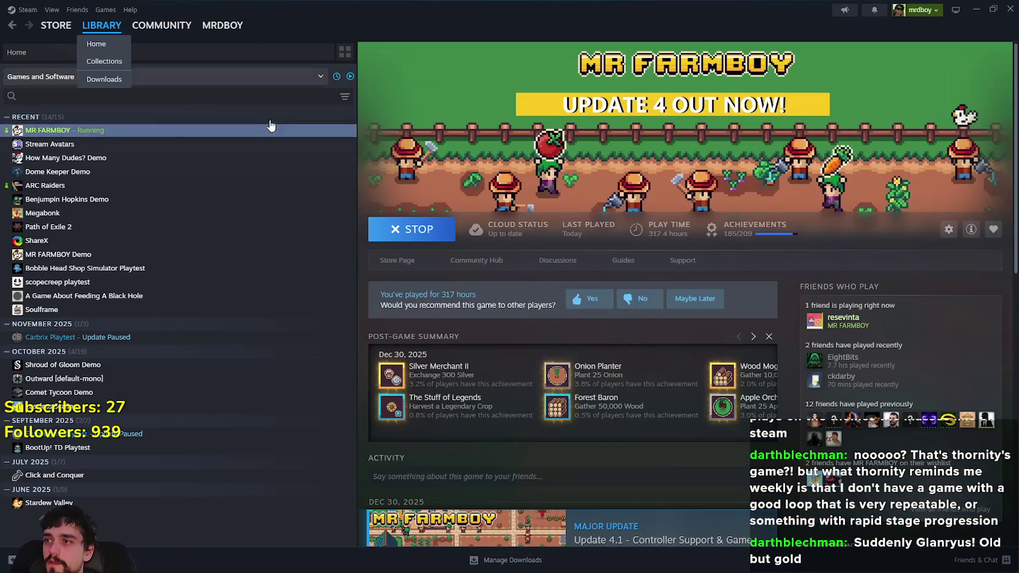
{"action": "left_click", "coordinate": [474, 261]}
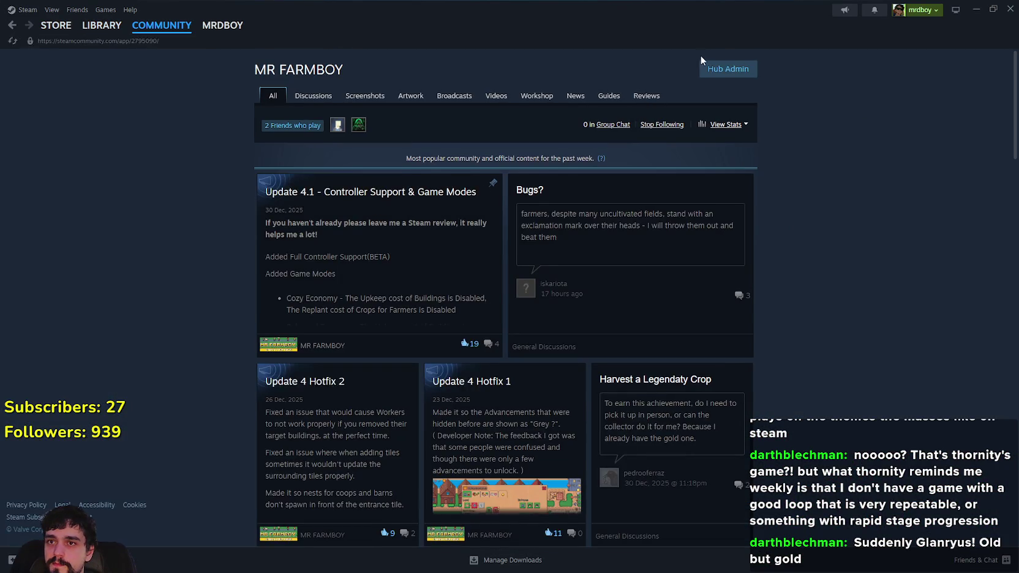
{"action": "left_click", "coordinate": [704, 68]}
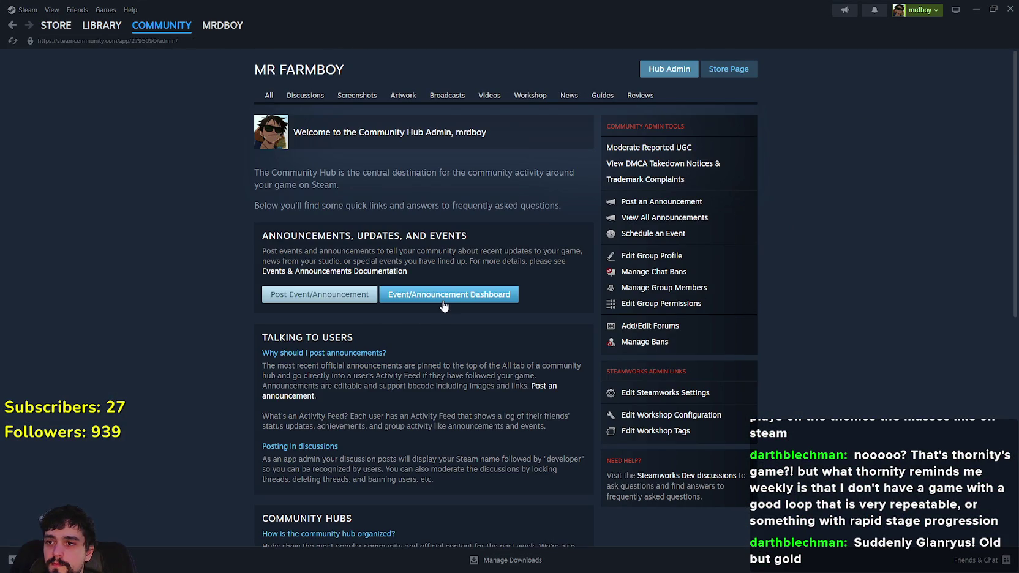
{"action": "left_click", "coordinate": [444, 298]}
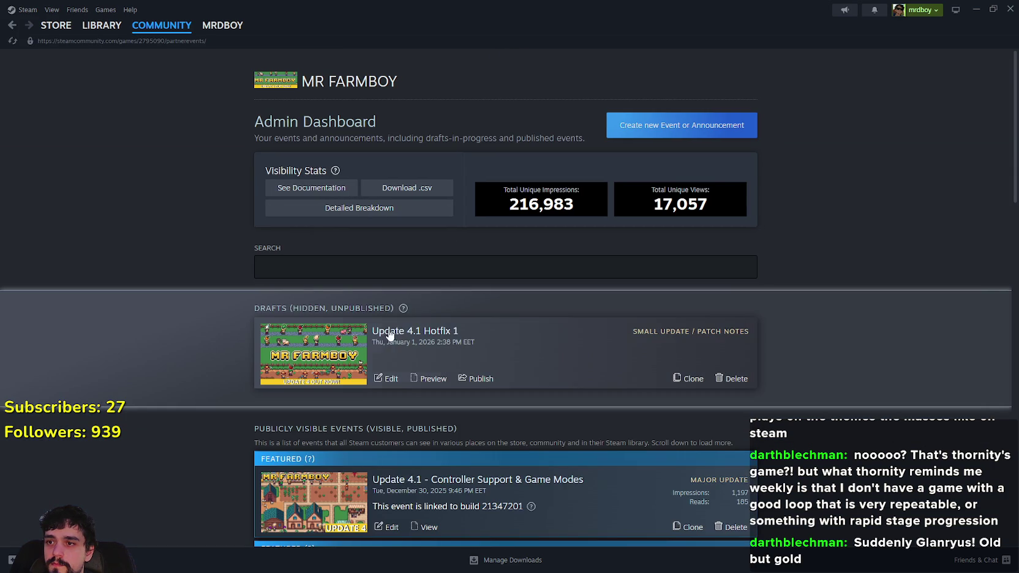
{"action": "left_click", "coordinate": [397, 382]}
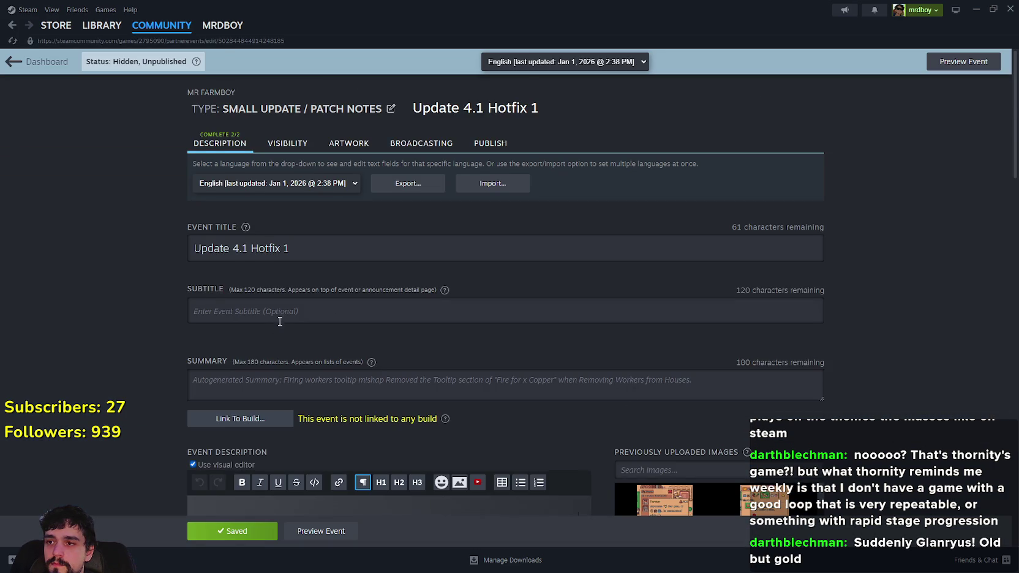
Scroll through the draft's description and place the cursor on its empty first line.
{"action": "scroll", "coordinate": [312, 312], "scroll_direction": "down", "scroll_amount": 3}
{"action": "scroll", "coordinate": [312, 311], "scroll_direction": "down", "scroll_amount": 3}
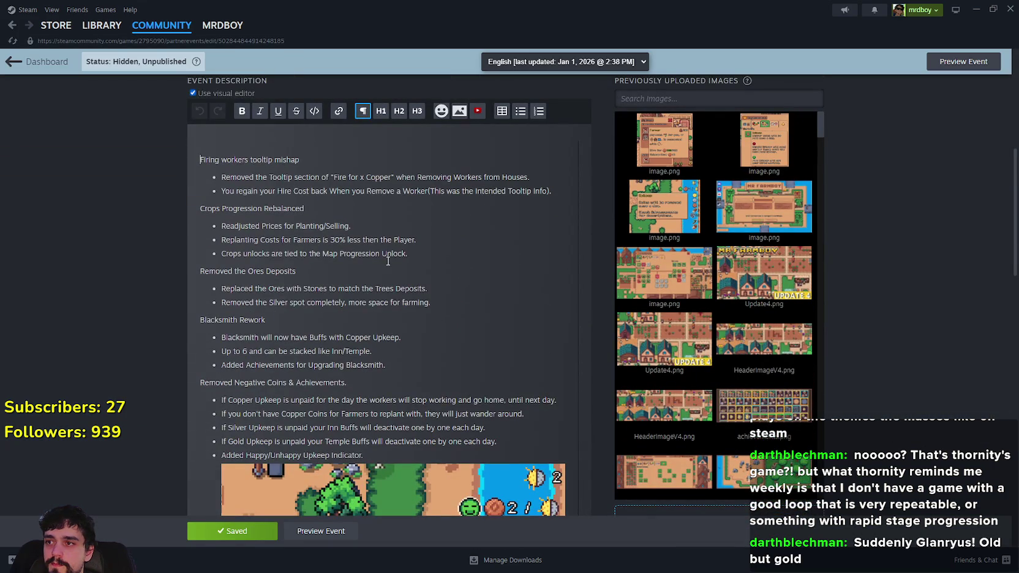
{"action": "scroll", "coordinate": [388, 261], "scroll_direction": "down", "scroll_amount": 8}
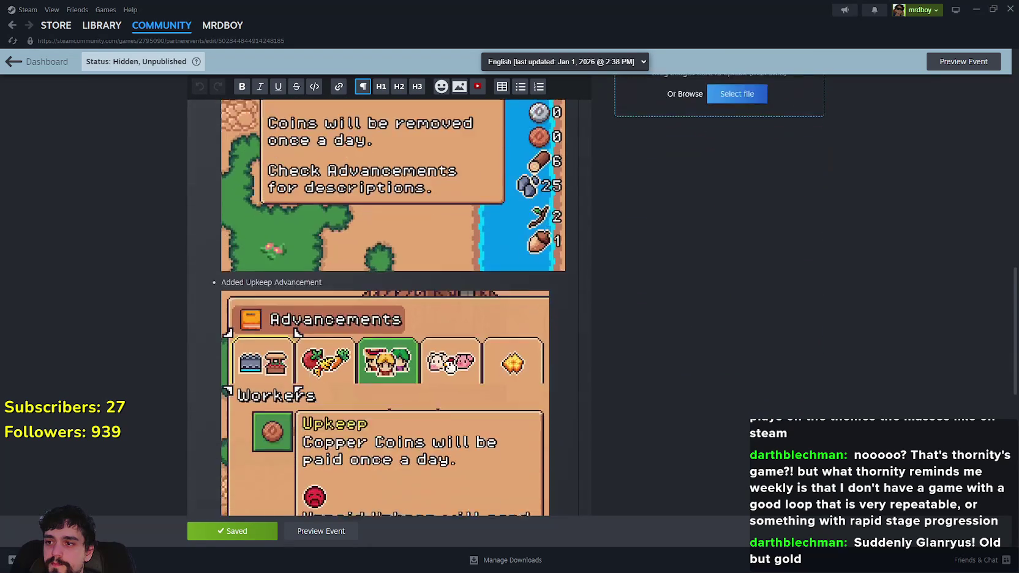
{"action": "scroll", "coordinate": [360, 334], "scroll_direction": "up", "scroll_amount": 10}
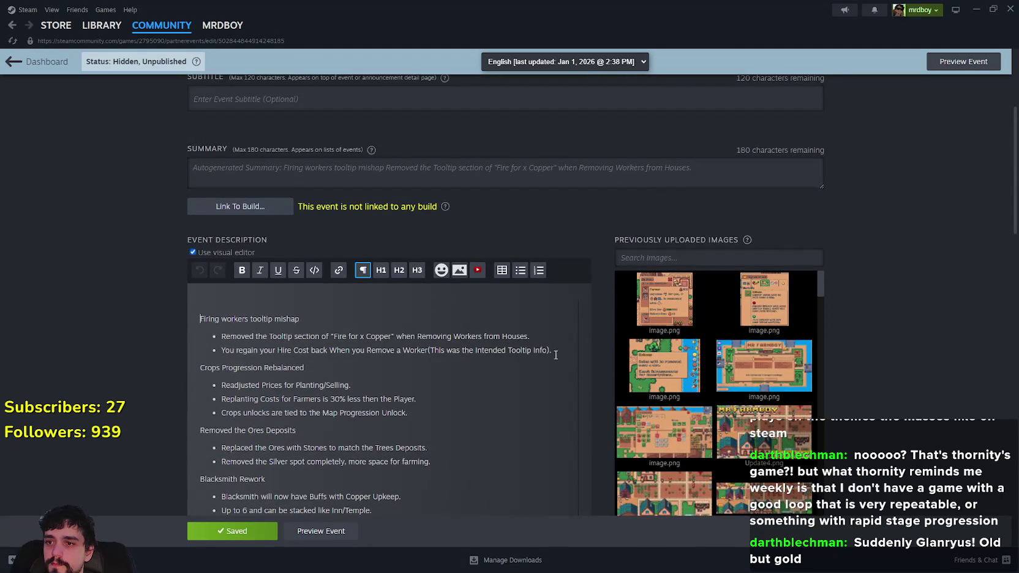
{"action": "left_click", "coordinate": [556, 355]}
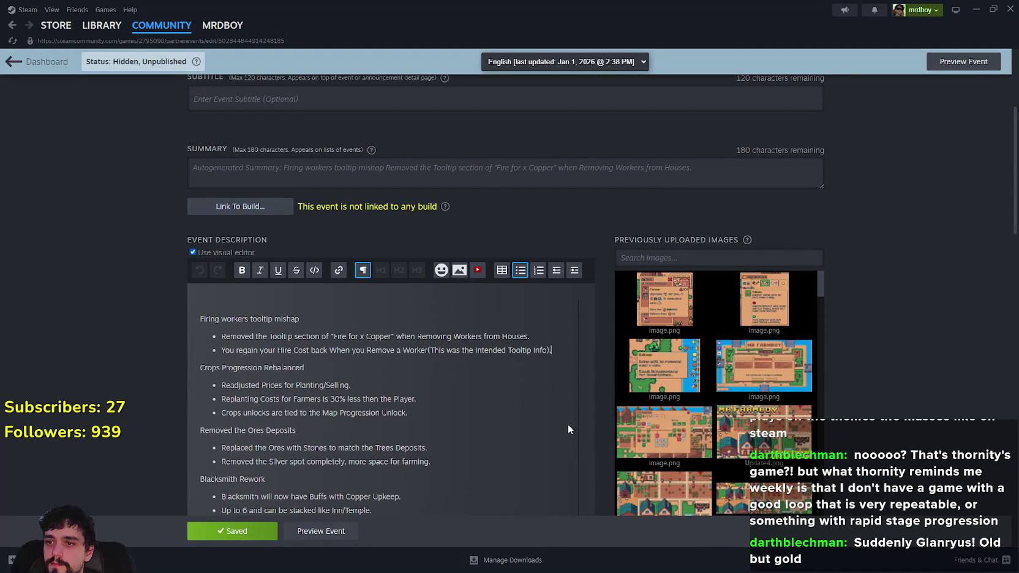
{"action": "left_click", "coordinate": [243, 302]}
{"action": "left_click", "coordinate": [552, 350]}
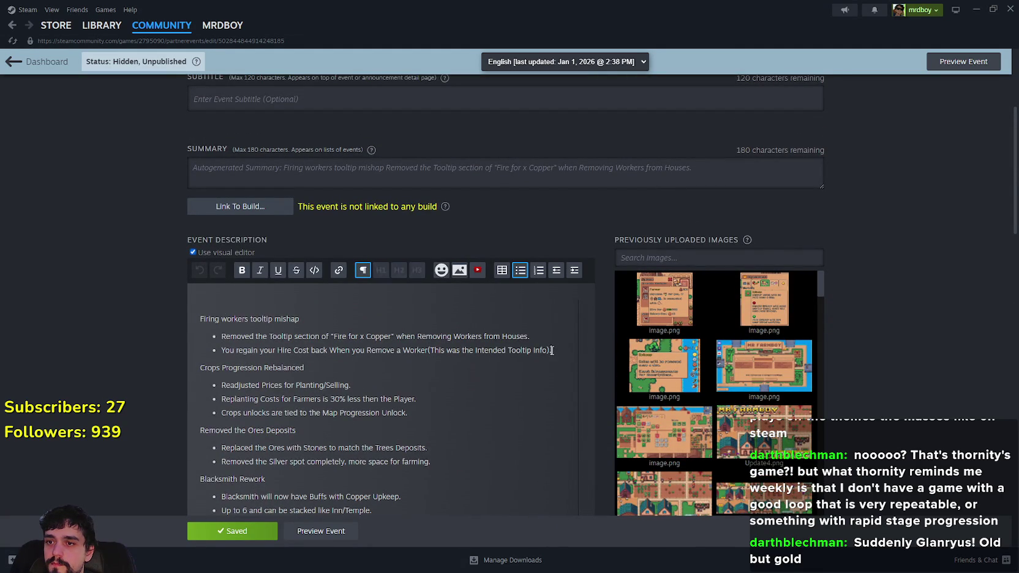
{"action": "left_click", "coordinate": [218, 305]}
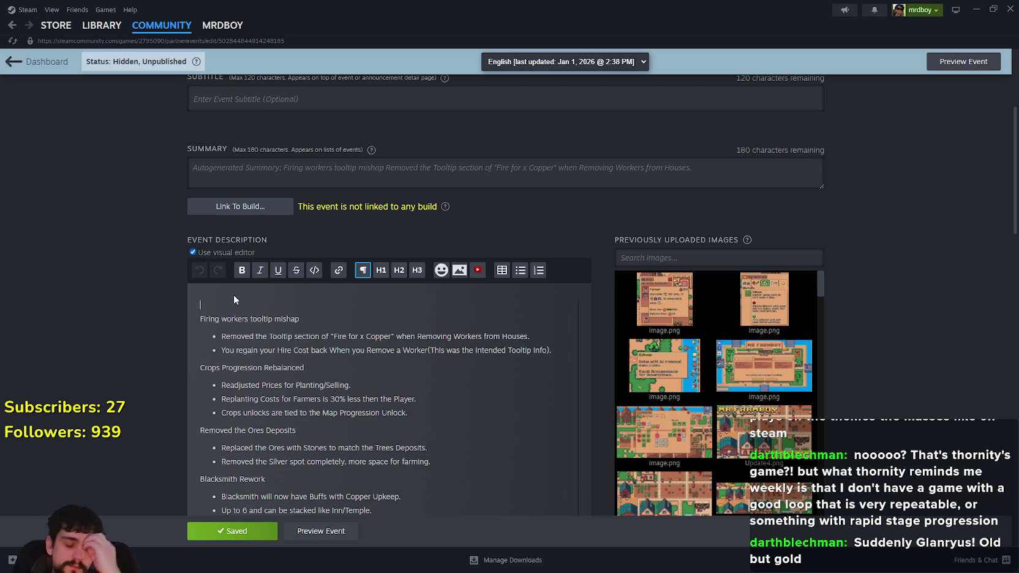
Add a bulleted 'Reset Zoom - Middle Mouse Button.' item under Added New Hotkeys.
{"action": "type", "text": "Added New"}
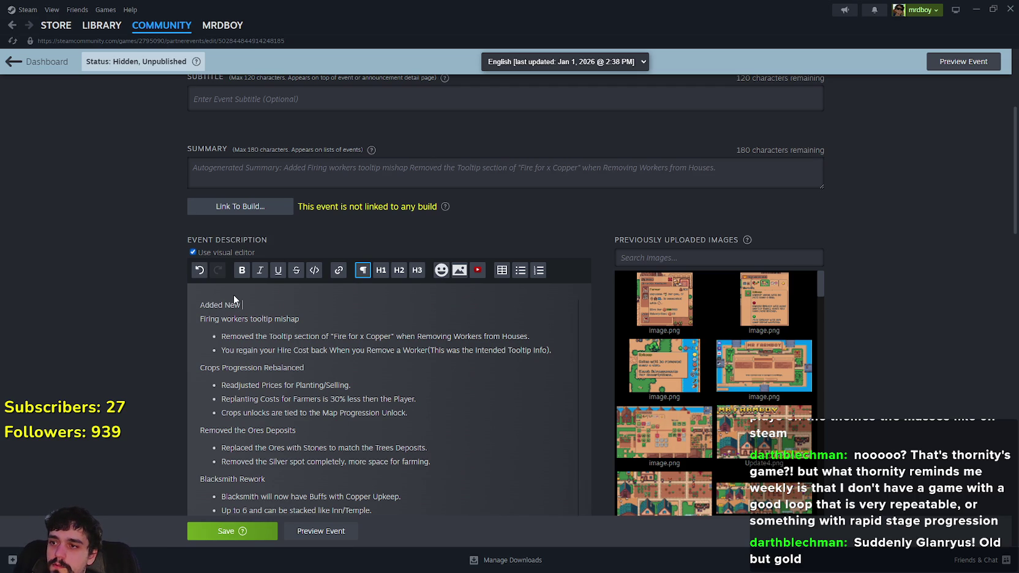
{"action": "type", "text": "eys"}
{"action": "key", "text": "Return"}
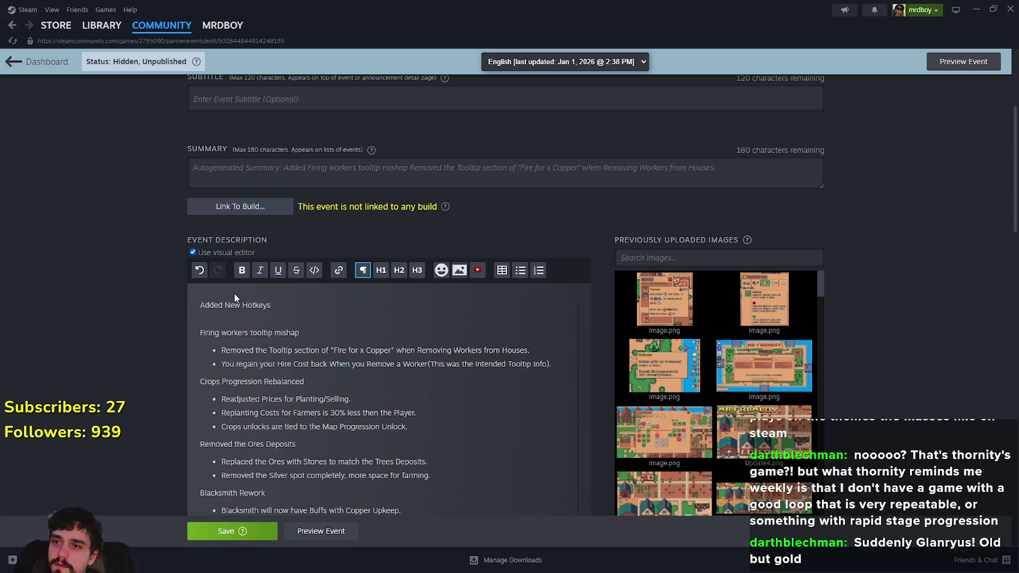
{"action": "left_click", "coordinate": [526, 272]}
{"action": "type", "text": "eset Zoom - Middle Mouse Button,"}
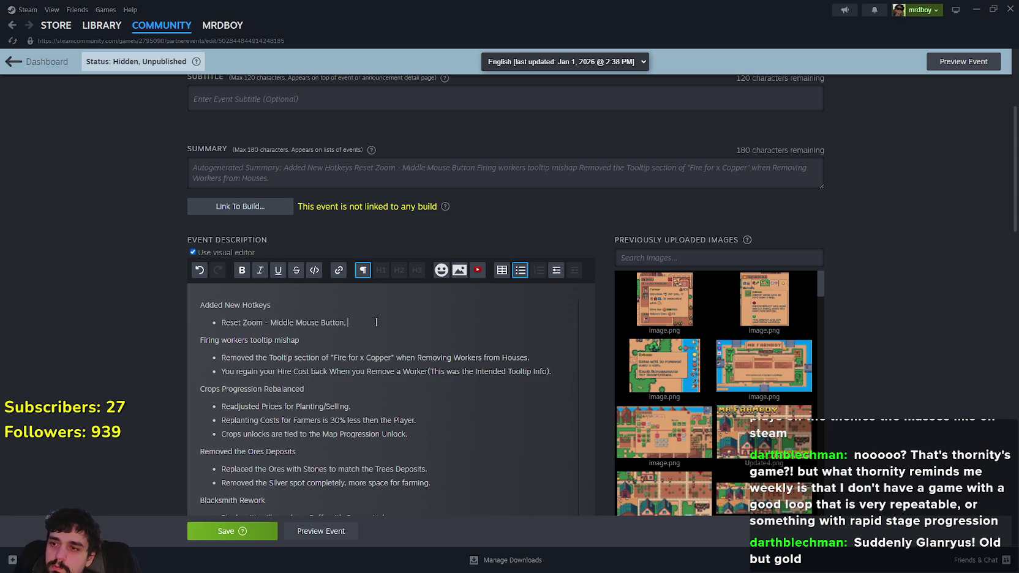
Confirm in Godot's Input Map that zoom_reset uses Middle Mouse Button, then return to the game.
{"action": "key", "text": "alt+Tab"}
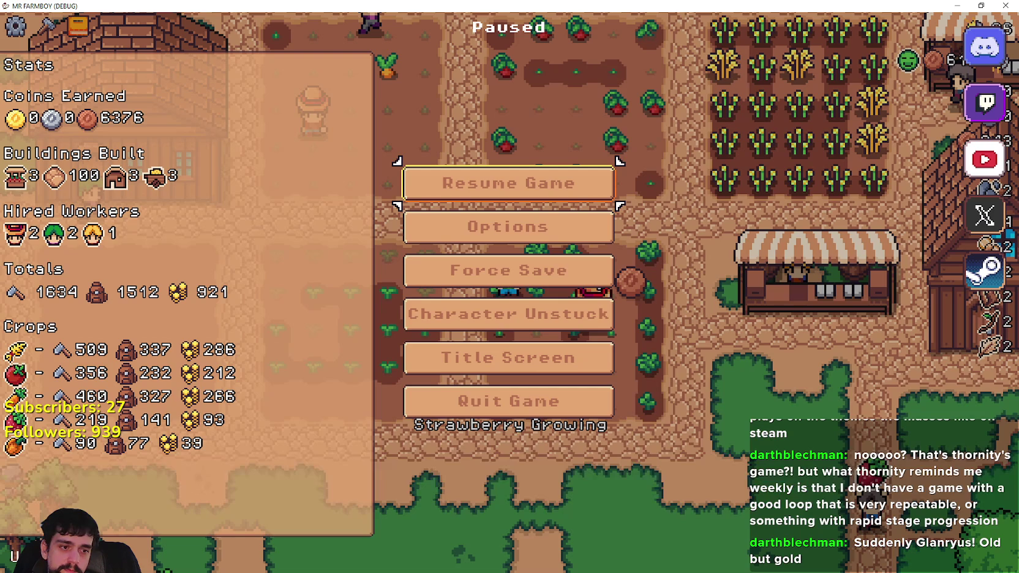
{"action": "key", "text": "alt+Tab"}
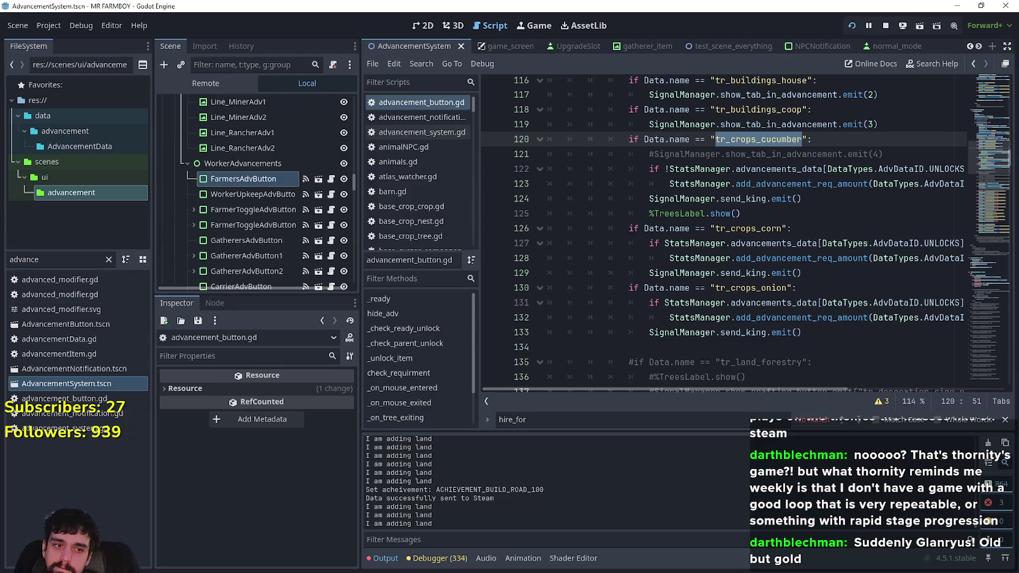
{"action": "left_click", "coordinate": [51, 25]}
{"action": "left_click", "coordinate": [68, 42]}
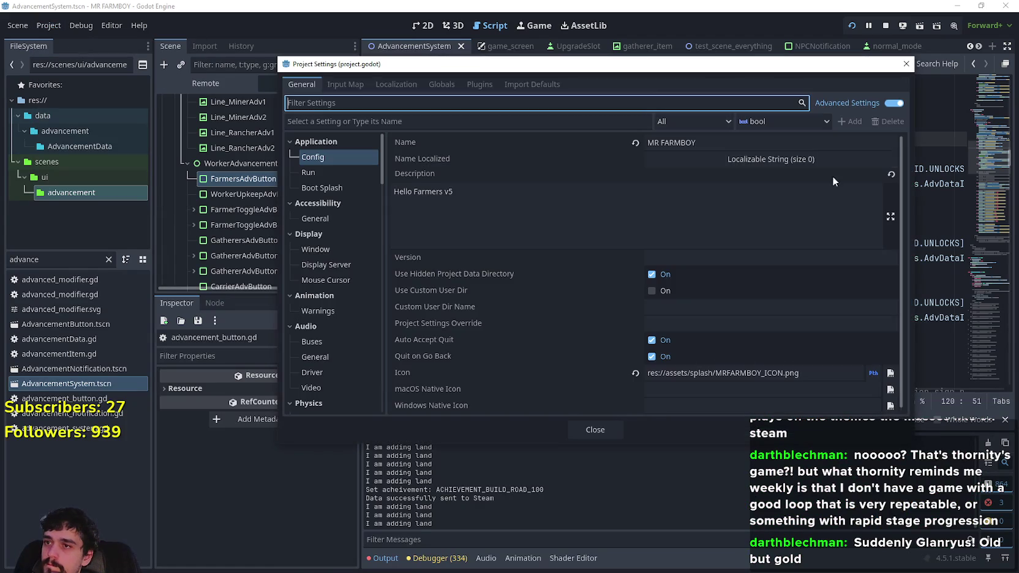
{"action": "left_click", "coordinate": [338, 86]}
{"action": "left_click_drag", "start_coordinate": [904, 155], "coordinate": [934, 494]}
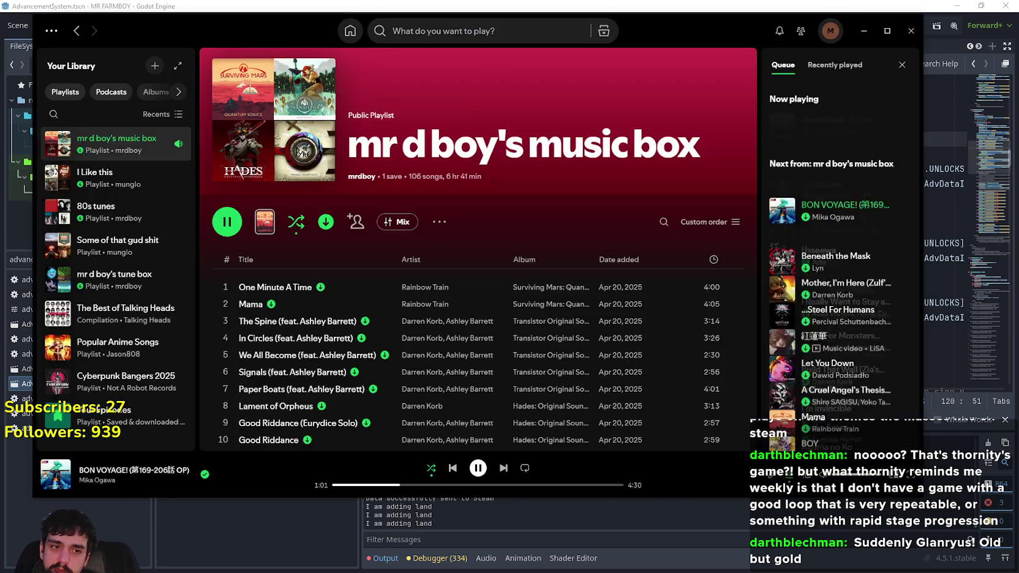
{"action": "key", "text": "alt+Tab"}
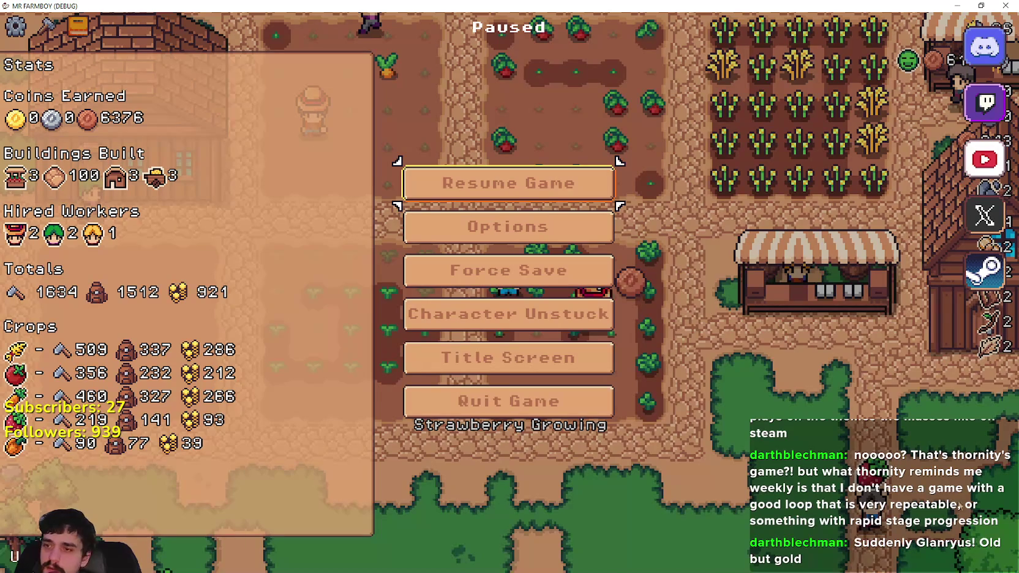
Append '/ Left Stick Press(Controller)' to the Reset Zoom line, save the event, and minimise Steam.
{"action": "key", "text": "alt+Tab"}
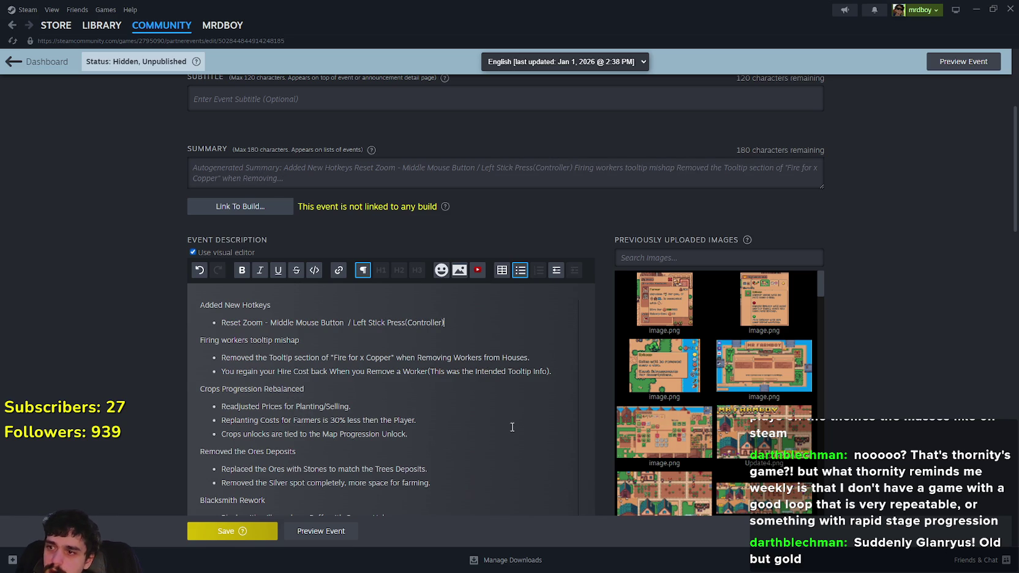
{"action": "left_click", "coordinate": [198, 529]}
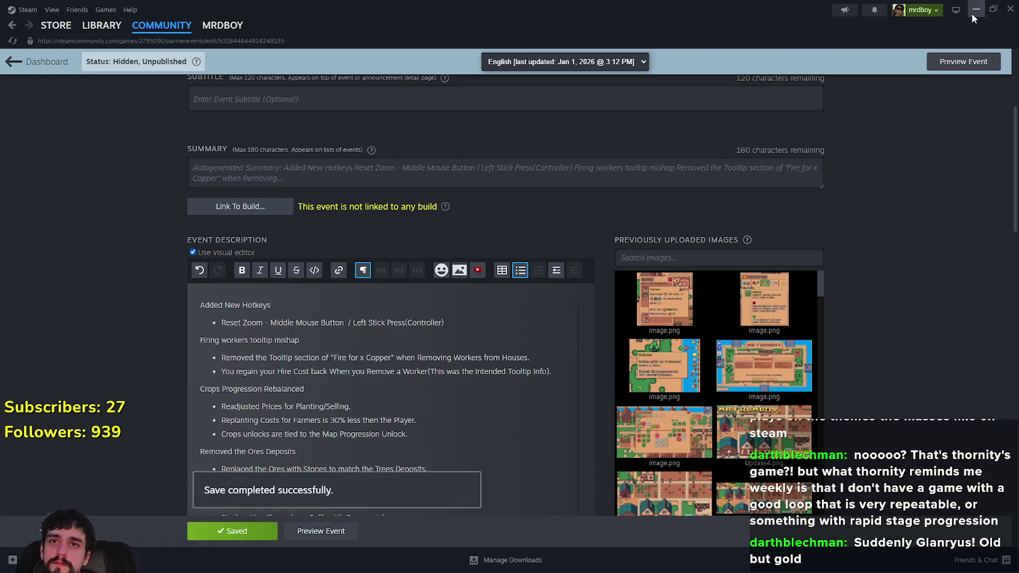
{"action": "left_click", "coordinate": [974, 18]}
Resume the game and mine the rock to the left of the path.
{"action": "key", "text": "Escape"}
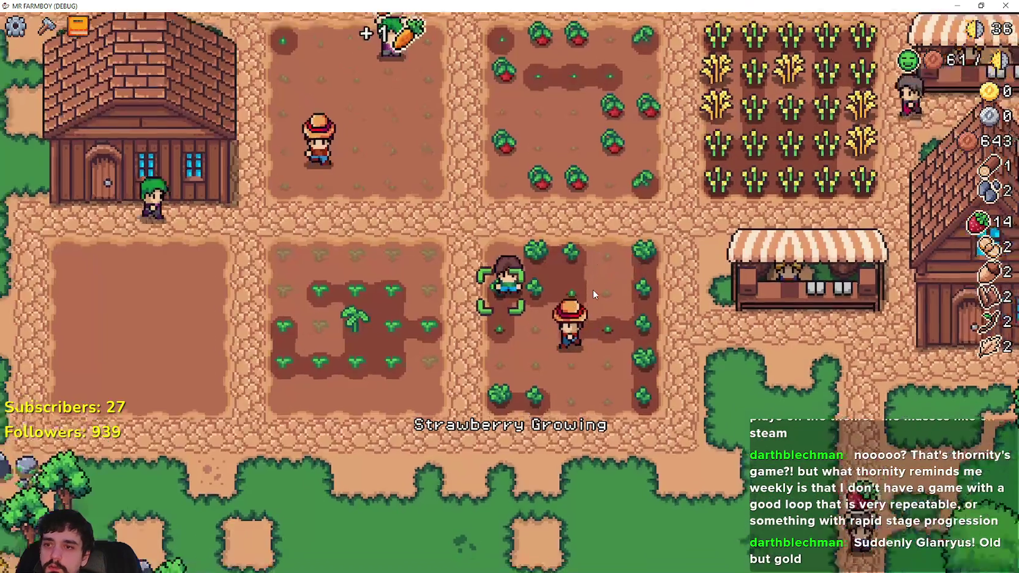
{"action": "scroll", "coordinate": [592, 288], "scroll_direction": "down", "scroll_amount": 5}
{"action": "scroll", "coordinate": [592, 287], "scroll_direction": "up", "scroll_amount": 8}
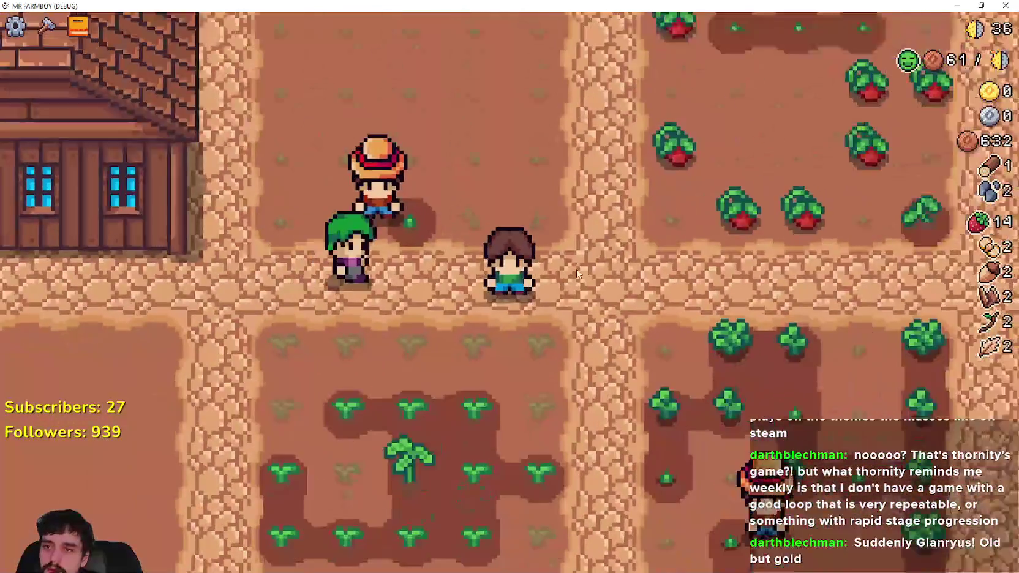
{"action": "scroll", "coordinate": [577, 269], "scroll_direction": "down", "scroll_amount": 5}
{"action": "scroll", "coordinate": [606, 263], "scroll_direction": "up", "scroll_amount": 3}
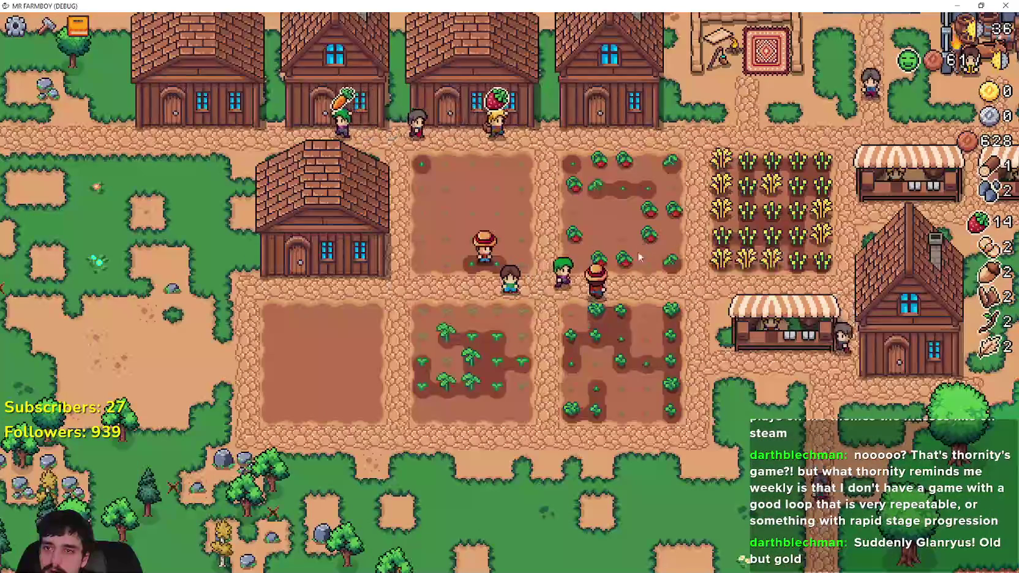
{"action": "key", "text": "a"}
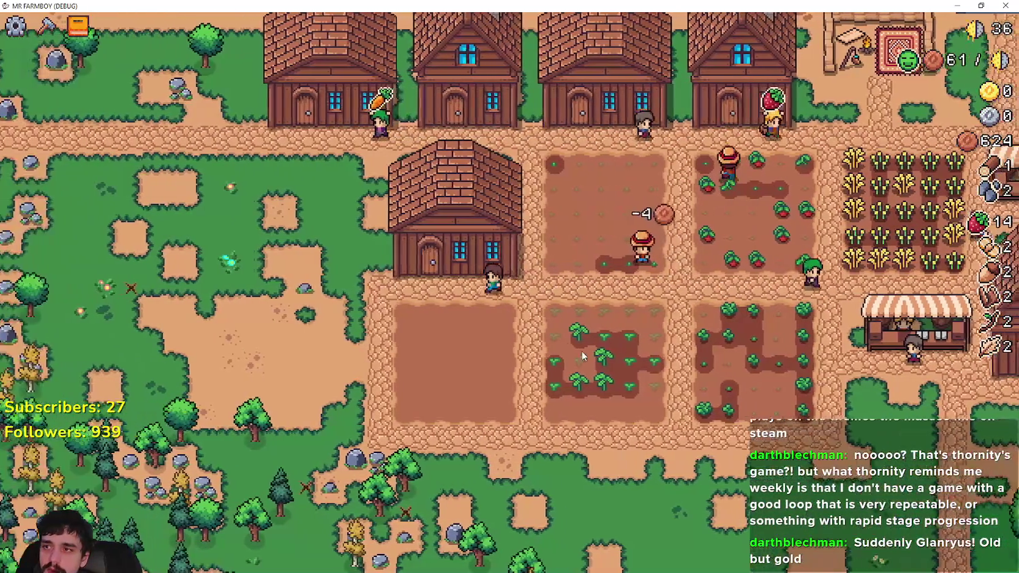
{"action": "scroll", "coordinate": [575, 353], "scroll_direction": "up", "scroll_amount": 5}
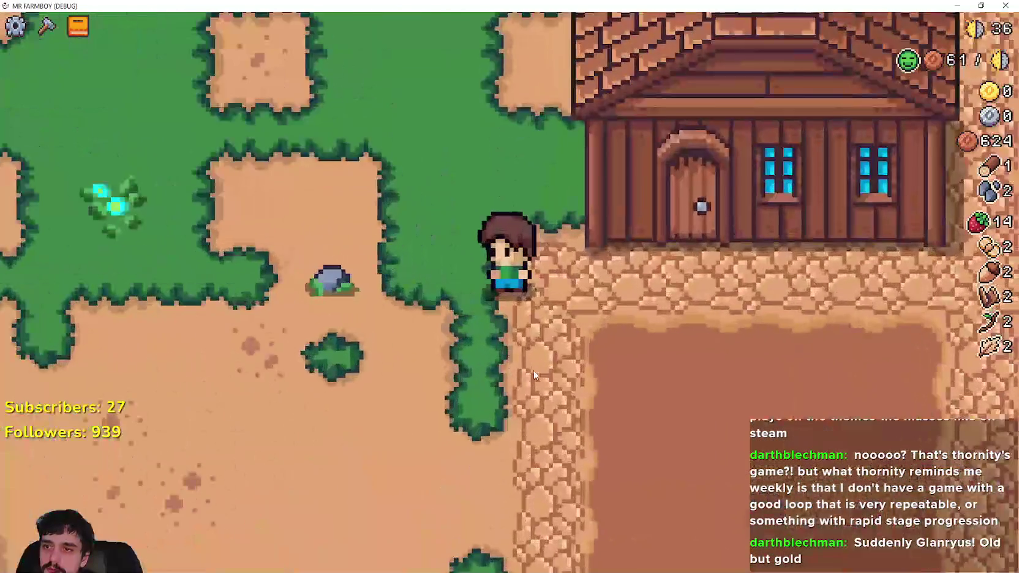
{"action": "scroll", "coordinate": [534, 370], "scroll_direction": "down", "scroll_amount": 5}
{"action": "key", "text": "a"}
{"action": "scroll", "coordinate": [535, 364], "scroll_direction": "up", "scroll_amount": 5}
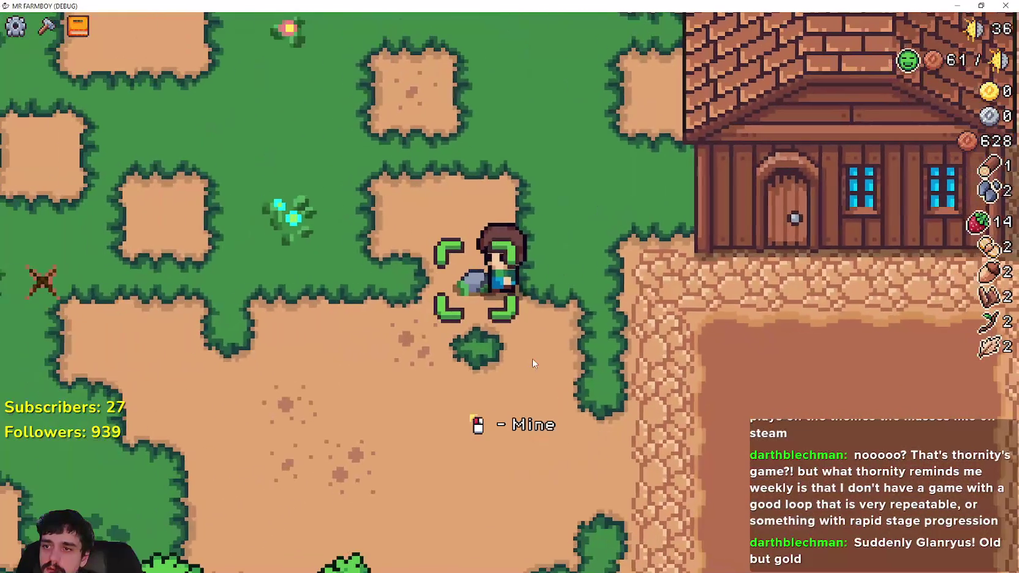
{"action": "left_click", "coordinate": [532, 358]}
{"action": "scroll", "coordinate": [528, 353], "scroll_direction": "down", "scroll_amount": 5}
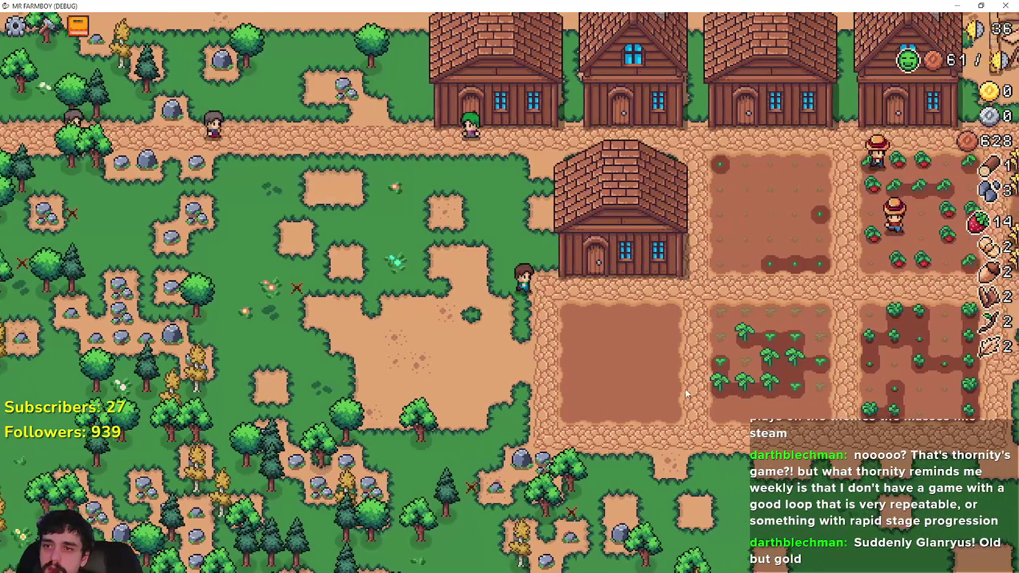
Harvest the wheat field up to 20 wheat and walk over to the market stall.
{"action": "key", "text": "d"}
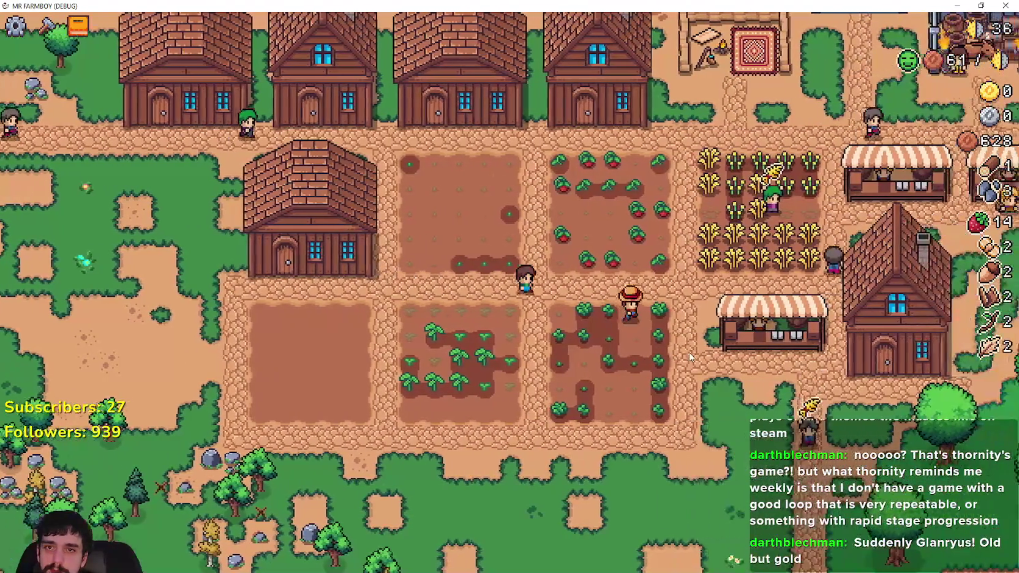
{"action": "key", "text": "d"}
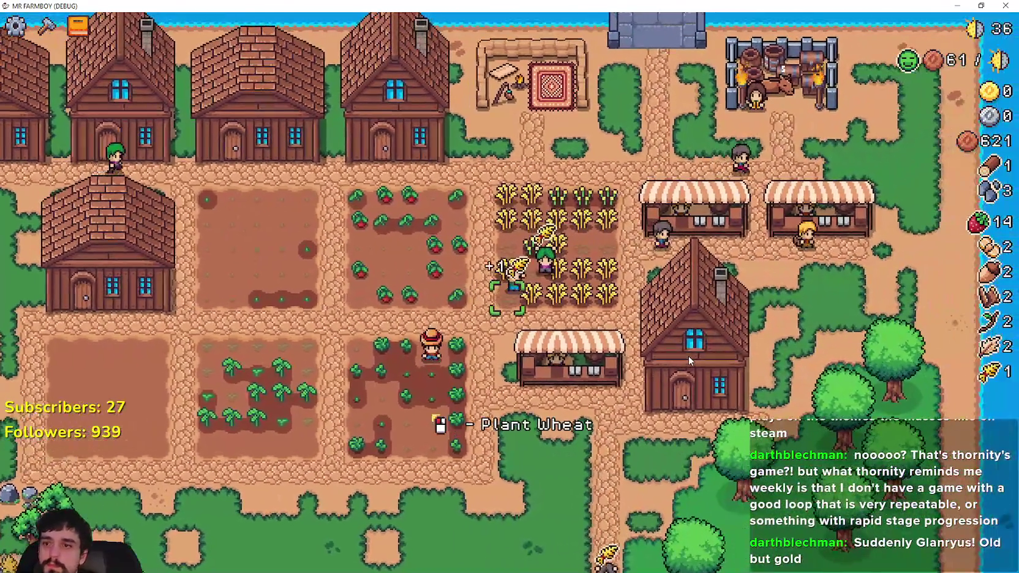
{"action": "left_click", "coordinate": [688, 360]}
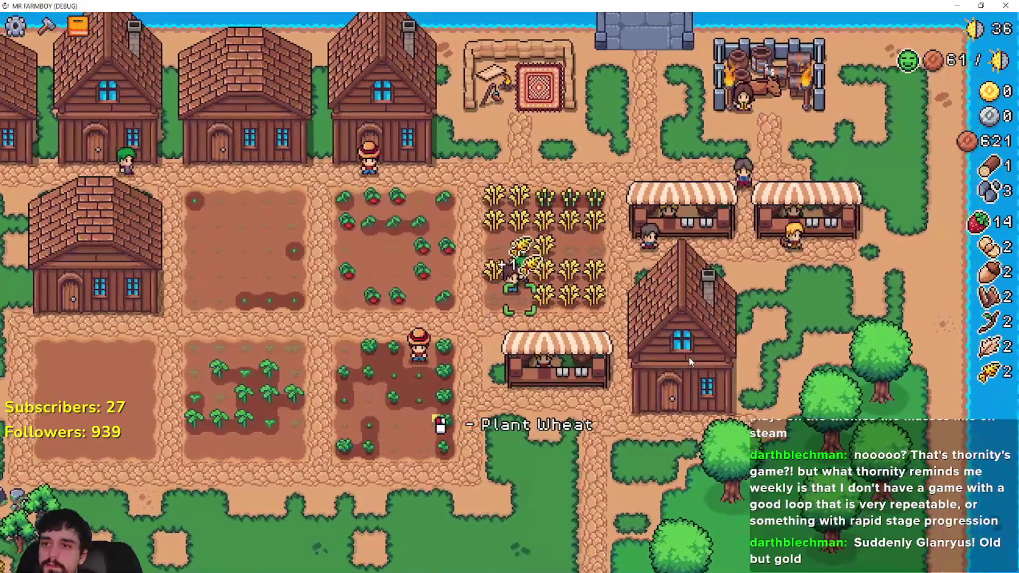
{"action": "key", "text": "s"}
{"action": "key", "text": "a"}
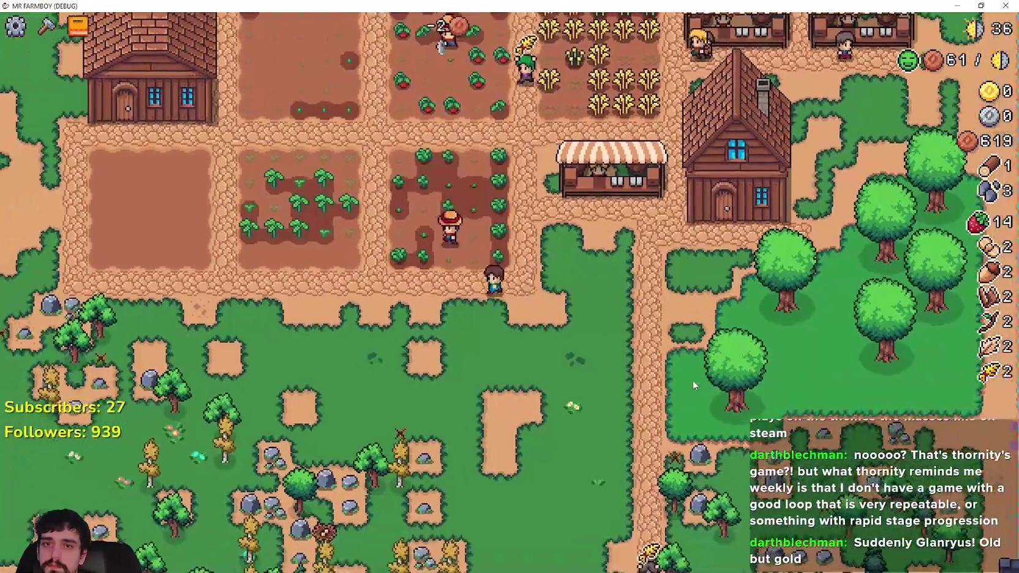
{"action": "key", "text": "a"}
{"action": "key", "text": "w"}
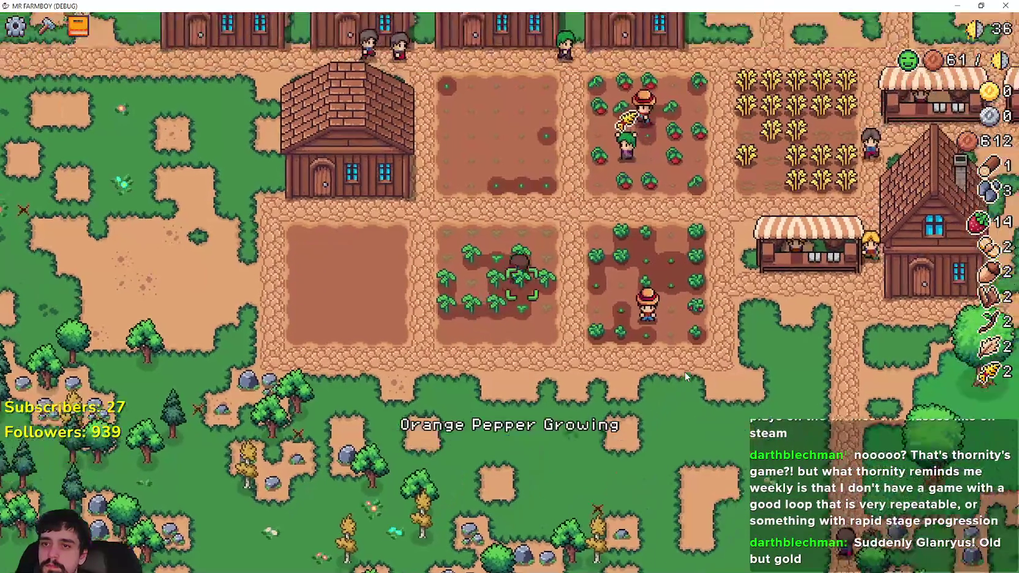
{"action": "key", "text": "w"}
{"action": "key", "text": "d"}
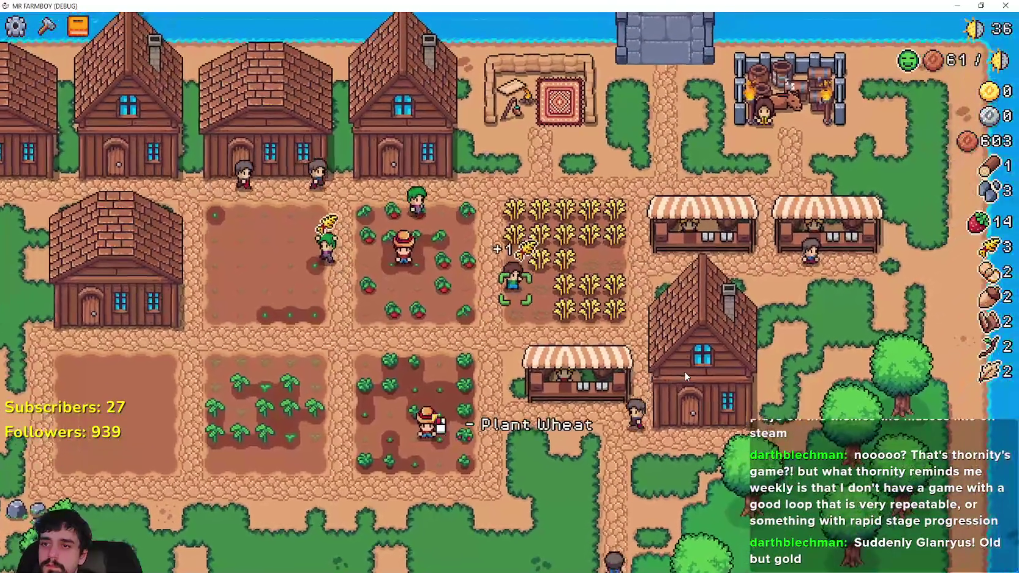
{"action": "key", "text": "d"}
{"action": "key", "text": "s"}
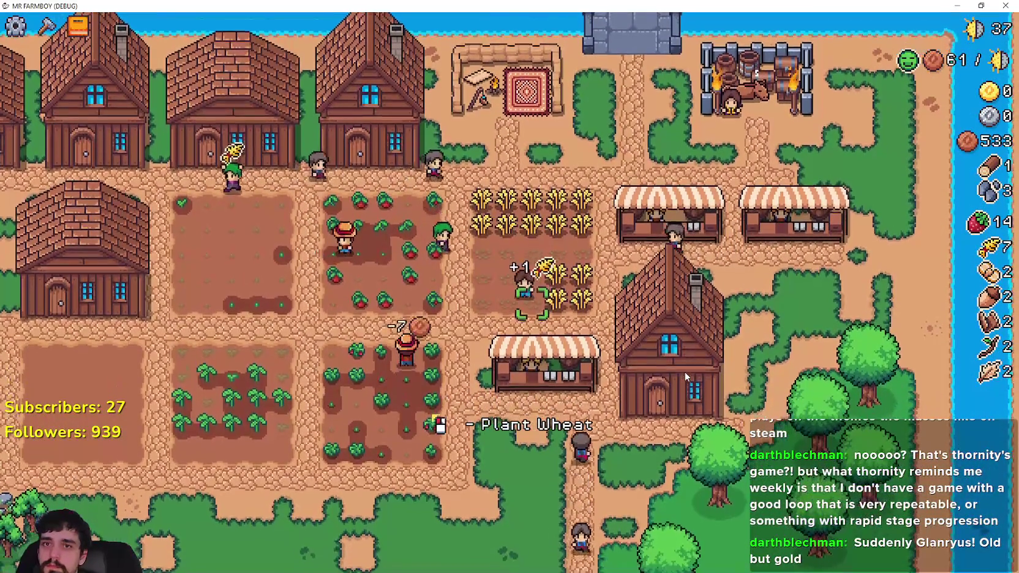
{"action": "key", "text": "d"}
{"action": "key", "text": "w"}
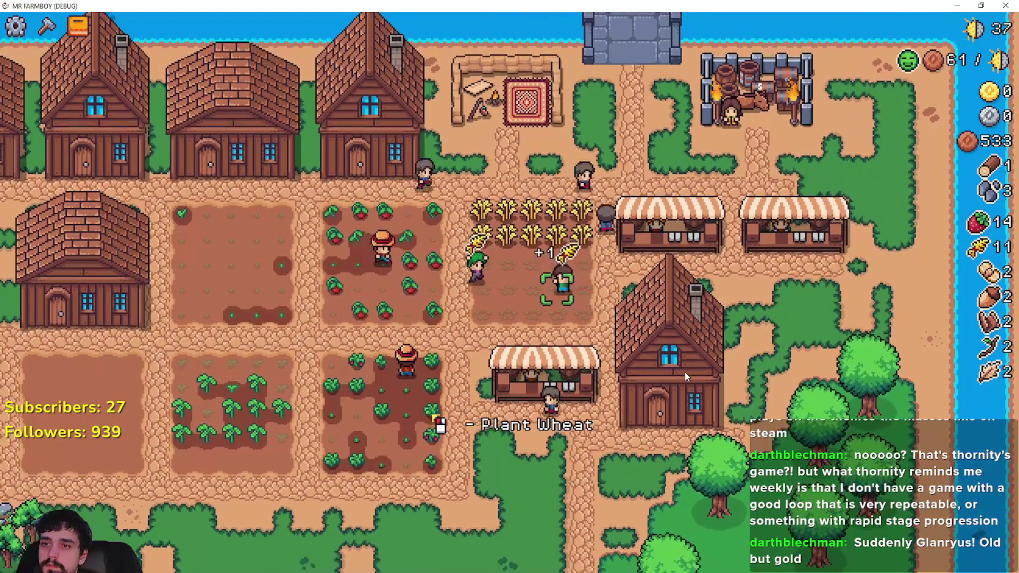
{"action": "key", "text": "w"}
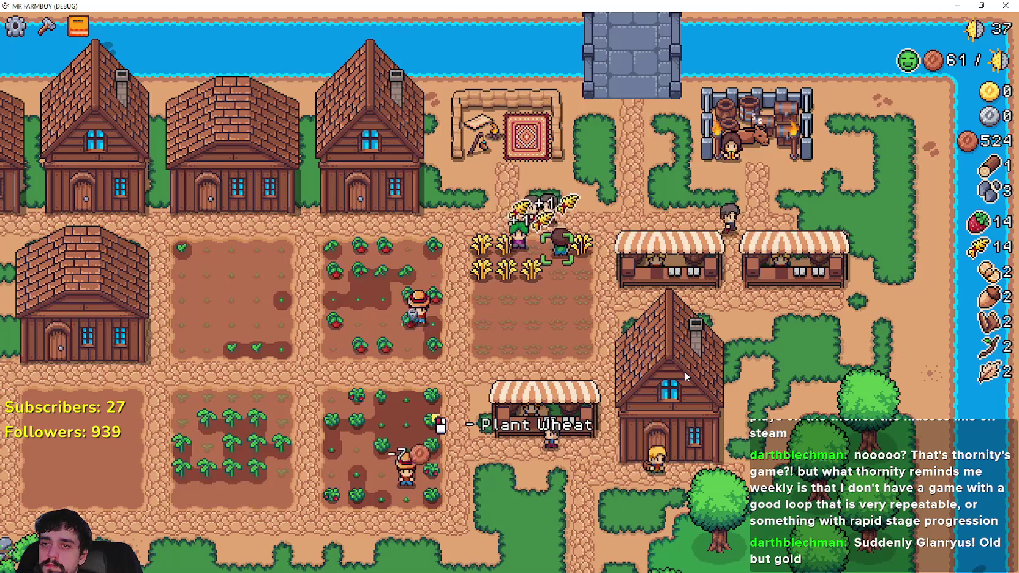
{"action": "key", "text": "a"}
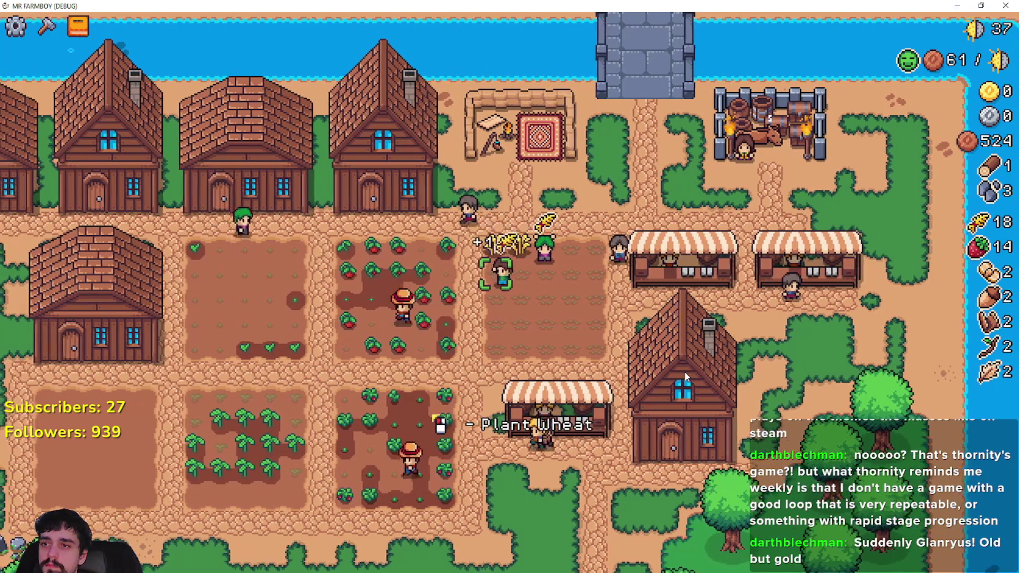
{"action": "key", "text": "d"}
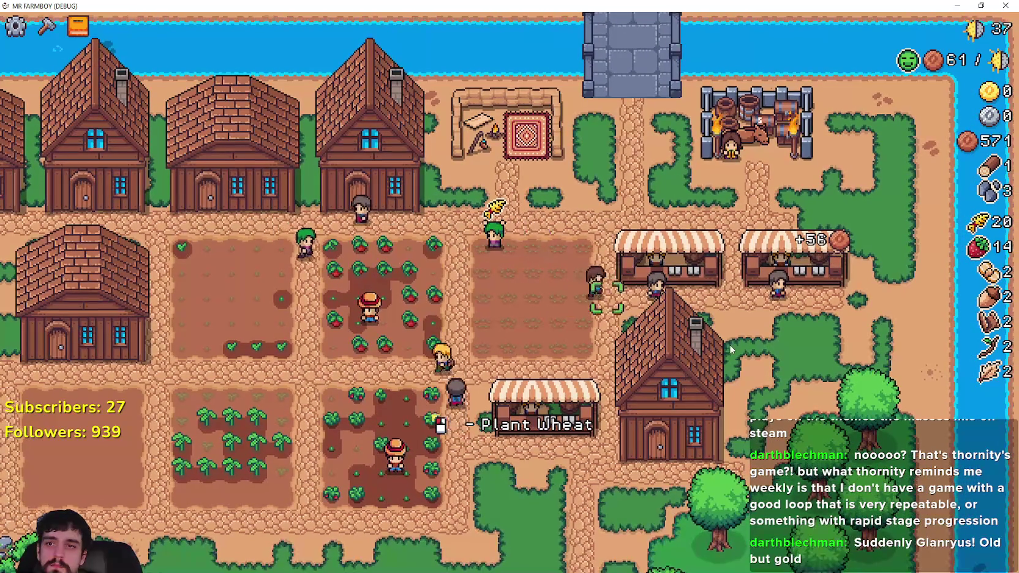
Review the market stock, leaving 14 strawberries for sale, and close the market.
{"action": "key", "text": "e"}
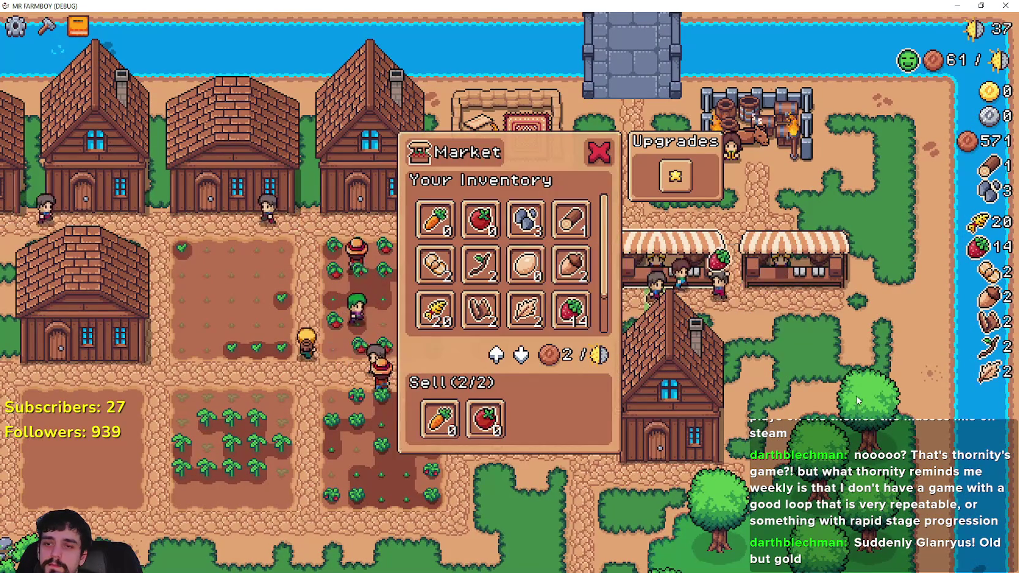
{"action": "key", "text": "Escape"}
{"action": "key", "text": "e"}
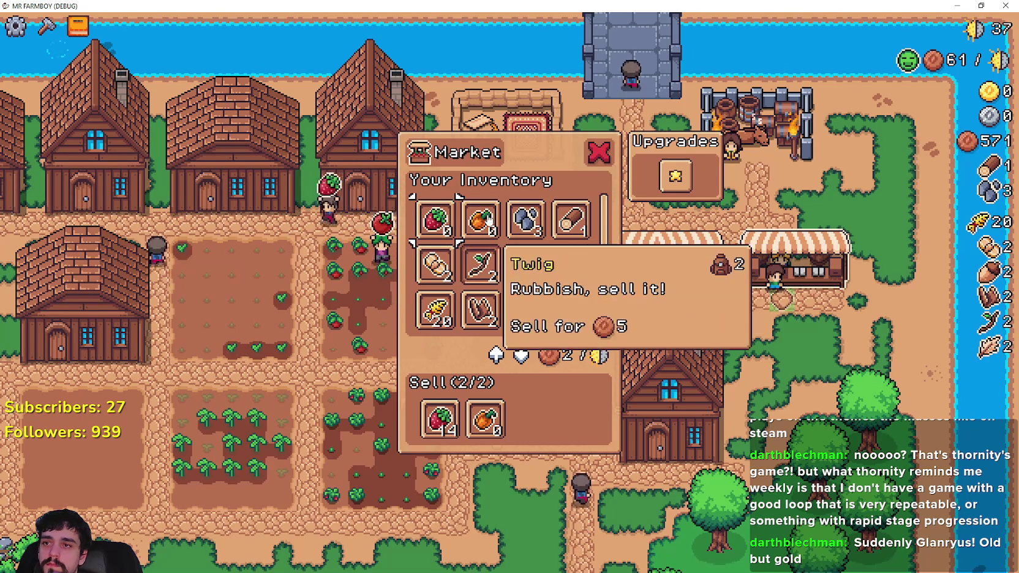
{"action": "key", "text": "e"}
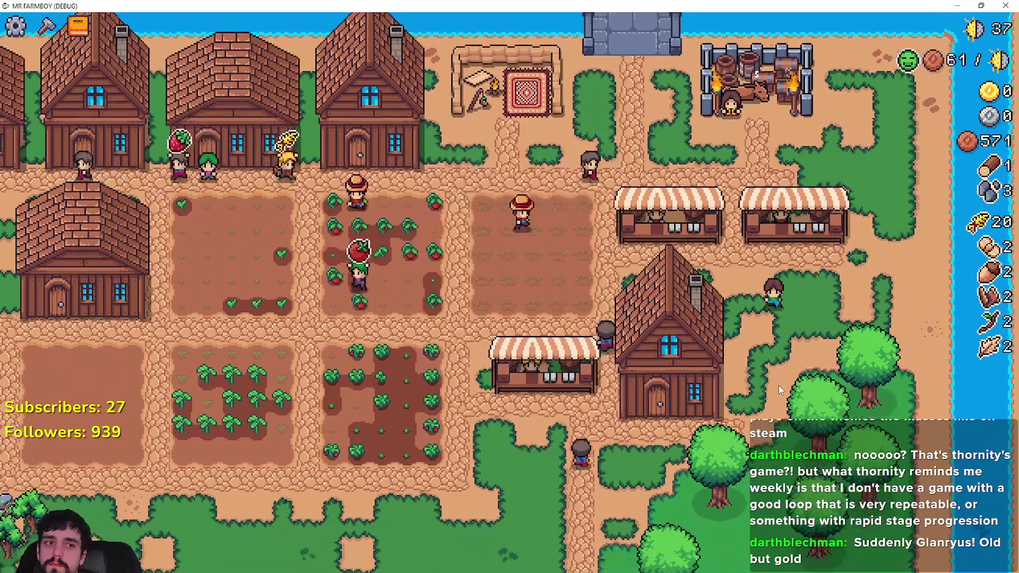
Hire the Carrier worker at the house, filling both beds (2/2).
{"action": "key", "text": "s"}
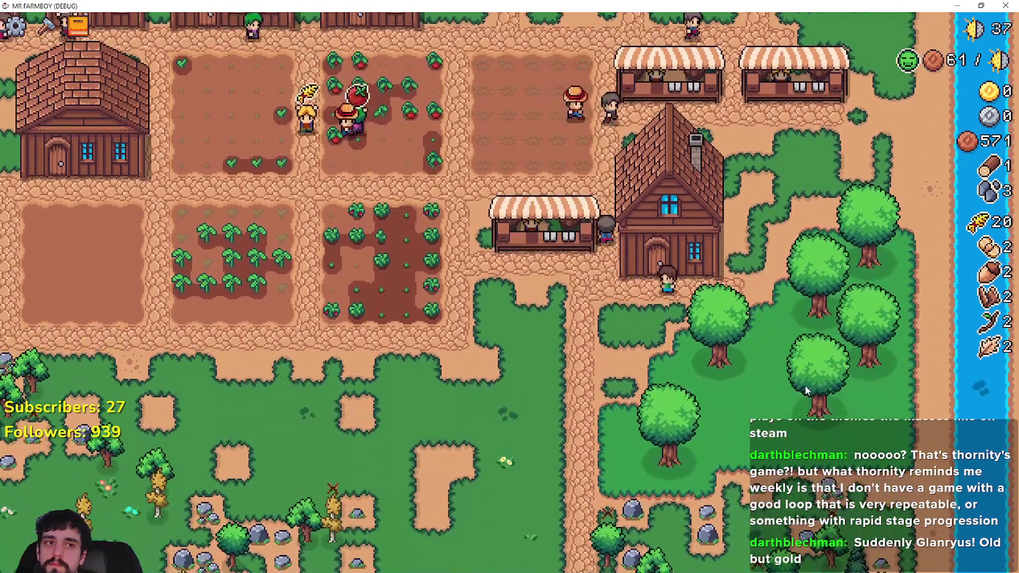
{"action": "key", "text": "e"}
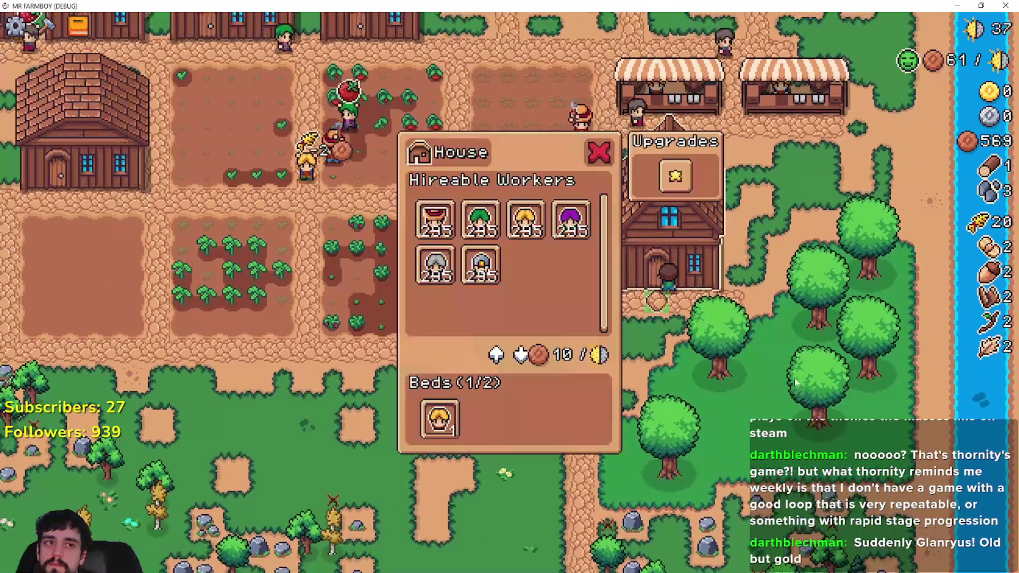
{"action": "mouse_move", "coordinate": [524, 225]}
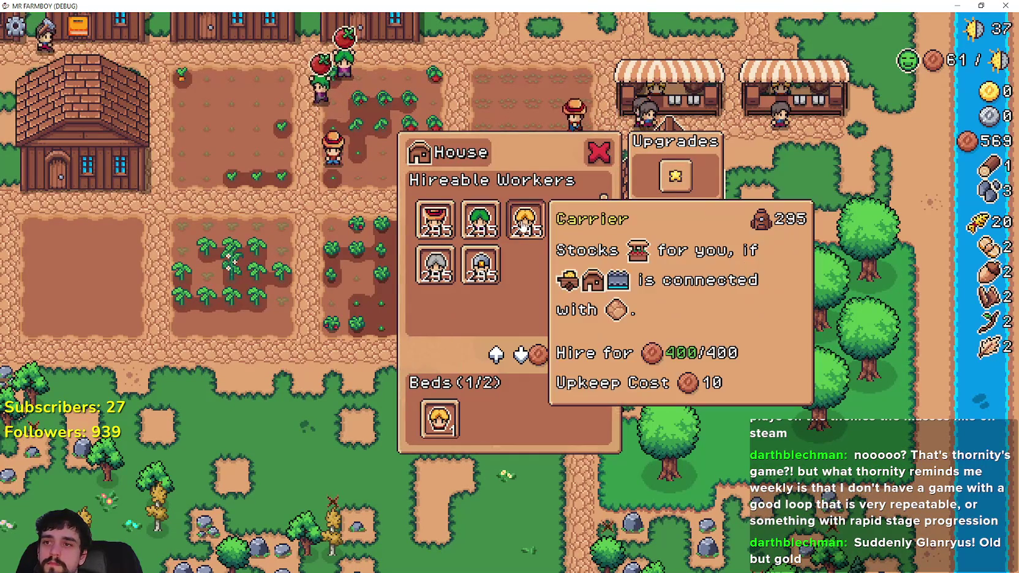
{"action": "left_click", "coordinate": [524, 225]}
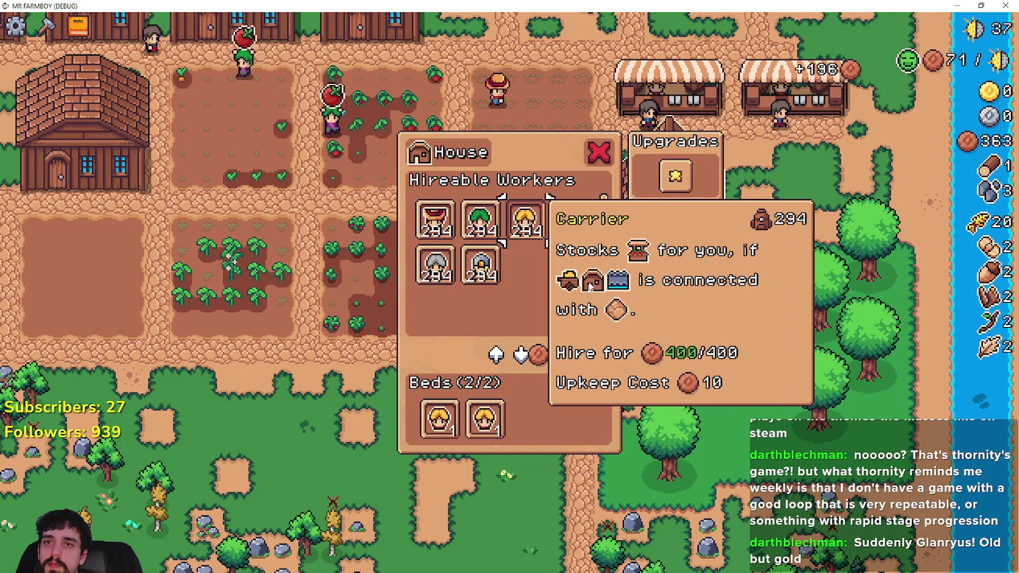
Walk the farmer up and left to the crossroads beside the carrot plot.
{"action": "key", "text": "w"}
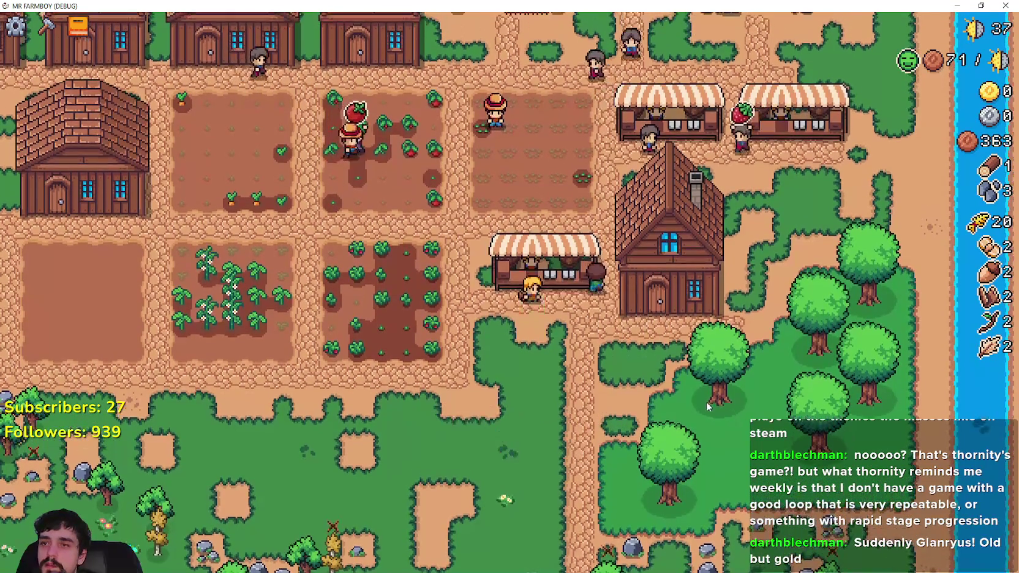
{"action": "key", "text": "w"}
{"action": "key", "text": "a"}
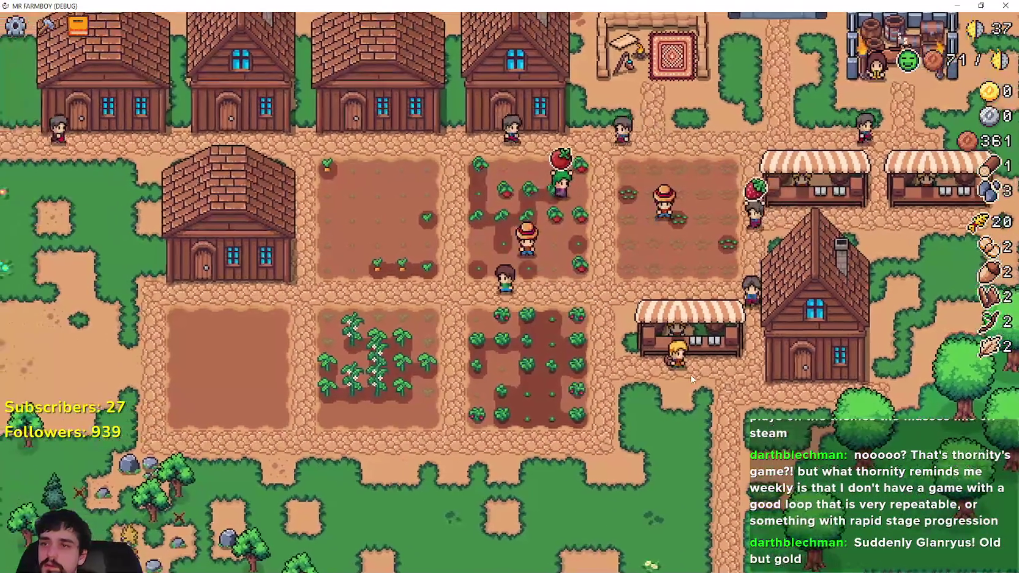
{"action": "key", "text": "w"}
{"action": "key", "text": "a"}
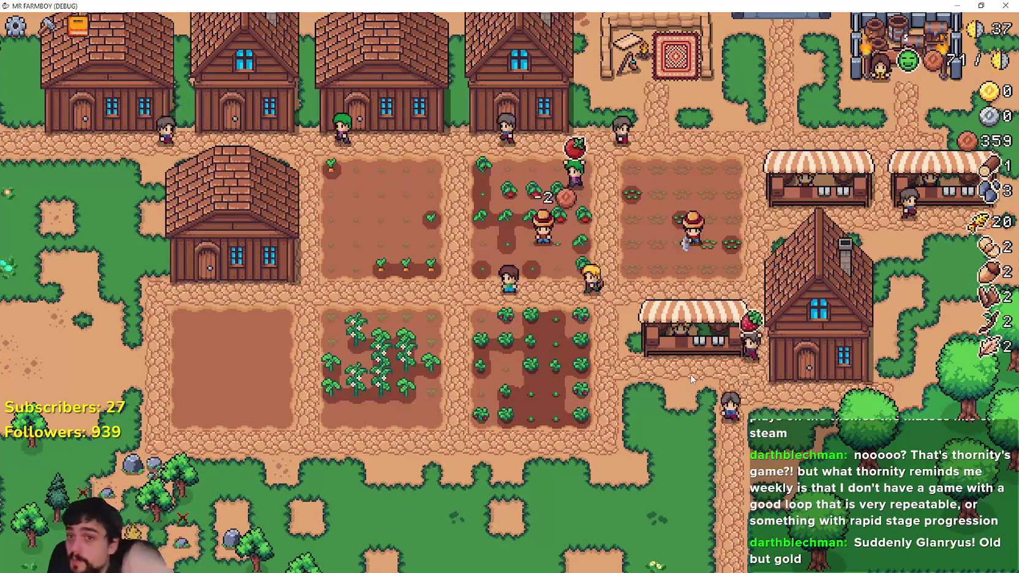
{"action": "key", "text": "a"}
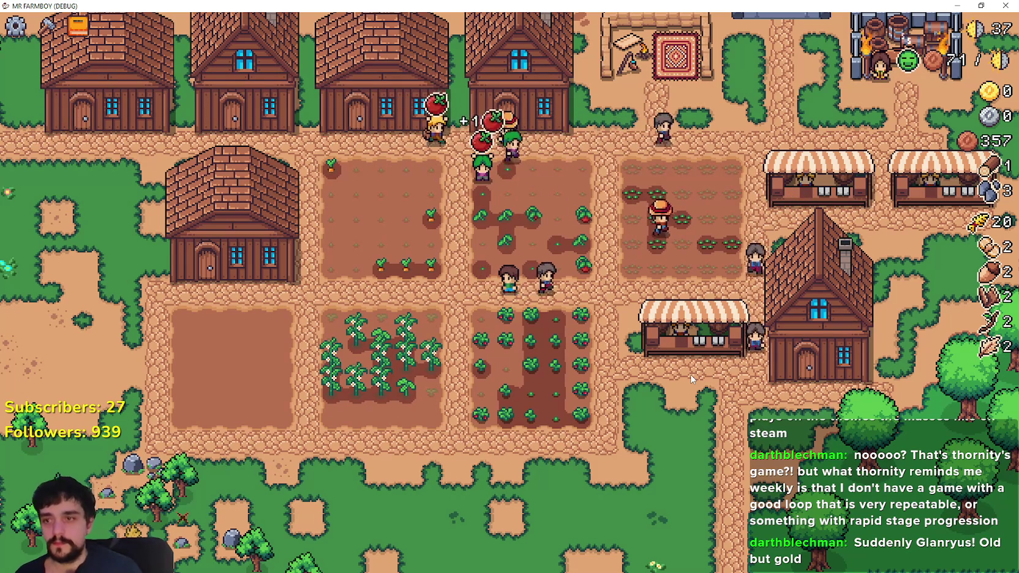
Check Cucumber's unlock cost (371/400 wheat) in Advancements, then close the panel.
{"action": "key", "text": "Tab"}
{"action": "mouse_move", "coordinate": [248, 311]}
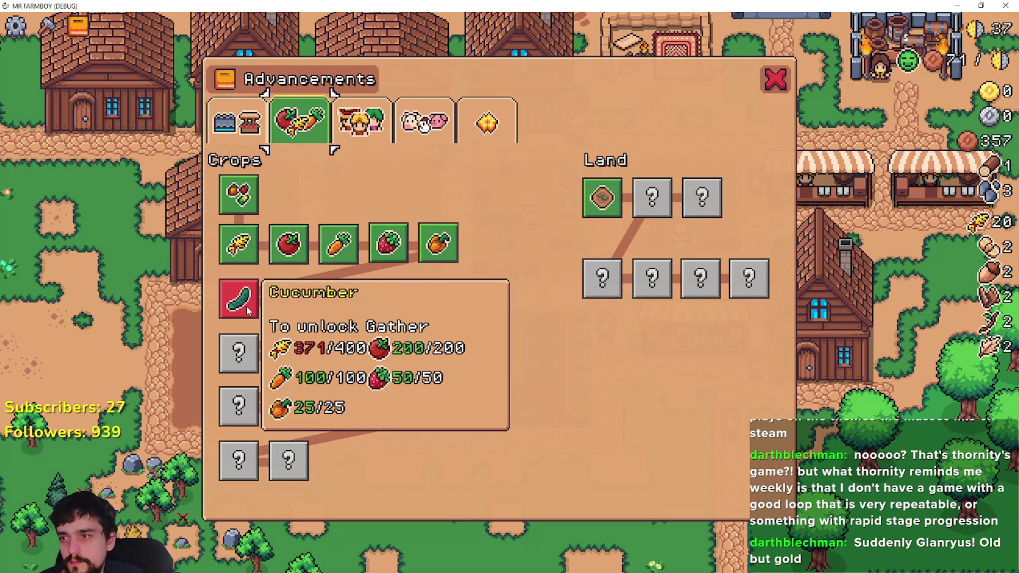
{"action": "key", "text": "Escape"}
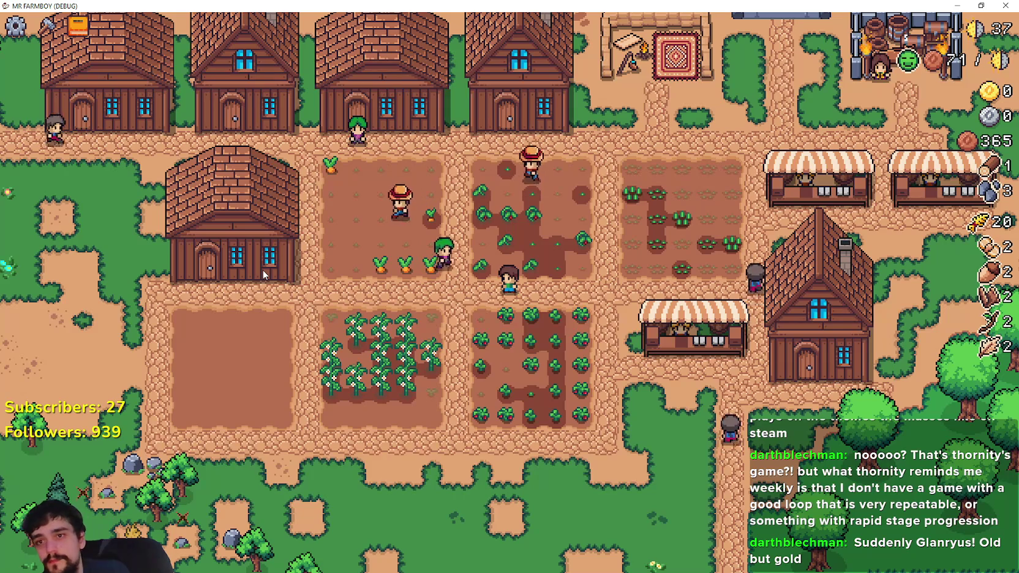
Walk down into the strawberry field and plant a strawberry on an empty plot.
{"action": "scroll", "coordinate": [390, 342], "scroll_direction": "up", "scroll_amount": 3}
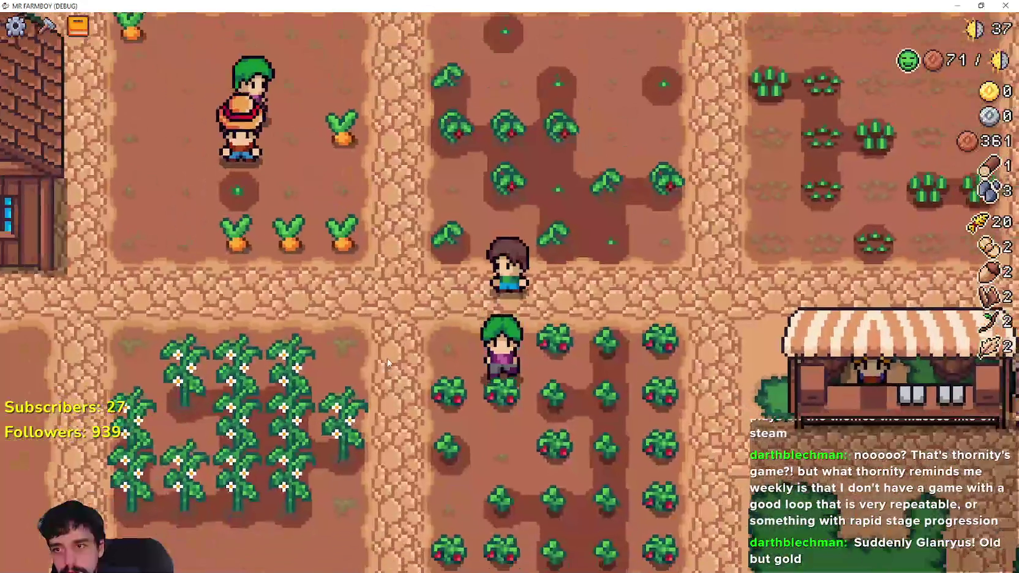
{"action": "key", "text": "d"}
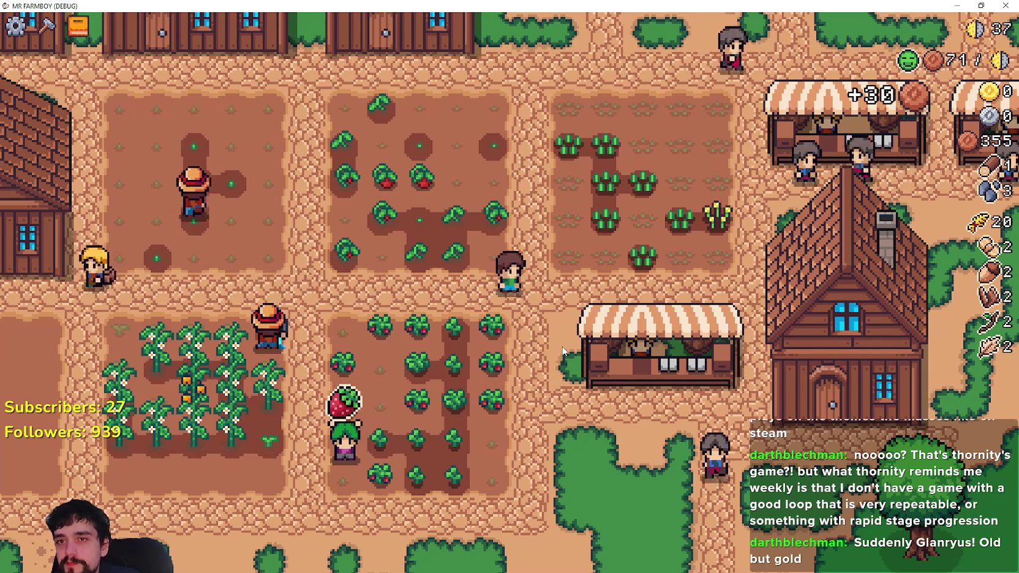
{"action": "key", "text": "s"}
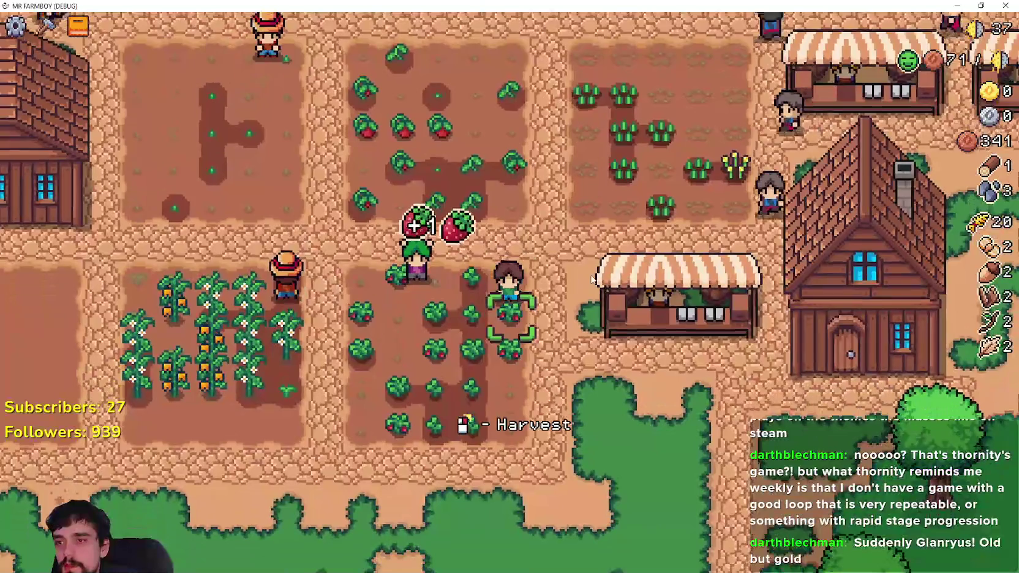
{"action": "key", "text": "s"}
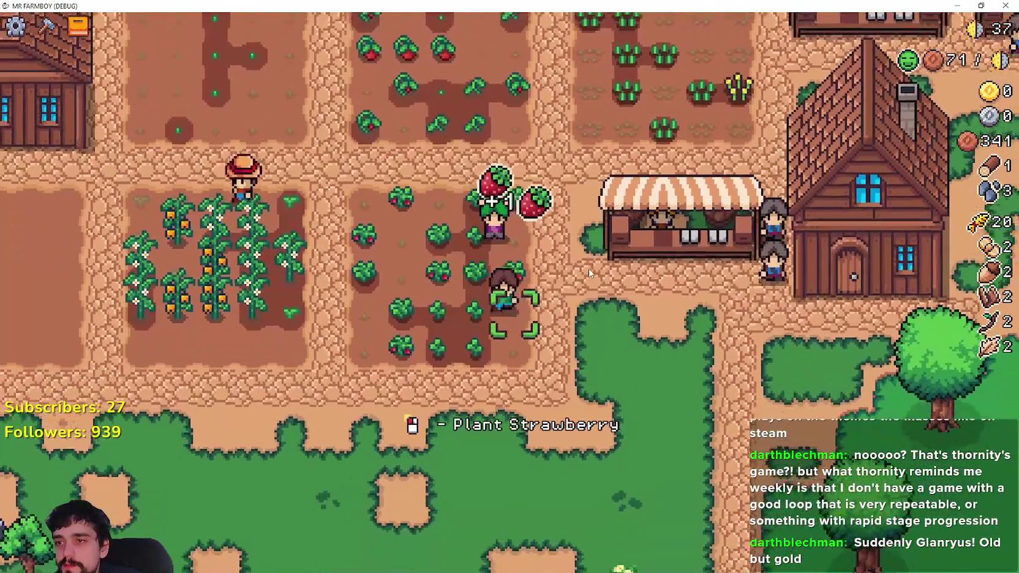
{"action": "key", "text": "a"}
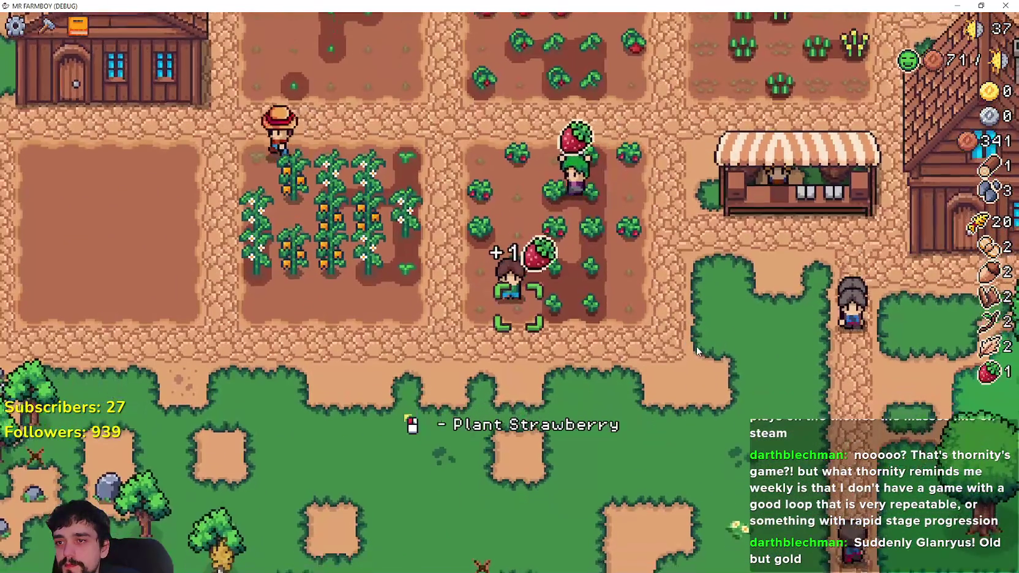
{"action": "left_click", "coordinate": [697, 347]}
Walk up to the market stall and sell harvested crops at the Market.
{"action": "key", "text": "d"}
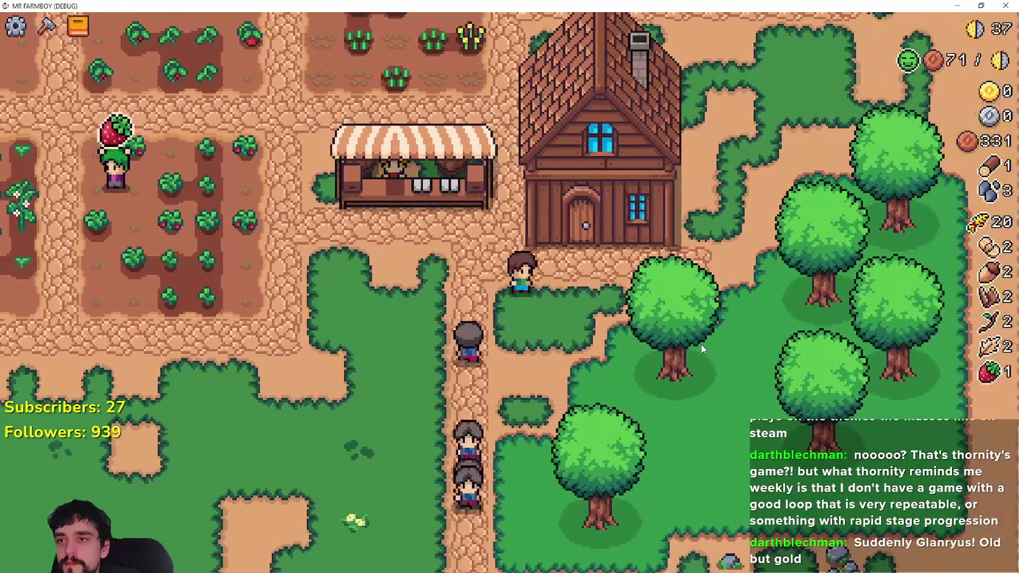
{"action": "key", "text": "w"}
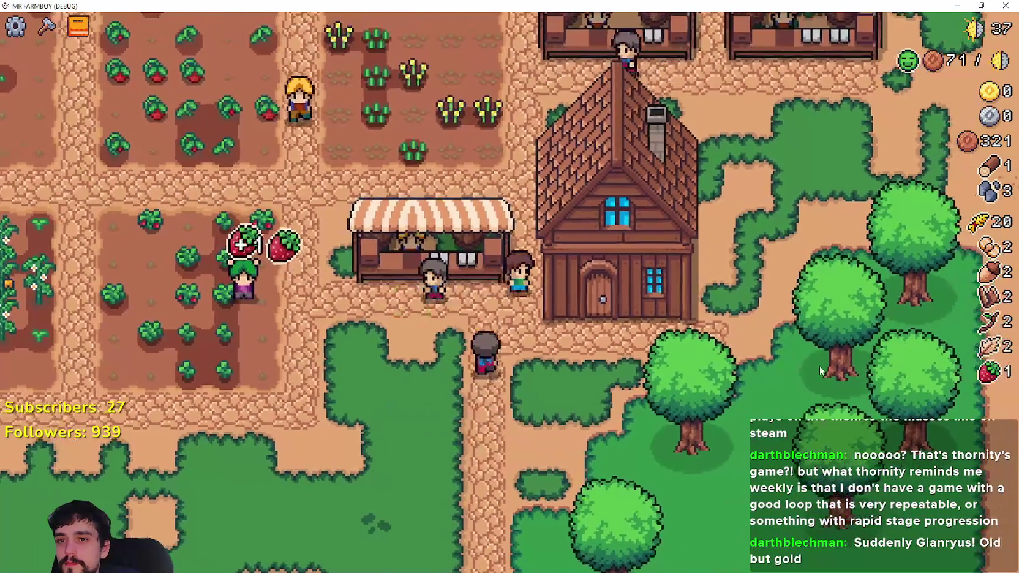
{"action": "key", "text": "e"}
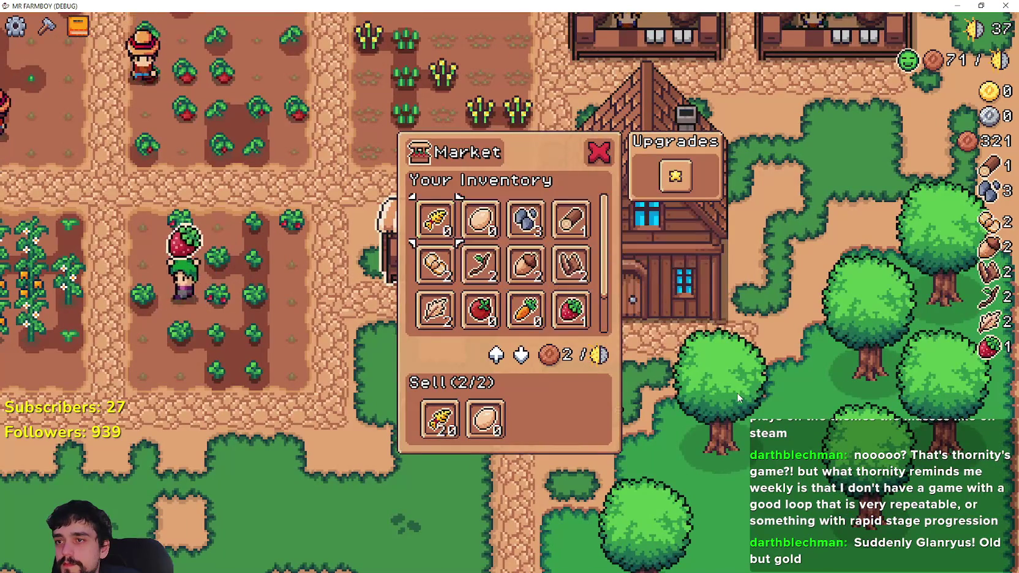
{"action": "key", "text": "e"}
{"action": "key", "text": "d"}
Sell more produce at the right-hand market stall.
{"action": "key", "text": "w"}
{"action": "key", "text": "d"}
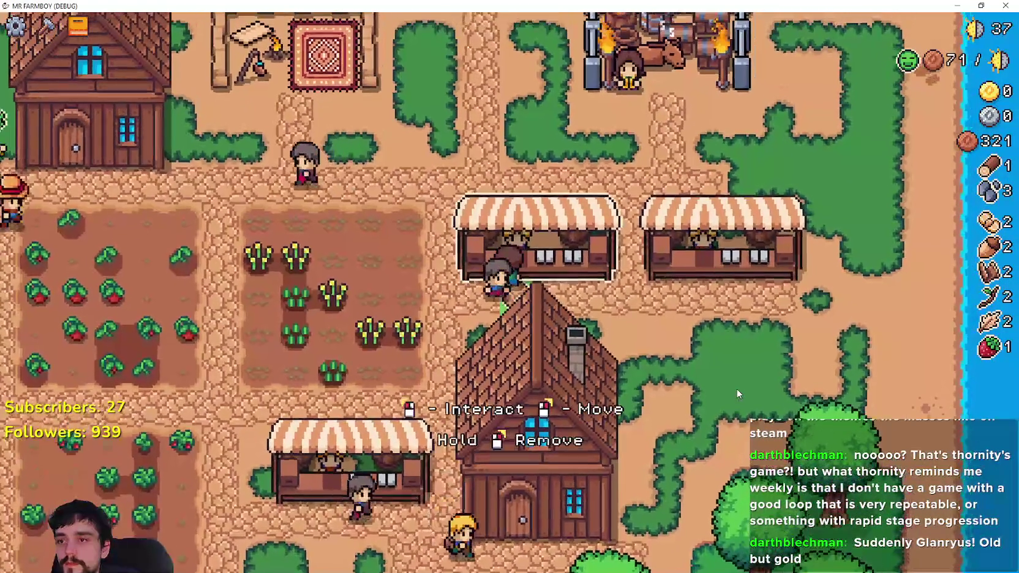
{"action": "key", "text": "e"}
{"action": "key", "text": "d"}
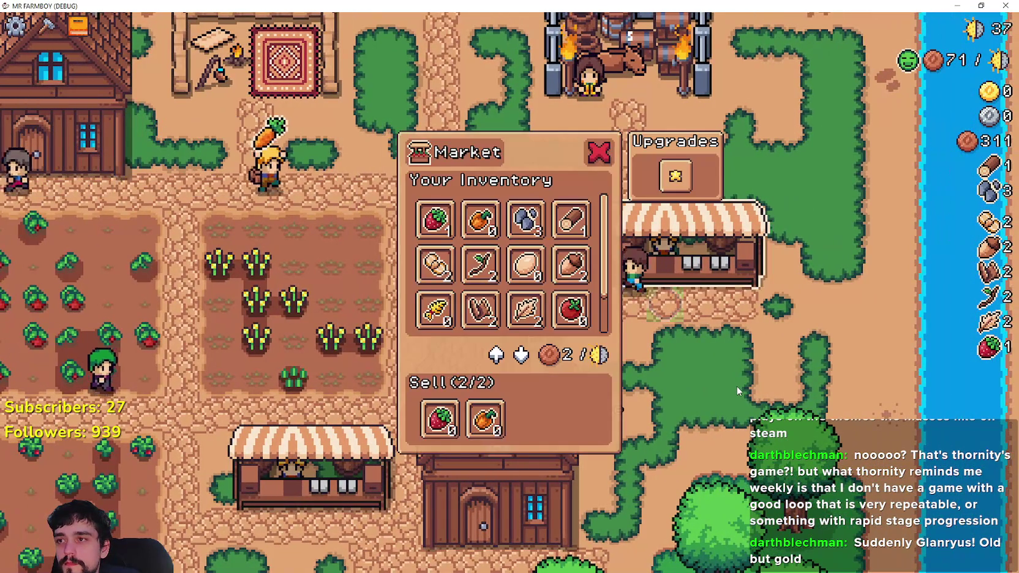
{"action": "key", "text": "e"}
{"action": "key", "text": "a"}
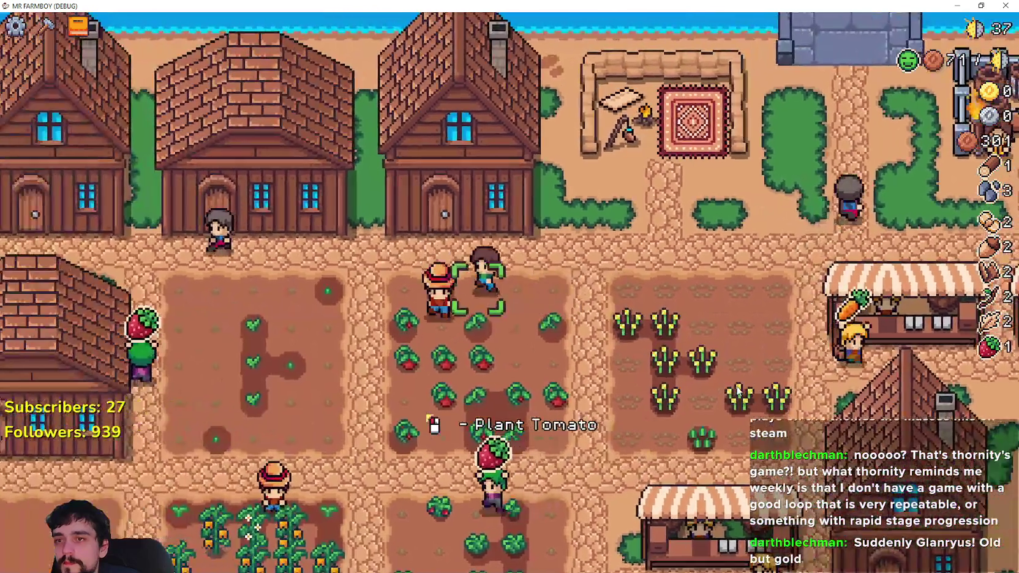
Check the warehouse stock and the house workers list.
{"action": "key", "text": "w"}
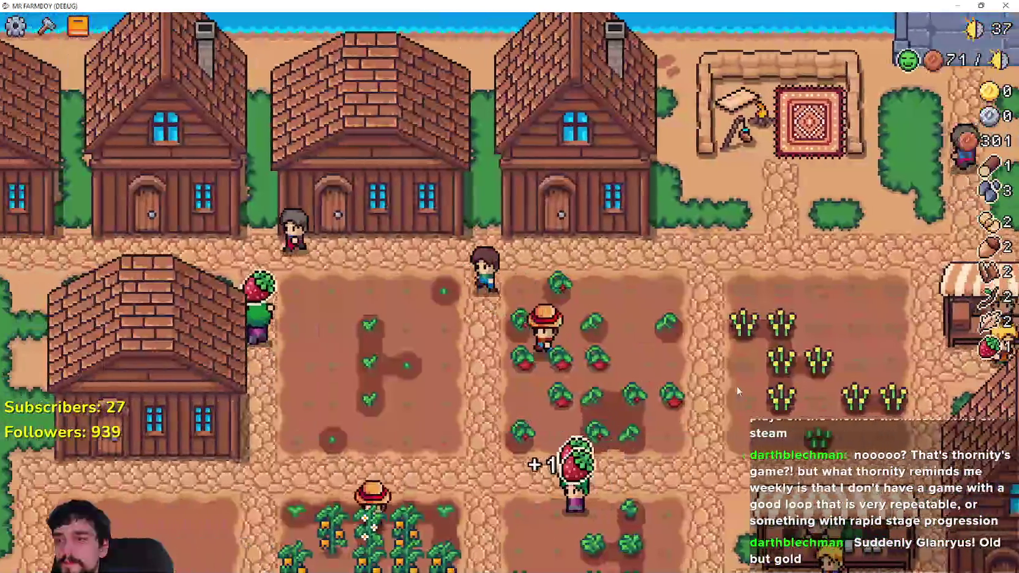
{"action": "key", "text": "e"}
{"action": "key", "text": "d"}
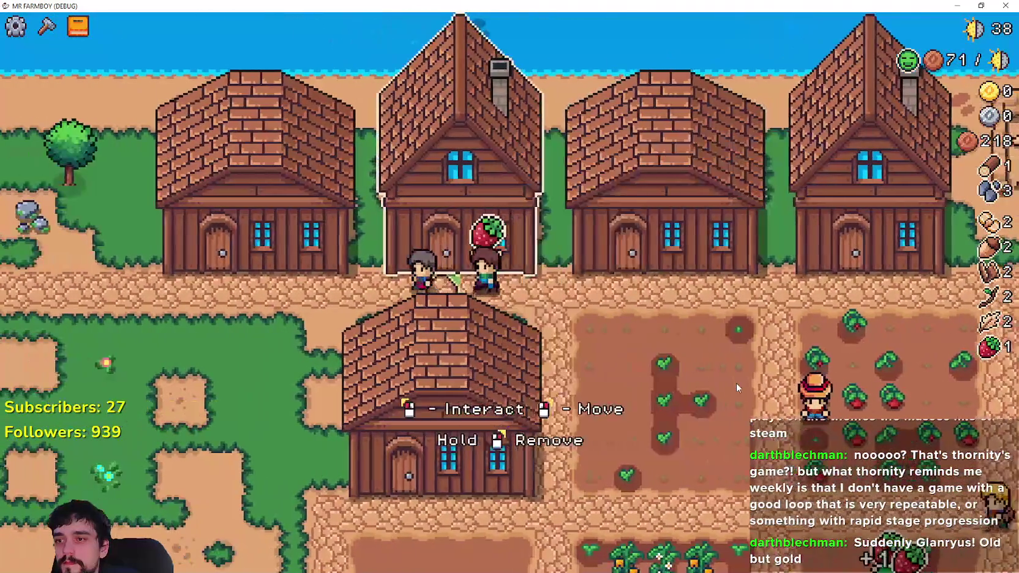
{"action": "key", "text": "e"}
{"action": "key", "text": "a"}
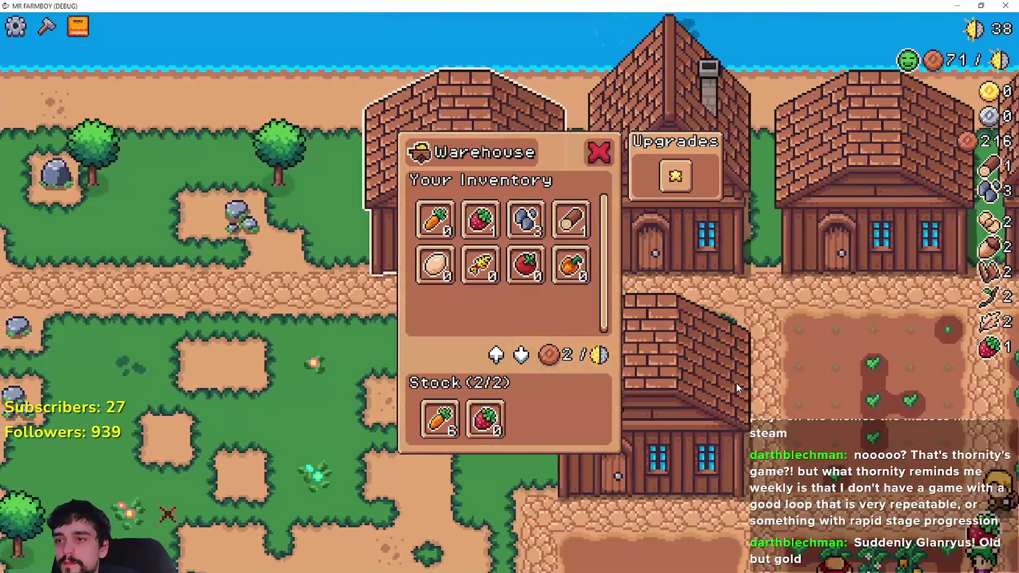
{"action": "key", "text": "s"}
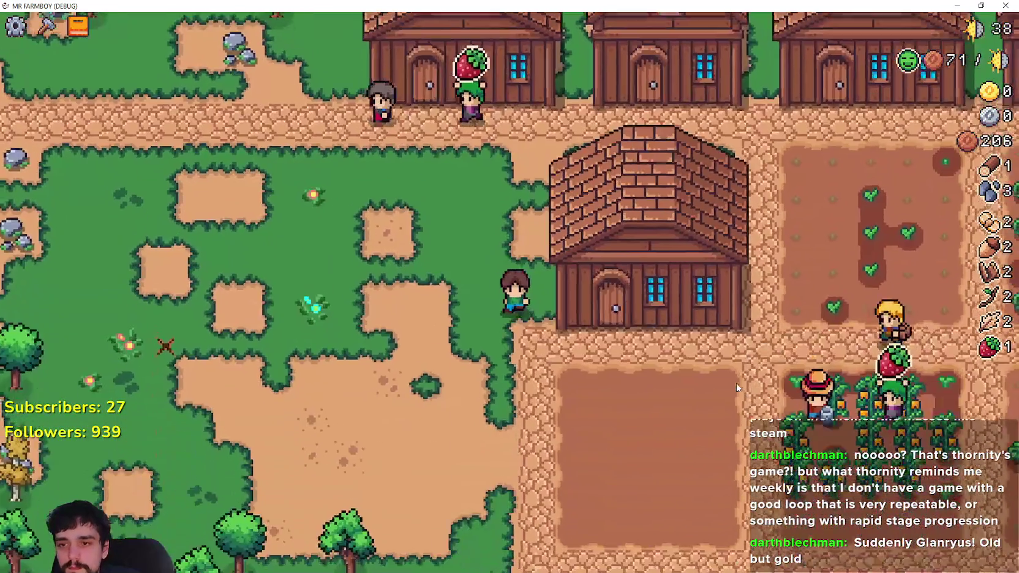
{"action": "key", "text": "d"}
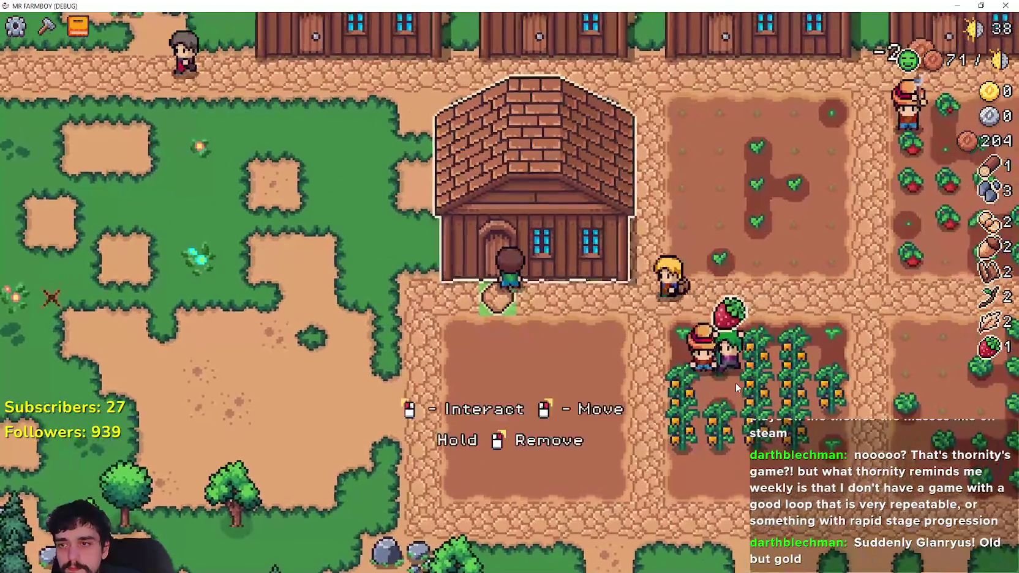
{"action": "key", "text": "e"}
{"action": "key", "text": "d"}
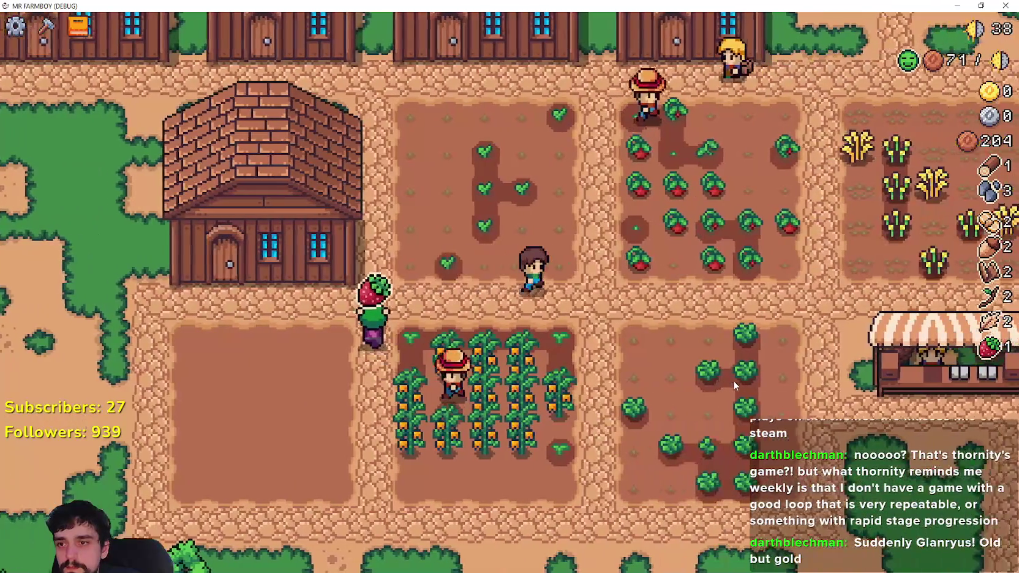
Harvest the ripe orange peppers and a ripe tomato from the fields.
{"action": "key", "text": "s"}
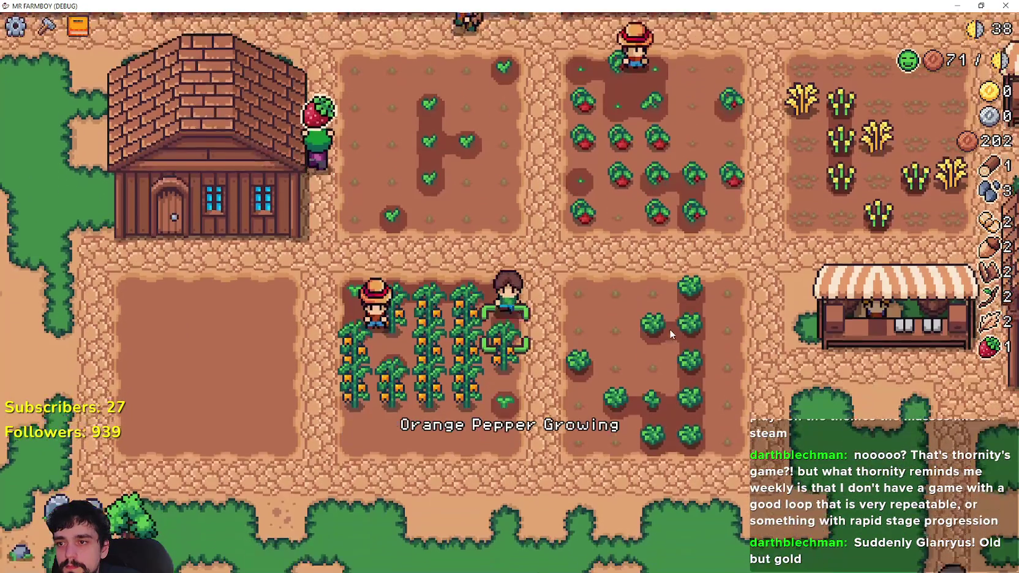
{"action": "key", "text": "a"}
{"action": "left_click", "coordinate": [670, 328]}
{"action": "key", "text": "s"}
{"action": "key", "text": "a"}
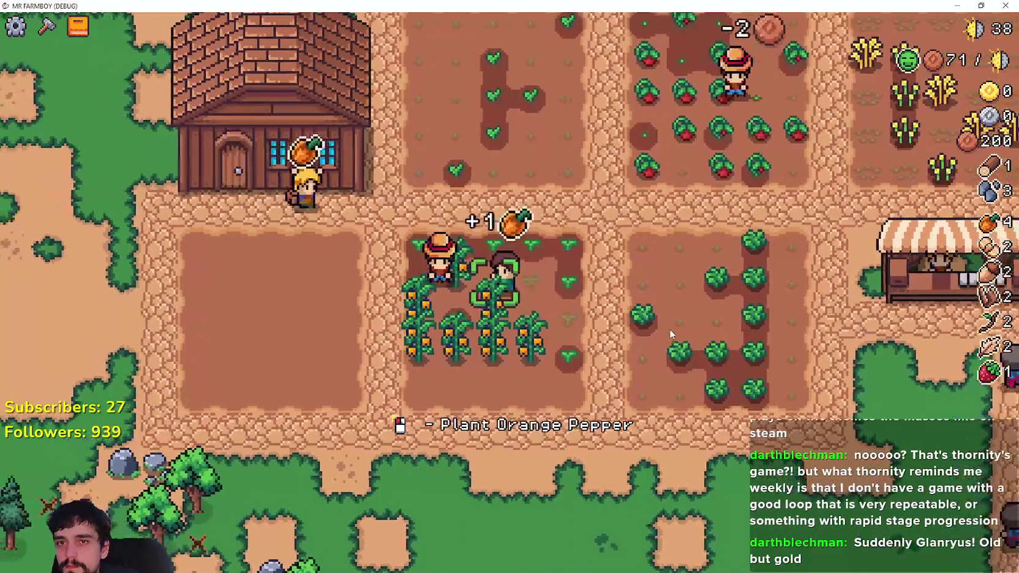
{"action": "left_click", "coordinate": [669, 329]}
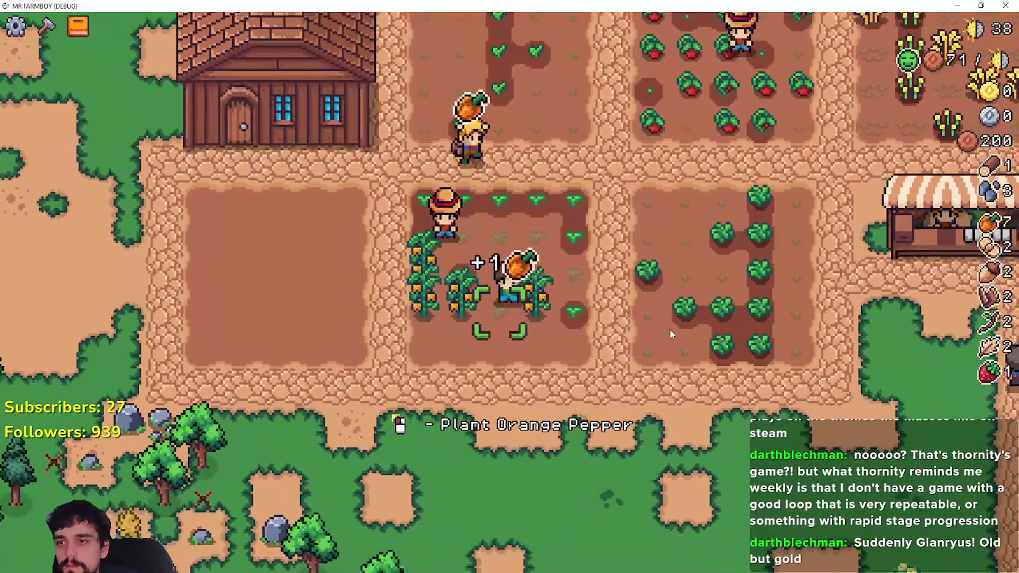
{"action": "key", "text": "a"}
{"action": "left_click", "coordinate": [669, 330]}
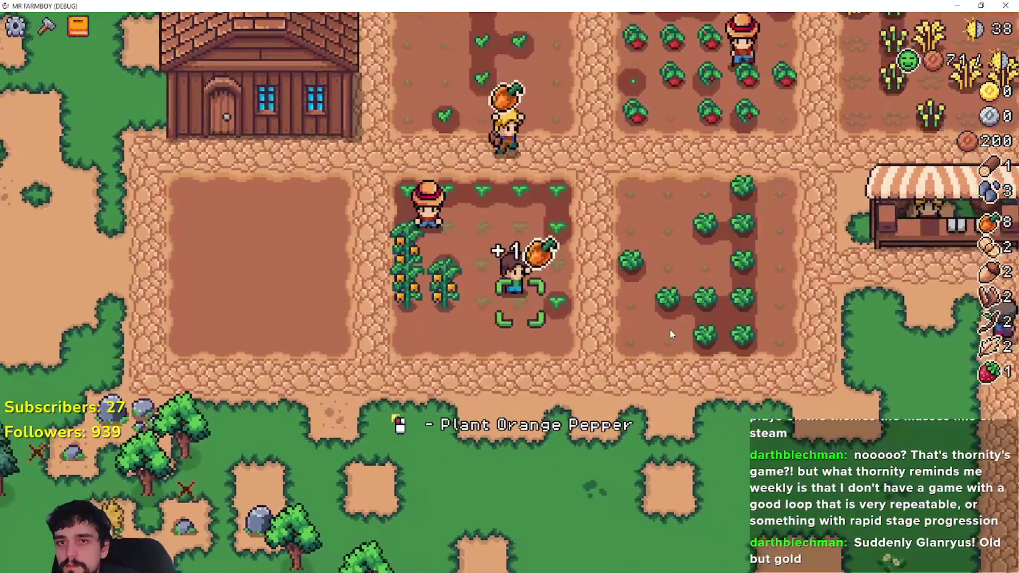
{"action": "key", "text": "d"}
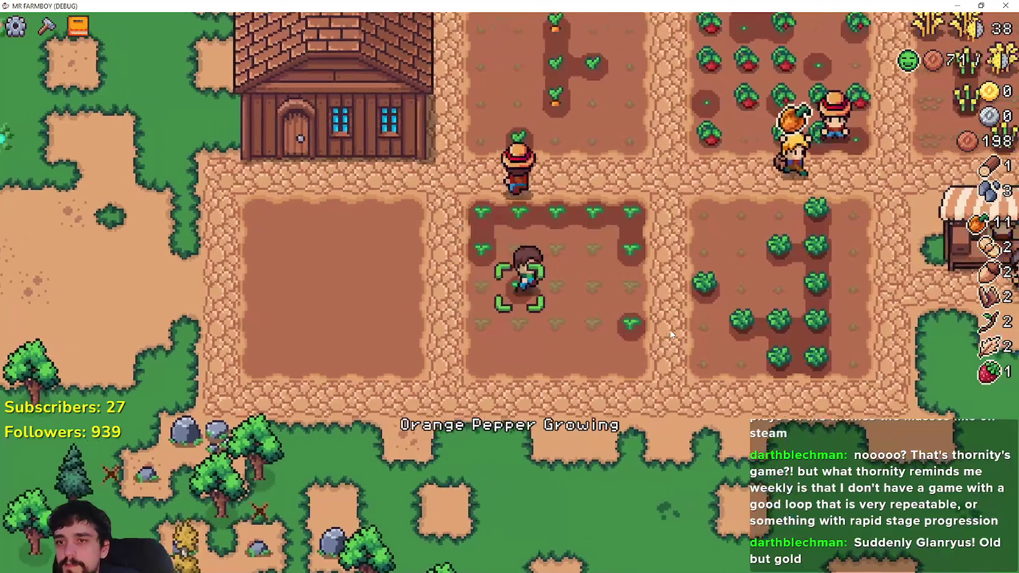
{"action": "key", "text": "w"}
{"action": "left_click", "coordinate": [670, 334]}
Harvest all the ripe wheat plants in the wheat field.
{"action": "key", "text": "d"}
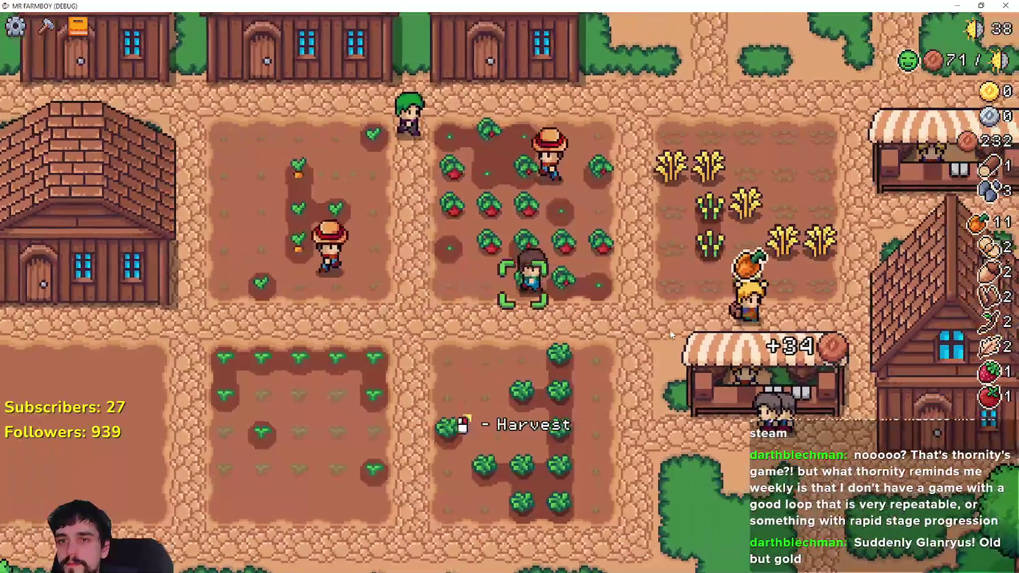
{"action": "key", "text": "w"}
{"action": "left_click", "coordinate": [671, 334]}
{"action": "key", "text": "d"}
{"action": "key", "text": "s"}
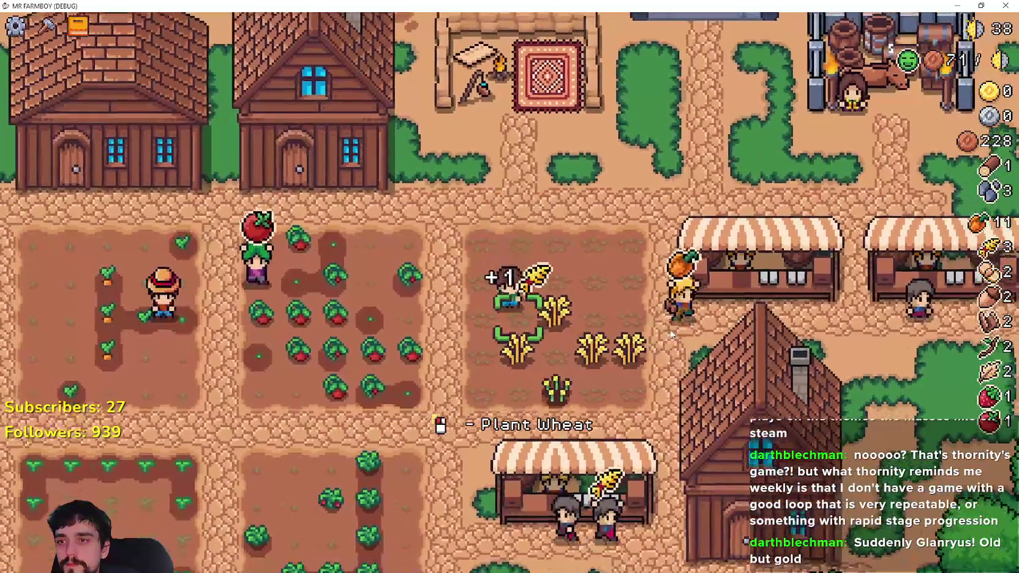
{"action": "left_click", "coordinate": [671, 334]}
{"action": "left_click", "coordinate": [671, 334]}
{"action": "left_click", "coordinate": [670, 333]}
{"action": "key", "text": "d"}
{"action": "left_click", "coordinate": [670, 331]}
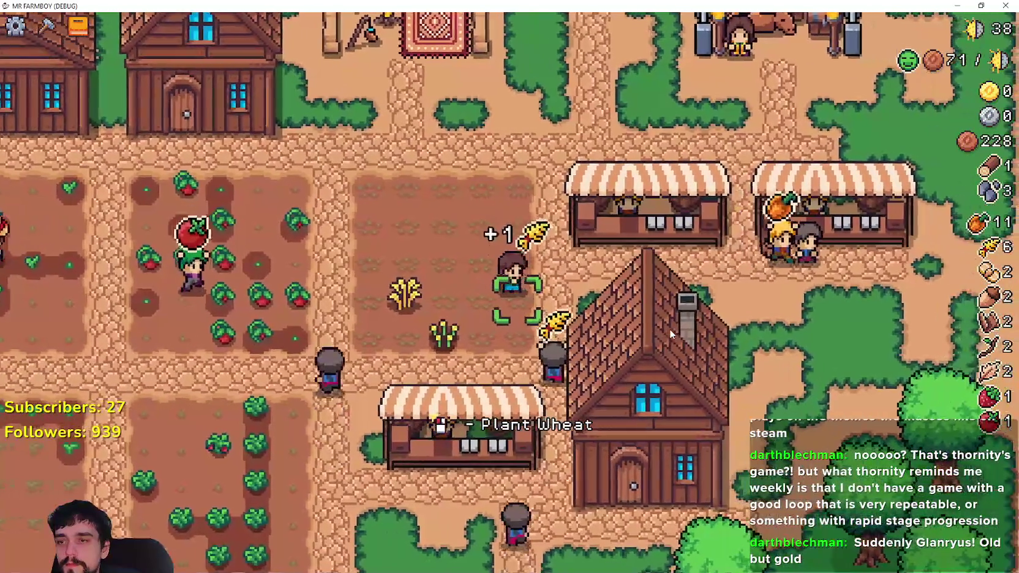
{"action": "key", "text": "s"}
{"action": "left_click", "coordinate": [670, 331]}
Sell the fresh wheat and orange peppers at the market, lifting coins to 268.
{"action": "key", "text": "w"}
{"action": "key", "text": "d"}
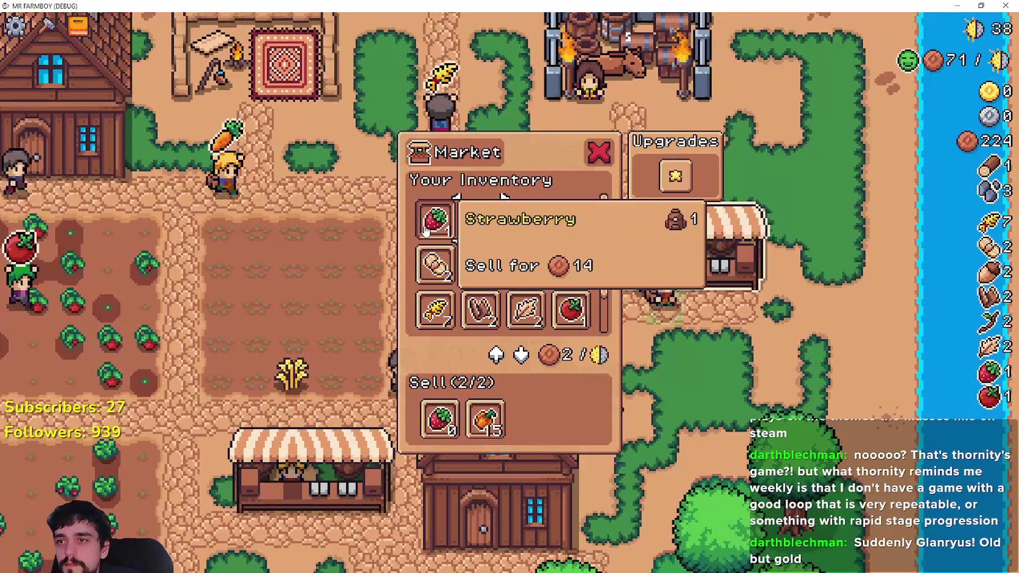
{"action": "key", "text": "s"}
{"action": "key", "text": "a"}
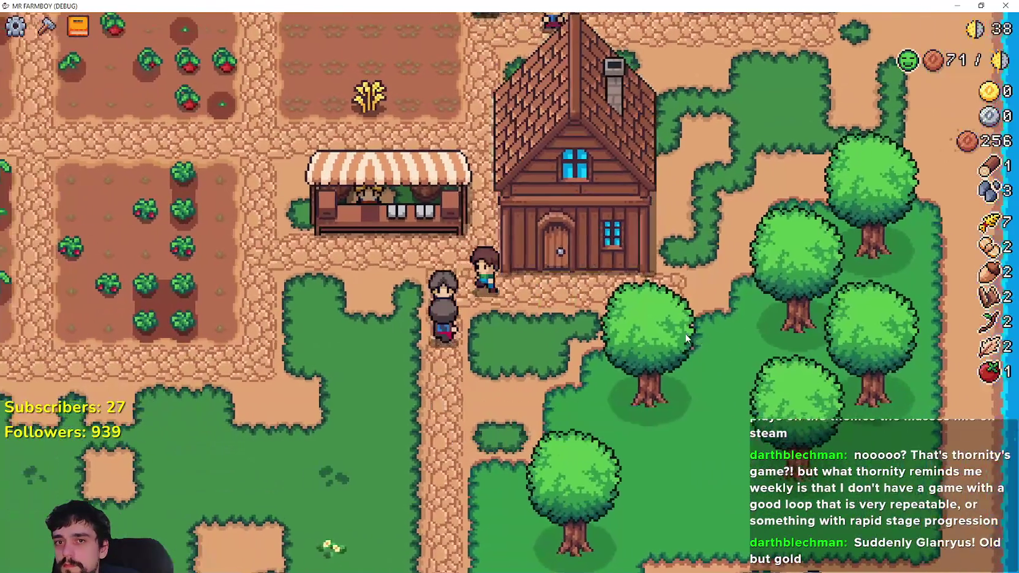
{"action": "key", "text": "w"}
{"action": "left_click", "coordinate": [678, 342]}
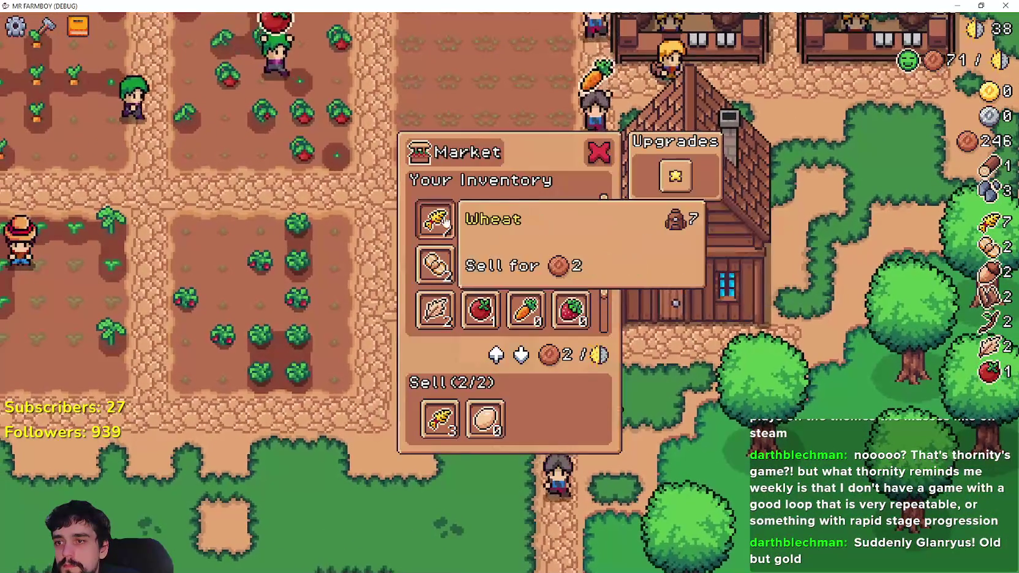
Walk south off the farm and mine rocks for stone.
{"action": "key", "text": "a"}
{"action": "key", "text": "w"}
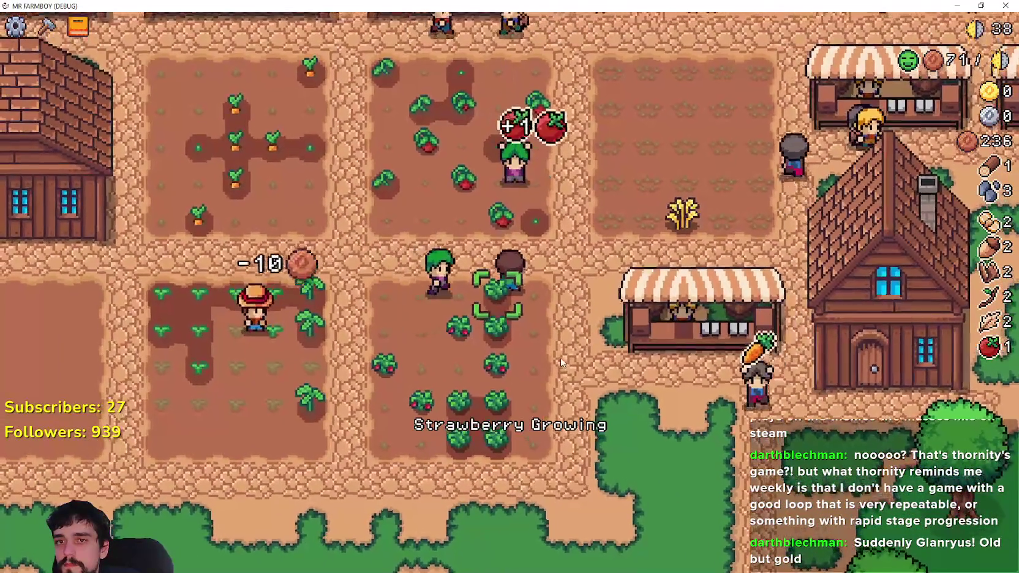
{"action": "key", "text": "s"}
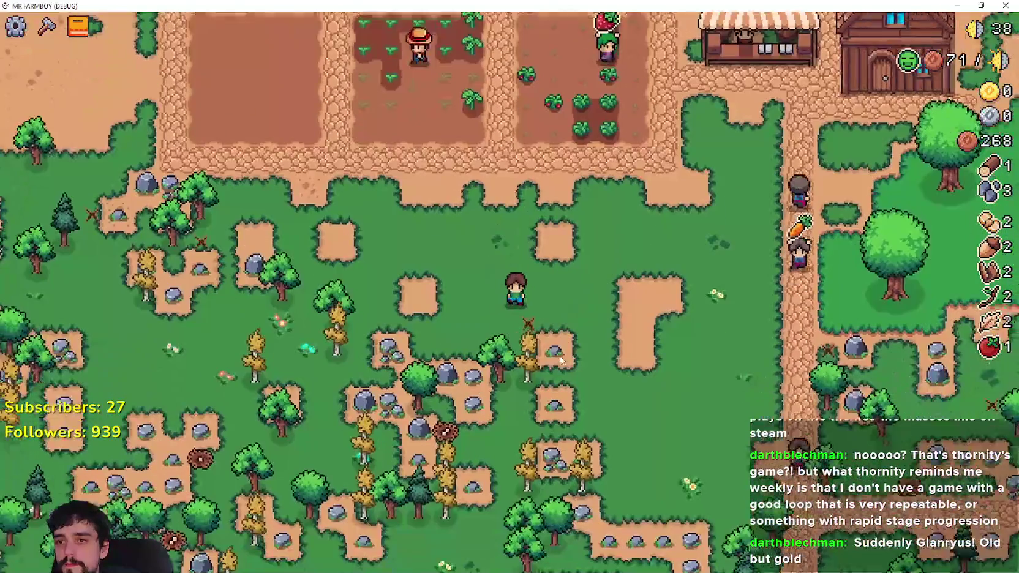
{"action": "key", "text": "s"}
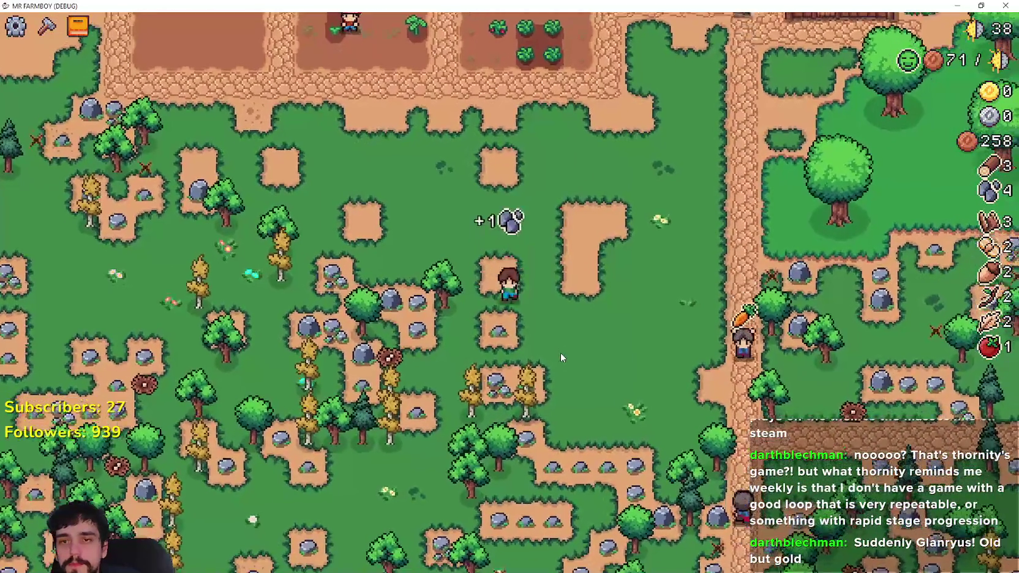
{"action": "key", "text": "a"}
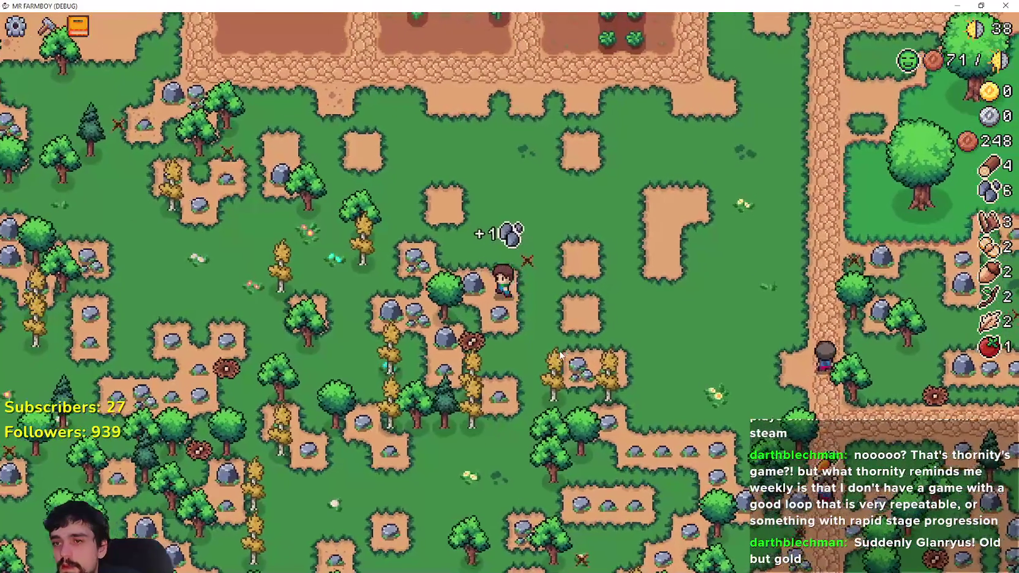
{"action": "key", "text": "a"}
{"action": "key", "text": "w"}
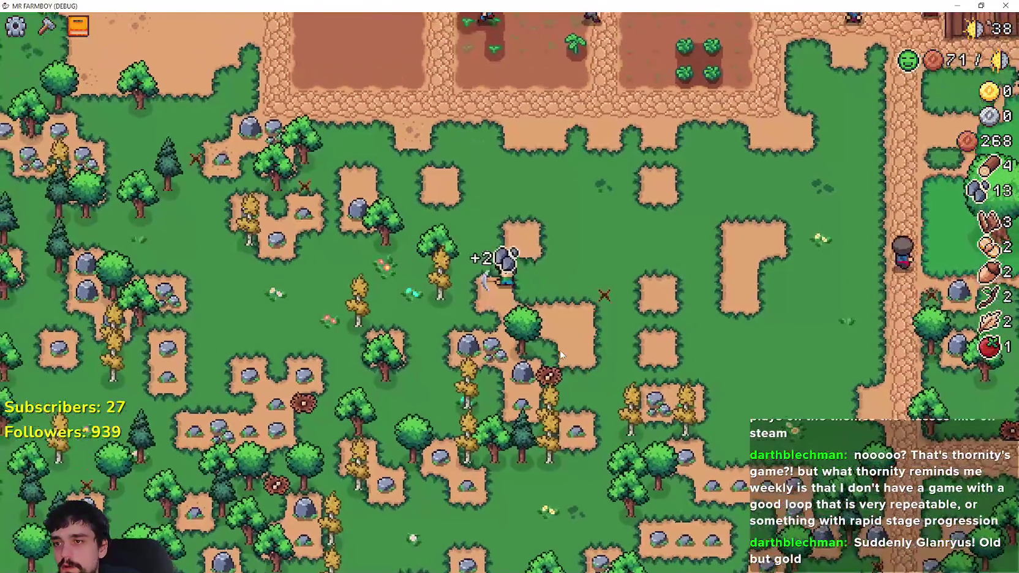
Chop trees and mine rocks to 12 wood and 21 stone, then view Land and Buildings advancements.
{"action": "key", "text": "a"}
{"action": "key", "text": "w"}
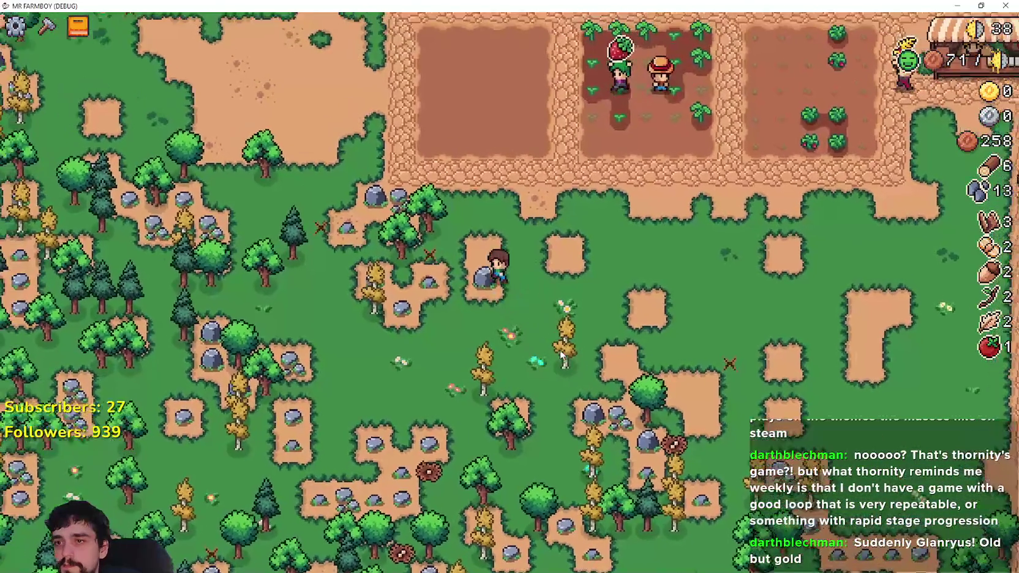
{"action": "key", "text": "a"}
{"action": "key", "text": "w"}
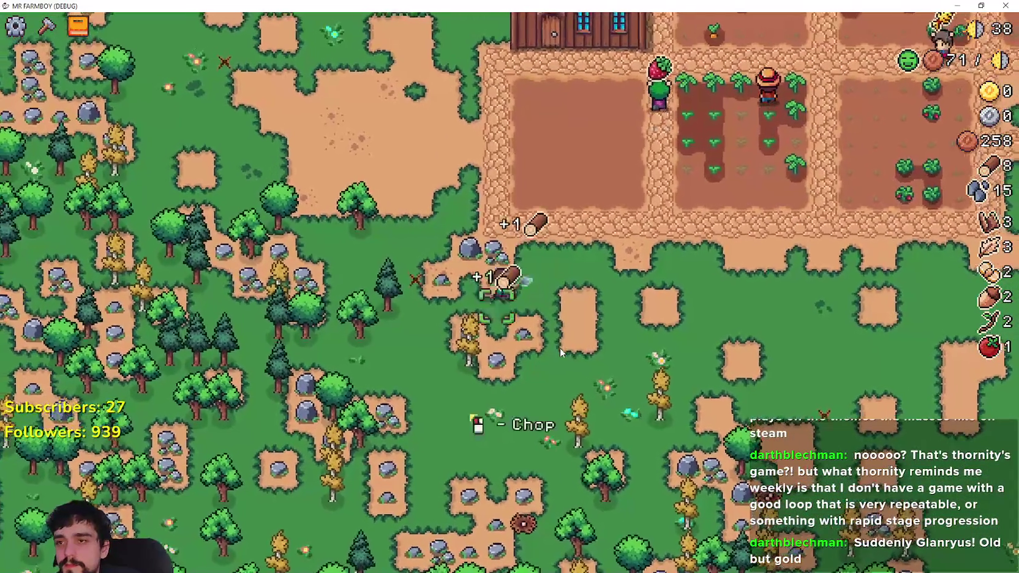
{"action": "key", "text": "a"}
{"action": "key", "text": "w"}
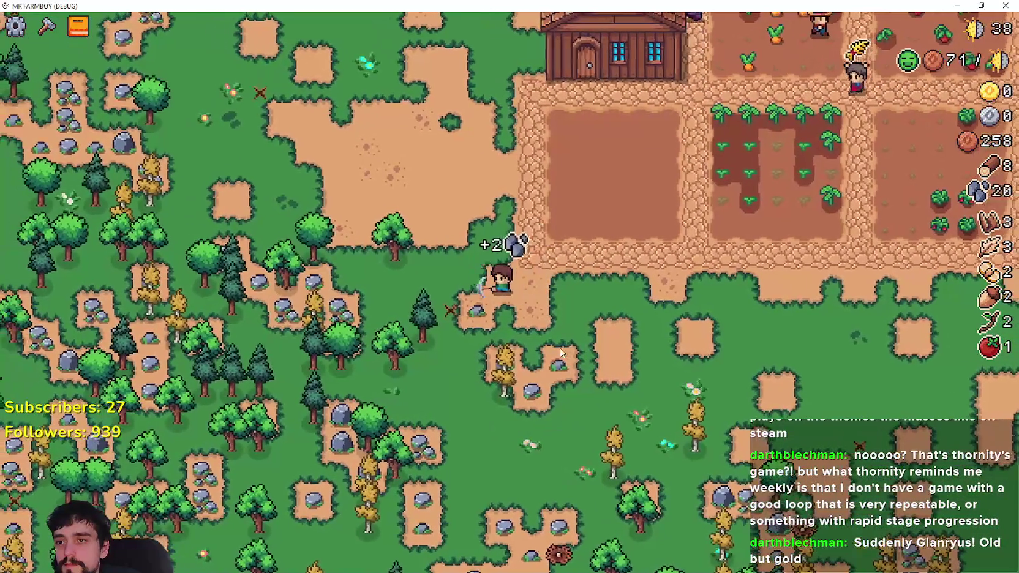
{"action": "key", "text": "a"}
{"action": "key", "text": "w"}
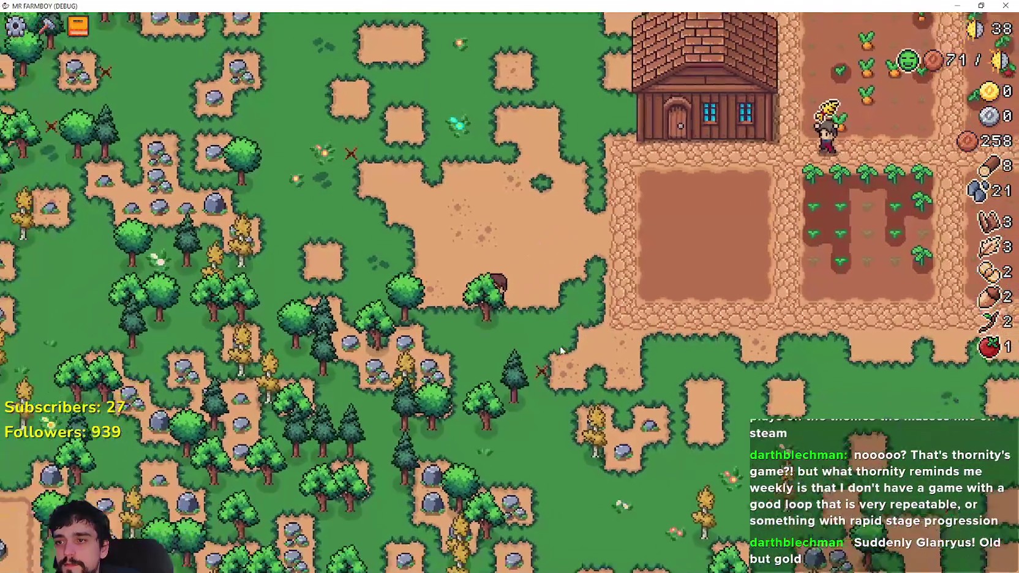
{"action": "key", "text": "s"}
{"action": "key", "text": "a"}
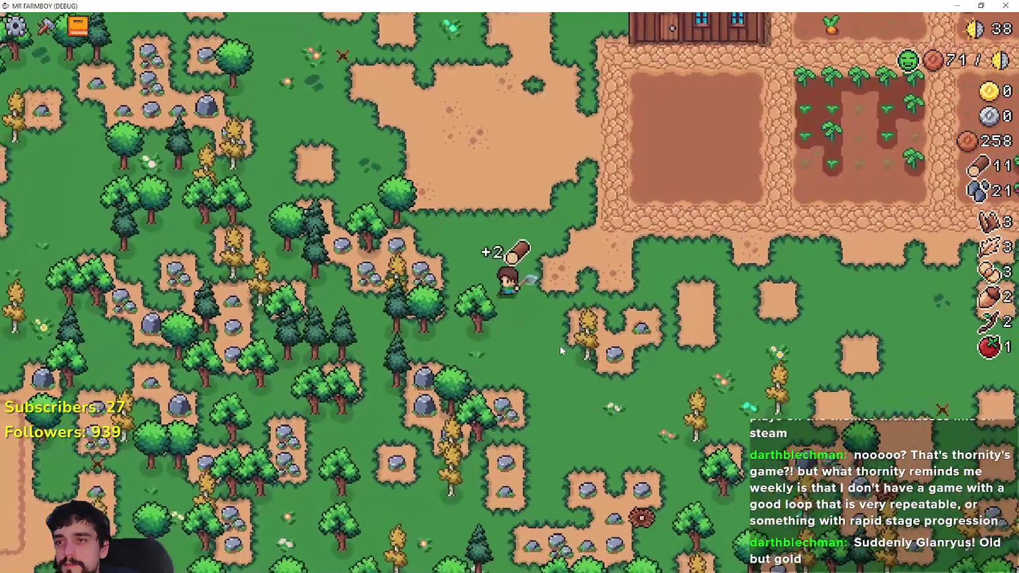
{"action": "key", "text": "Tab"}
{"action": "key", "text": "q"}
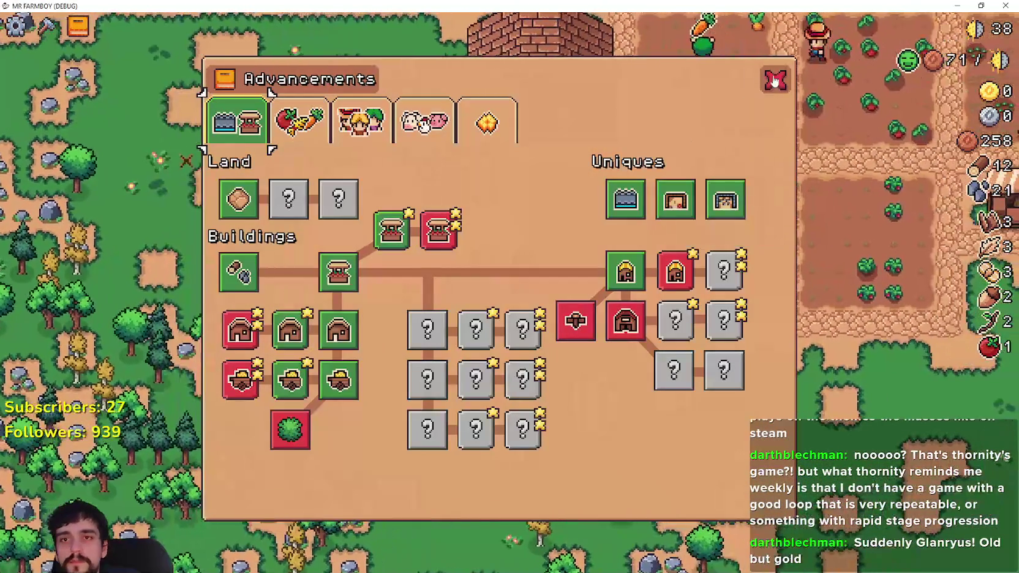
Close the Advancements tree.
{"action": "left_click", "coordinate": [775, 80]}
Walk back onto the farm and harvest the ripe wheat plot.
{"action": "key", "text": "w"}
{"action": "key", "text": "d"}
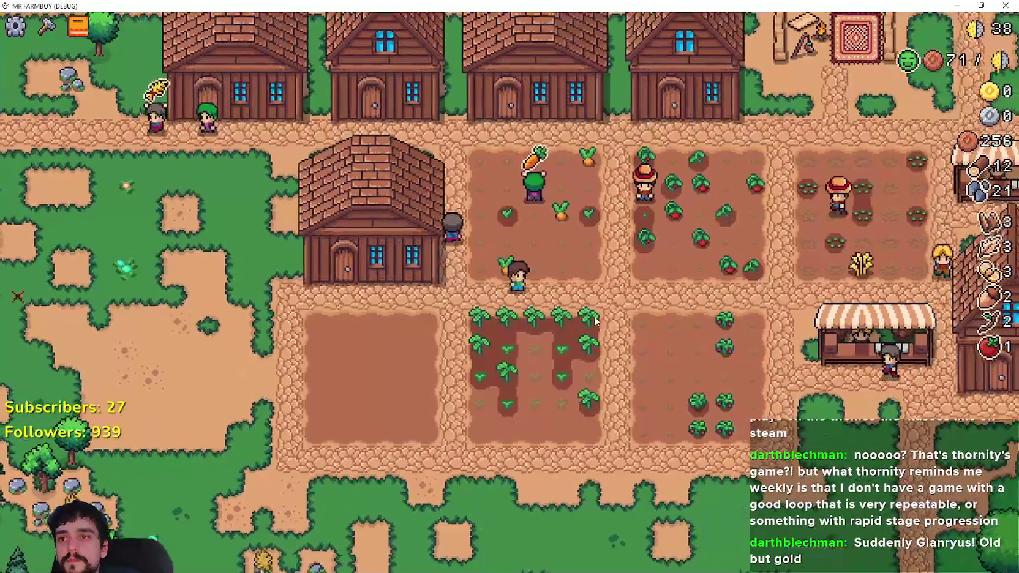
{"action": "key", "text": "d"}
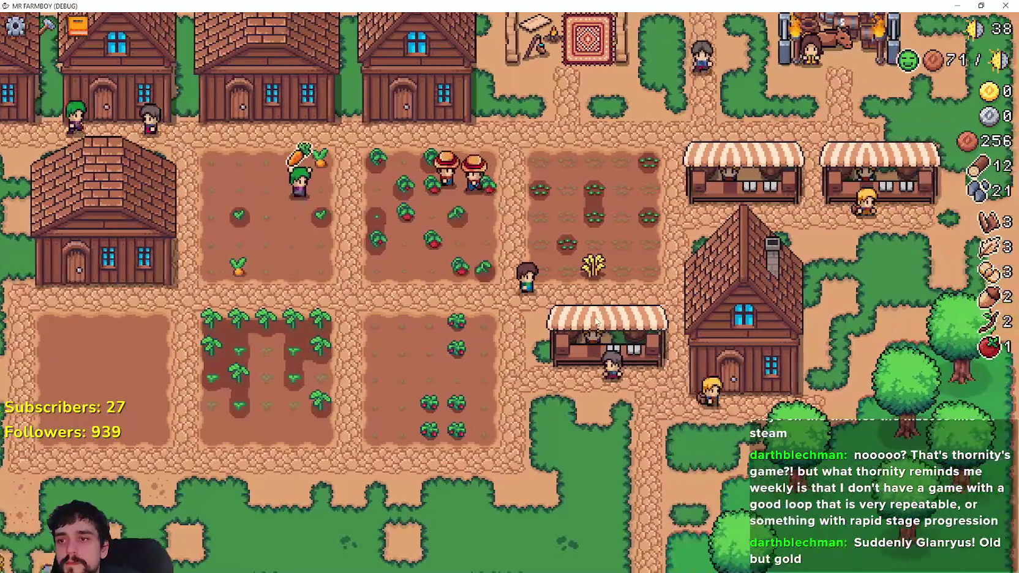
{"action": "key", "text": "a"}
{"action": "key", "text": "s"}
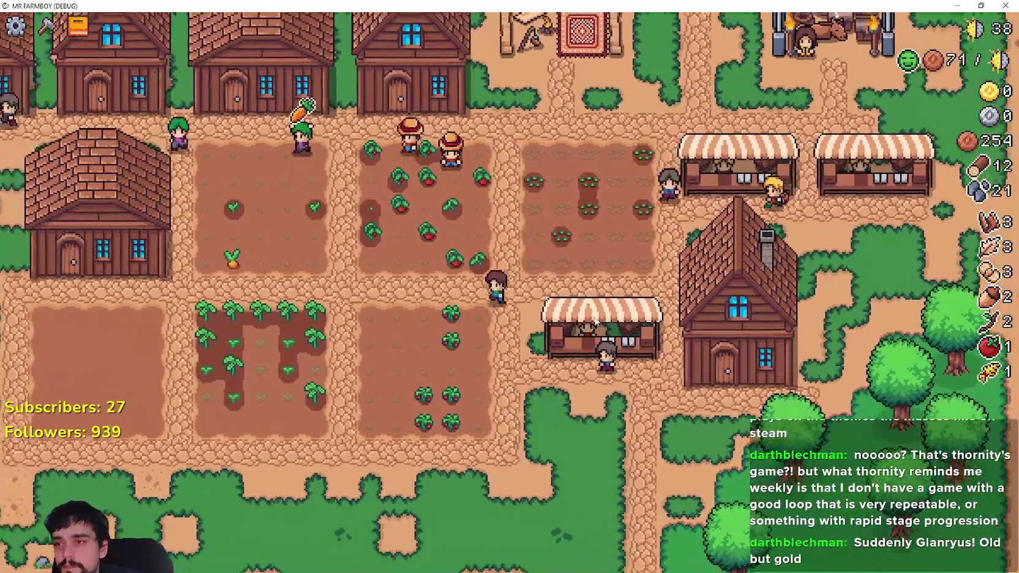
Head down to the river area and mine the rocks there for stone.
{"action": "key", "text": "s"}
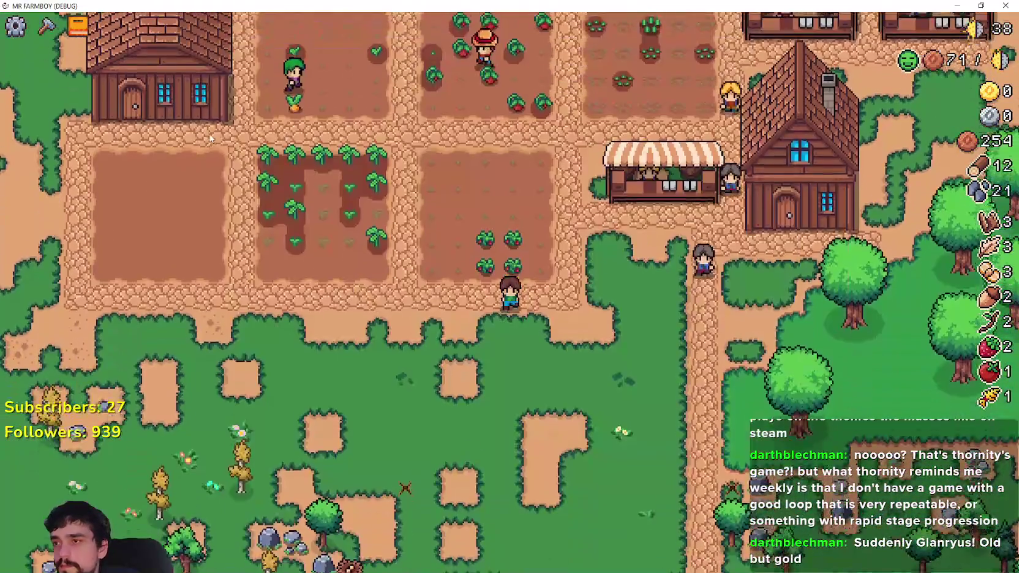
{"action": "key", "text": "s"}
{"action": "key", "text": "d"}
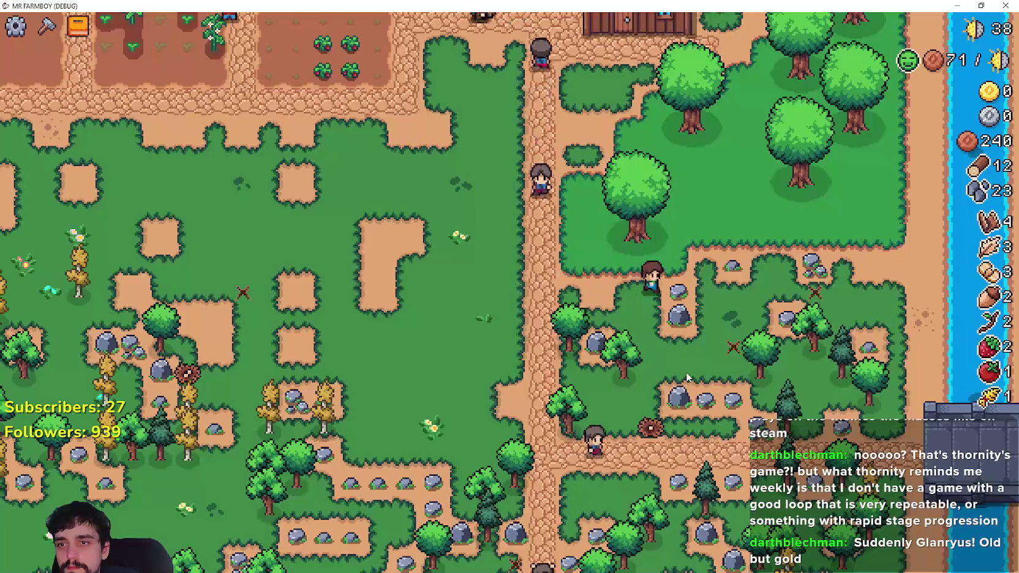
{"action": "key", "text": "d"}
{"action": "key", "text": "w"}
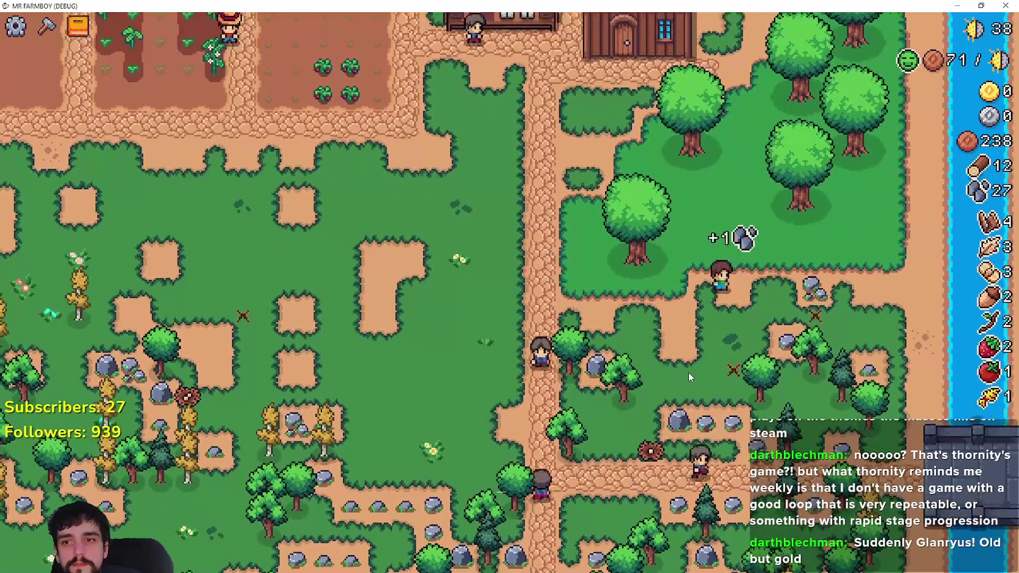
{"action": "key", "text": "d"}
{"action": "key", "text": "s"}
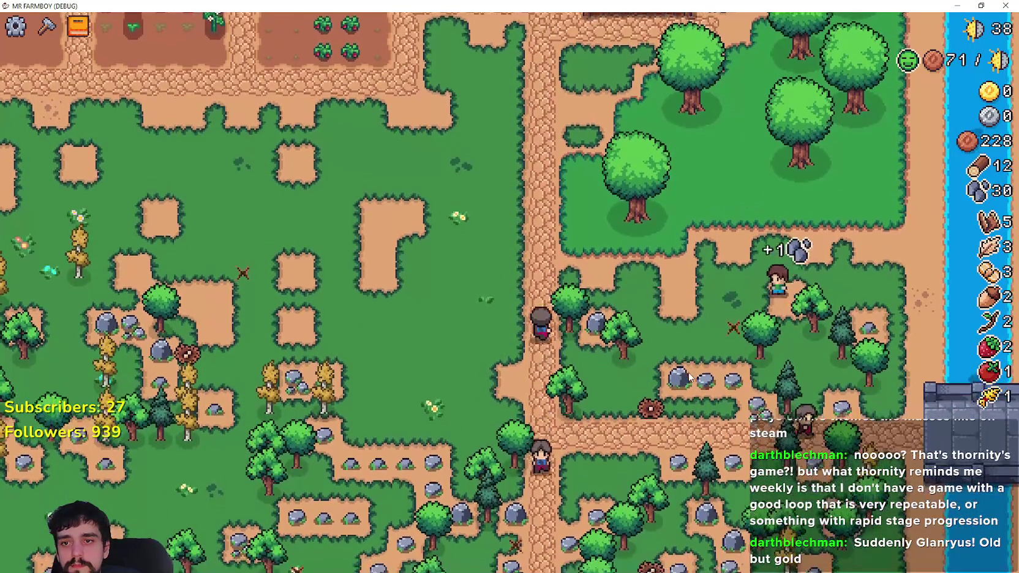
{"action": "key", "text": "s"}
{"action": "key", "text": "d"}
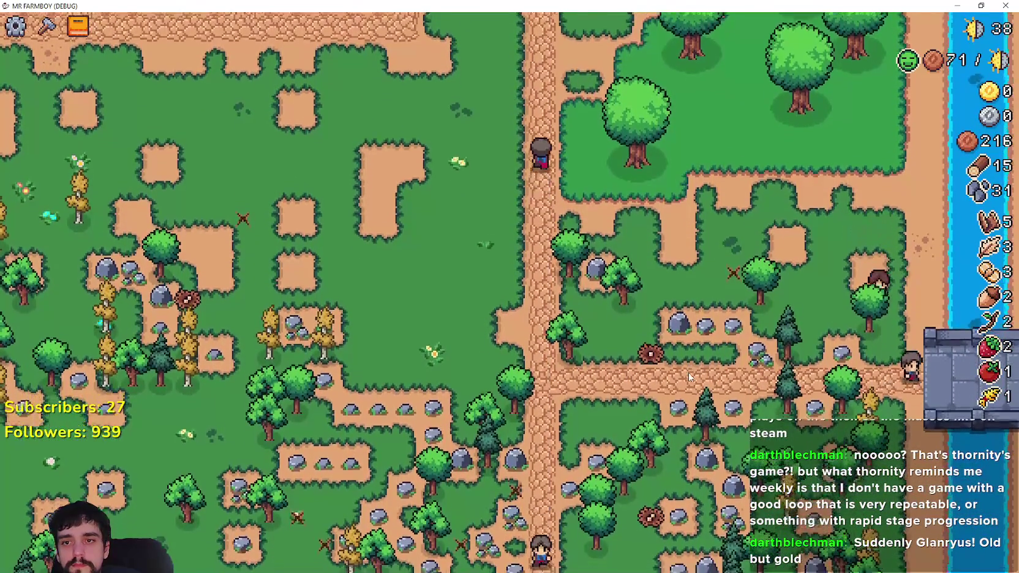
Keep mining rocks and chopping trees until reaching 40 stone and 22 logs.
{"action": "key", "text": "s"}
{"action": "key", "text": "a"}
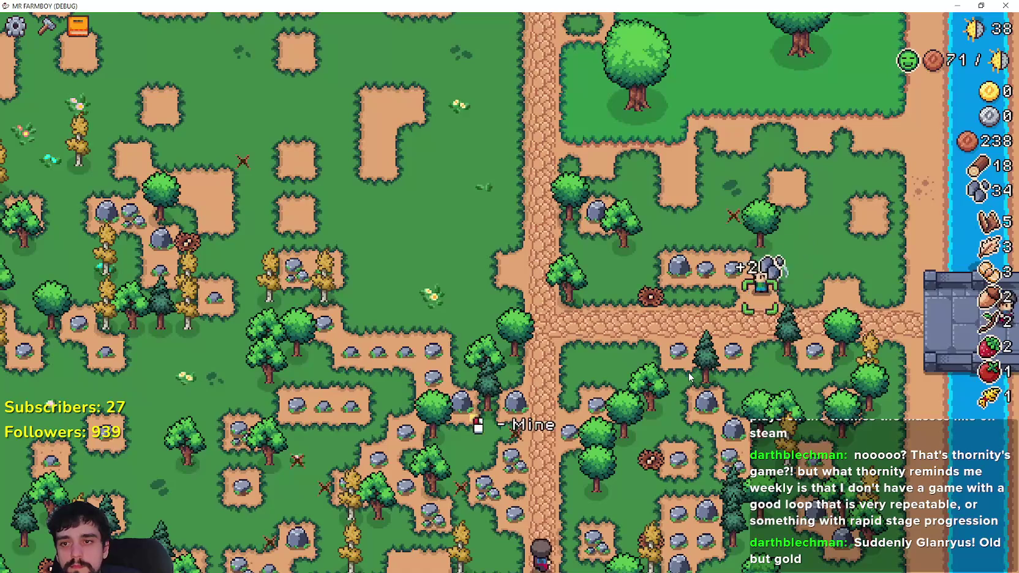
{"action": "key", "text": "w"}
{"action": "key", "text": "a"}
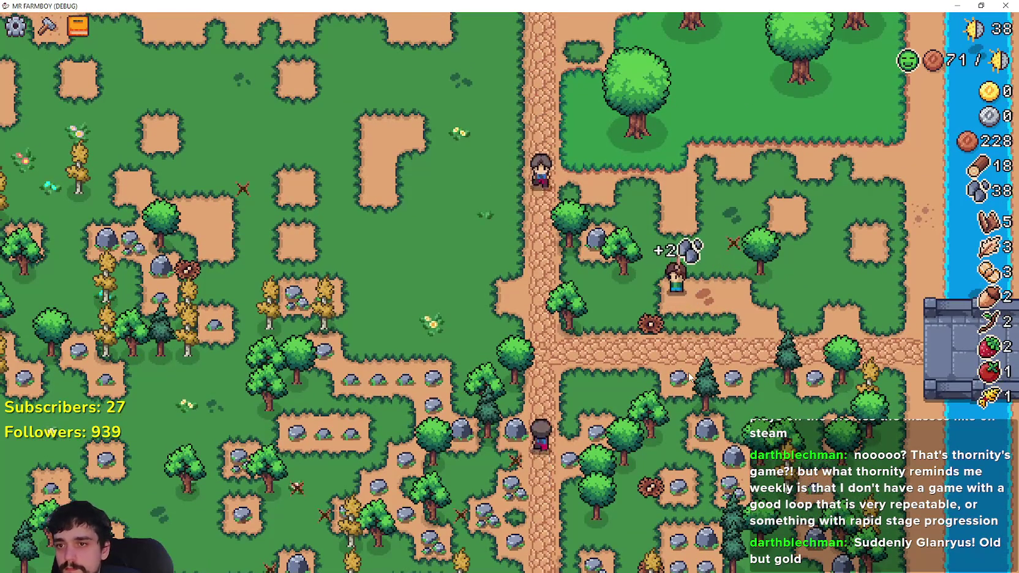
{"action": "key", "text": "w"}
{"action": "key", "text": "a"}
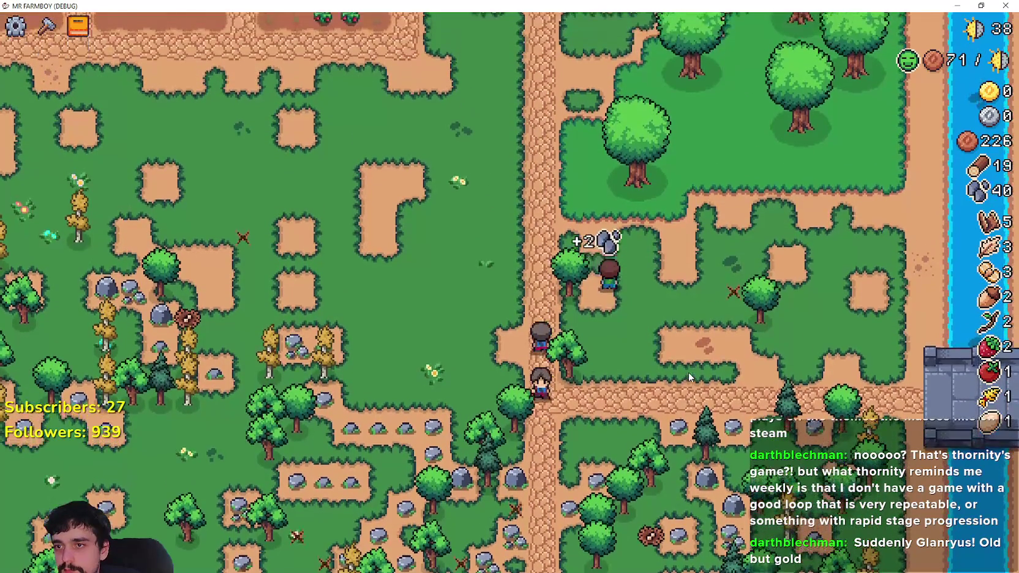
{"action": "key", "text": "s"}
{"action": "key", "text": "d"}
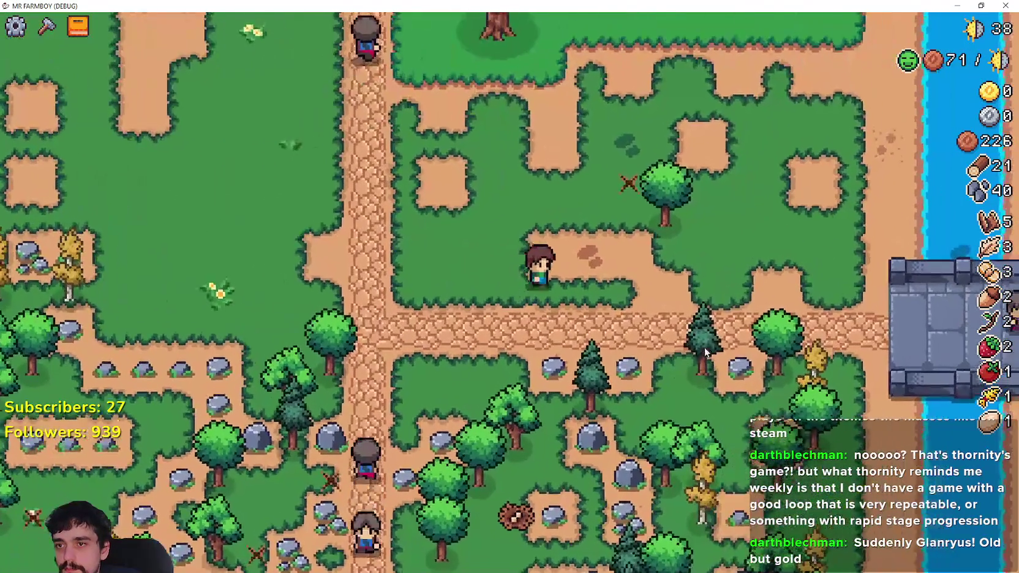
{"action": "key", "text": "w"}
Place the Coop beside the path, lay grass animal tiles in front, then cancel building.
{"action": "key", "text": "c"}
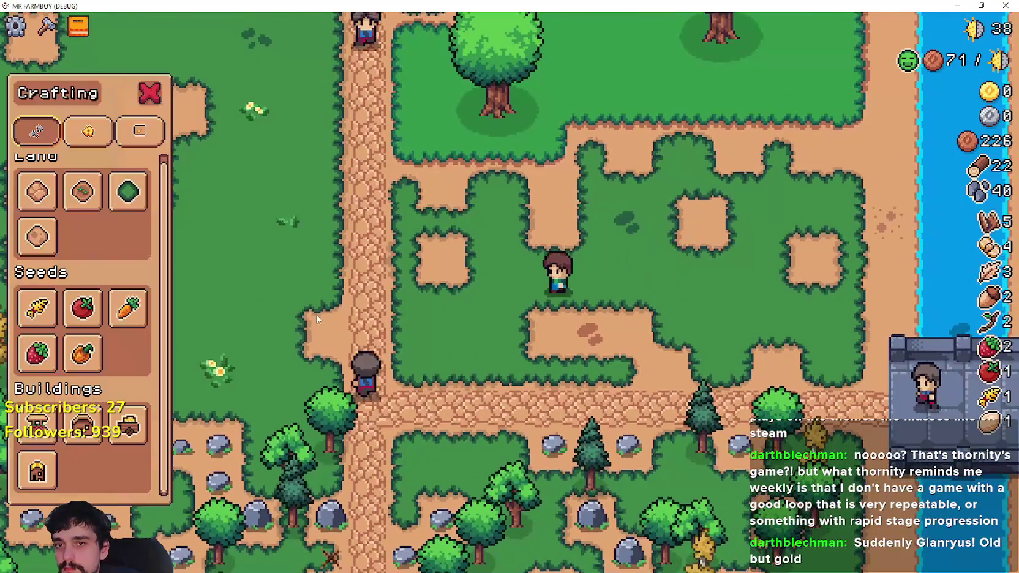
{"action": "key", "text": "a"}
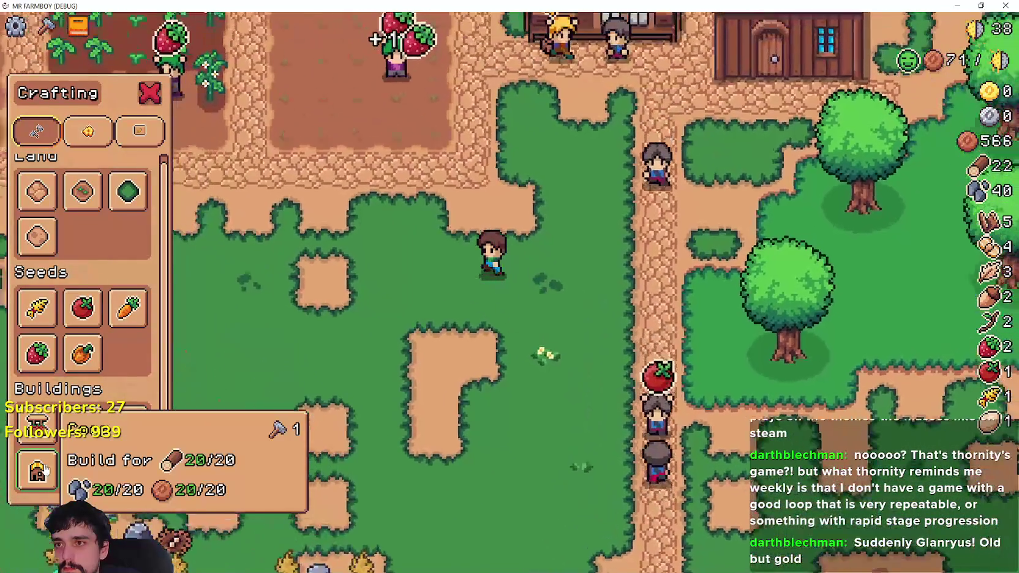
{"action": "left_click", "coordinate": [44, 469]}
{"action": "scroll", "coordinate": [533, 405], "scroll_direction": "down", "scroll_amount": 4}
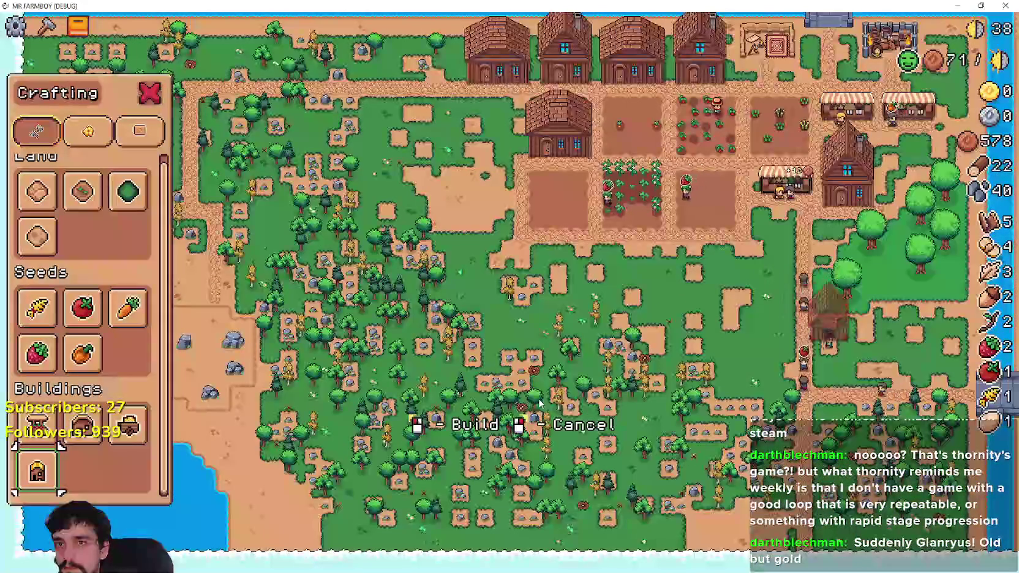
{"action": "scroll", "coordinate": [540, 404], "scroll_direction": "up", "scroll_amount": 4}
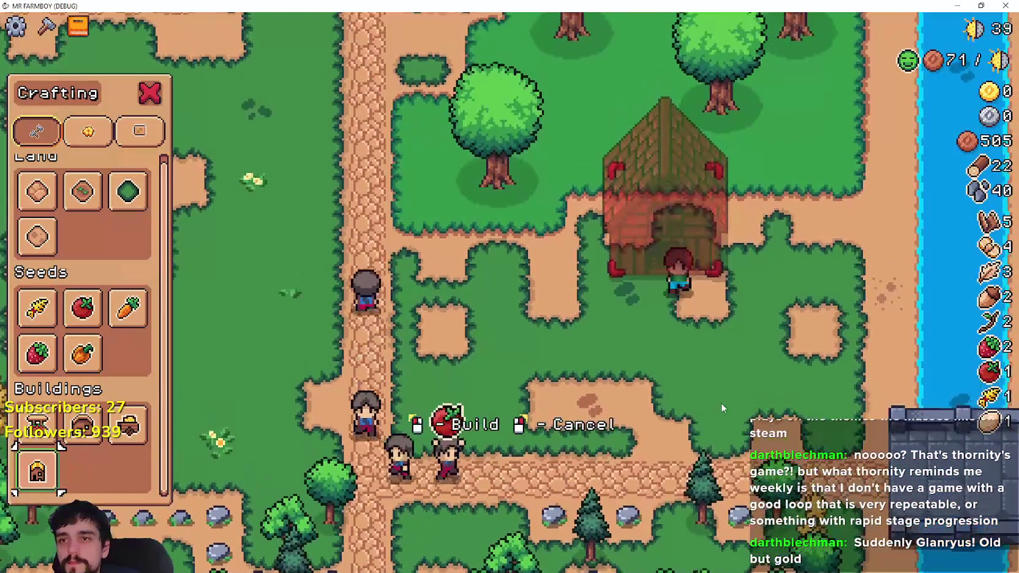
{"action": "key", "text": "d"}
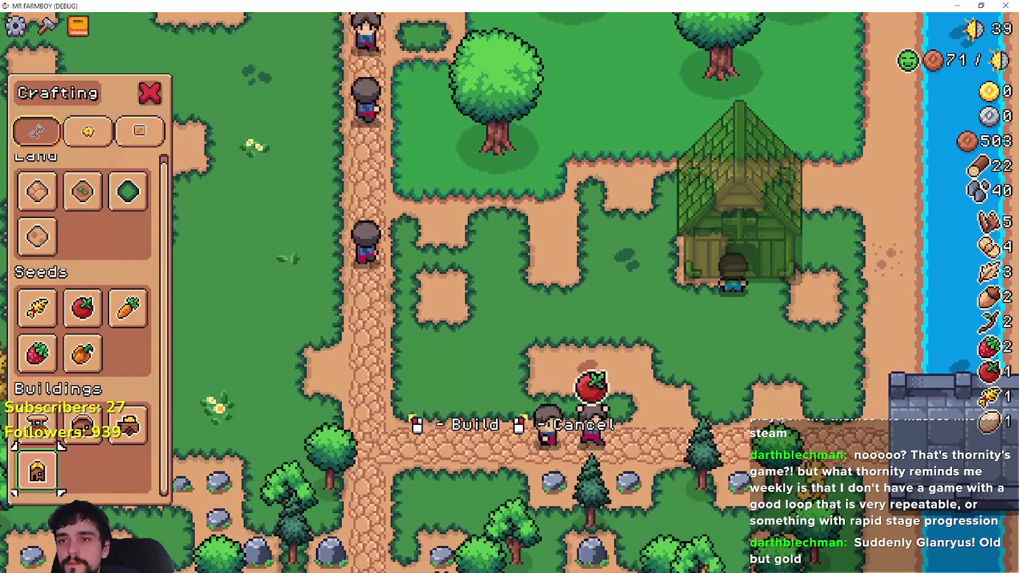
{"action": "left_click", "coordinate": [82, 192]}
{"action": "key", "text": "d"}
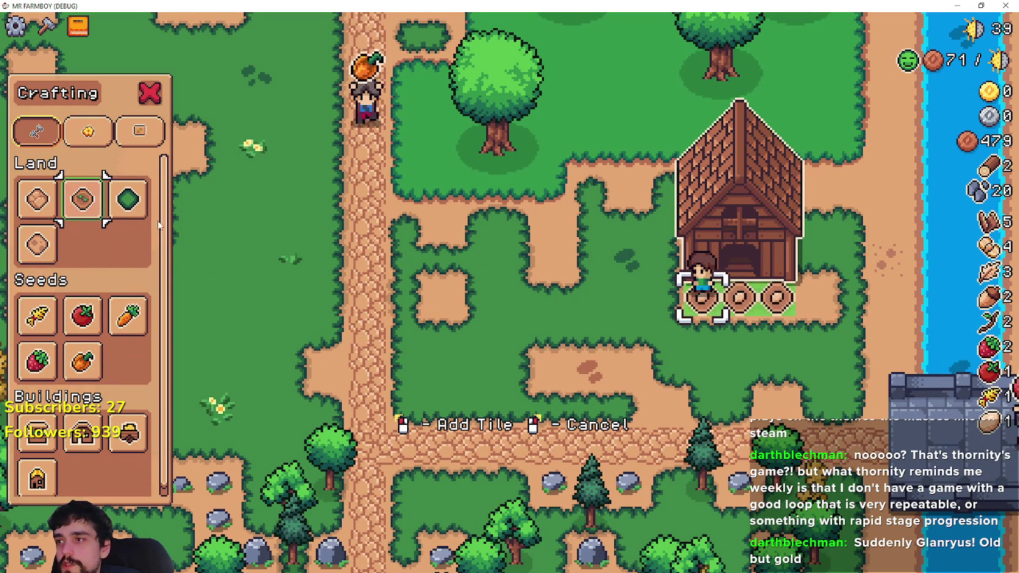
{"action": "left_click", "coordinate": [128, 199]}
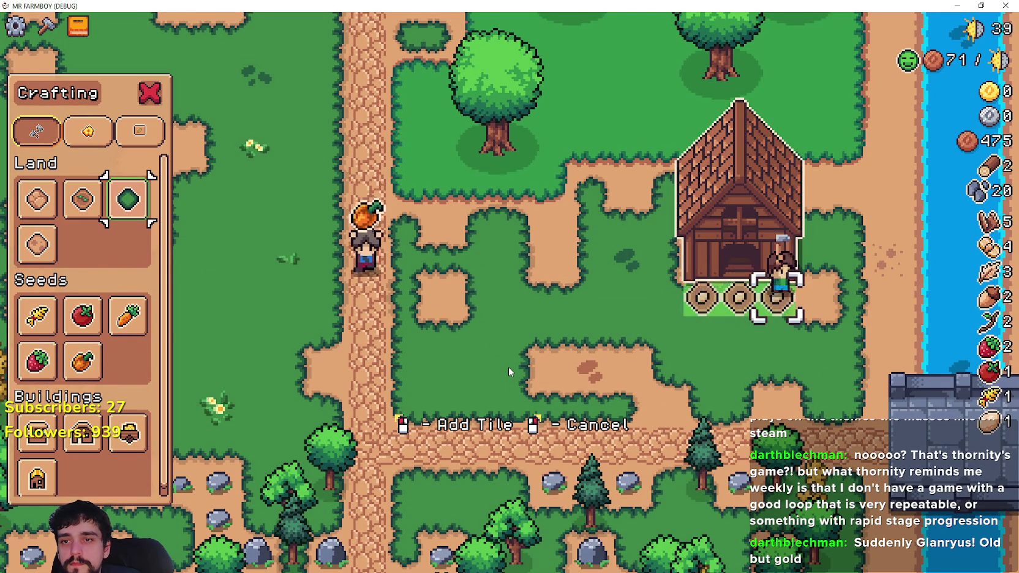
{"action": "right_click", "coordinate": [507, 367]}
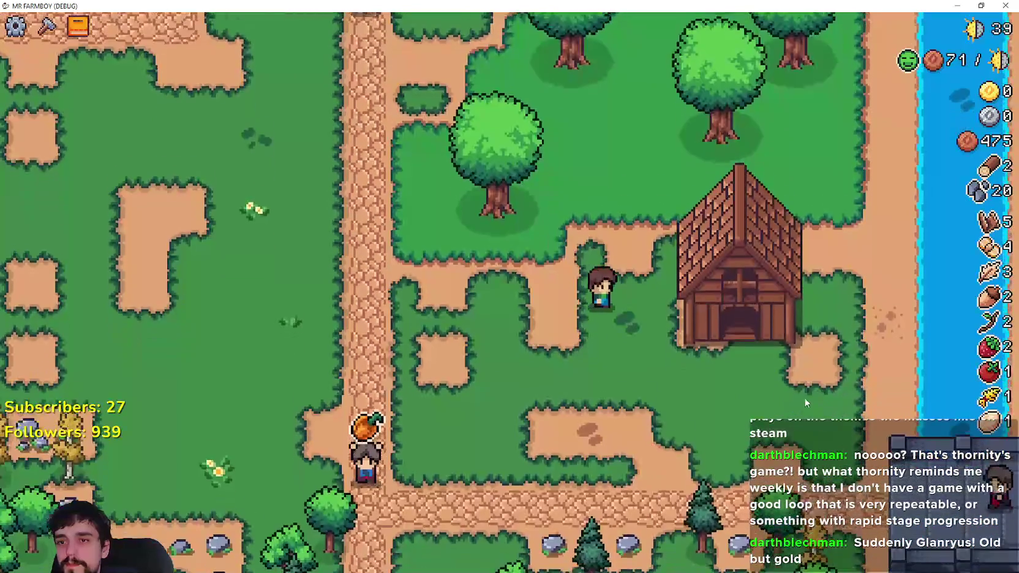
{"action": "key", "text": "Tab"}
{"action": "left_click", "coordinate": [392, 125]}
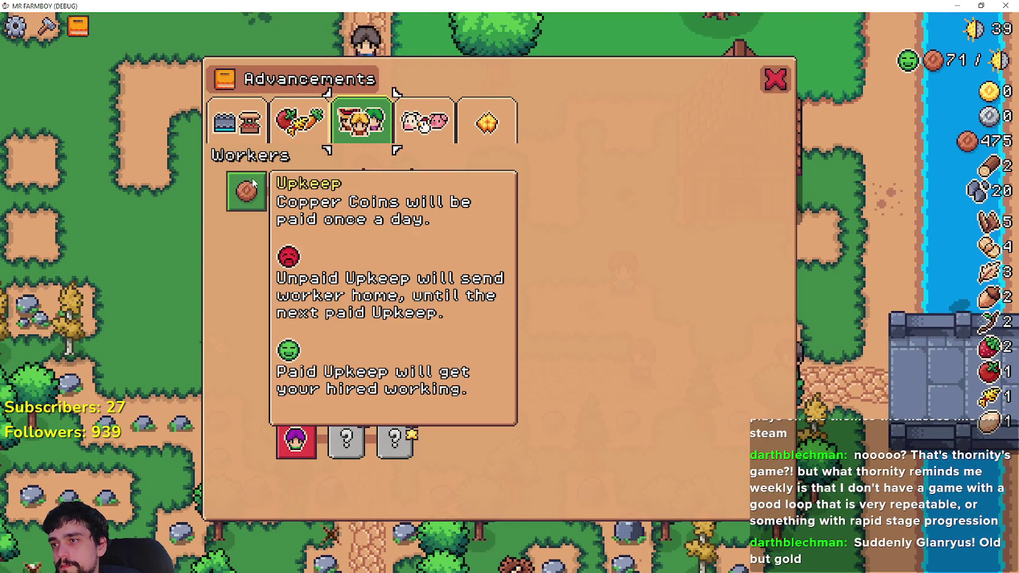
{"action": "key", "text": "Tab"}
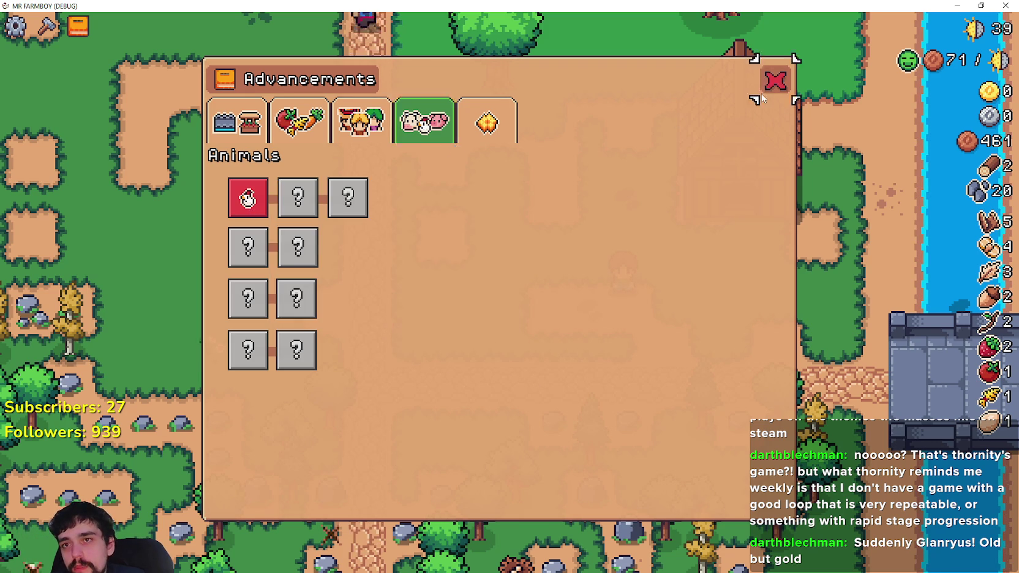
{"action": "left_click", "coordinate": [762, 98]}
{"action": "key", "text": "d"}
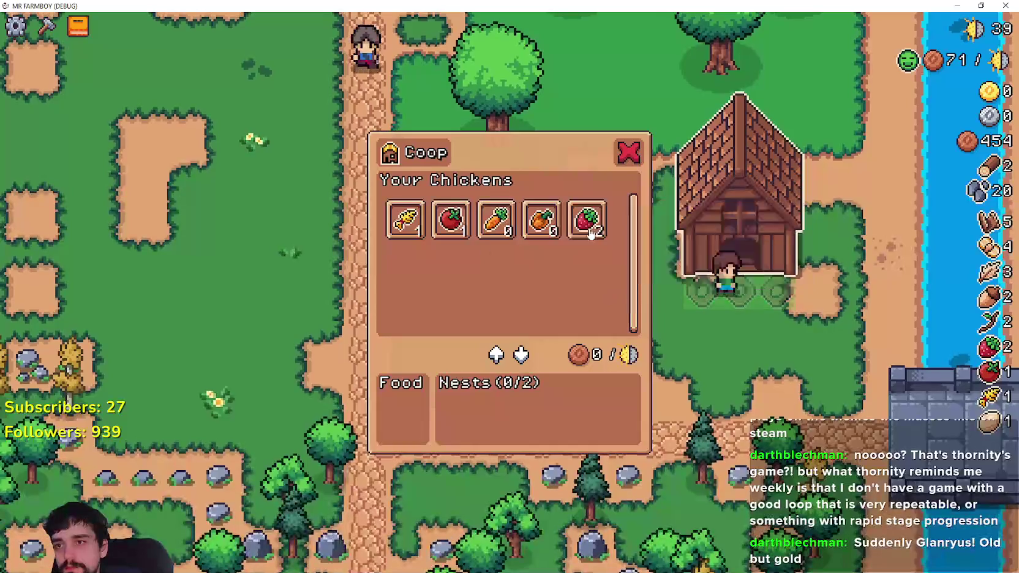
{"action": "key", "text": "a"}
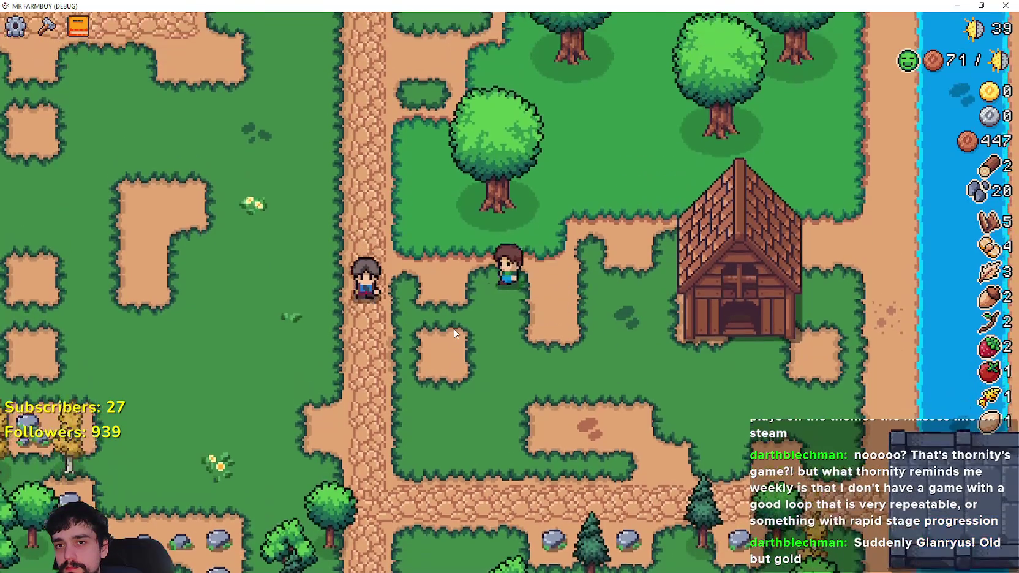
Walk up to the Royal's Envoy and refuse the eggs-and-carrots request.
{"action": "key", "text": "a"}
{"action": "key", "text": "w"}
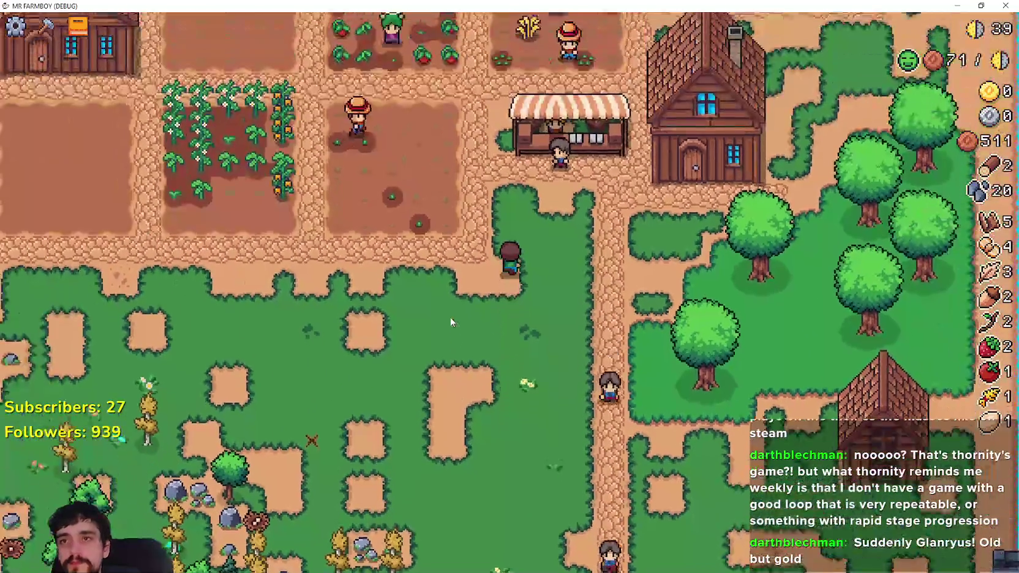
{"action": "key", "text": "w"}
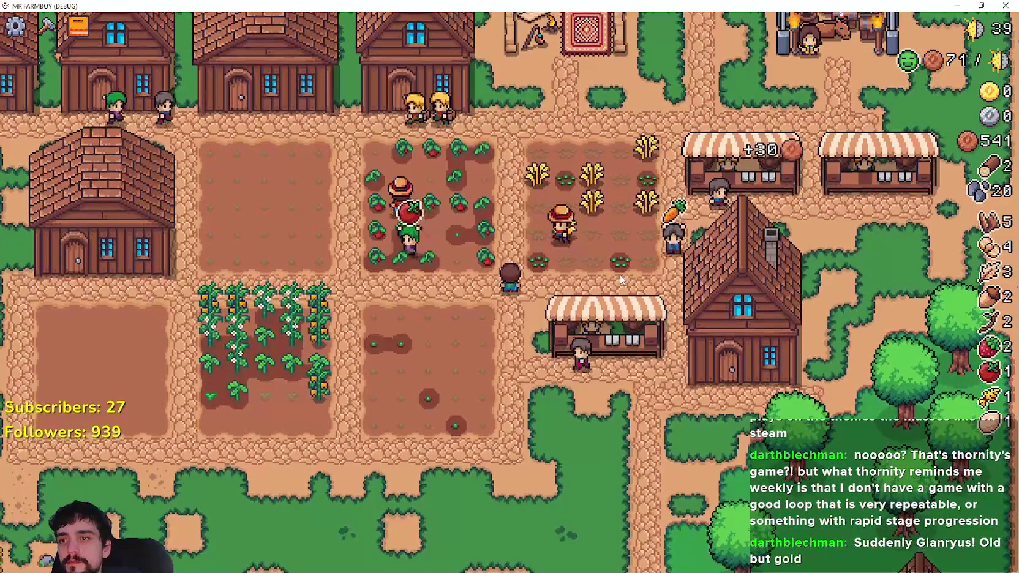
{"action": "key", "text": "w"}
{"action": "key", "text": "d"}
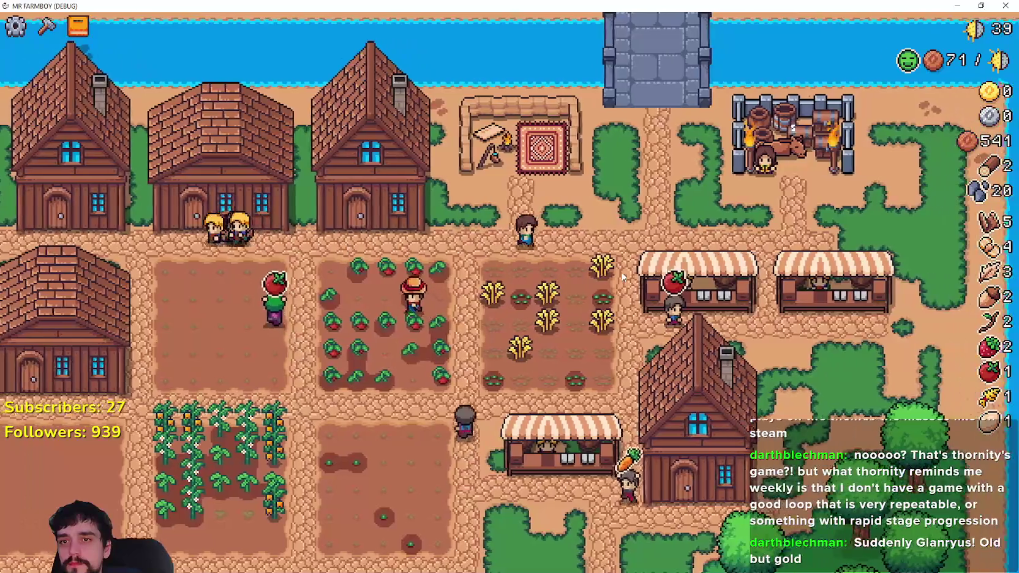
{"action": "key", "text": "e"}
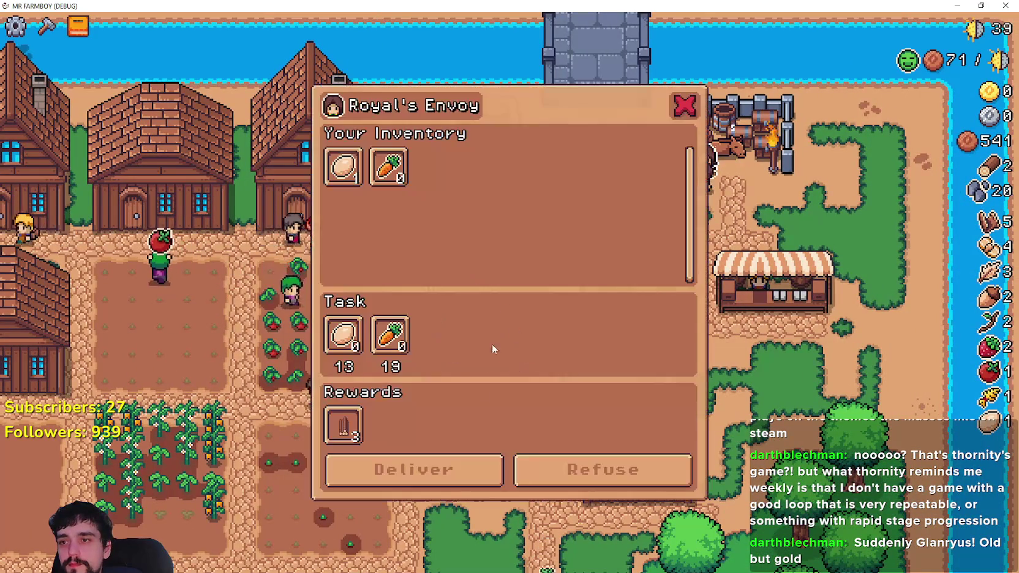
{"action": "left_click", "coordinate": [608, 478]}
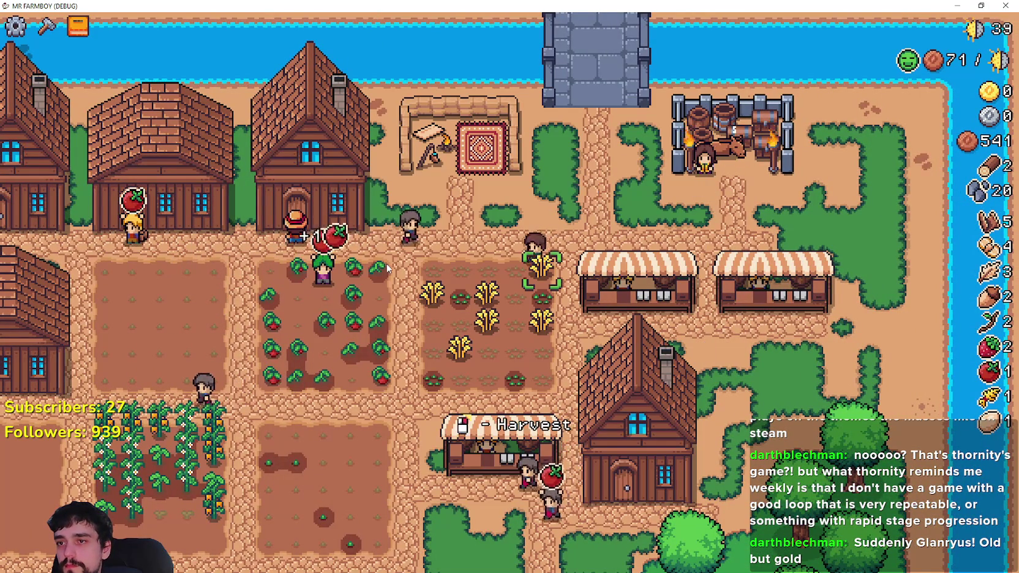
Harvest the wheat field to bring wheat to 7, then open and cancel crafting tile placement.
{"action": "key", "text": "a"}
{"action": "key", "text": "s"}
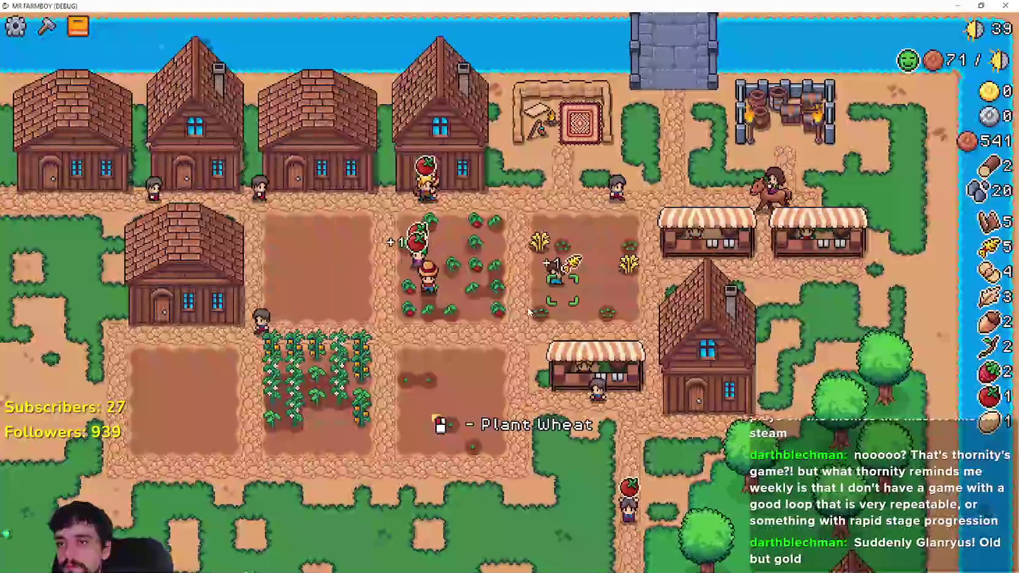
{"action": "key", "text": "d"}
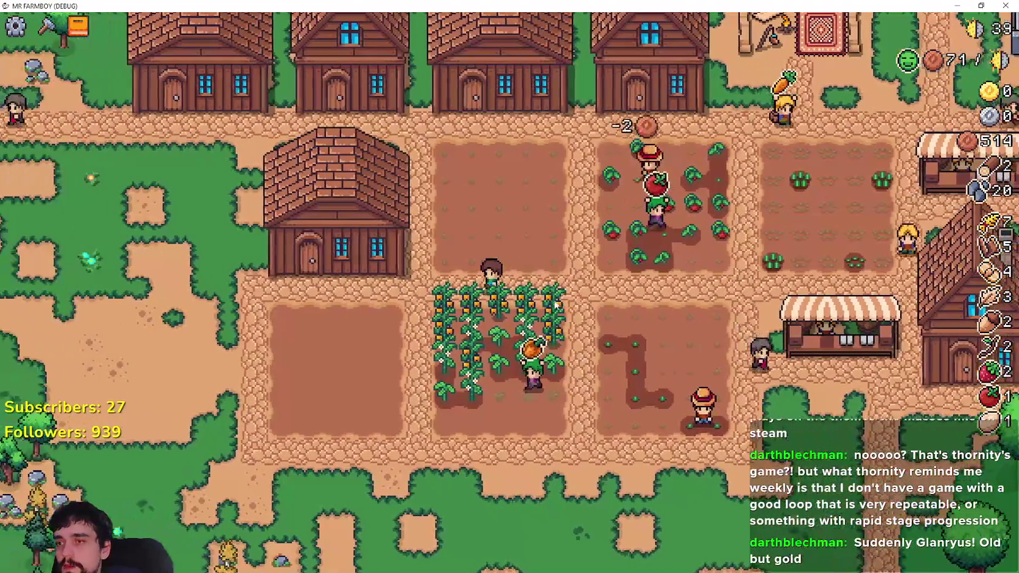
{"action": "key", "text": "c"}
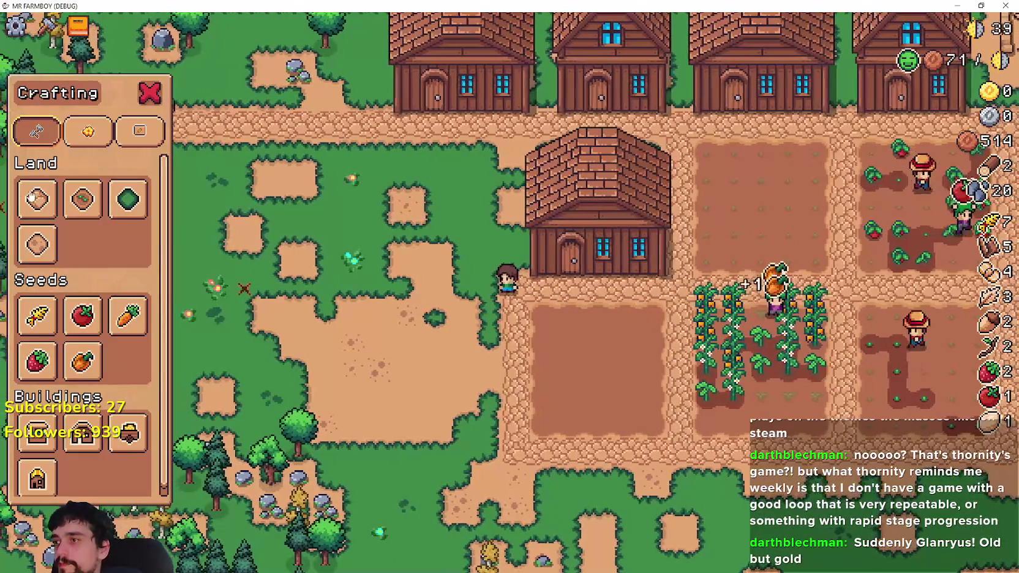
{"action": "key", "text": "w"}
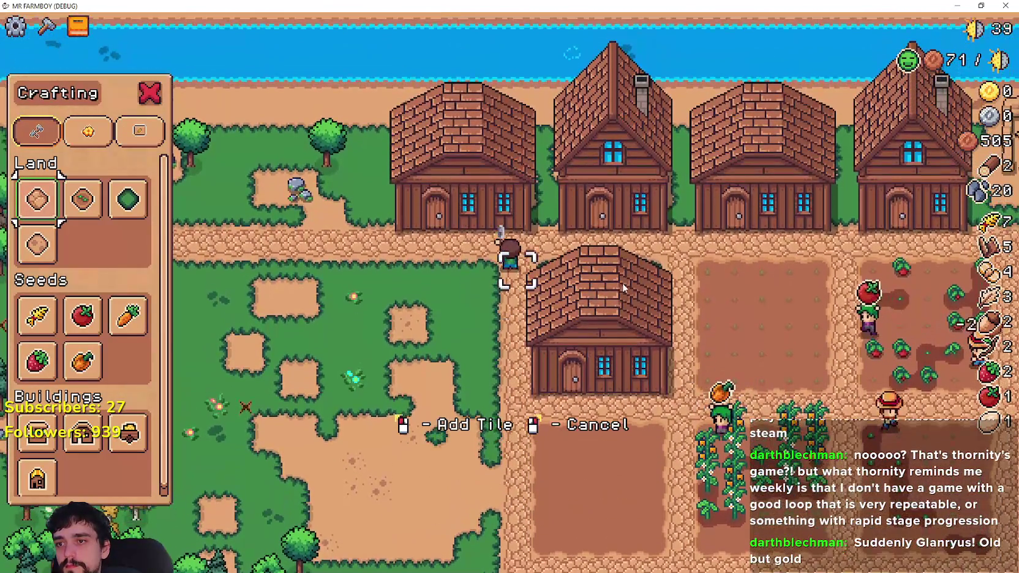
{"action": "right_click", "coordinate": [687, 303]}
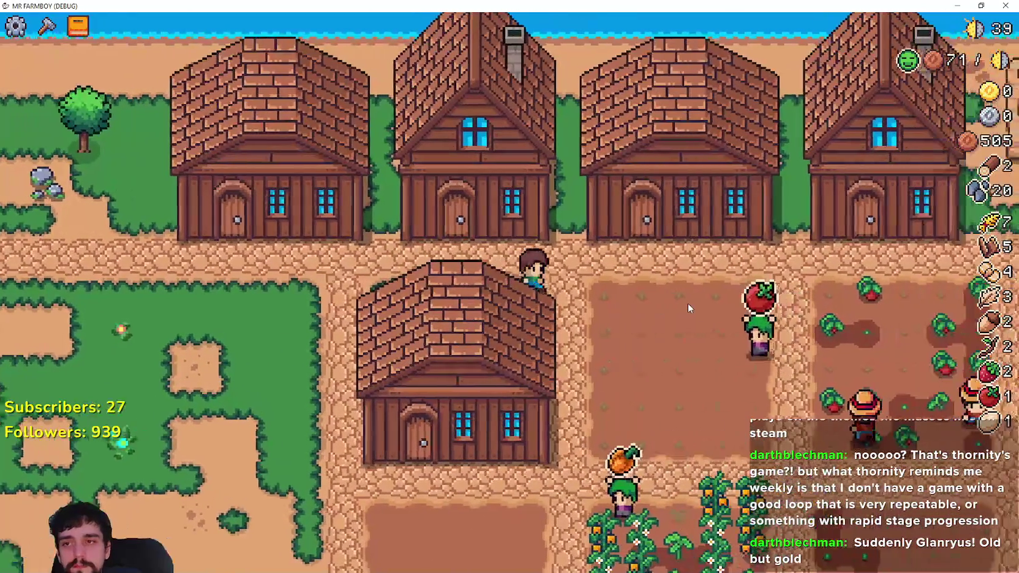
Walk the farmer east past the crop fields, then south toward the woods.
{"action": "key", "text": "d"}
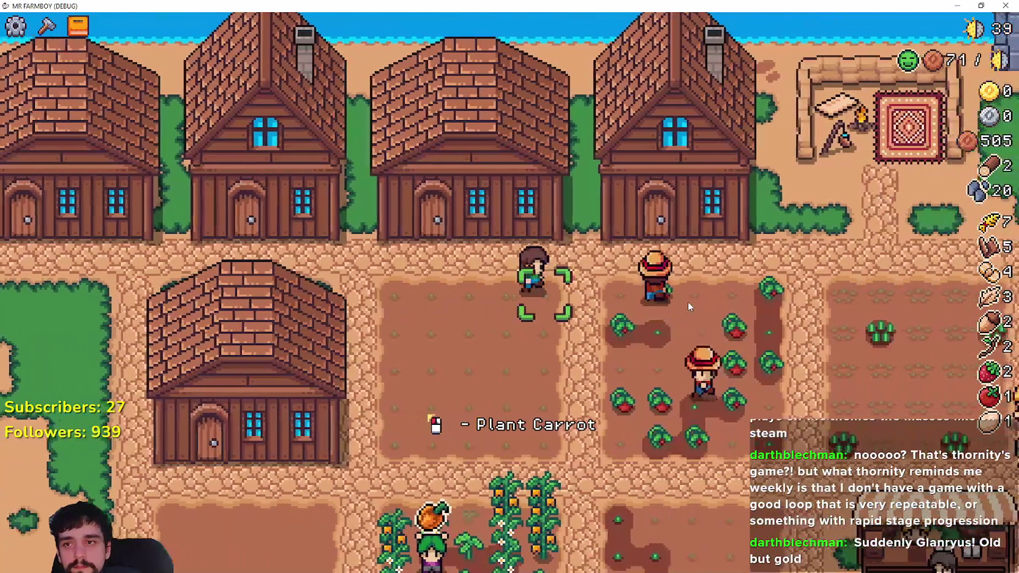
{"action": "key", "text": "d"}
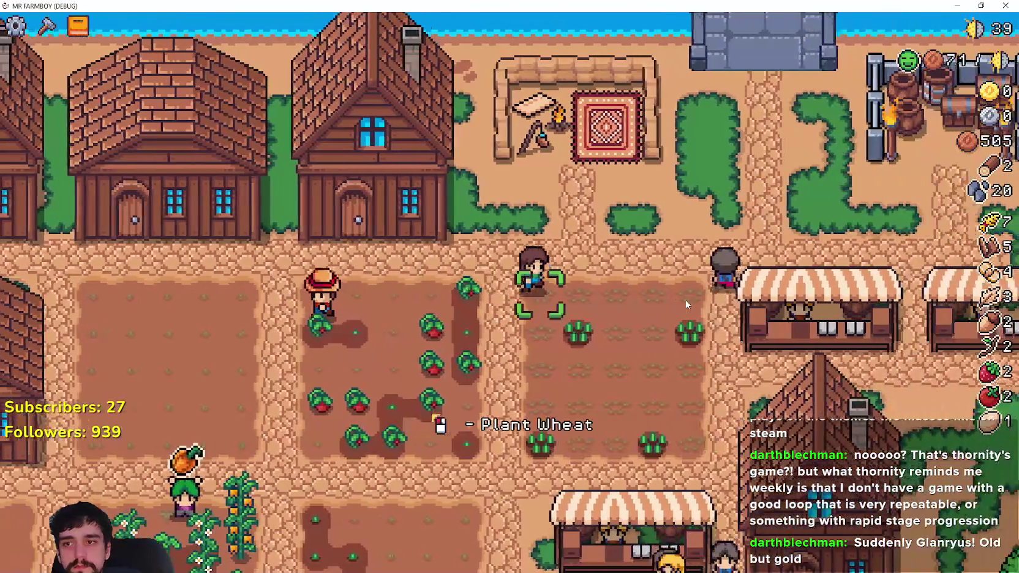
{"action": "key", "text": "s"}
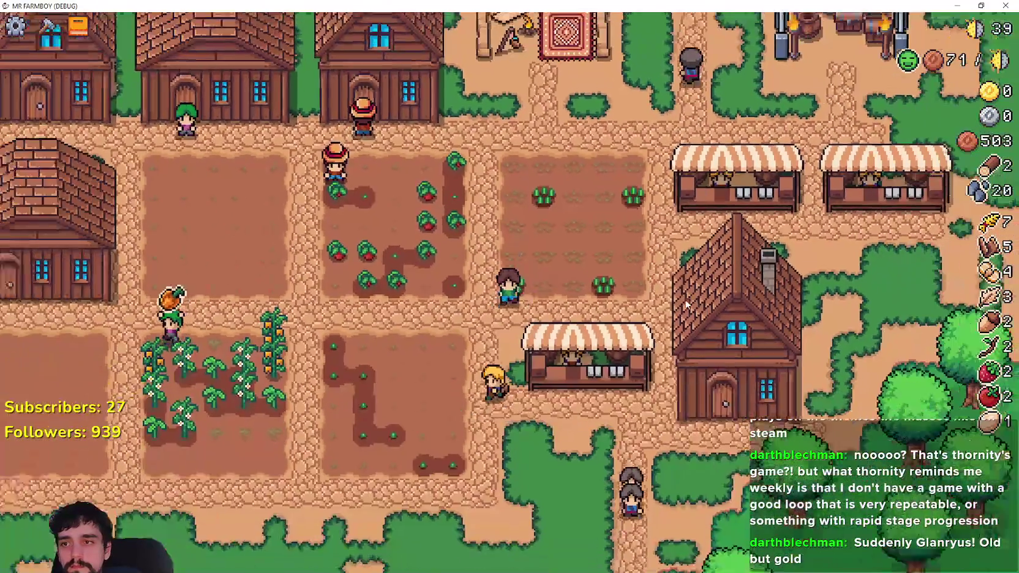
{"action": "key", "text": "d"}
{"action": "key", "text": "s"}
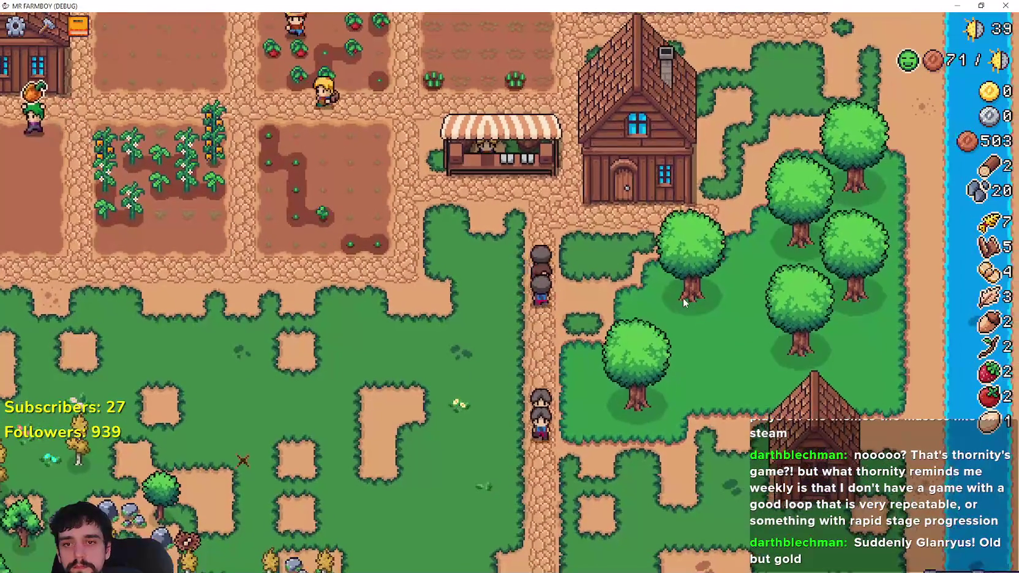
{"action": "key", "text": "a"}
{"action": "key", "text": "s"}
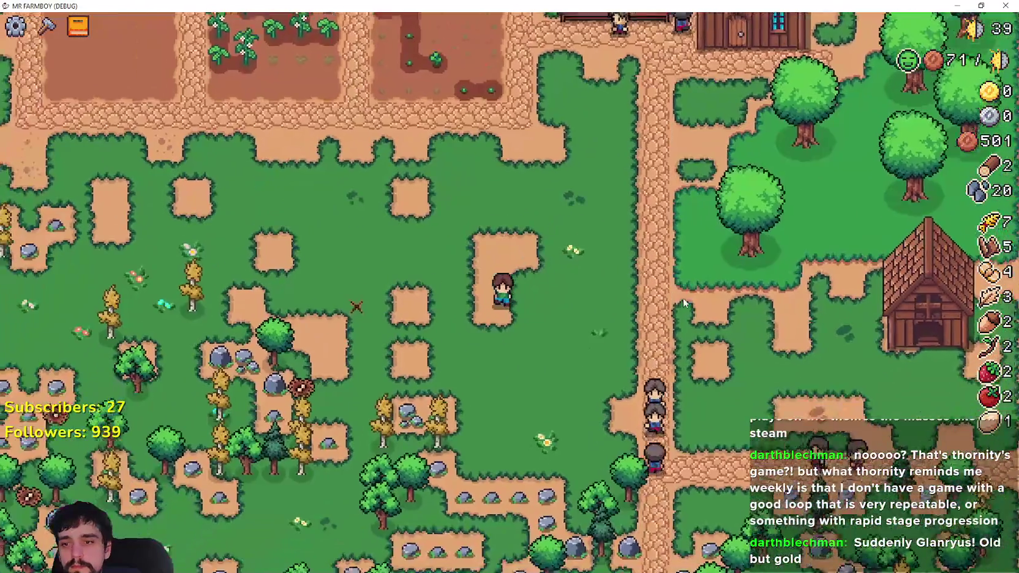
{"action": "key", "text": "s"}
Chop trees and break rocks while moving south, west and north through the forest.
{"action": "key", "text": "d"}
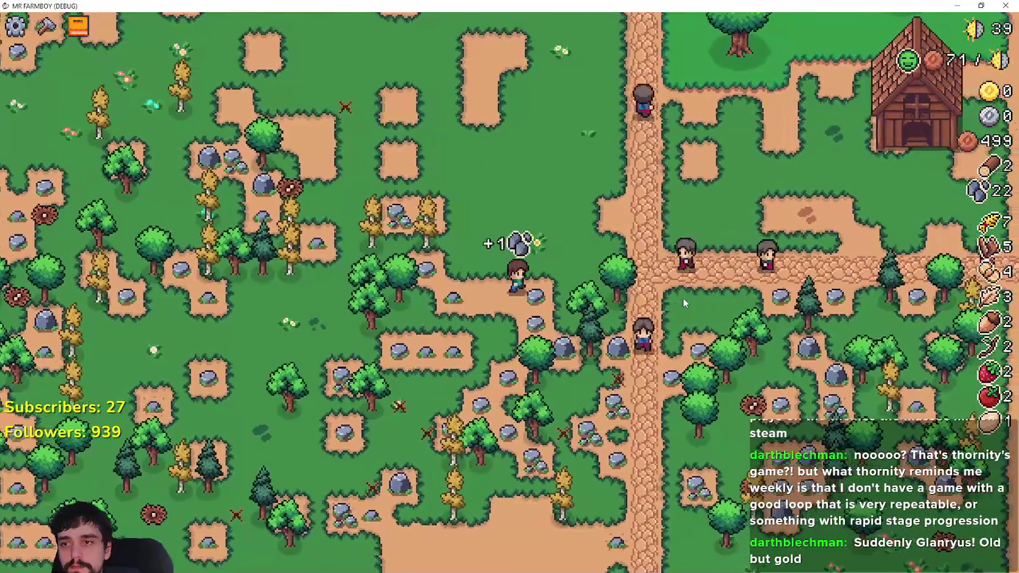
{"action": "key", "text": "s"}
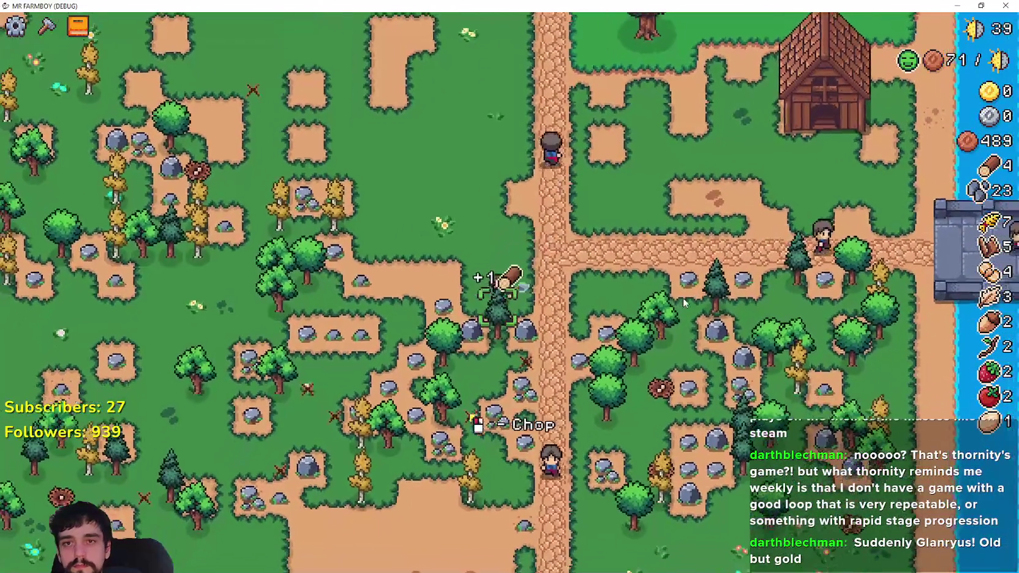
{"action": "key", "text": "a"}
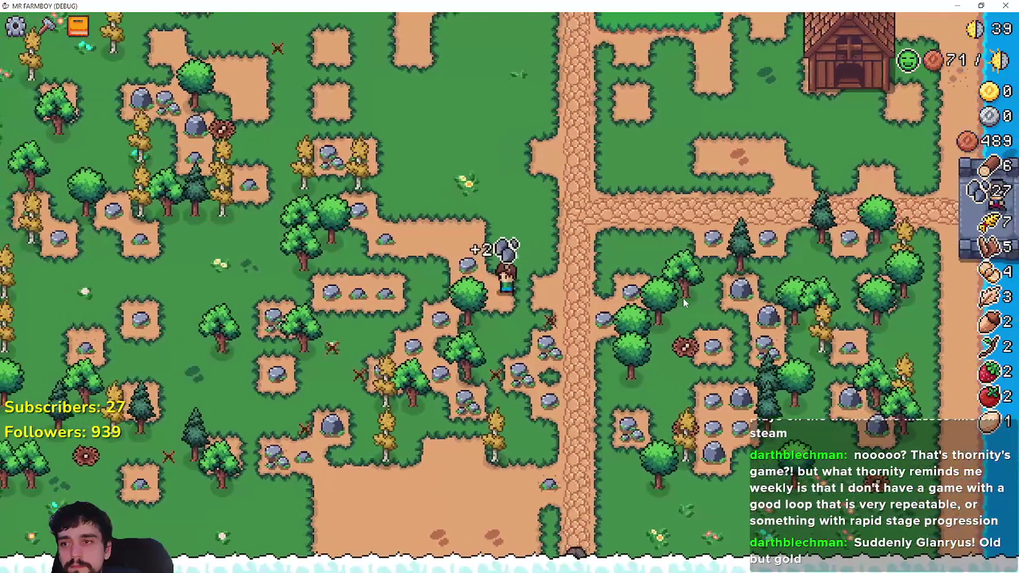
{"action": "key", "text": "a"}
{"action": "key", "text": "w"}
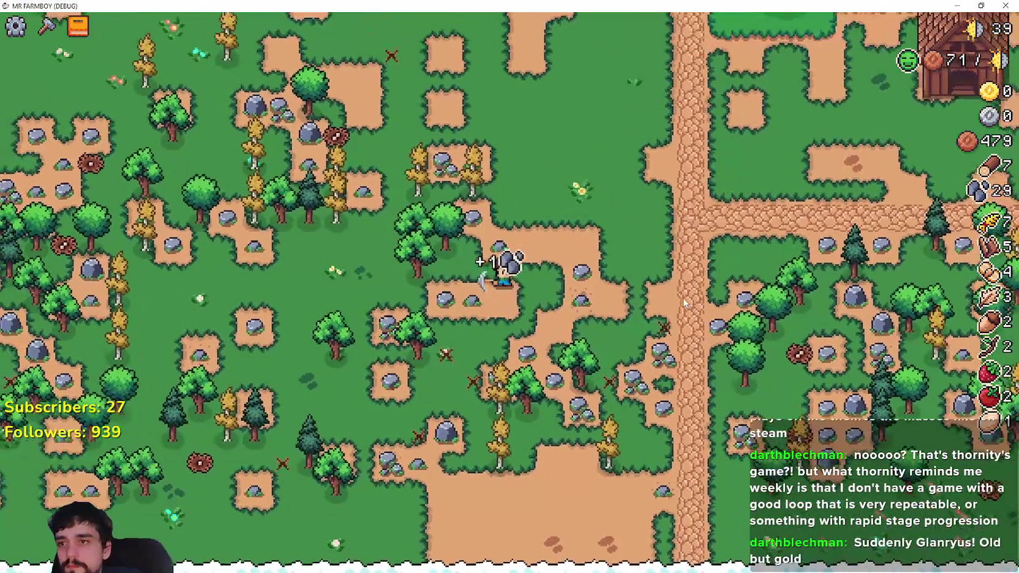
{"action": "key", "text": "a"}
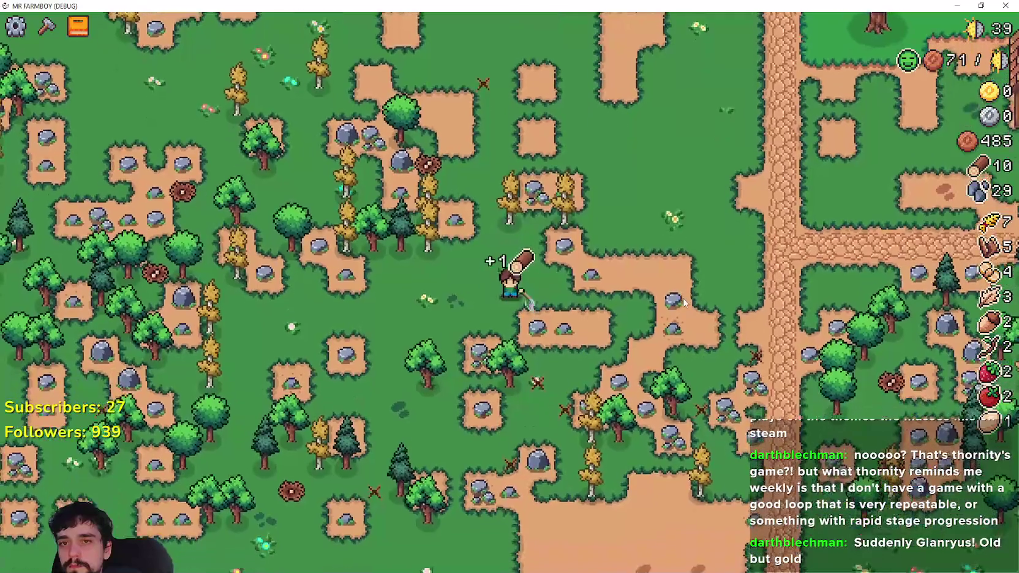
{"action": "key", "text": "a"}
{"action": "key", "text": "w"}
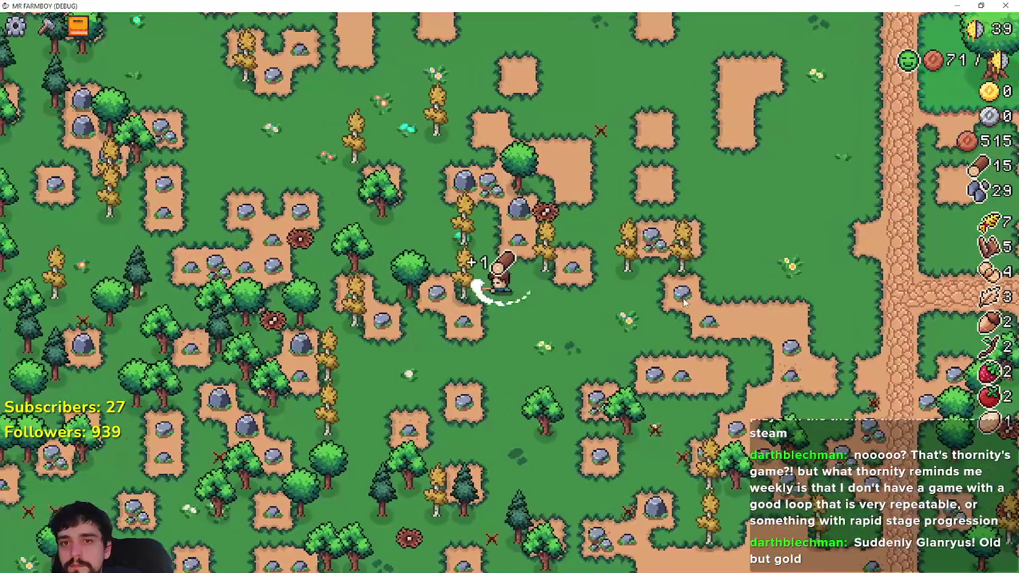
{"action": "key", "text": "w"}
{"action": "key", "text": "d"}
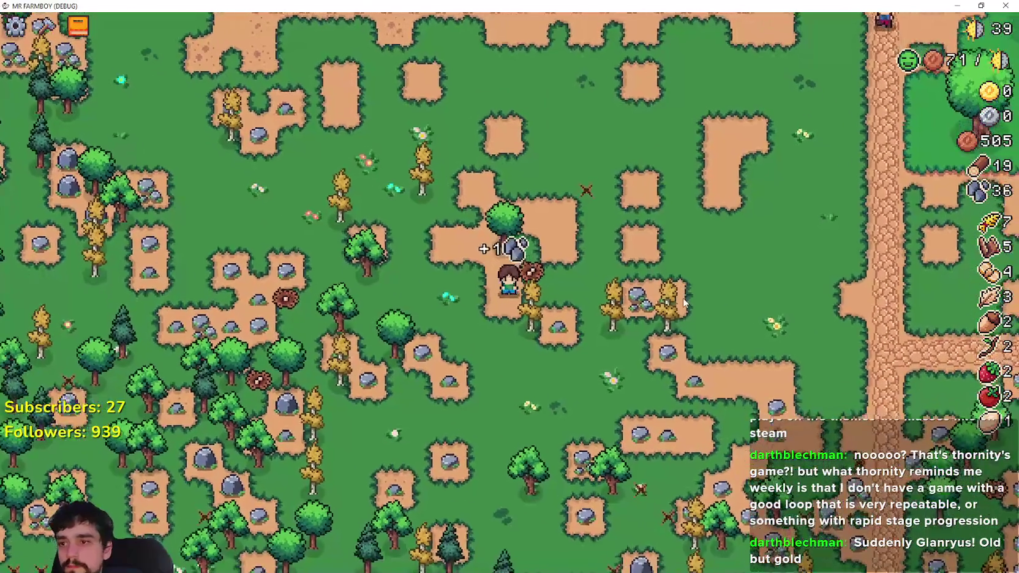
{"action": "key", "text": "w"}
Keep chopping and mining until wood reaches 34 and stone reaches 47.
{"action": "key", "text": "a"}
{"action": "key", "text": "w"}
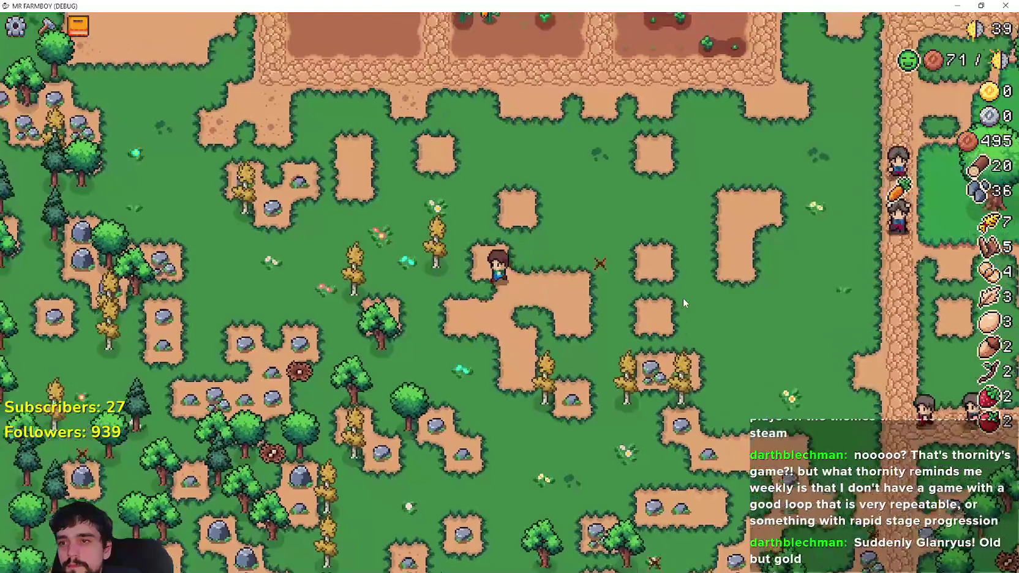
{"action": "key", "text": "s"}
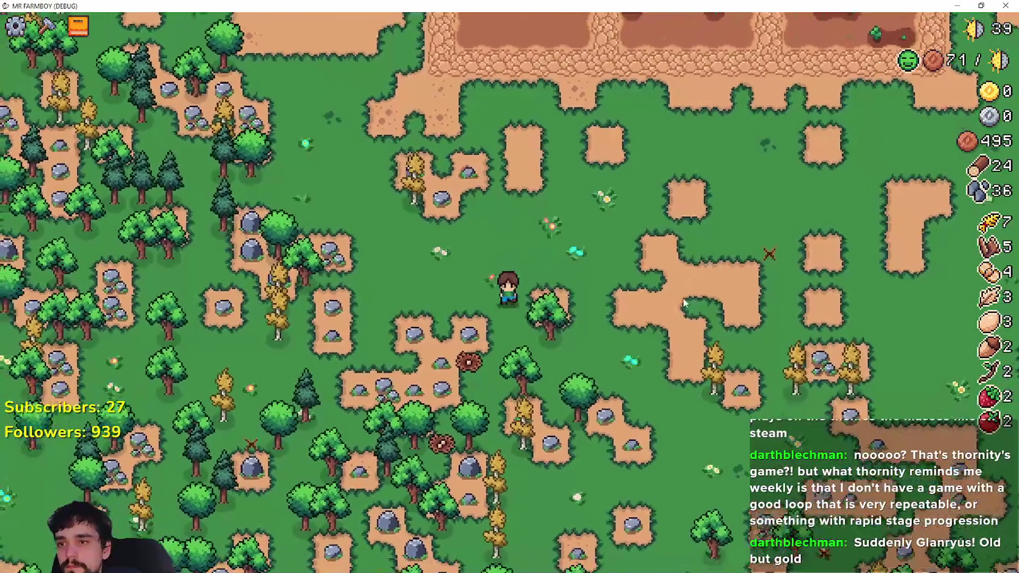
{"action": "key", "text": "d"}
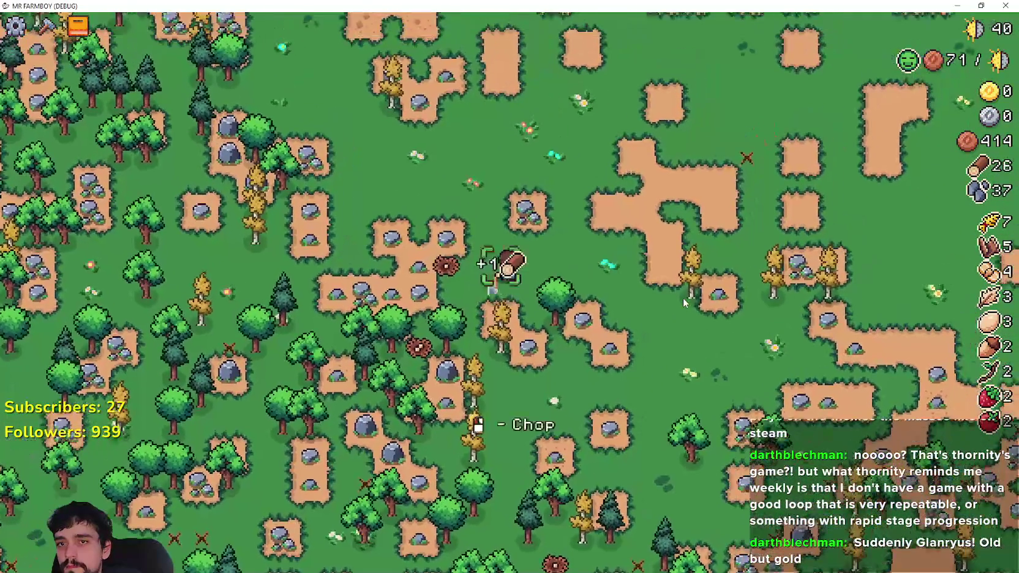
{"action": "key", "text": "s"}
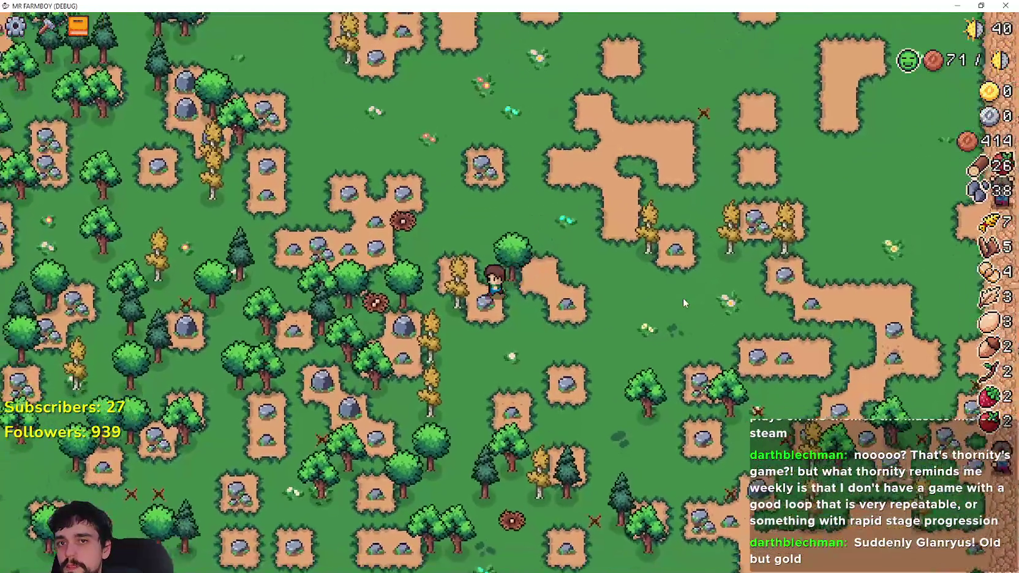
{"action": "key", "text": "a"}
{"action": "key", "text": "a"}
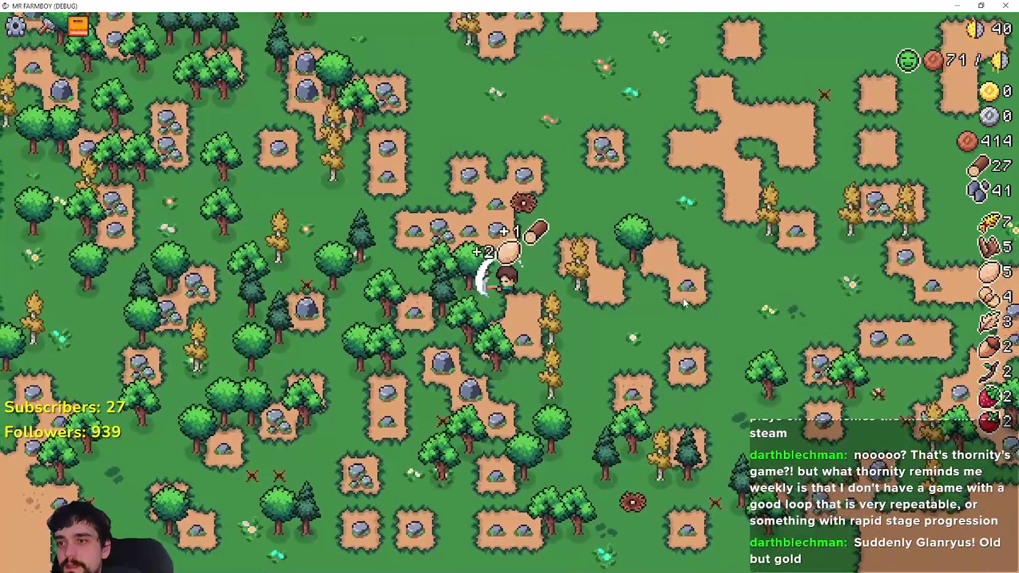
{"action": "key", "text": "a"}
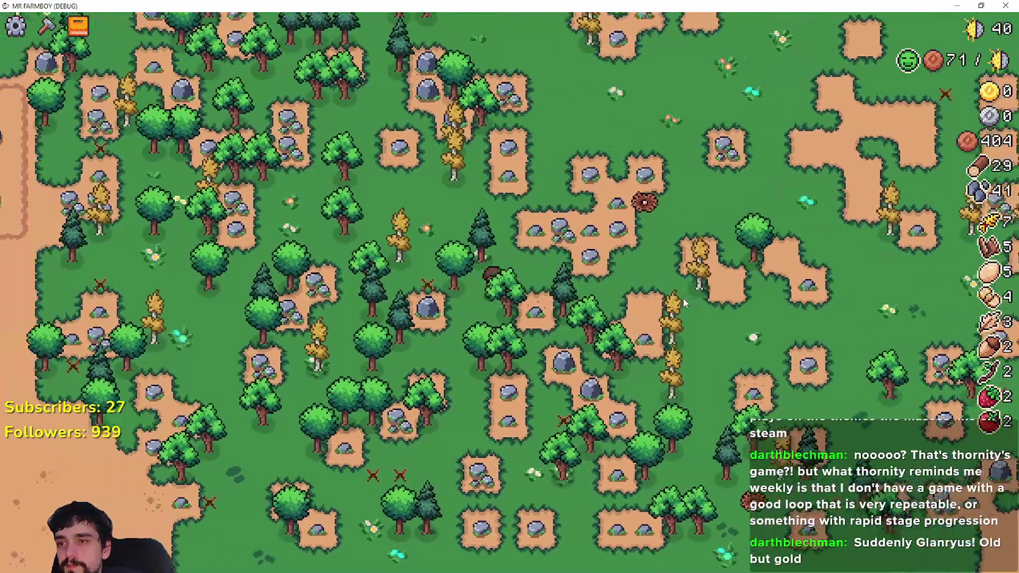
{"action": "key", "text": "w"}
{"action": "key", "text": "a"}
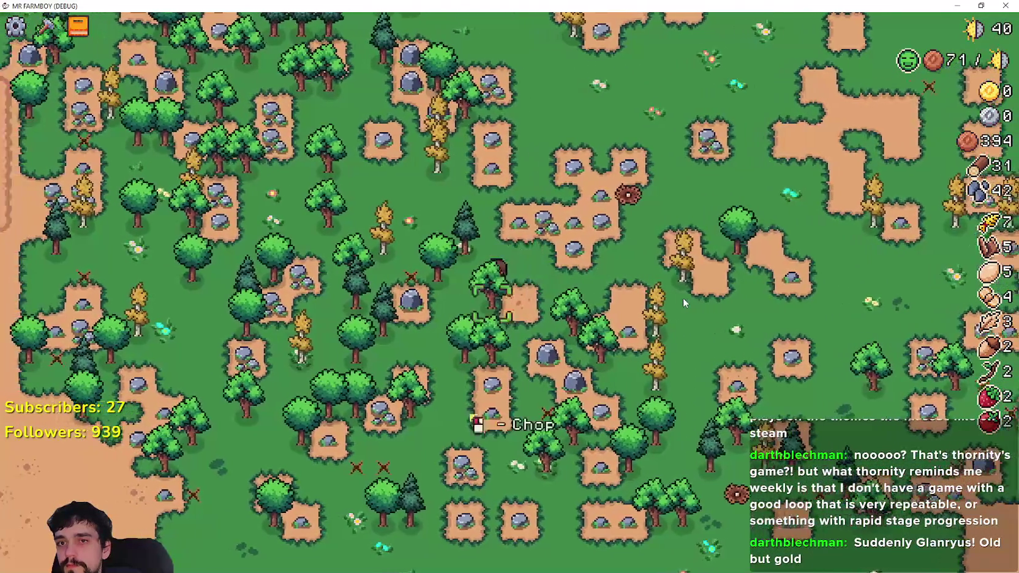
Mine one more rock, then head north-east back between the farm's field plots, zooming in.
{"action": "key", "text": "d"}
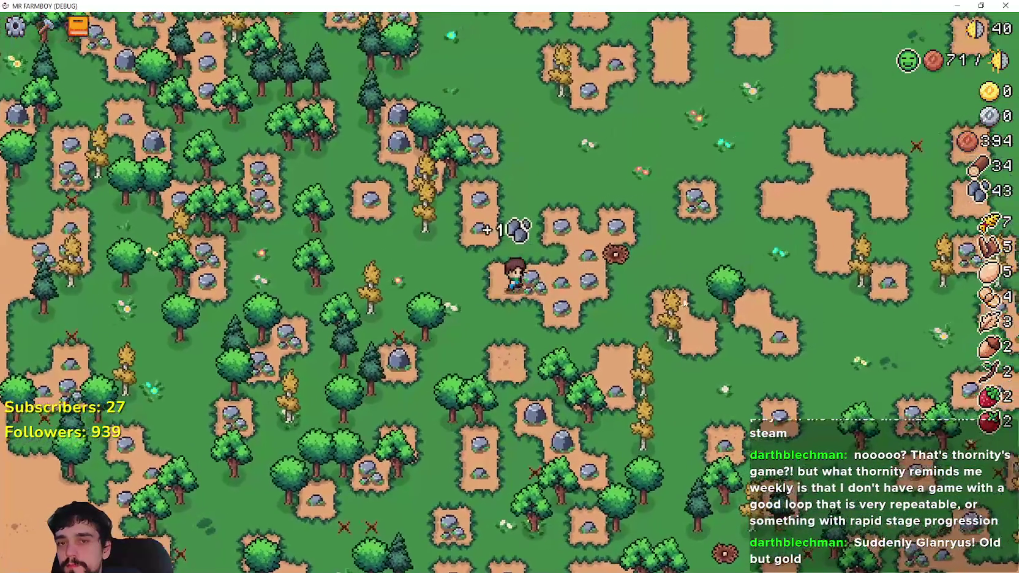
{"action": "key", "text": "w"}
{"action": "key", "text": "d"}
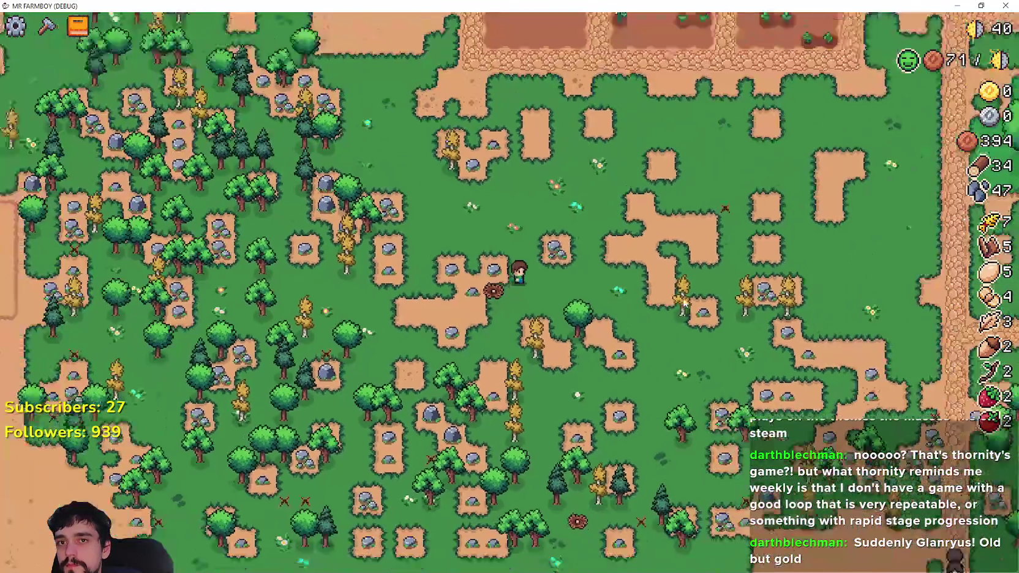
{"action": "key", "text": "w"}
{"action": "scroll", "coordinate": [684, 302], "scroll_direction": "up", "scroll_amount": 3}
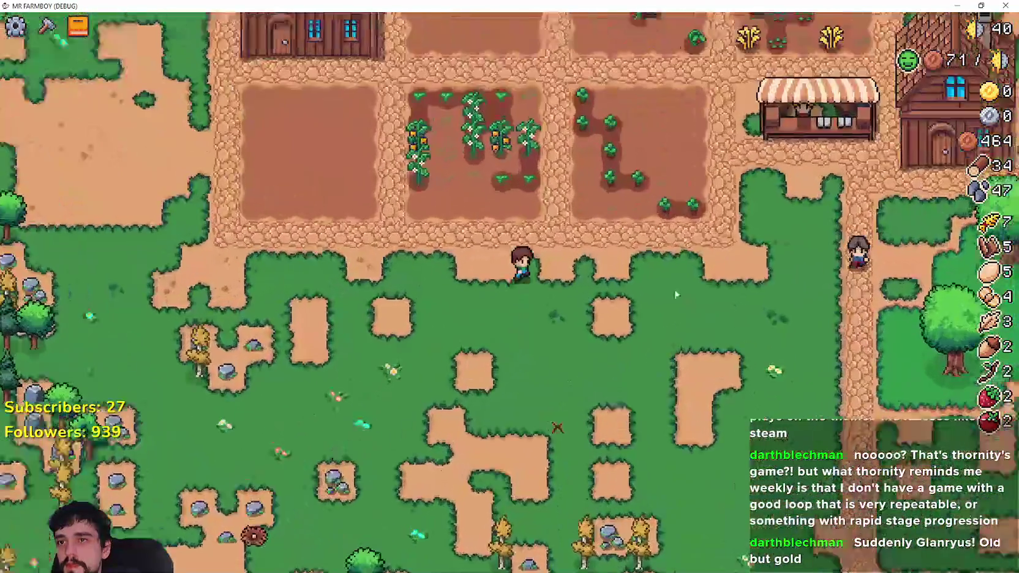
Check the left carrot plot and the orange pepper plot, then walk south out of them.
{"action": "key", "text": "w"}
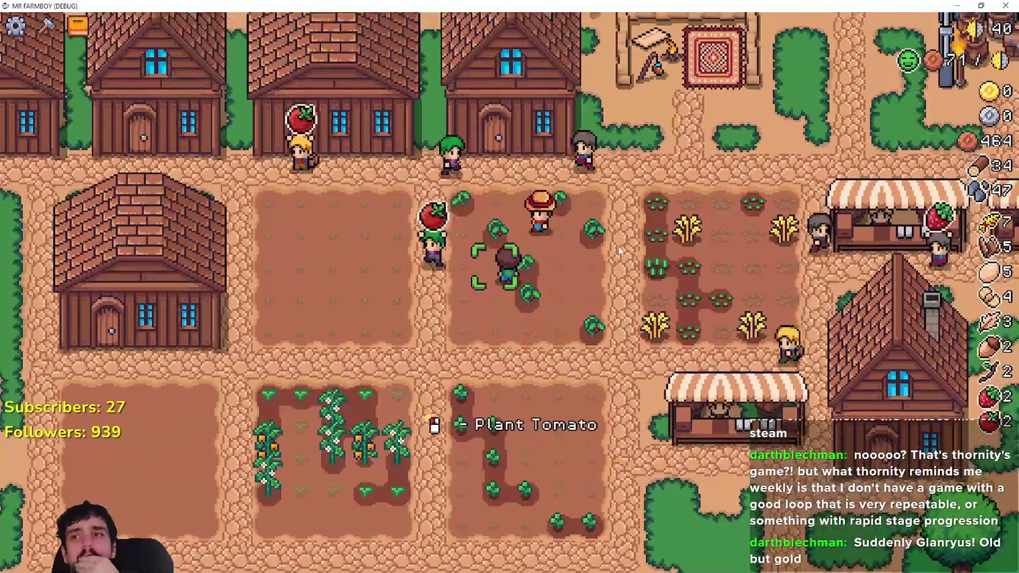
{"action": "key", "text": "a"}
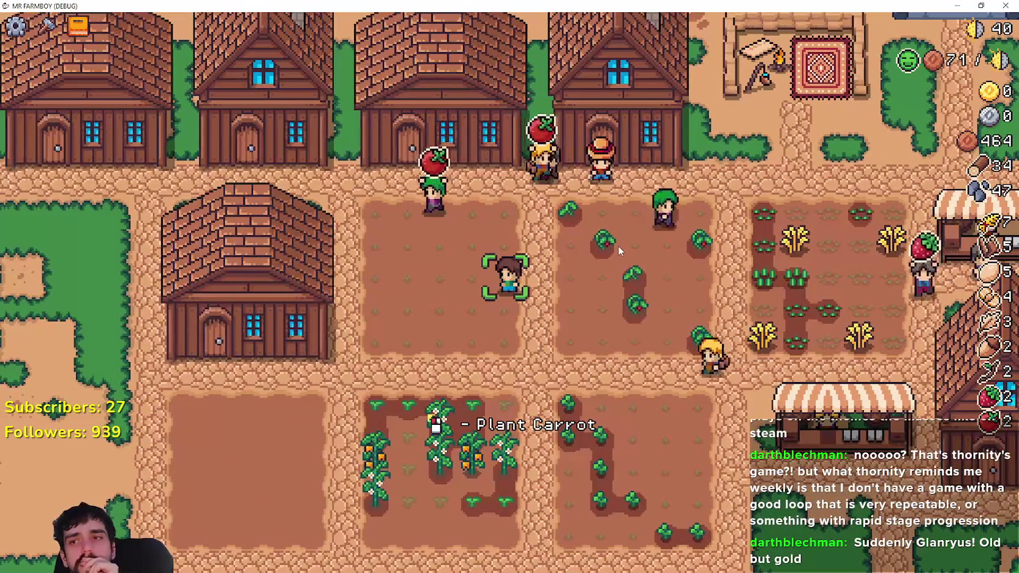
{"action": "key", "text": "s"}
{"action": "key", "text": "d"}
{"action": "key", "text": "s"}
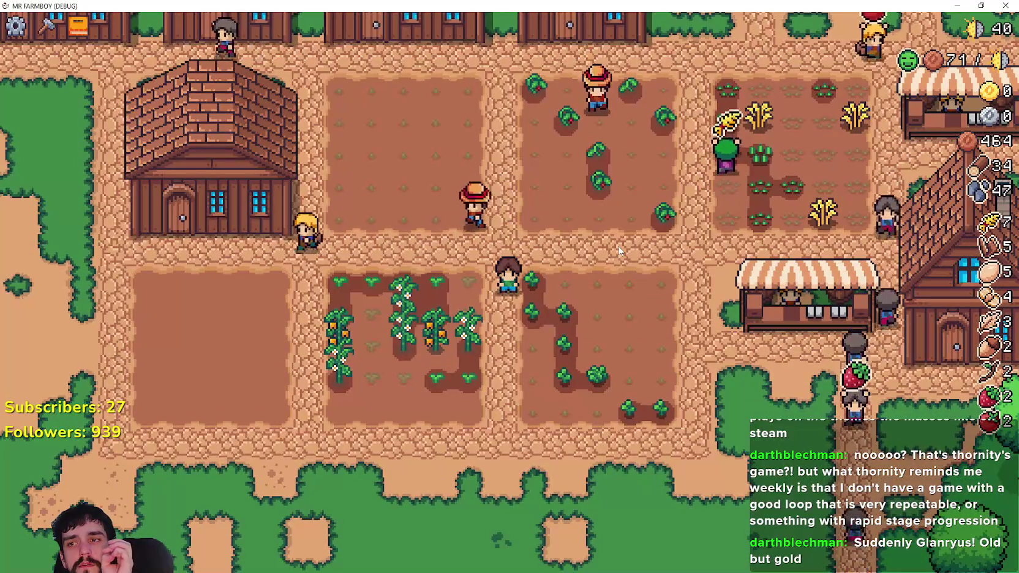
{"action": "key", "text": "s"}
{"action": "key", "text": "a"}
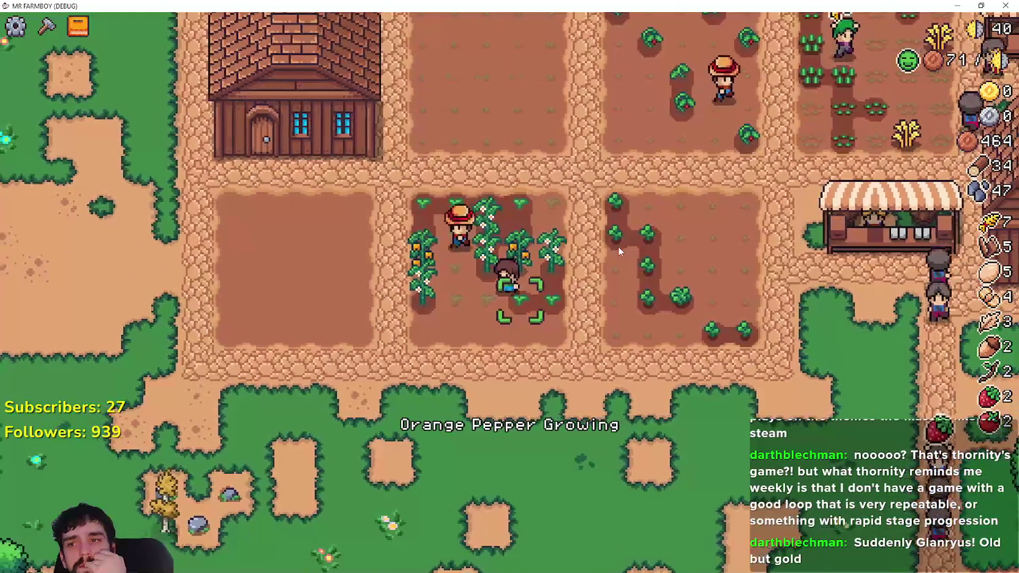
{"action": "key", "text": "s"}
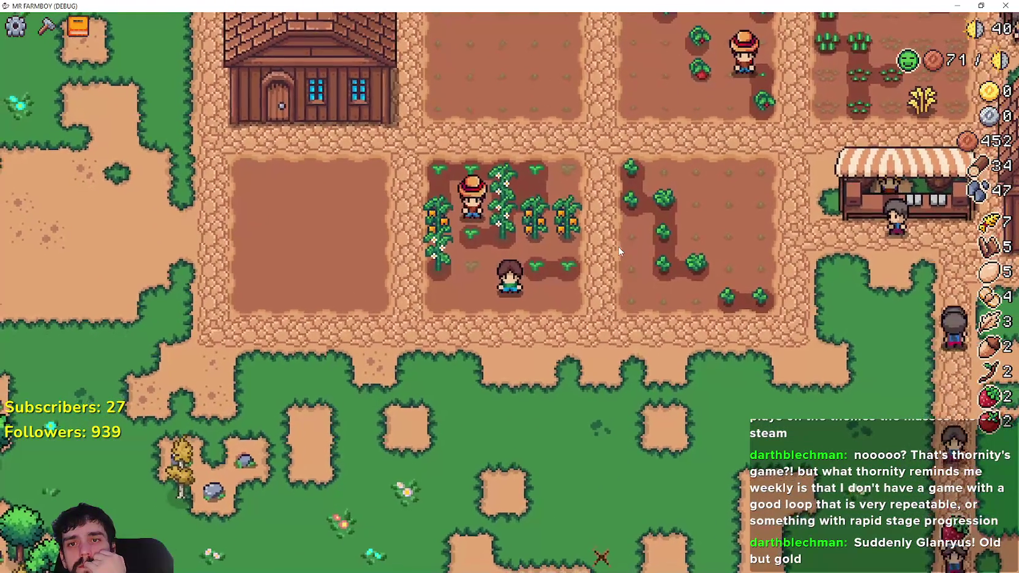
Leave the farm westward, mining rocks to the north, then head south-west toward the lake.
{"action": "key", "text": "a"}
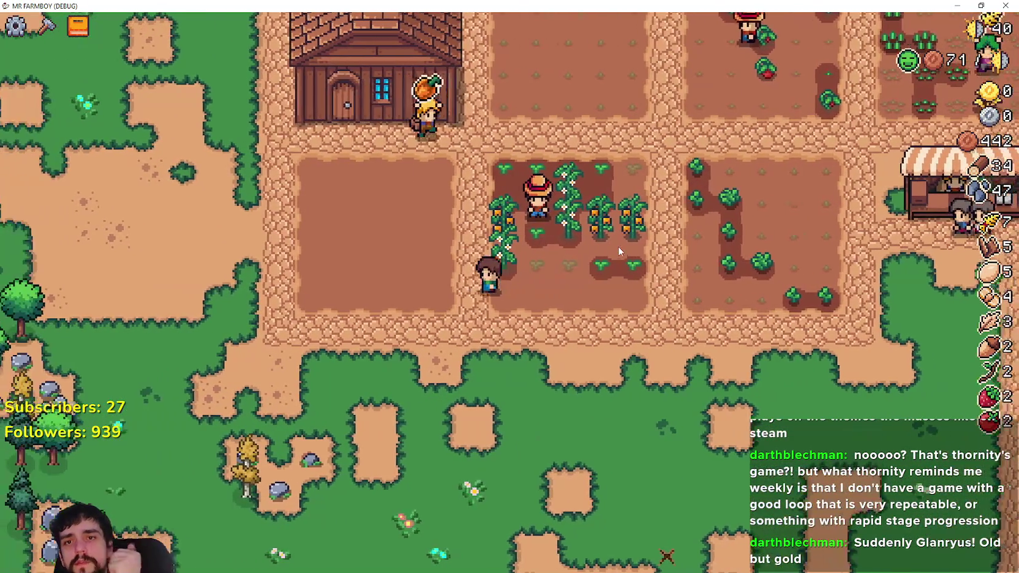
{"action": "key", "text": "w"}
{"action": "scroll", "coordinate": [603, 248], "scroll_direction": "down", "scroll_amount": 2}
{"action": "key", "text": "a"}
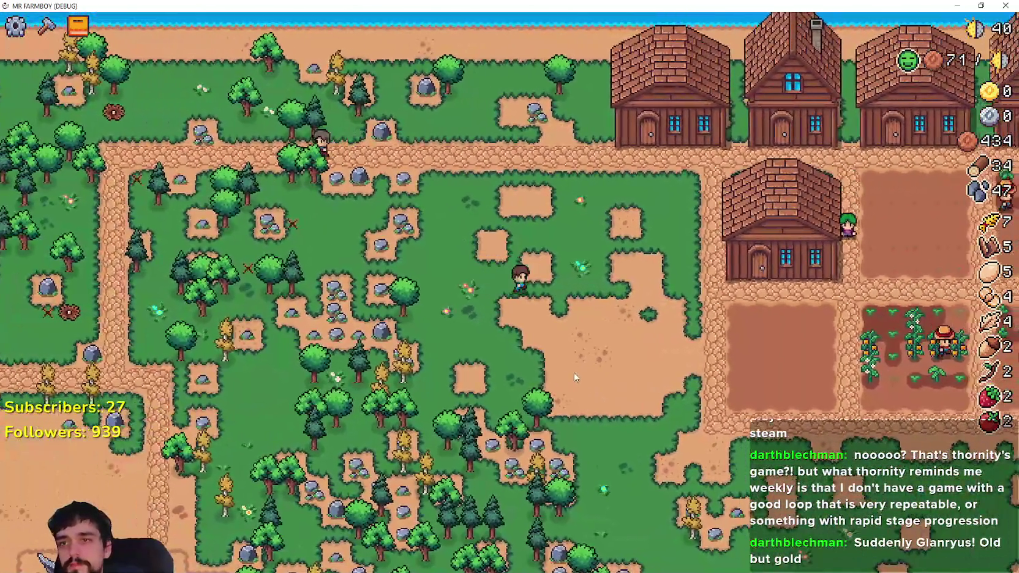
{"action": "key", "text": "w"}
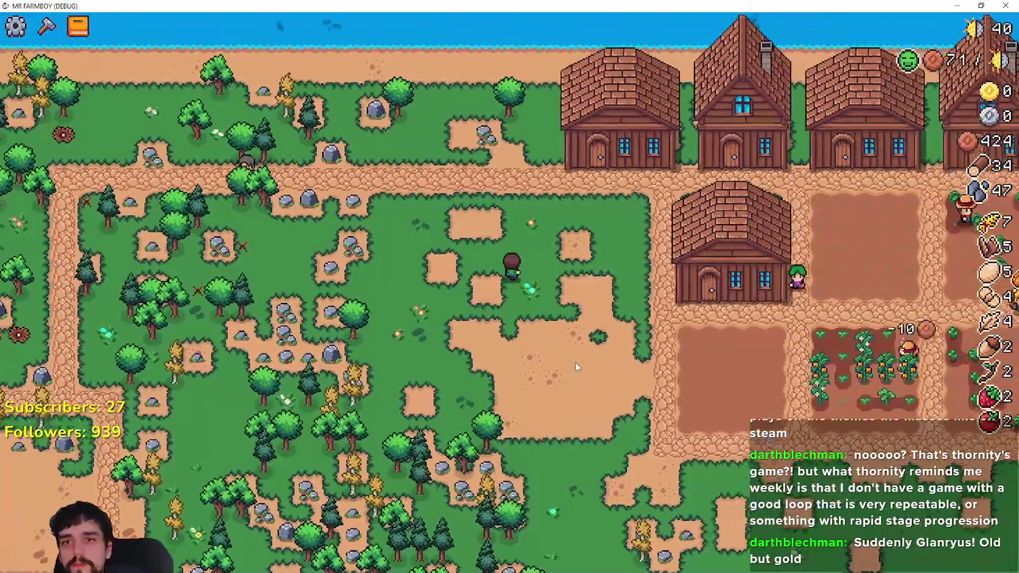
{"action": "key", "text": "s"}
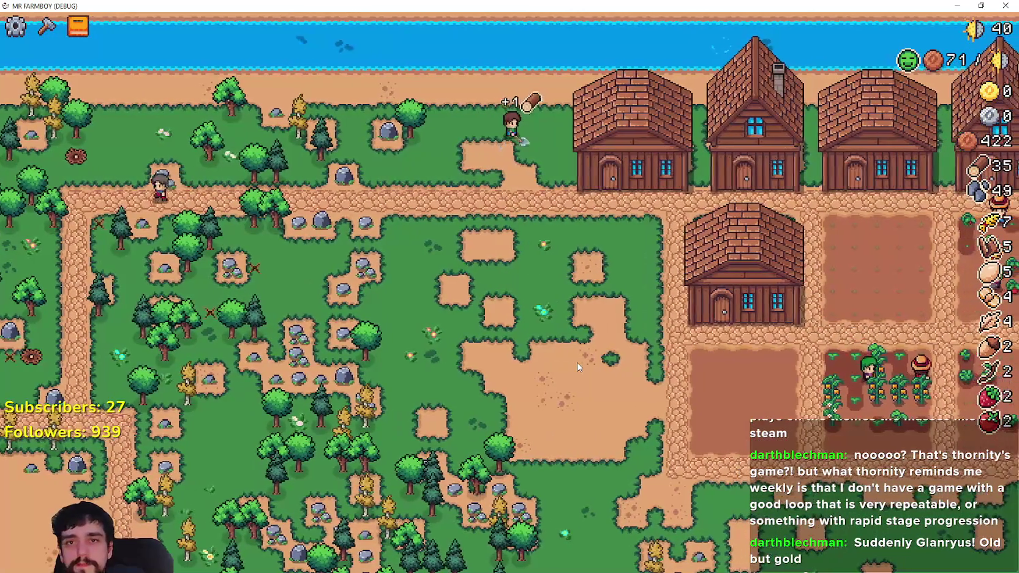
{"action": "key", "text": "a"}
{"action": "key", "text": "s"}
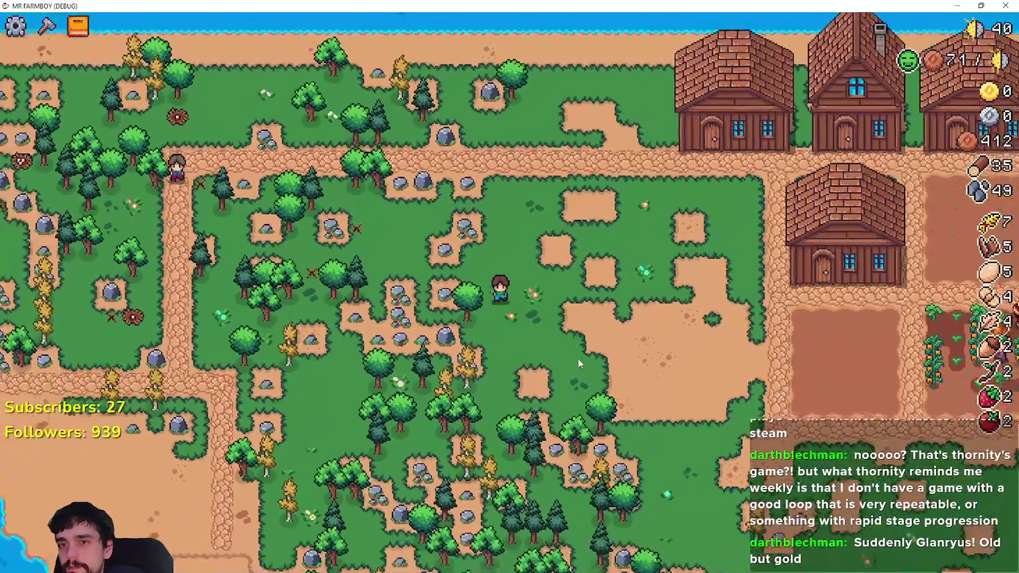
{"action": "scroll", "coordinate": [536, 392], "scroll_direction": "up", "scroll_amount": 2}
Chop trees and mine rocks moving east and north through the forest.
{"action": "key", "text": "a"}
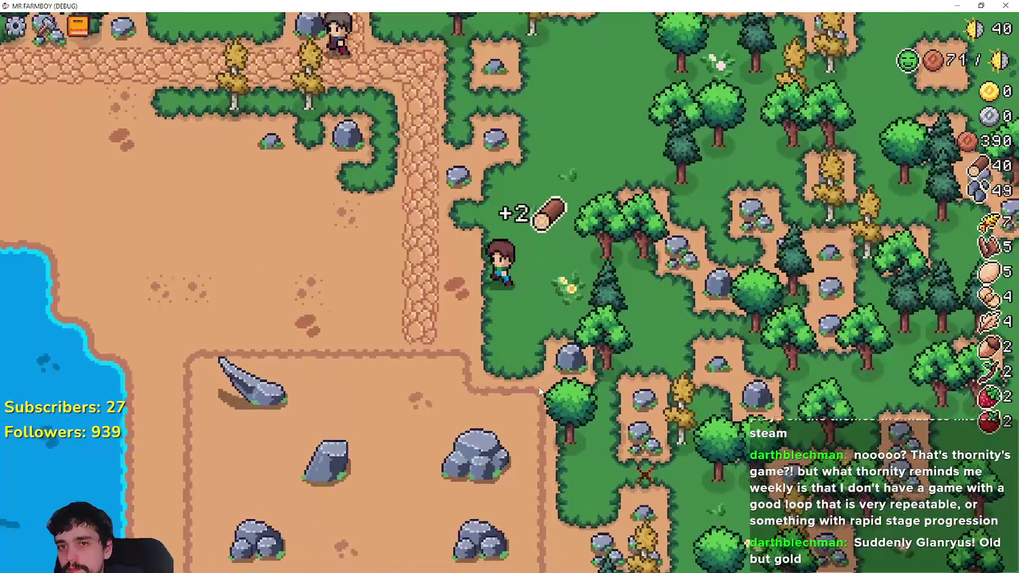
{"action": "key", "text": "w"}
{"action": "key", "text": "w"}
{"action": "key", "text": "d"}
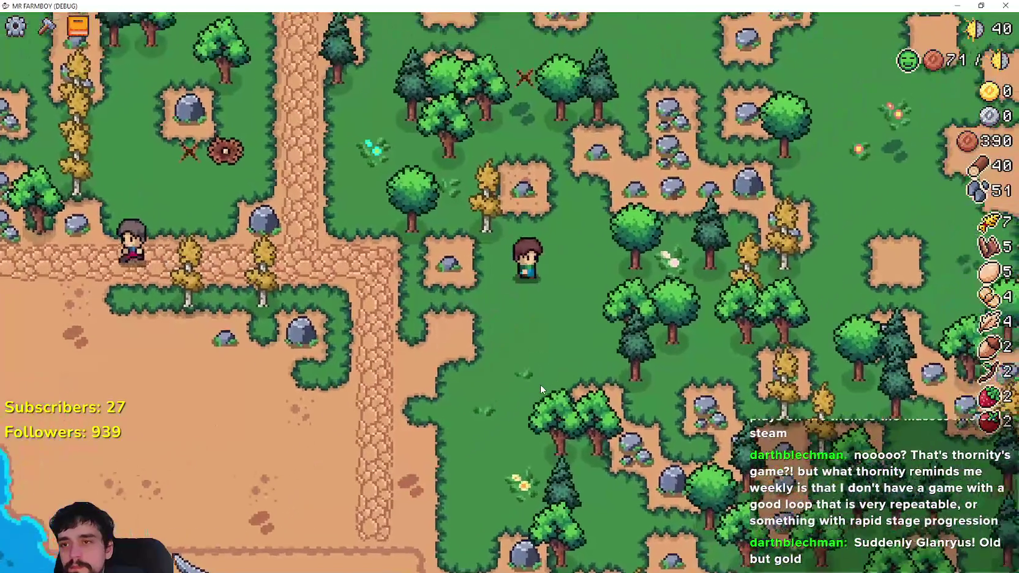
{"action": "key", "text": "d"}
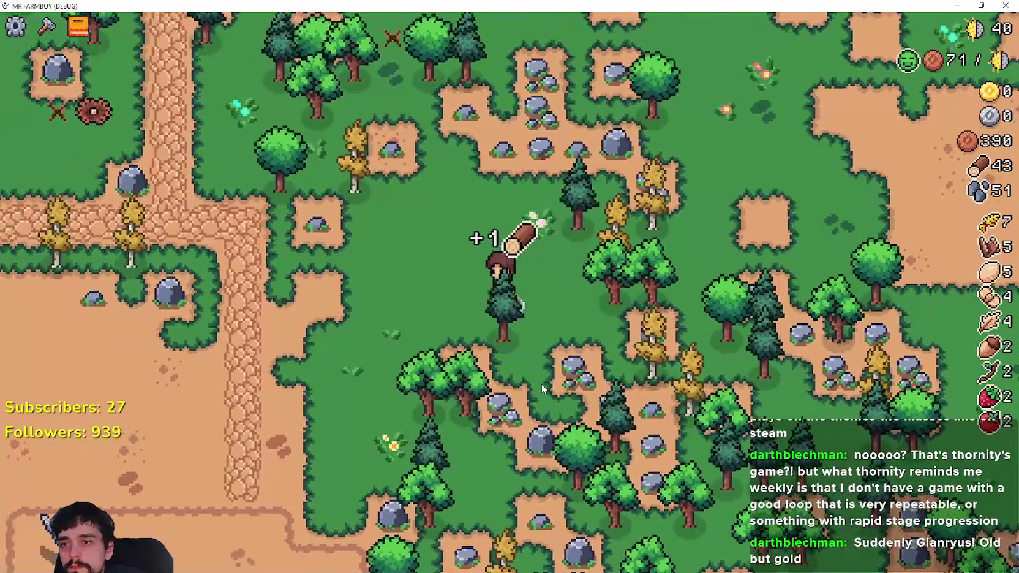
{"action": "key", "text": "w"}
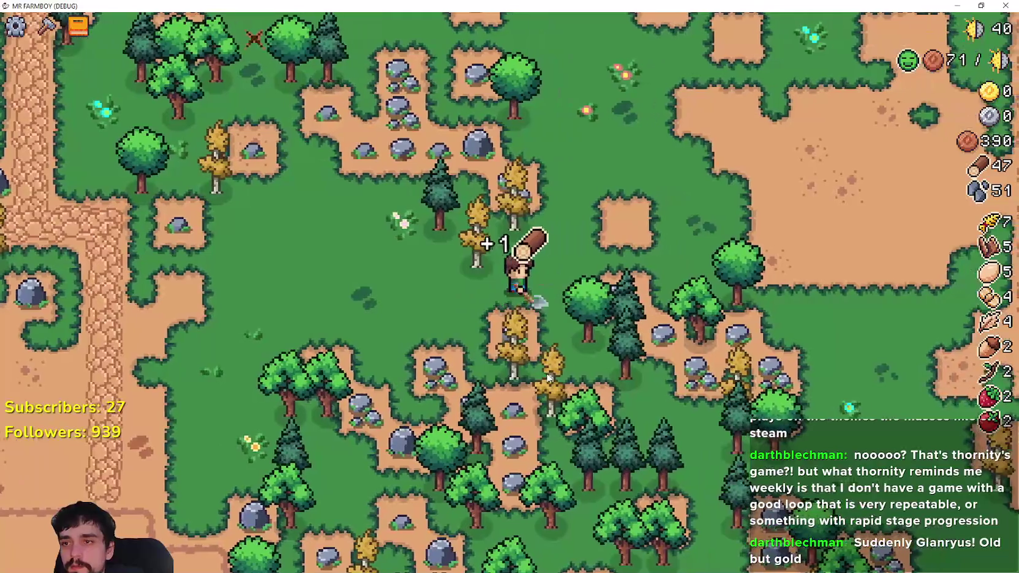
{"action": "key", "text": "a"}
{"action": "key", "text": "w"}
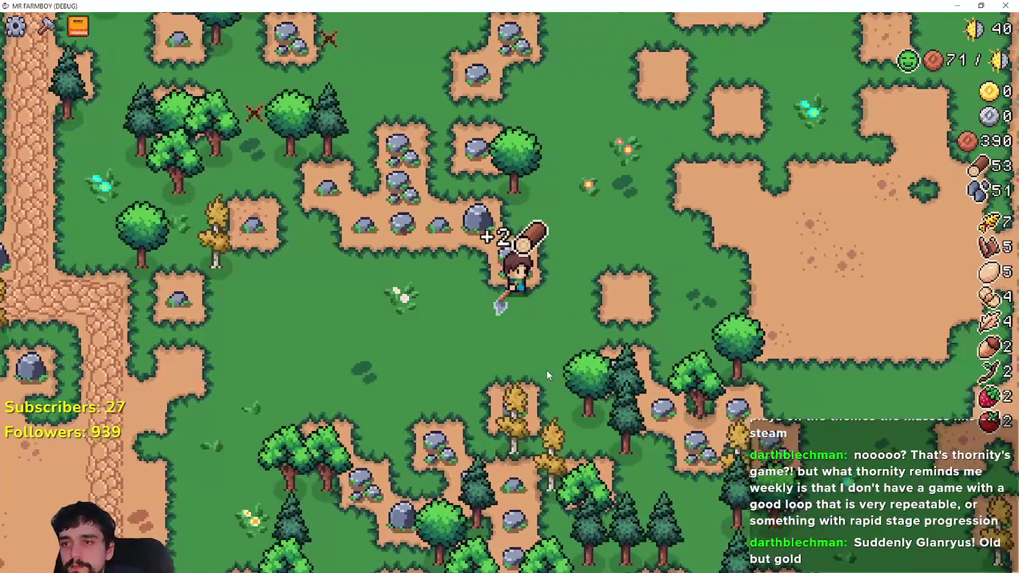
{"action": "key", "text": "a"}
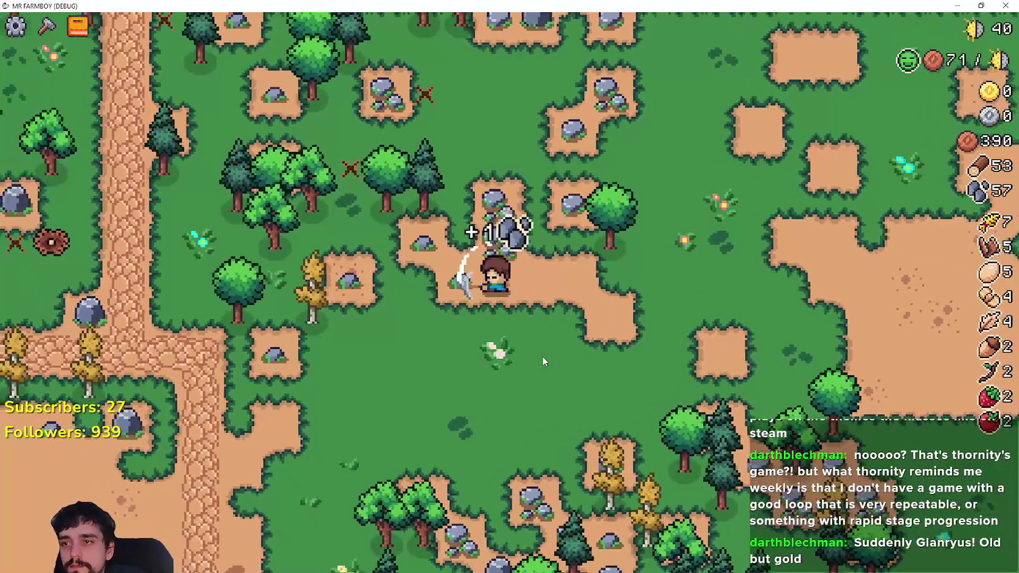
{"action": "key", "text": "w"}
Keep gathering logs and stone until wood reaches 64 and stone 76.
{"action": "key", "text": "d"}
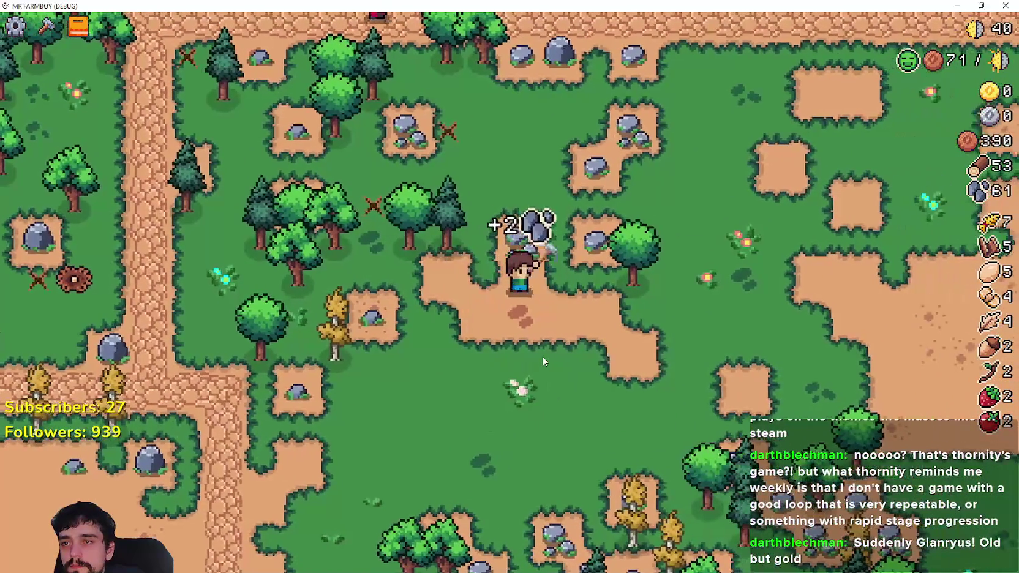
{"action": "key", "text": "w"}
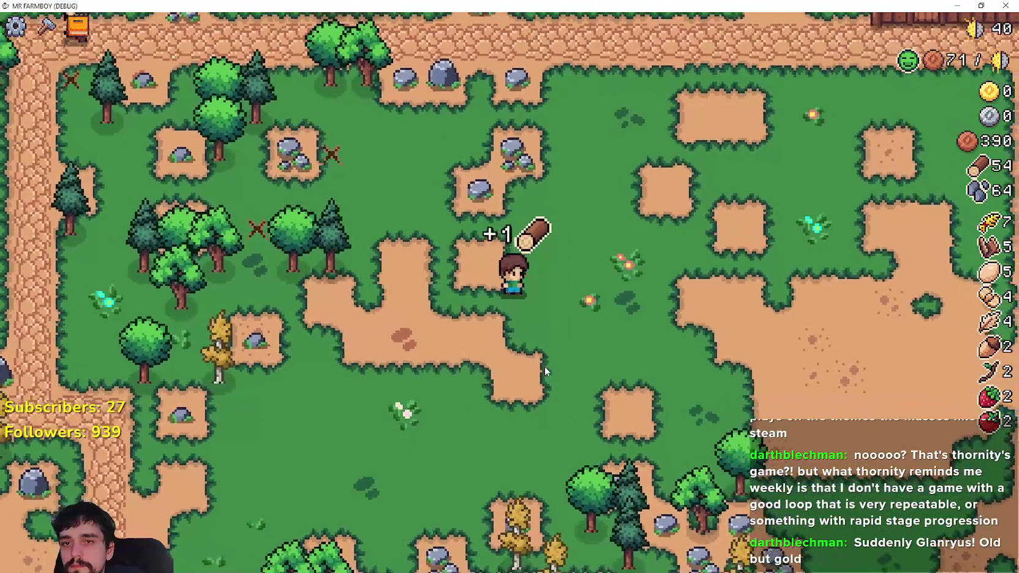
{"action": "key", "text": "w"}
{"action": "key", "text": "w"}
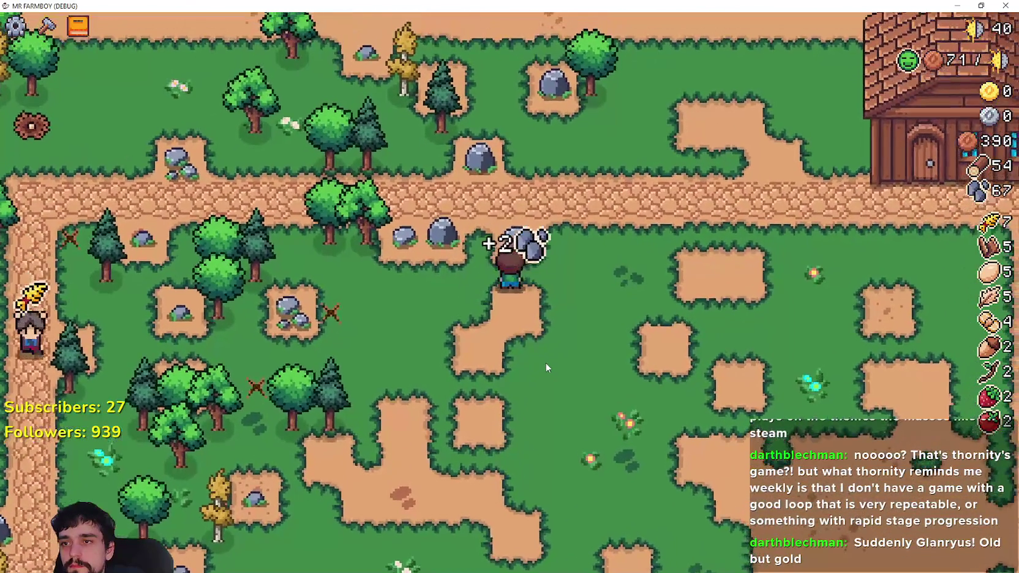
{"action": "key", "text": "a"}
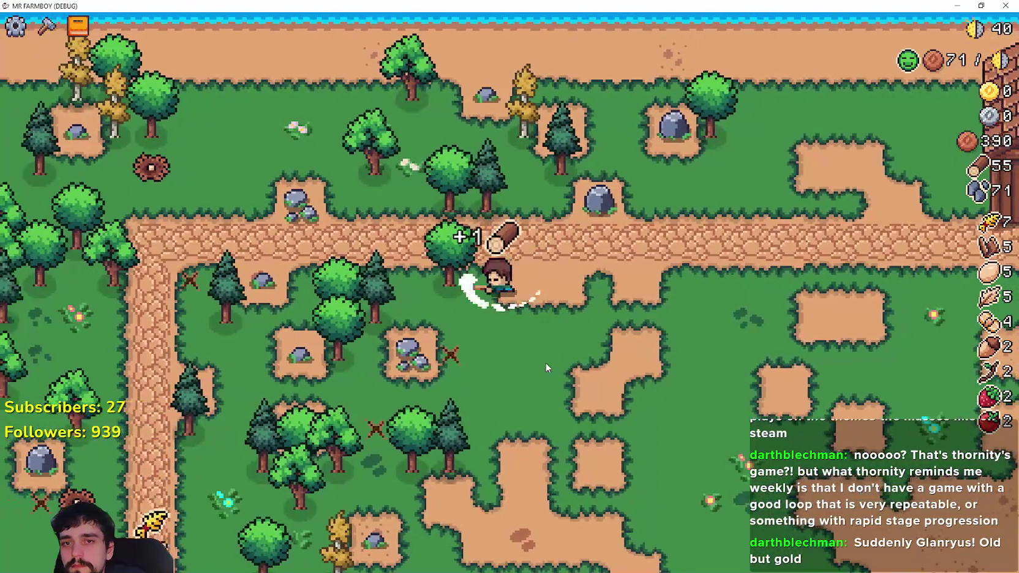
{"action": "key", "text": "a"}
{"action": "key", "text": "w"}
{"action": "key", "text": "d"}
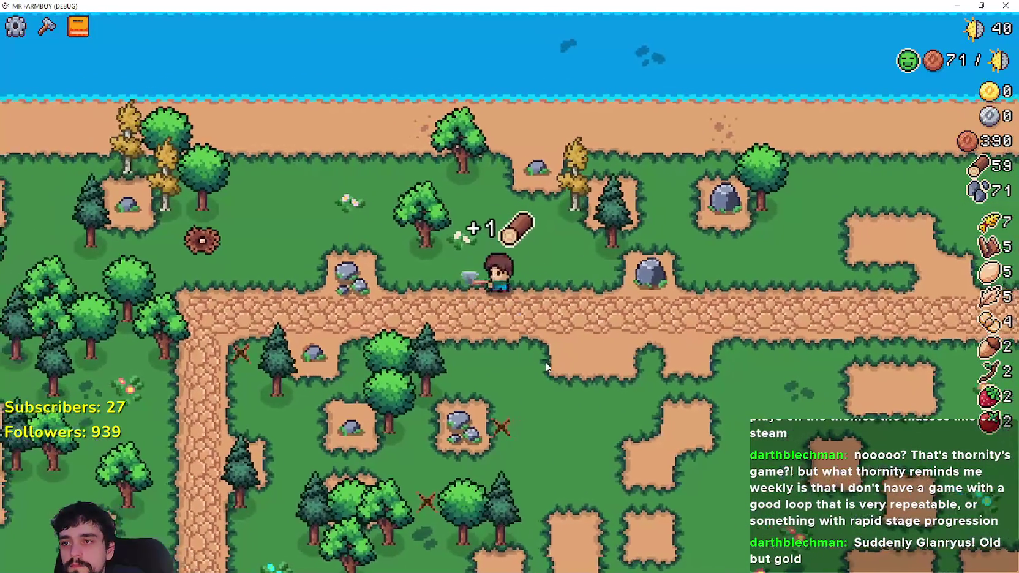
{"action": "key", "text": "w"}
{"action": "key", "text": "w"}
{"action": "key", "text": "d"}
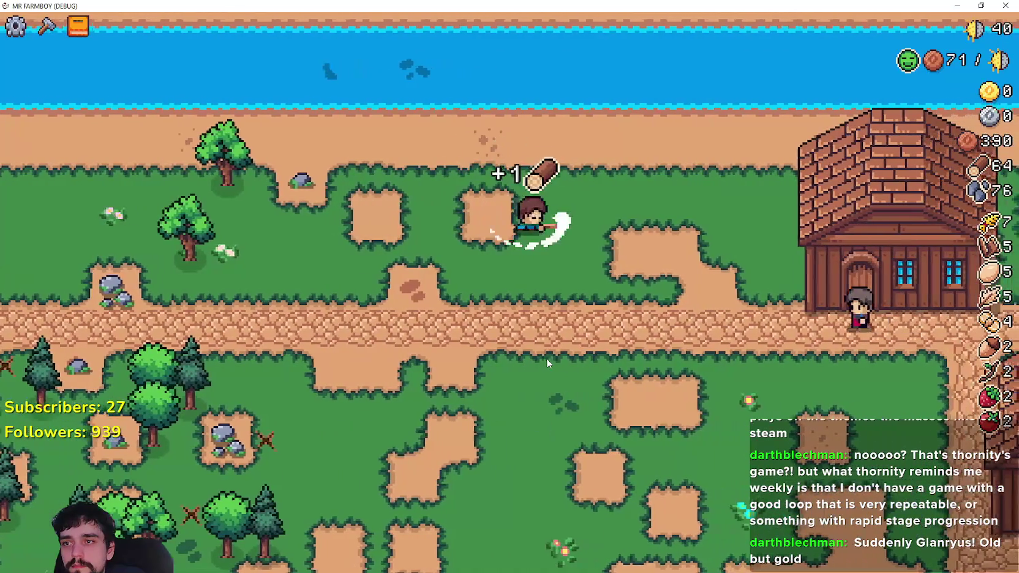
Check the warehouse inventory, then walk east past the fields toward the market stalls.
{"action": "key", "text": "d"}
{"action": "key", "text": "s"}
{"action": "key", "text": "d"}
{"action": "key", "text": "s"}
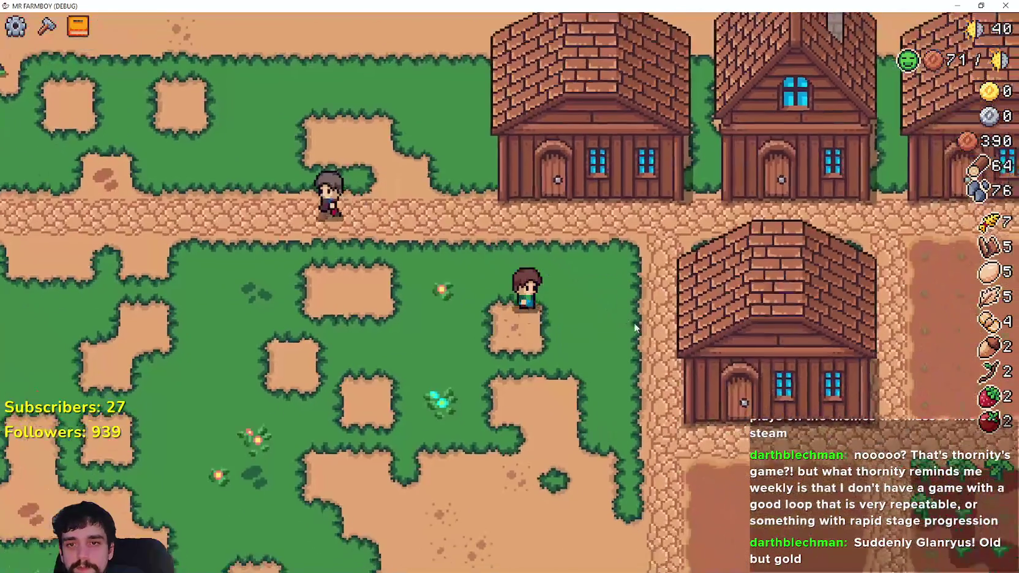
{"action": "key", "text": "w"}
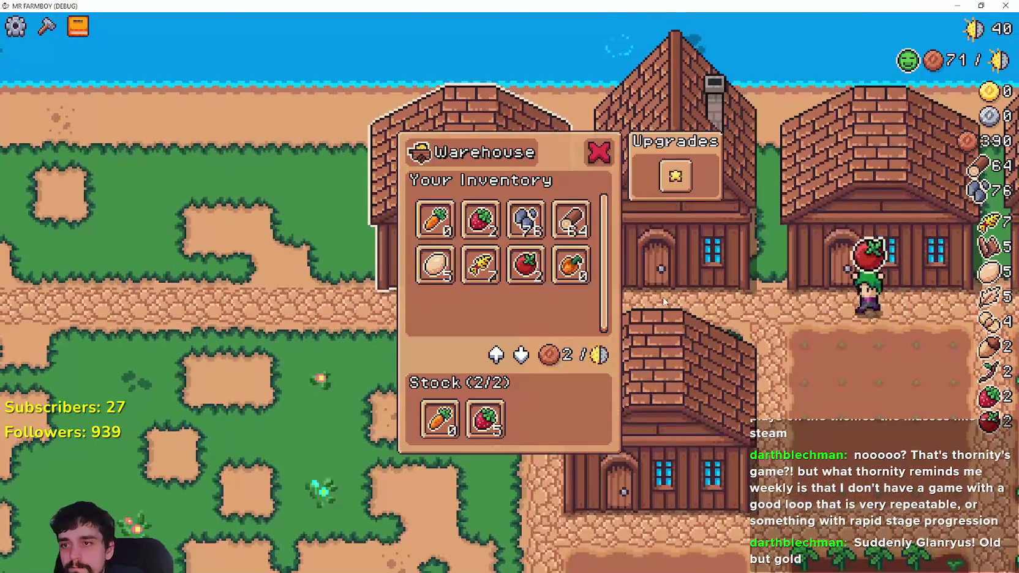
{"action": "key", "text": "d"}
{"action": "key", "text": "s"}
{"action": "key", "text": "d"}
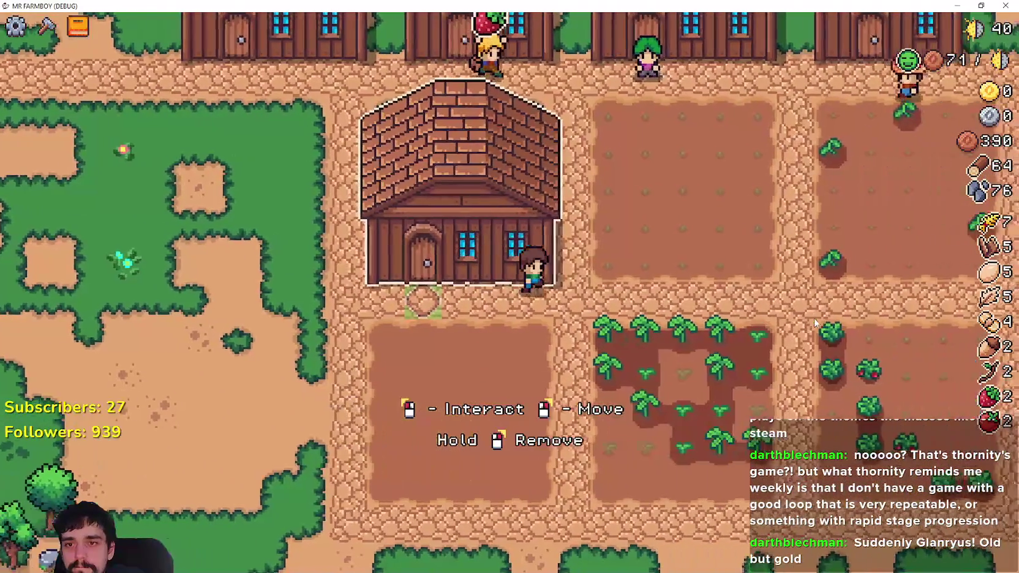
{"action": "key", "text": "d"}
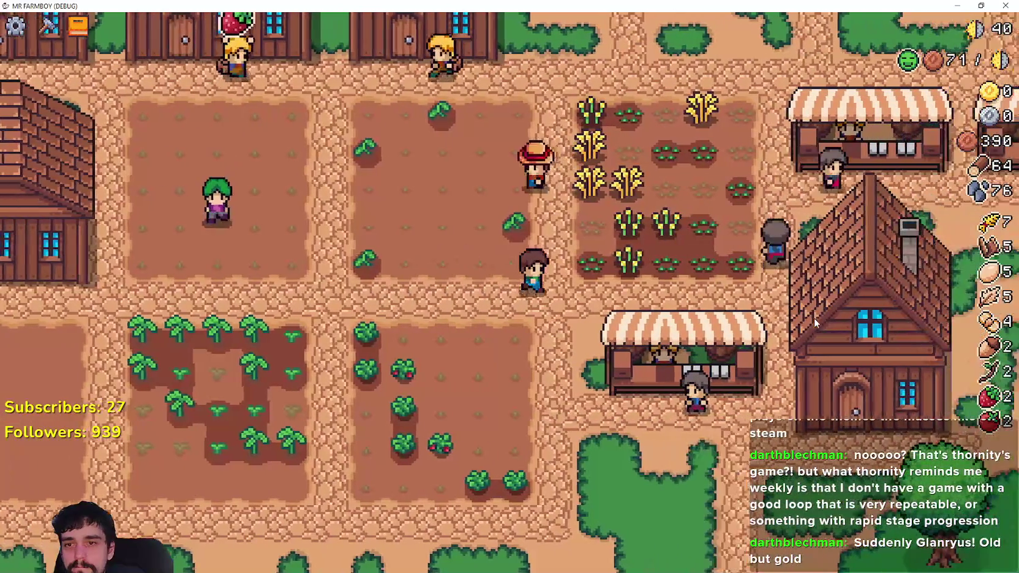
Browse the Land and buildings and Crops advancement trees, then close the book.
{"action": "key", "text": "b"}
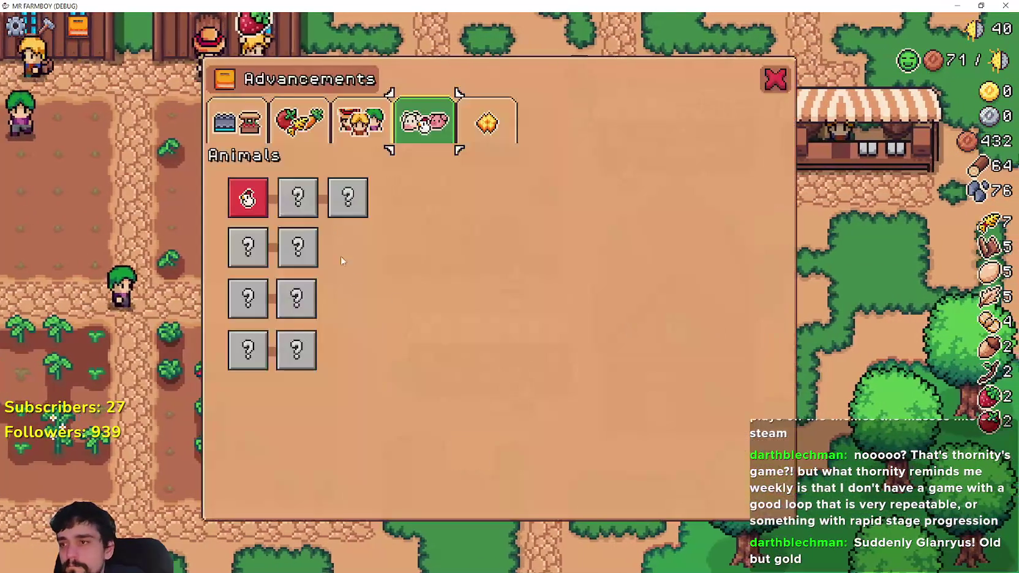
{"action": "left_click", "coordinate": [256, 116]}
{"action": "left_click", "coordinate": [311, 117]}
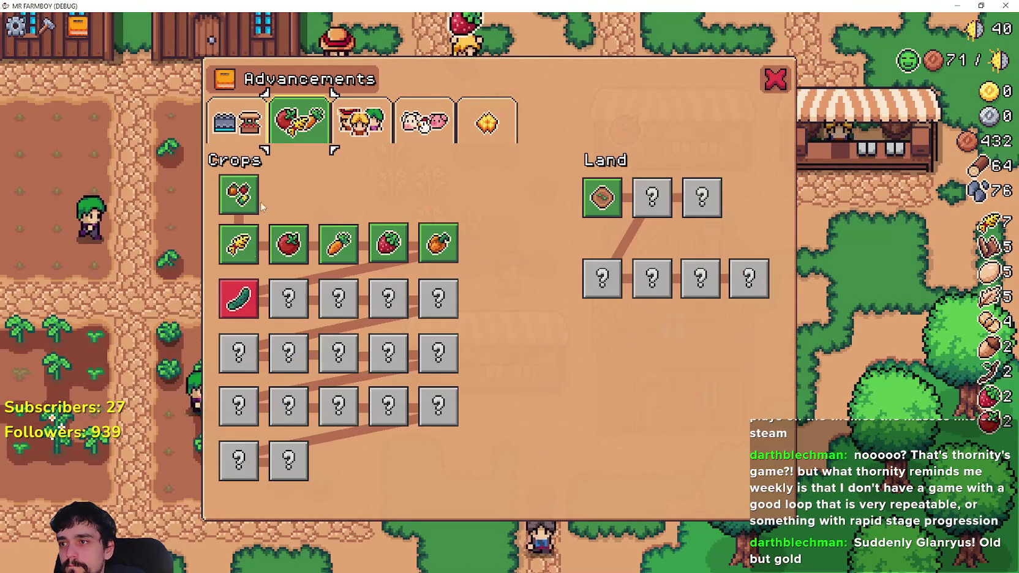
{"action": "key", "text": "Escape"}
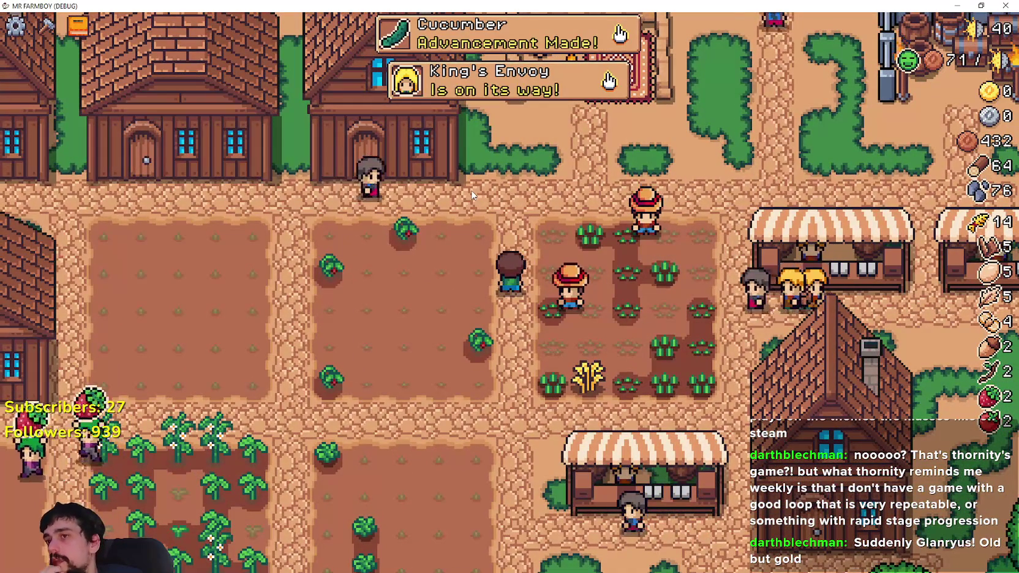
After the Cucumber notification, view Cucumber unlocked in the Crops tree and close the book.
{"action": "left_click", "coordinate": [499, 90]}
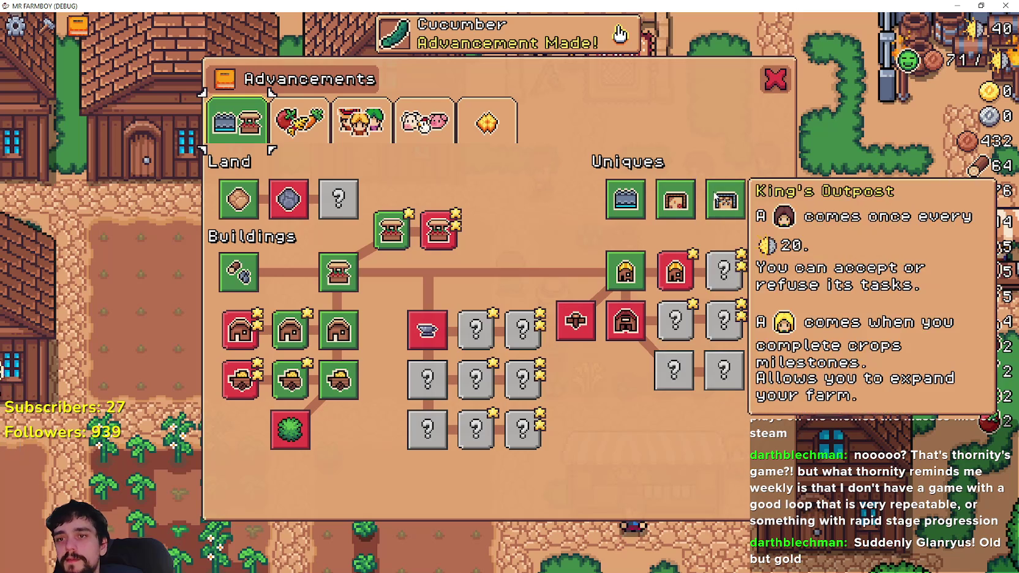
{"action": "left_click", "coordinate": [455, 43]}
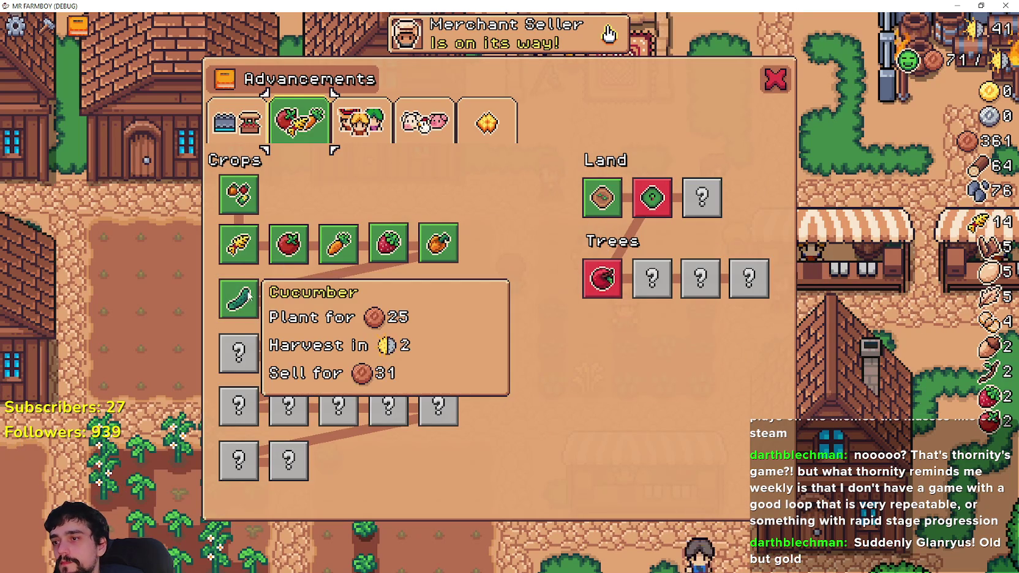
{"action": "mouse_move", "coordinate": [302, 311]}
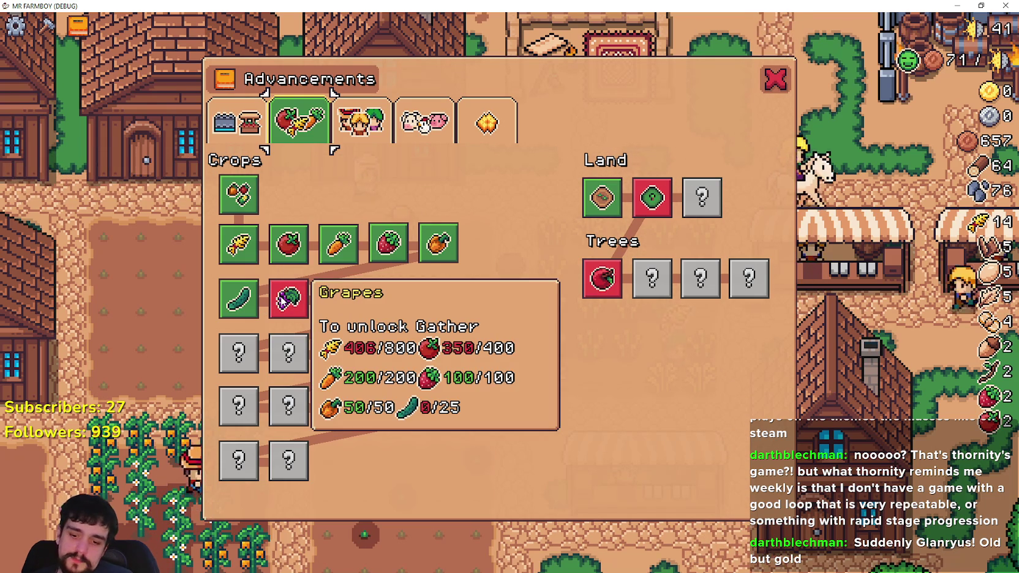
{"action": "left_click", "coordinate": [779, 86]}
Select Cucumber seeds from Crafting and plant and water the first three tiles.
{"action": "key", "text": "c"}
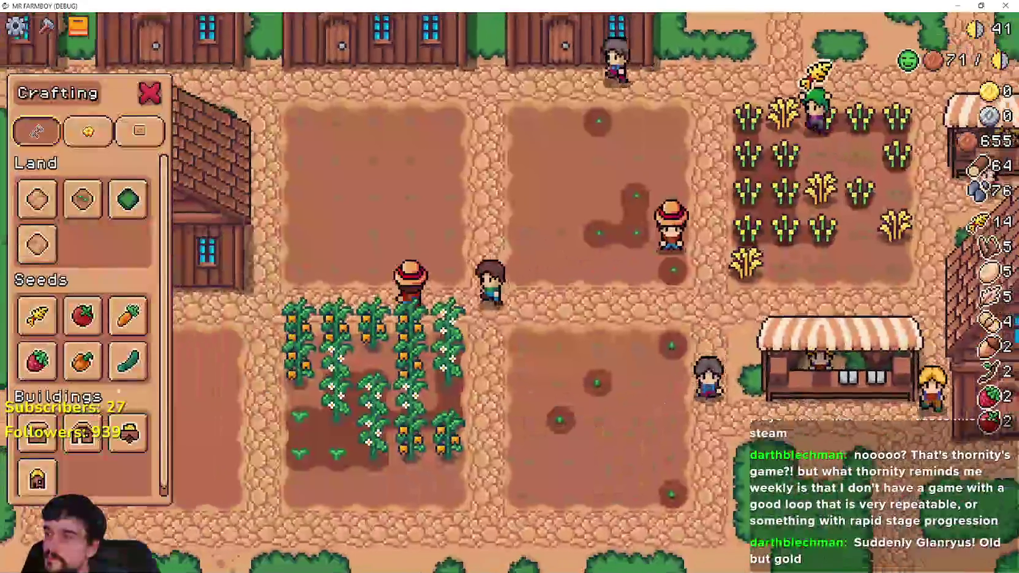
{"action": "left_click", "coordinate": [128, 362]}
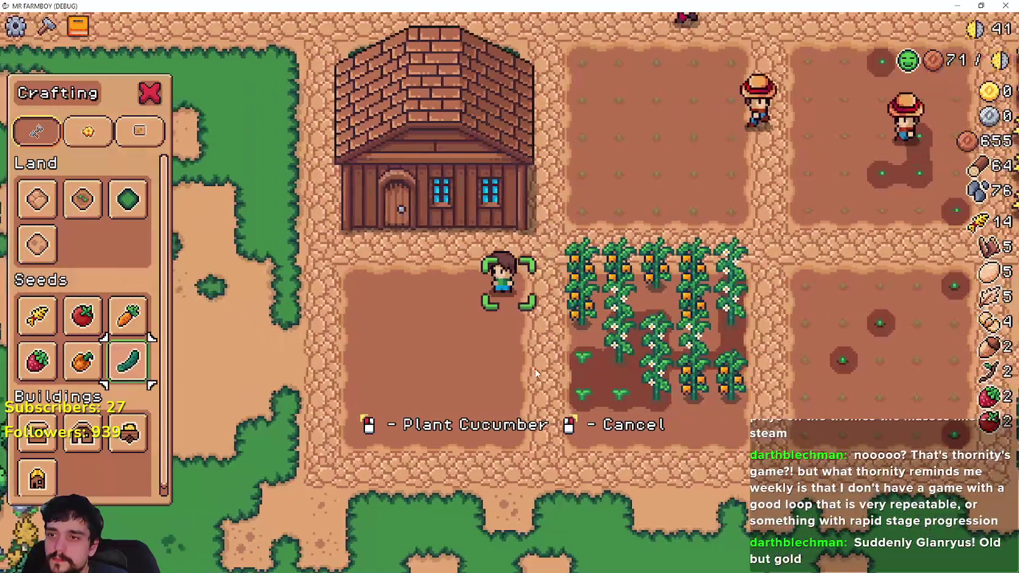
{"action": "left_click", "coordinate": [535, 372]}
{"action": "left_click", "coordinate": [535, 371]}
{"action": "key", "text": "a"}
{"action": "left_click", "coordinate": [535, 368]}
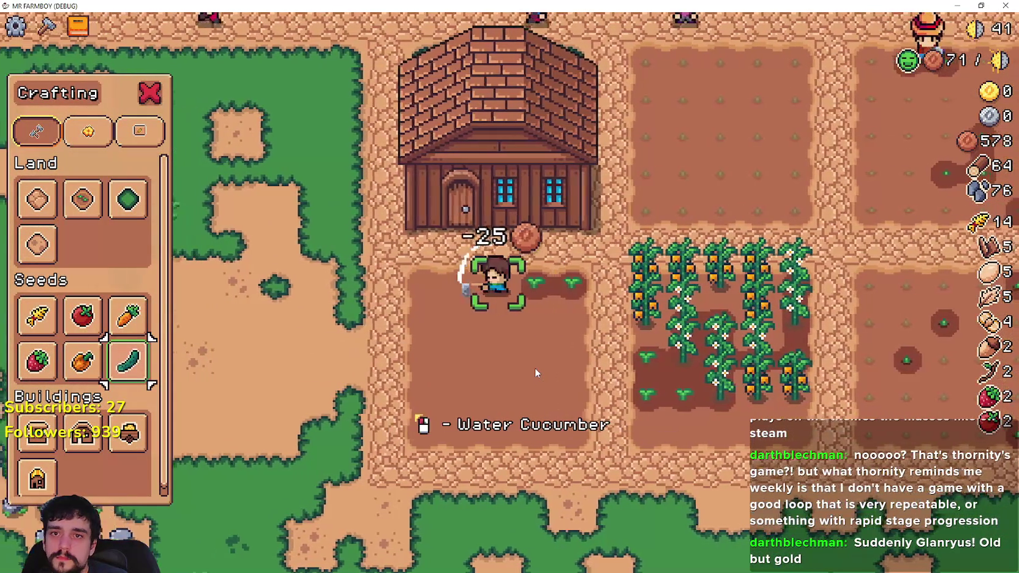
{"action": "left_click", "coordinate": [535, 368]}
{"action": "left_click", "coordinate": [536, 368]}
{"action": "left_click", "coordinate": [535, 368]}
Plant and water three more cucumbers to finish the upper tiles.
{"action": "key", "text": "a"}
{"action": "left_click", "coordinate": [535, 368]}
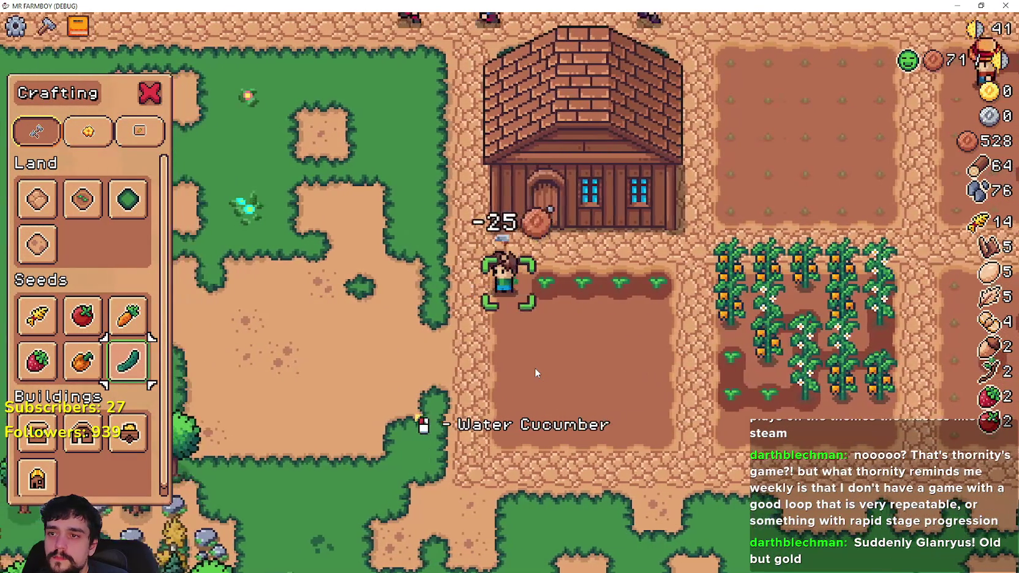
{"action": "left_click", "coordinate": [535, 368]}
{"action": "key", "text": "s"}
{"action": "left_click", "coordinate": [535, 368]}
{"action": "left_click", "coordinate": [535, 368]}
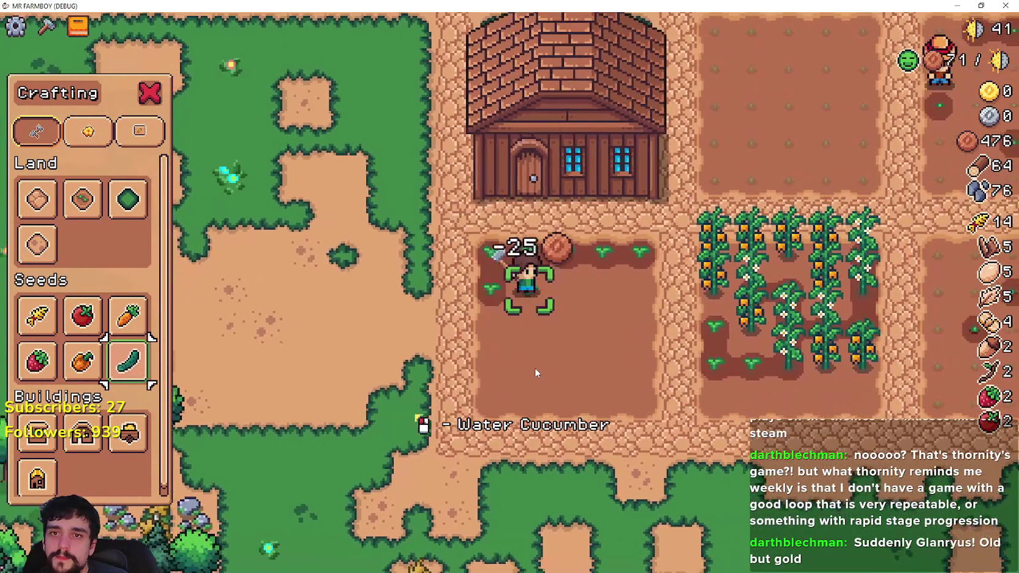
{"action": "key", "text": "d"}
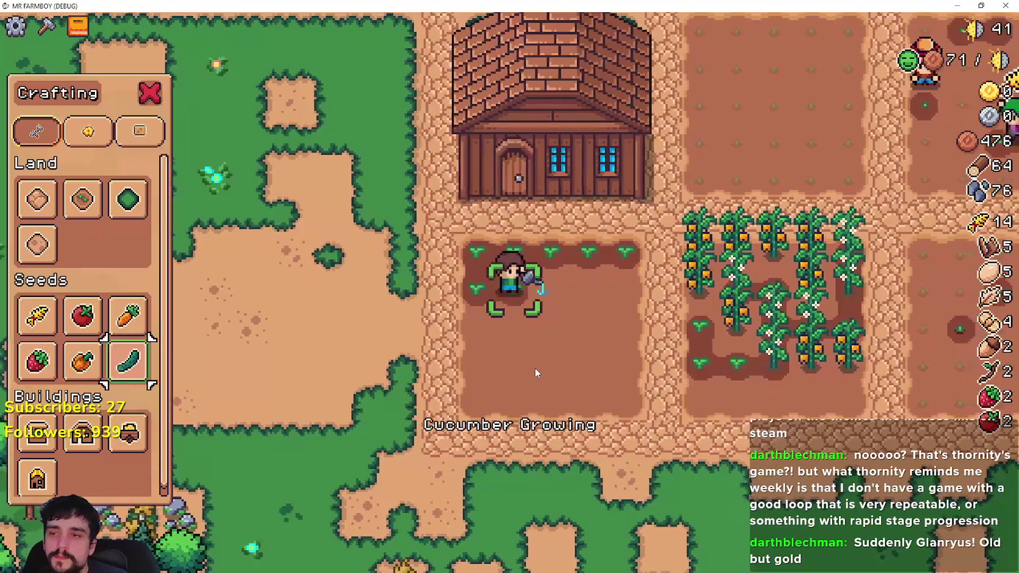
{"action": "left_click", "coordinate": [535, 368]}
{"action": "left_click", "coordinate": [535, 368]}
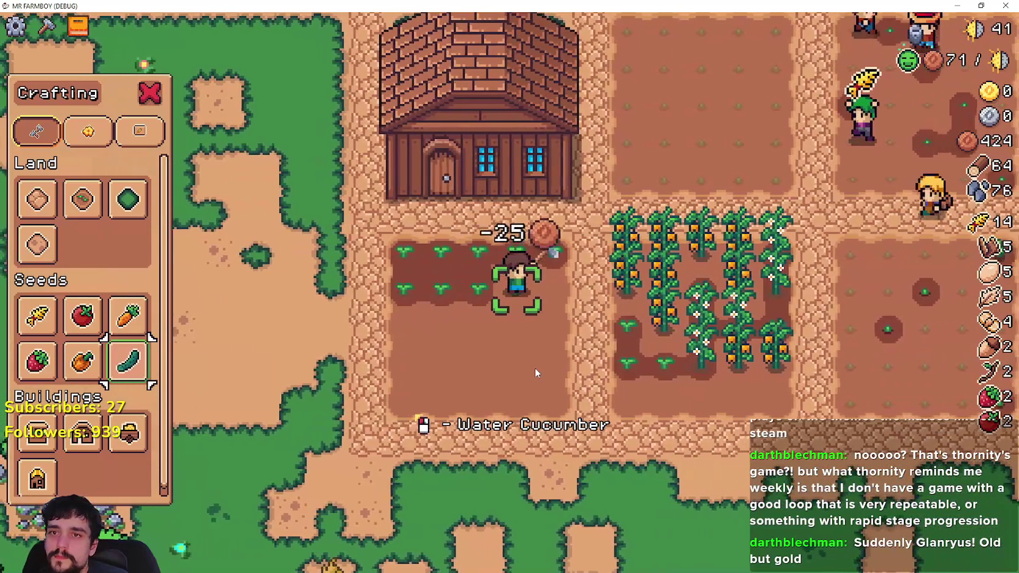
Plant and water cucumbers across the second and third rows.
{"action": "key", "text": "d"}
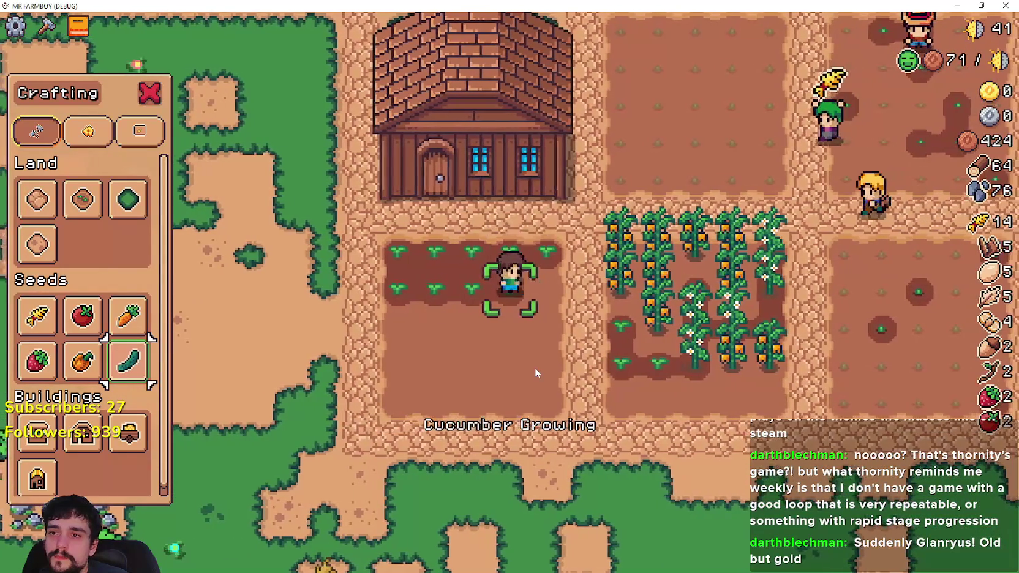
{"action": "left_click", "coordinate": [535, 368]}
{"action": "key", "text": "s"}
{"action": "left_click", "coordinate": [535, 368]}
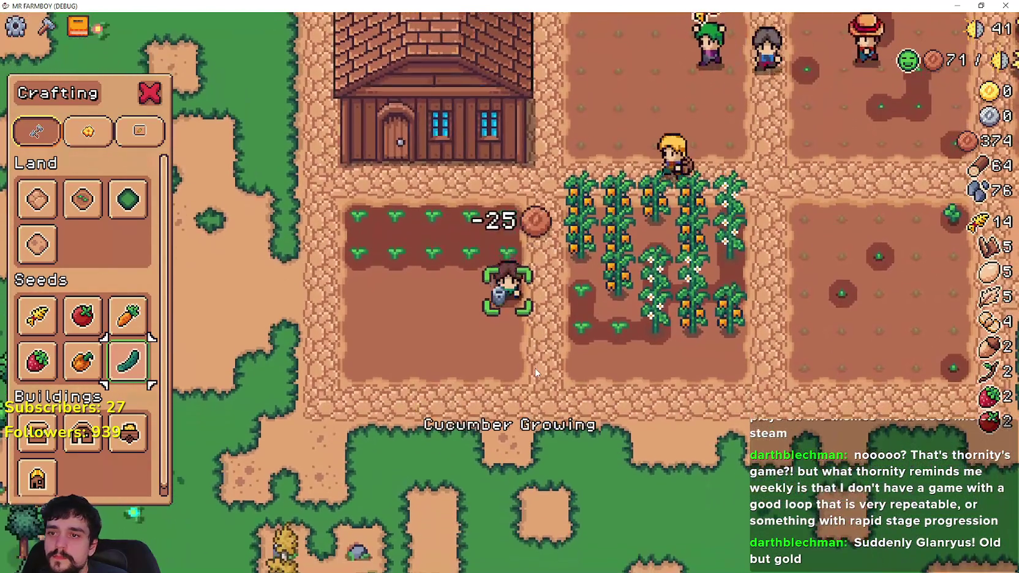
{"action": "left_click", "coordinate": [535, 368]}
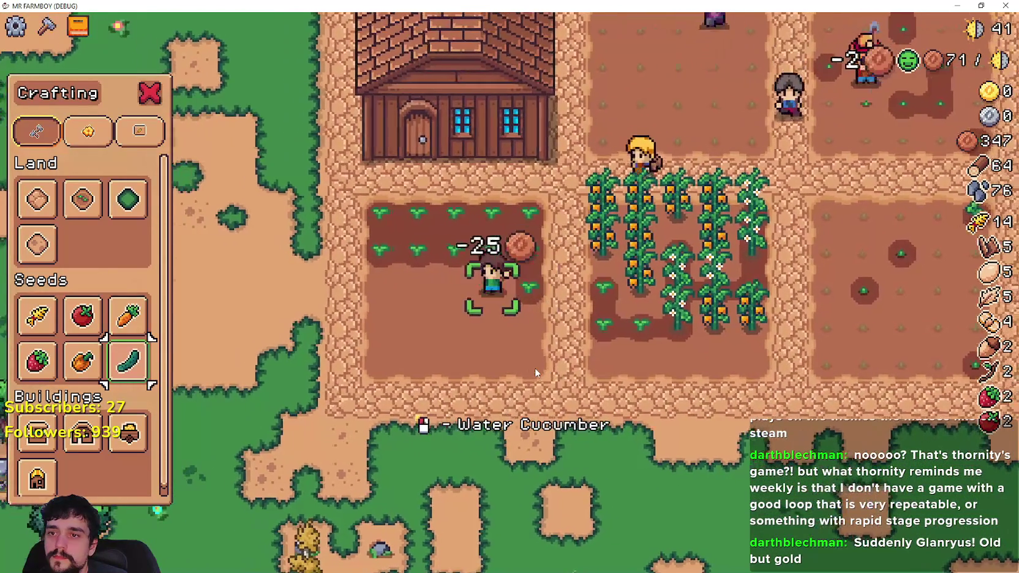
{"action": "key", "text": "a"}
{"action": "left_click", "coordinate": [535, 368]}
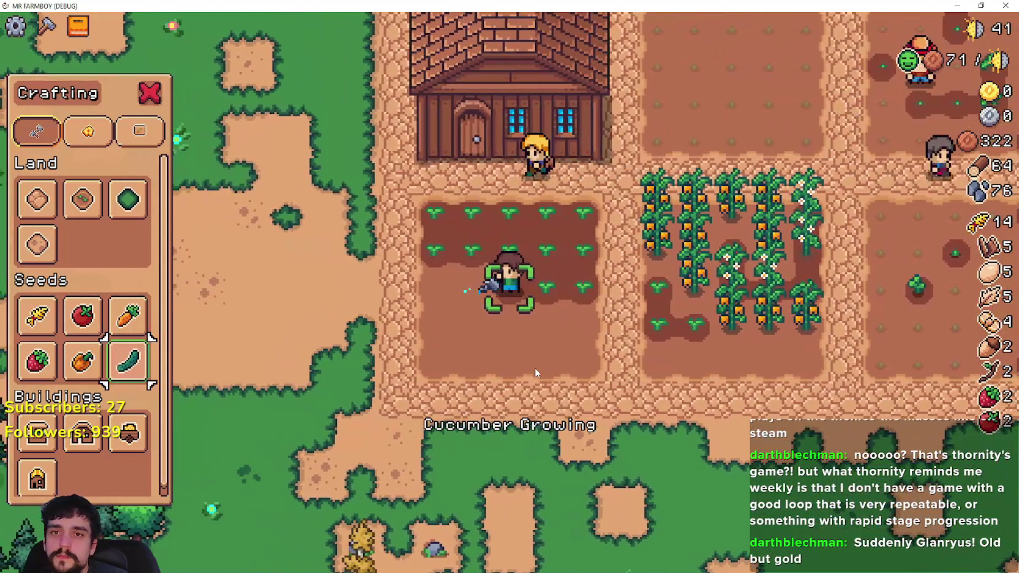
{"action": "left_click", "coordinate": [535, 368]}
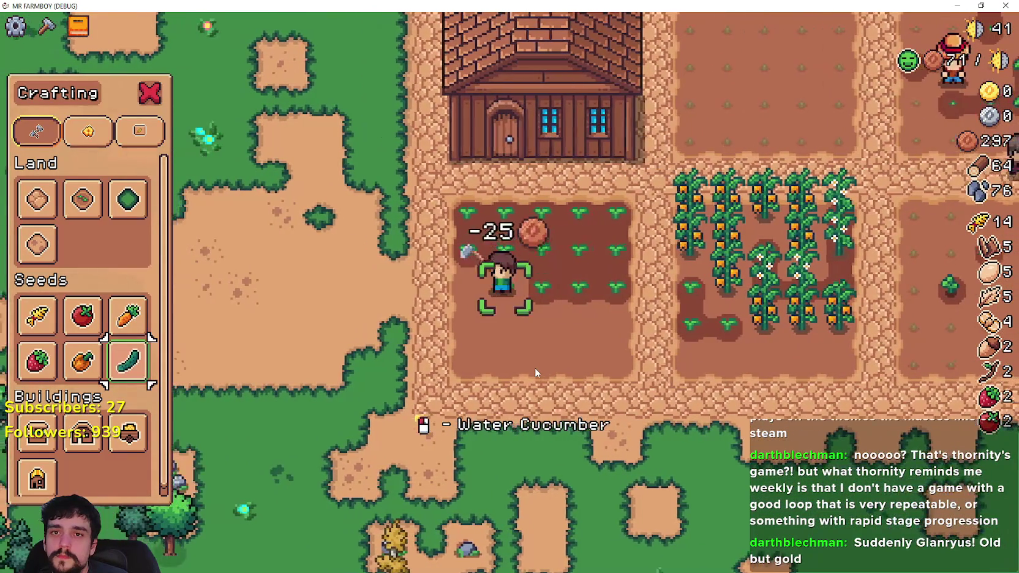
{"action": "key", "text": "a"}
{"action": "key", "text": "s"}
{"action": "left_click", "coordinate": [535, 368]}
Plant and water four cucumbers along the fourth row.
{"action": "left_click", "coordinate": [535, 370]}
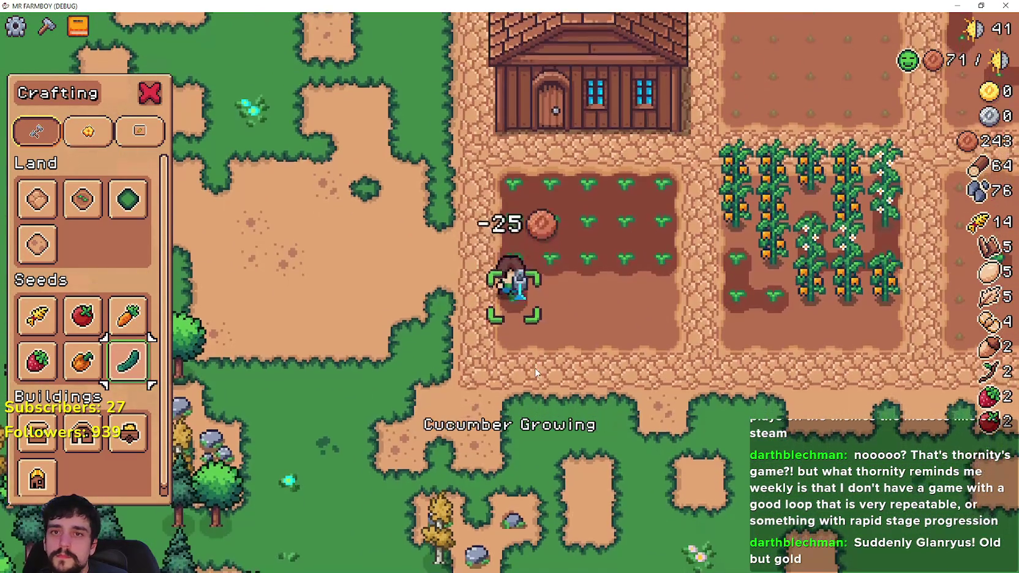
{"action": "key", "text": "d"}
{"action": "left_click", "coordinate": [535, 371]}
{"action": "key", "text": "d"}
{"action": "left_click", "coordinate": [536, 370]}
{"action": "key", "text": "d"}
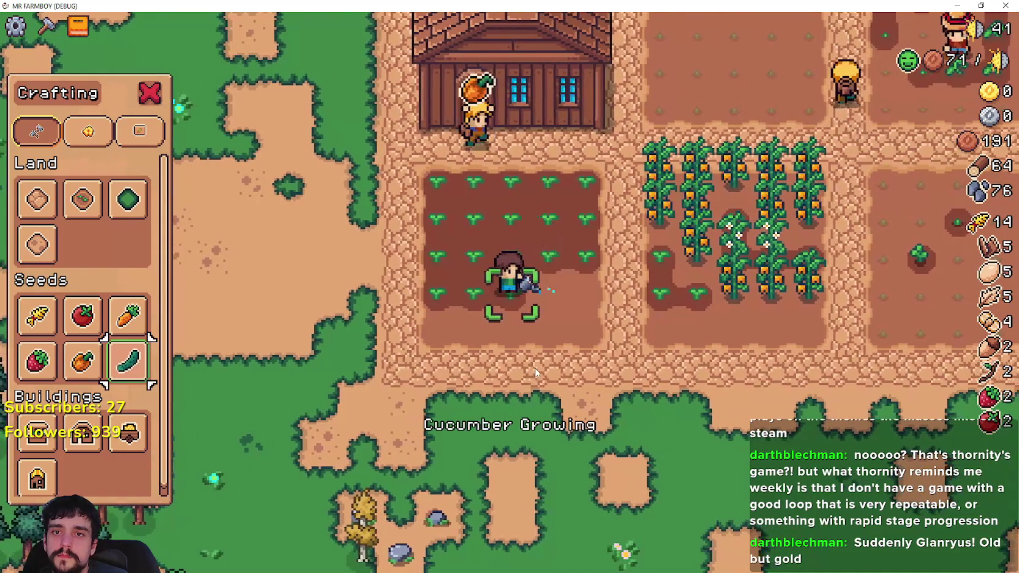
{"action": "left_click", "coordinate": [535, 372]}
{"action": "key", "text": "d"}
{"action": "left_click", "coordinate": [536, 373]}
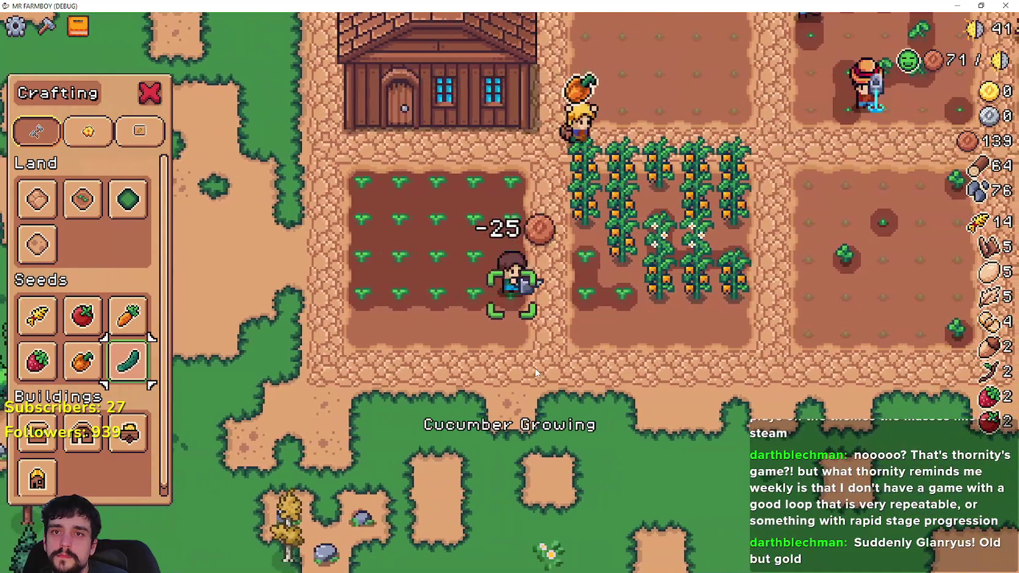
Plant the bottom-row cucumbers, then stop planting with coins down to 56.
{"action": "key", "text": "s"}
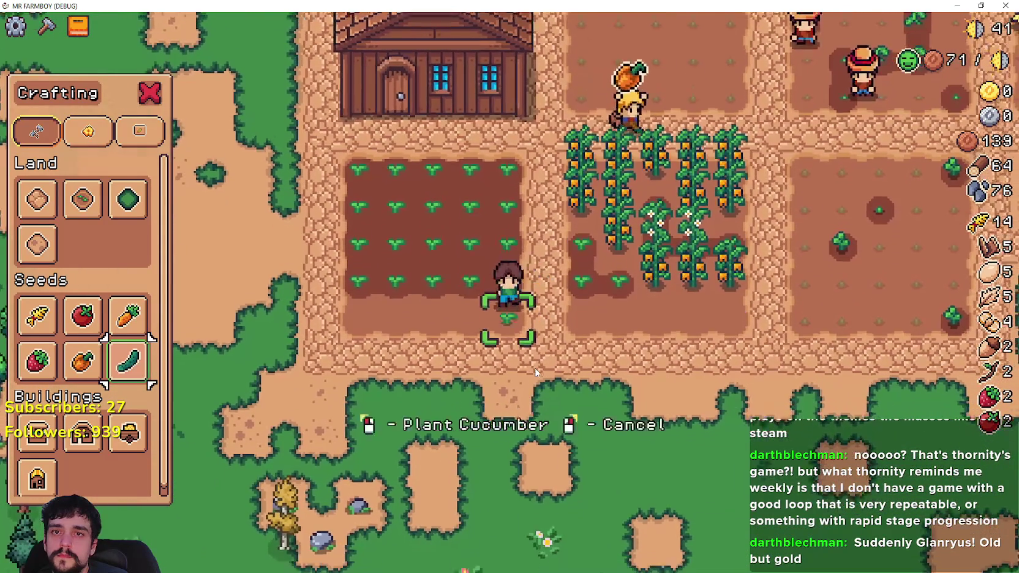
{"action": "left_click", "coordinate": [536, 367]}
{"action": "key", "text": "a"}
{"action": "left_click", "coordinate": [536, 364]}
{"action": "key", "text": "a"}
{"action": "left_click", "coordinate": [531, 355]}
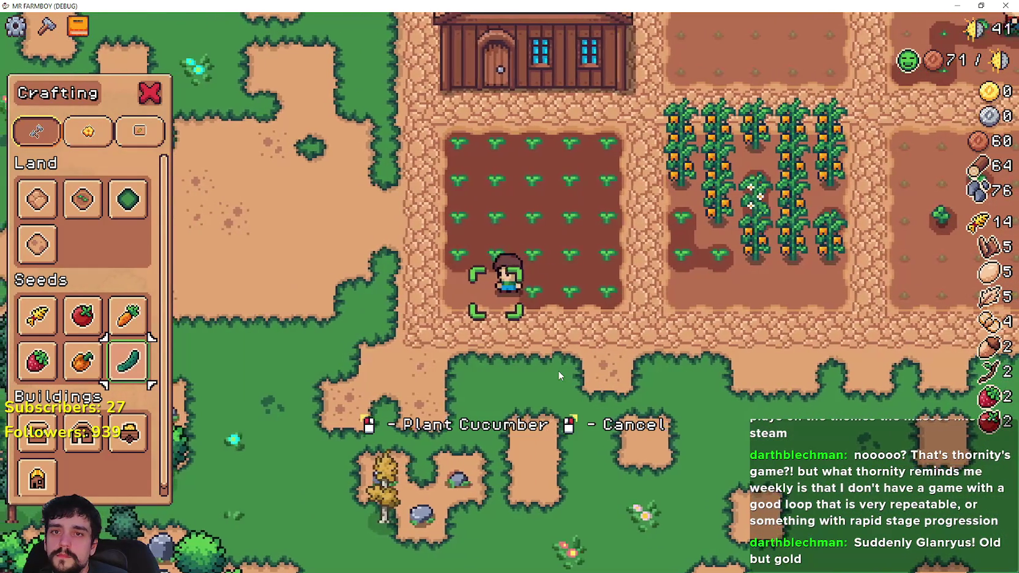
{"action": "right_click", "coordinate": [558, 374]}
Walk through the pepper field harvesting each ripe orange pepper until the count reaches 10.
{"action": "key", "text": "d"}
{"action": "key", "text": "w"}
{"action": "left_click", "coordinate": [557, 370]}
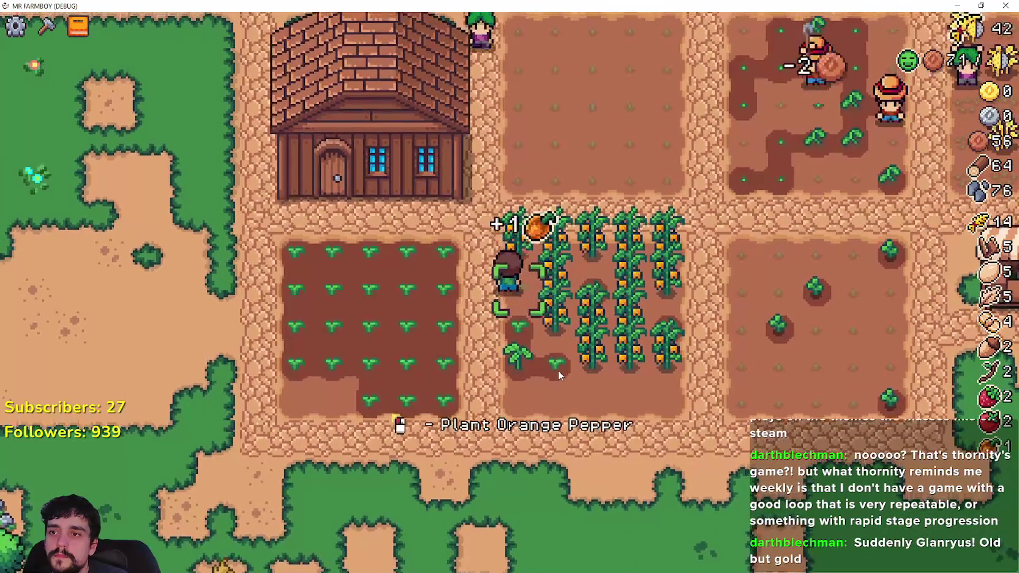
{"action": "key", "text": "d"}
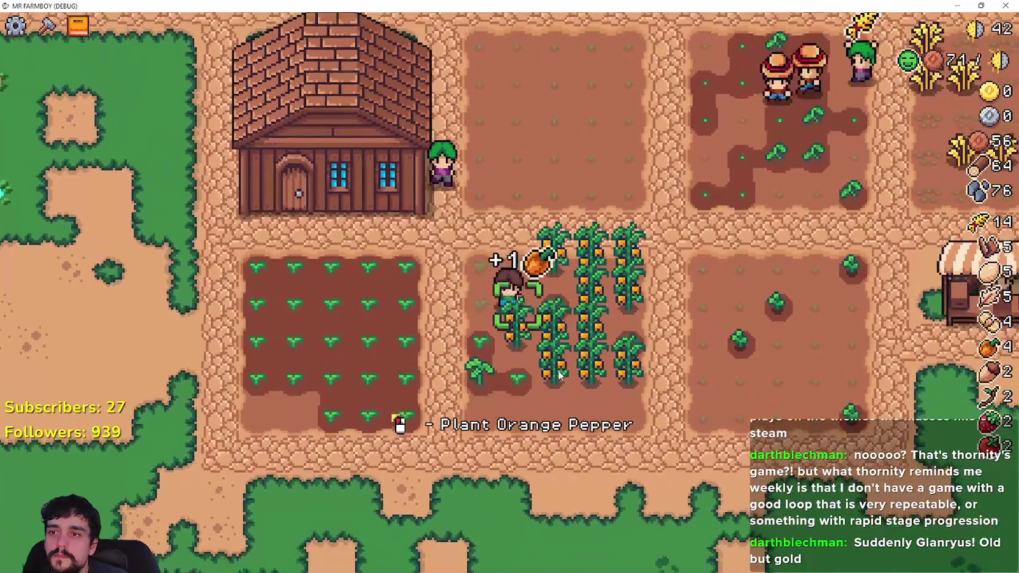
{"action": "key", "text": "s"}
{"action": "left_click", "coordinate": [559, 375]}
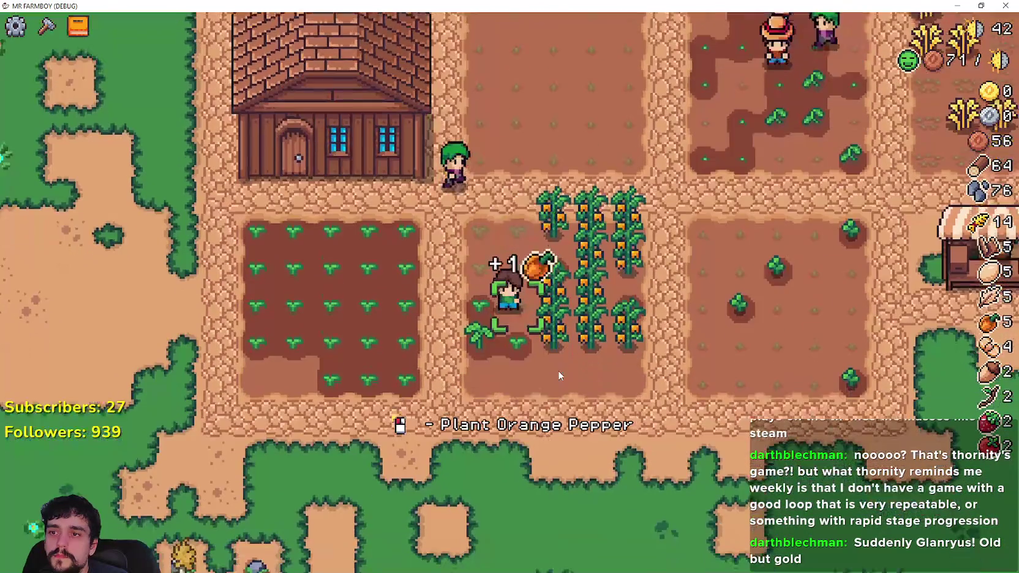
{"action": "key", "text": "d"}
{"action": "left_click", "coordinate": [559, 376]}
{"action": "left_click", "coordinate": [558, 375]}
{"action": "left_click", "coordinate": [559, 375]}
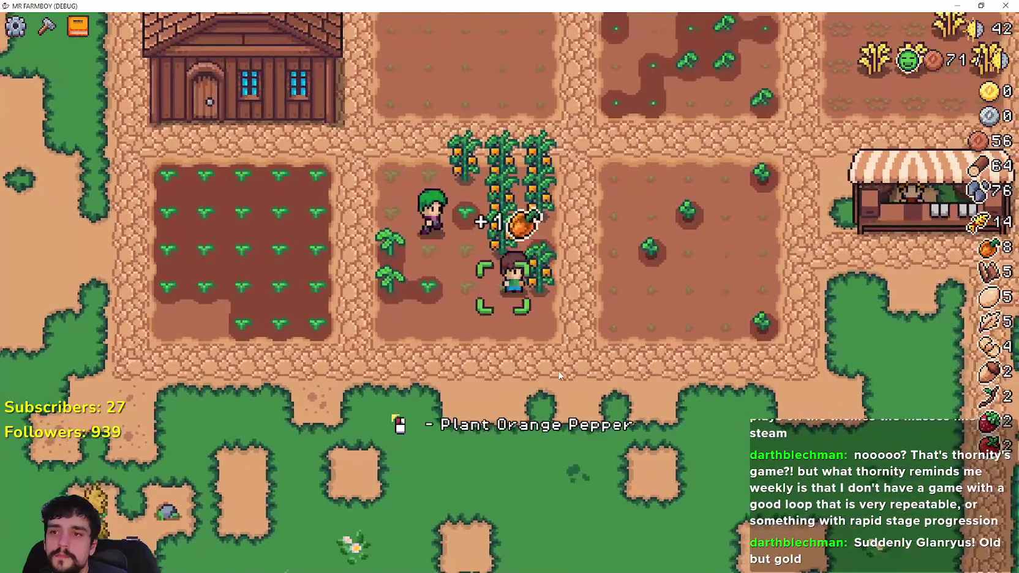
{"action": "key", "text": "d"}
{"action": "left_click", "coordinate": [558, 375]}
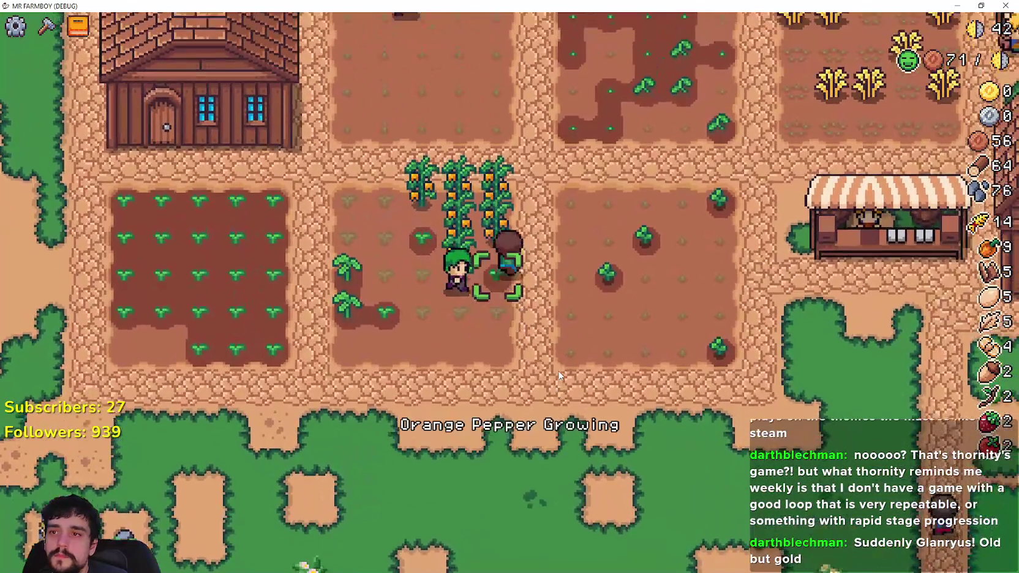
{"action": "left_click", "coordinate": [558, 376]}
Walk from the pepper field to the market stall and sell the produce.
{"action": "key", "text": "w"}
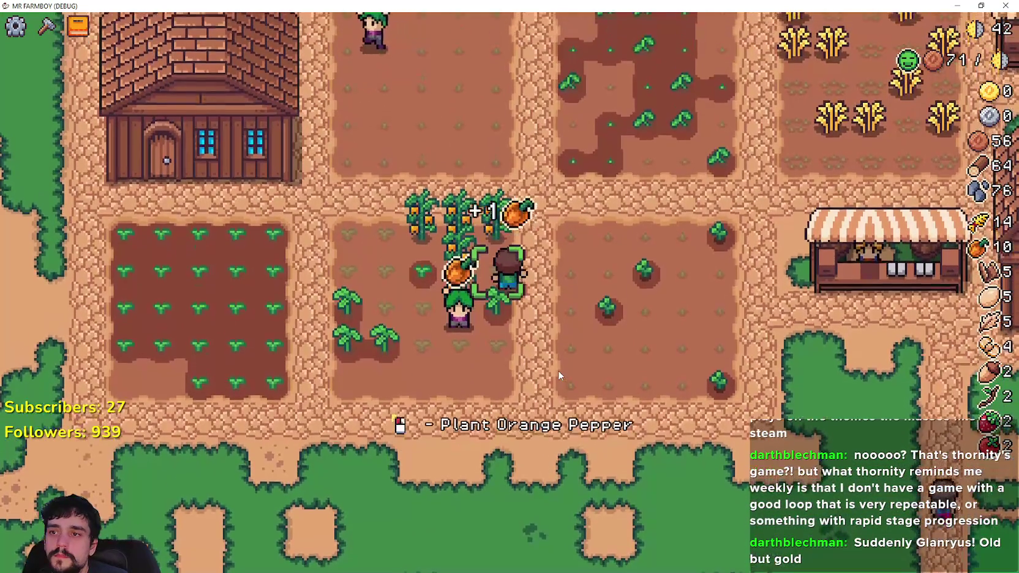
{"action": "key", "text": "d"}
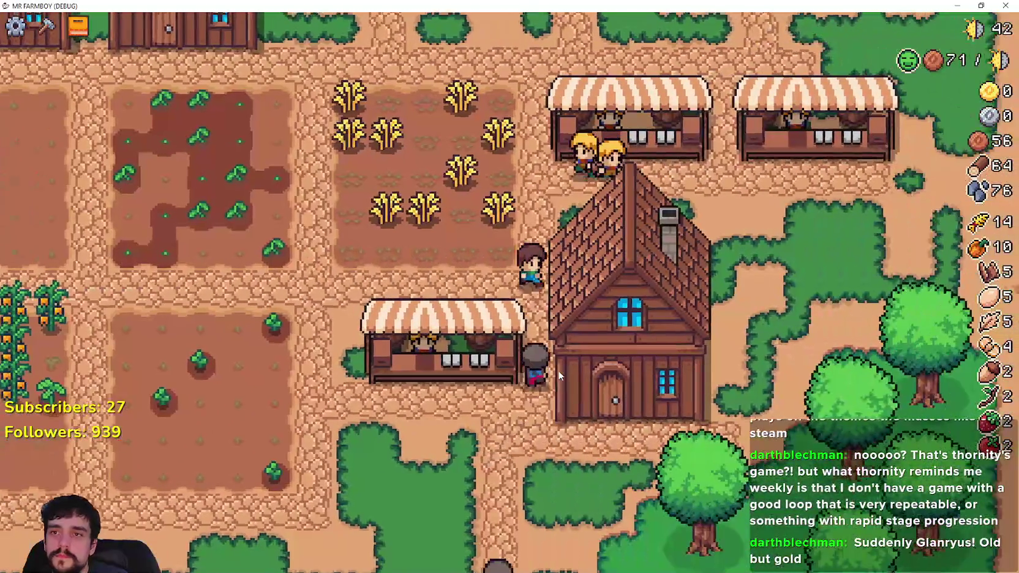
{"action": "key", "text": "w"}
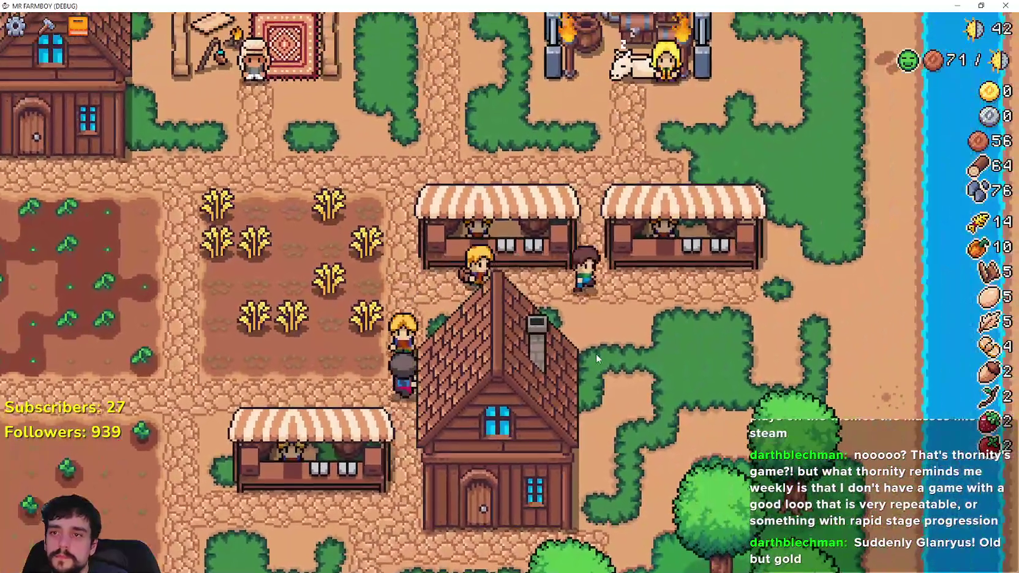
{"action": "key", "text": "e"}
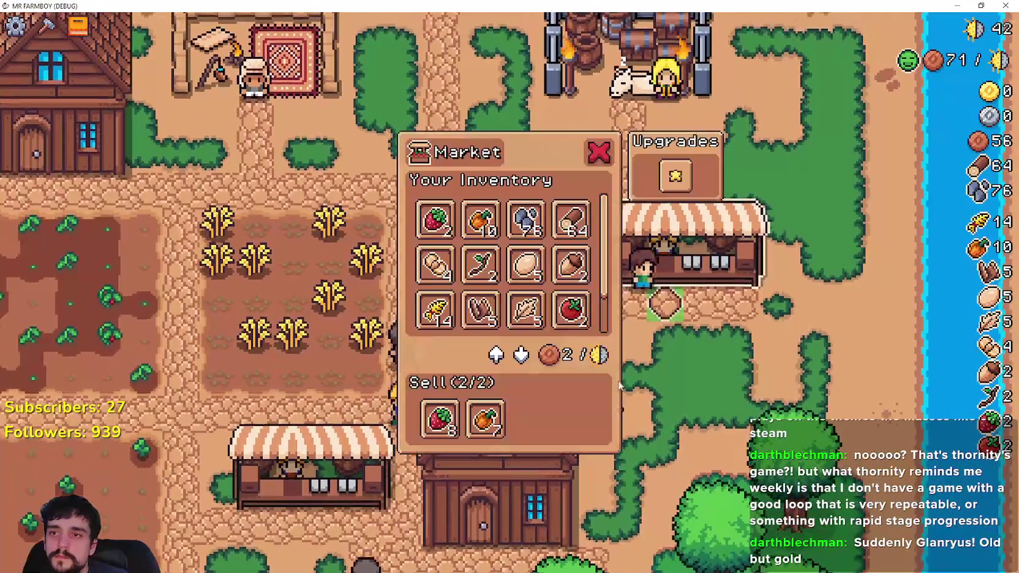
{"action": "key", "text": "e"}
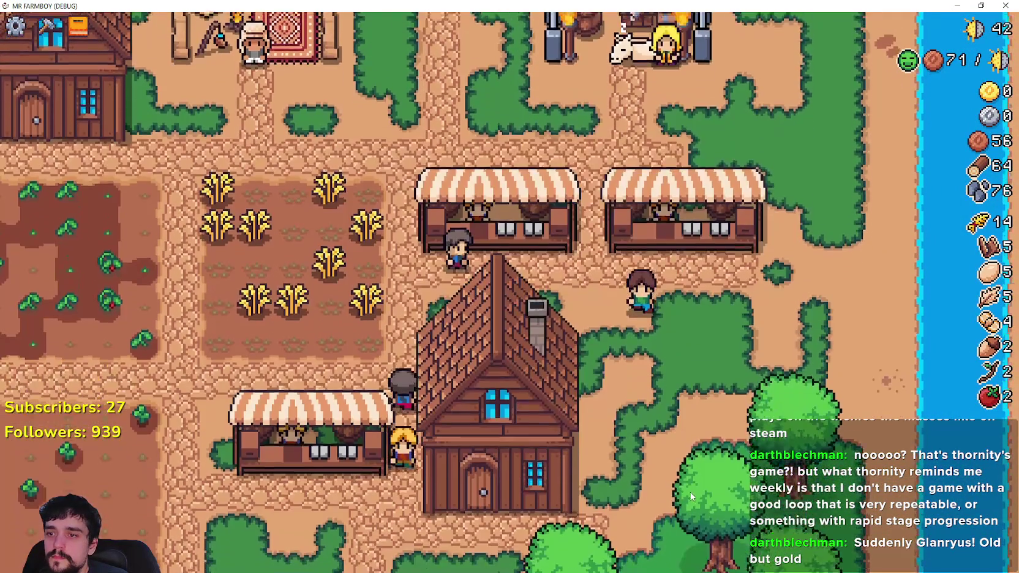
Reopen the market to sell more crops, bringing coins to 362, then harvest two wheat plants.
{"action": "key", "text": "d"}
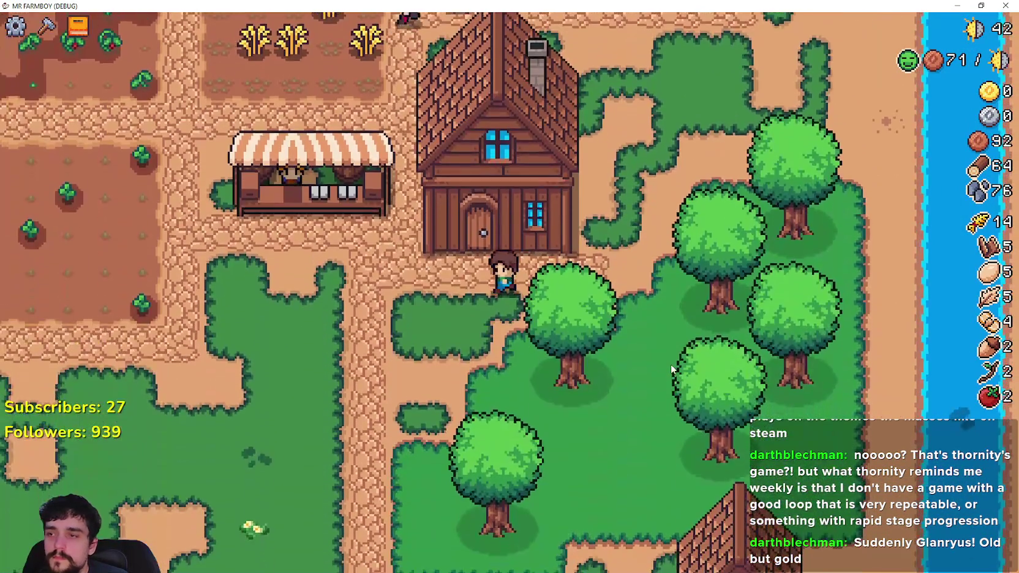
{"action": "key", "text": "a"}
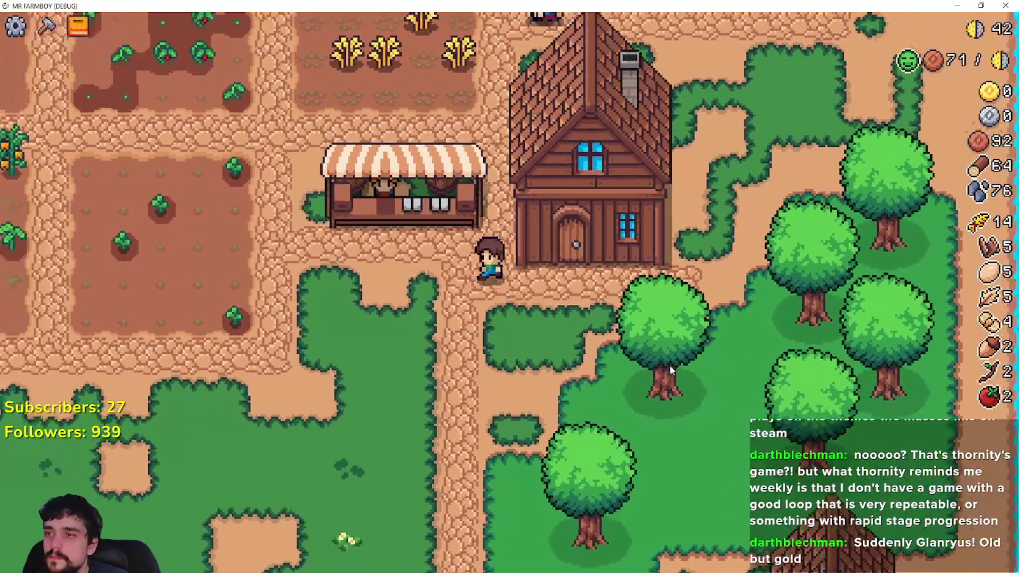
{"action": "key", "text": "e"}
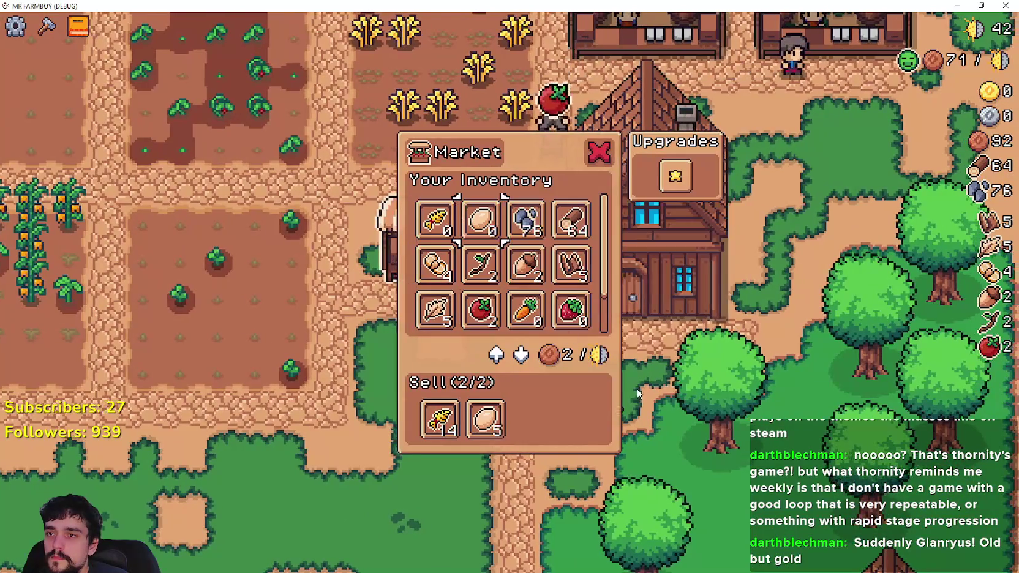
{"action": "key", "text": "e"}
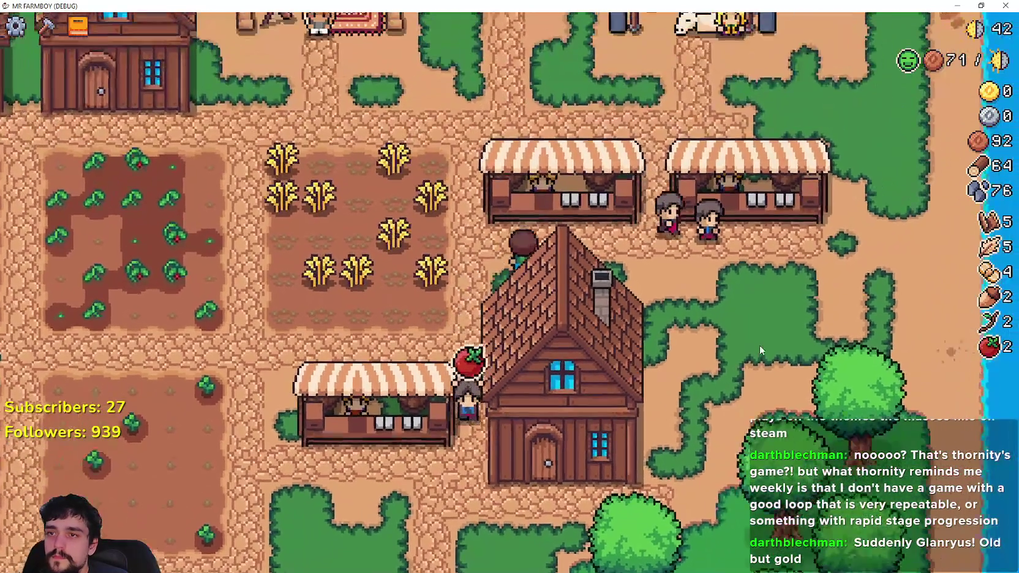
{"action": "key", "text": "e"}
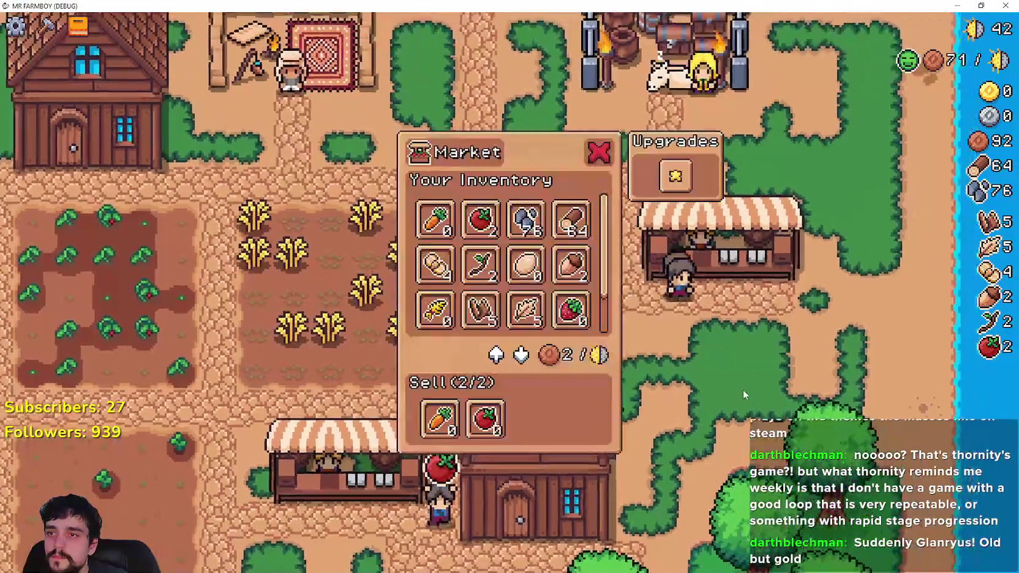
{"action": "key", "text": "e"}
{"action": "key", "text": "a"}
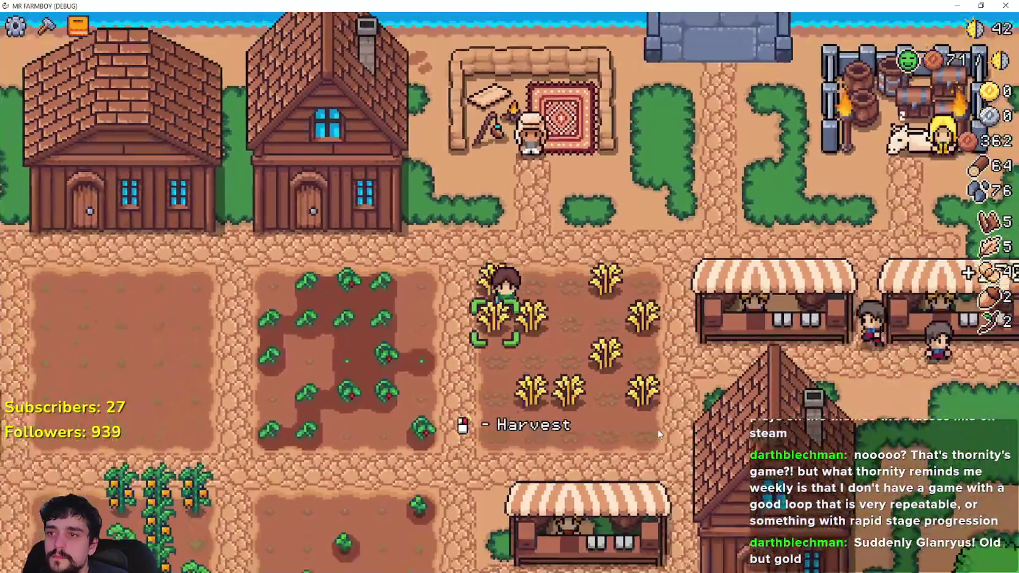
{"action": "left_click", "coordinate": [659, 435]}
{"action": "left_click", "coordinate": [660, 434]}
Walk to the King's Envoy, check its delivery request, and close it.
{"action": "key", "text": "d"}
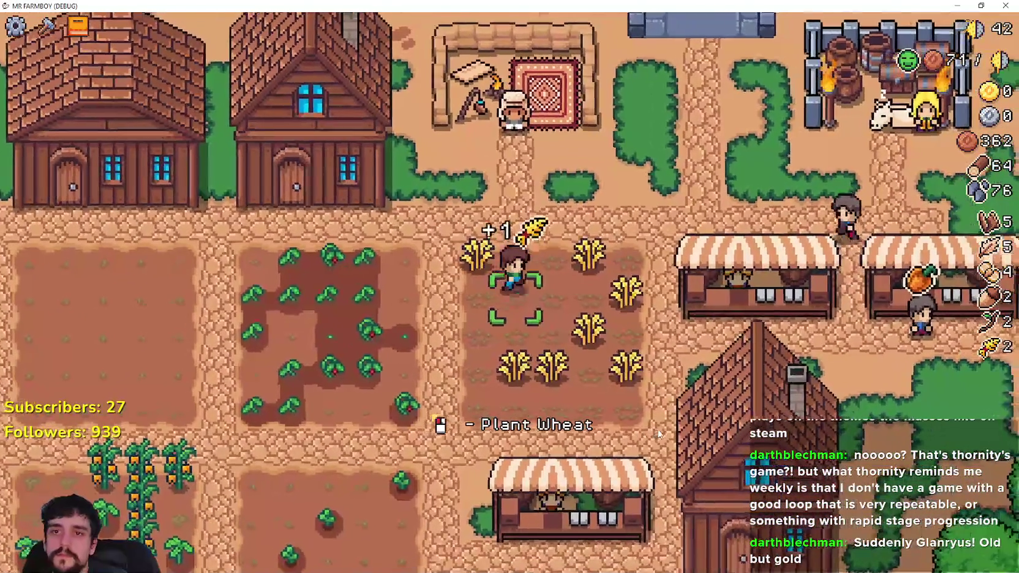
{"action": "key", "text": "w"}
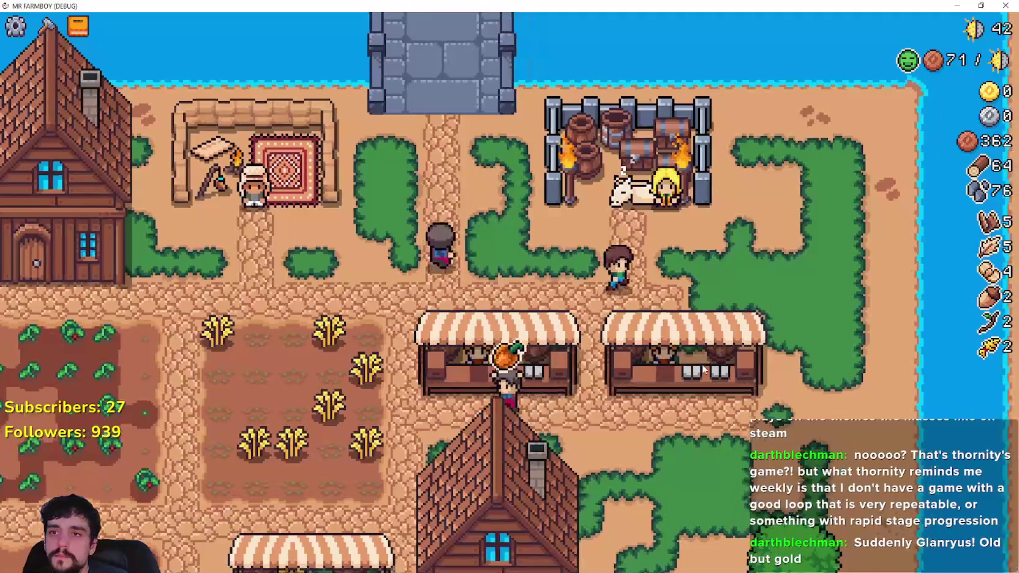
{"action": "key", "text": "e"}
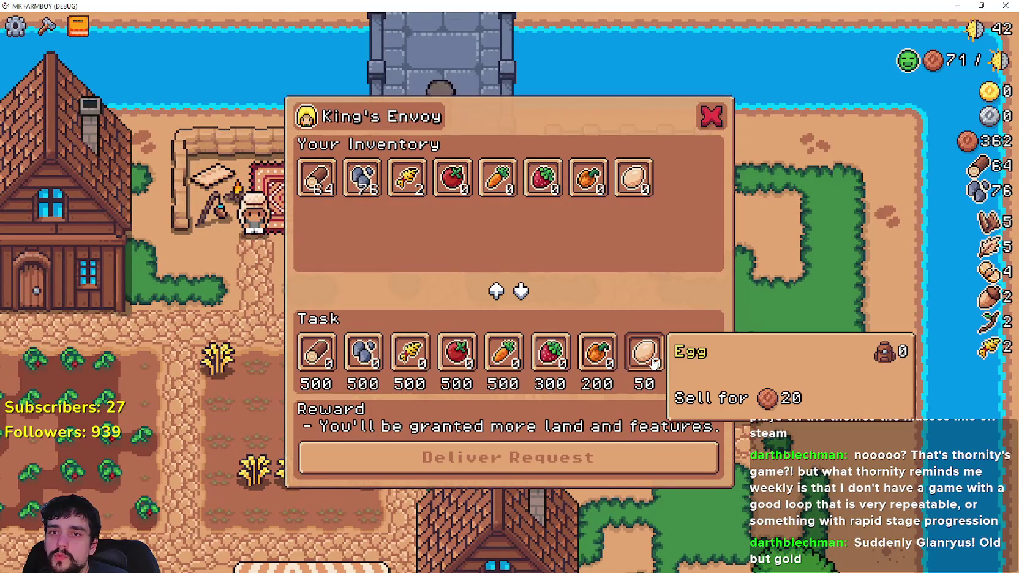
{"action": "key", "text": "Escape"}
Buy a chicken from the Merchant Seller.
{"action": "key", "text": "a"}
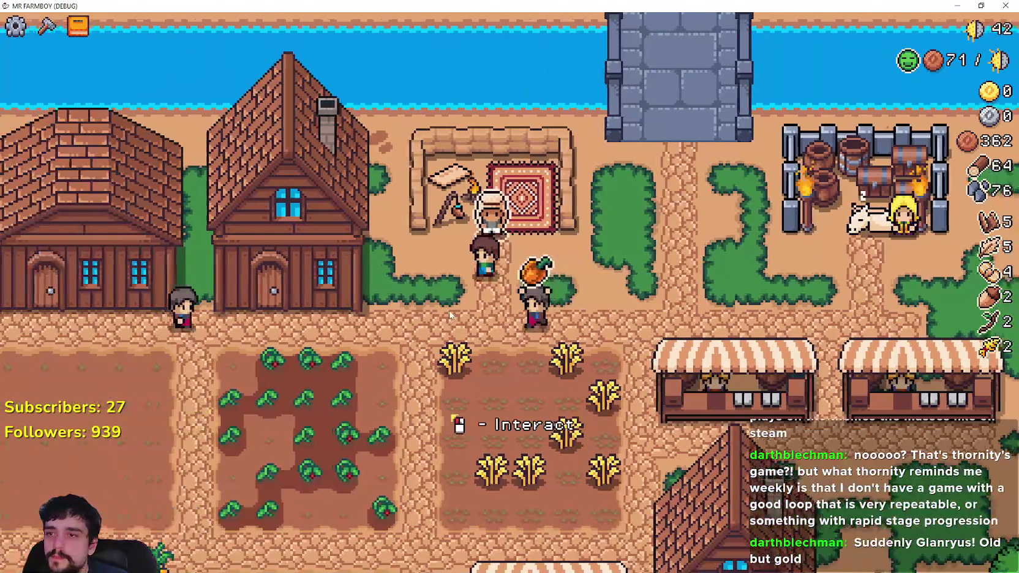
{"action": "key", "text": "e"}
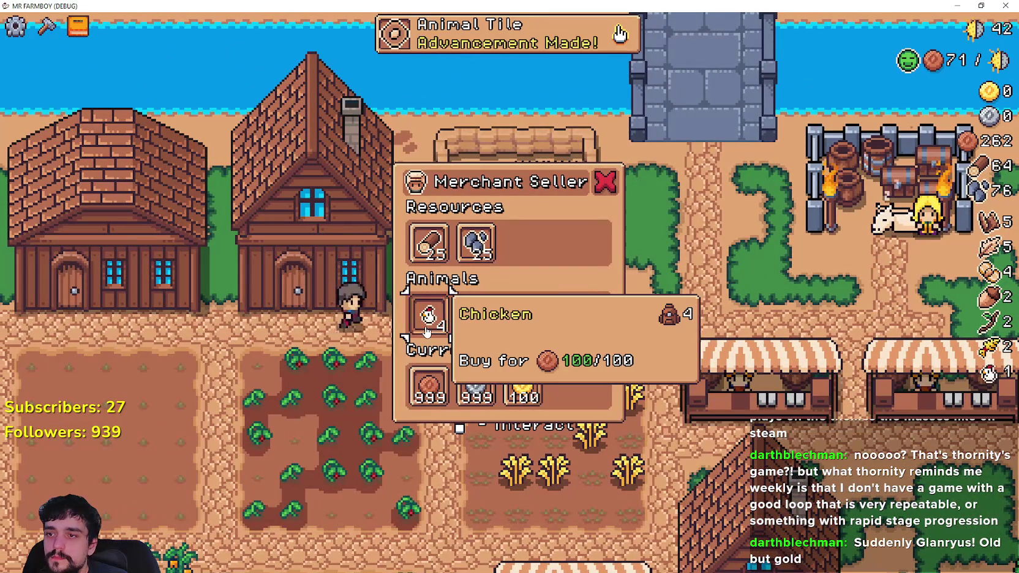
{"action": "left_click", "coordinate": [429, 318]}
{"action": "key", "text": "Escape"}
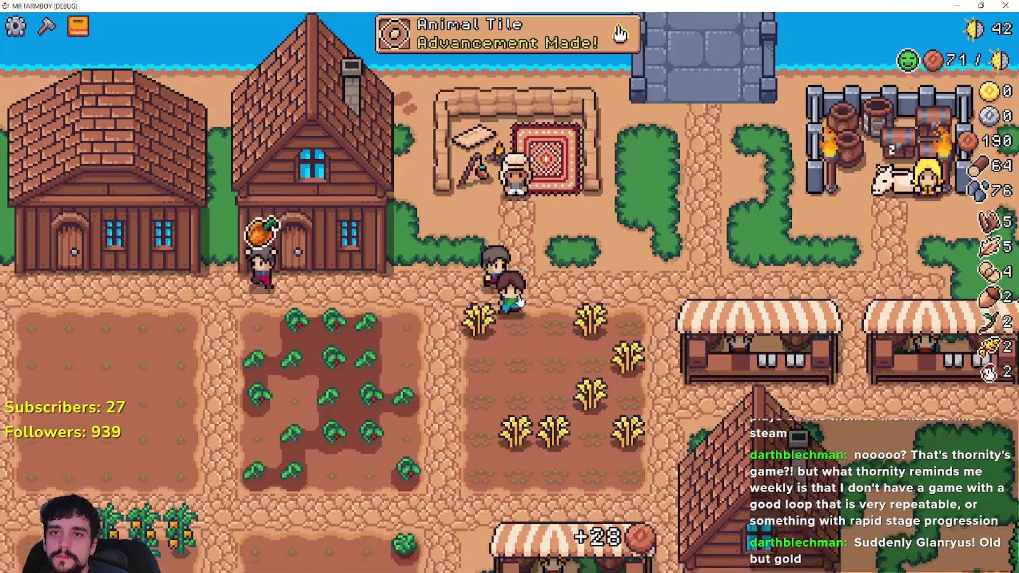
Harvest a wheat plant, then buy another chicken for 100 copper, leaving 178 coins.
{"action": "key", "text": "s"}
{"action": "key", "text": "e"}
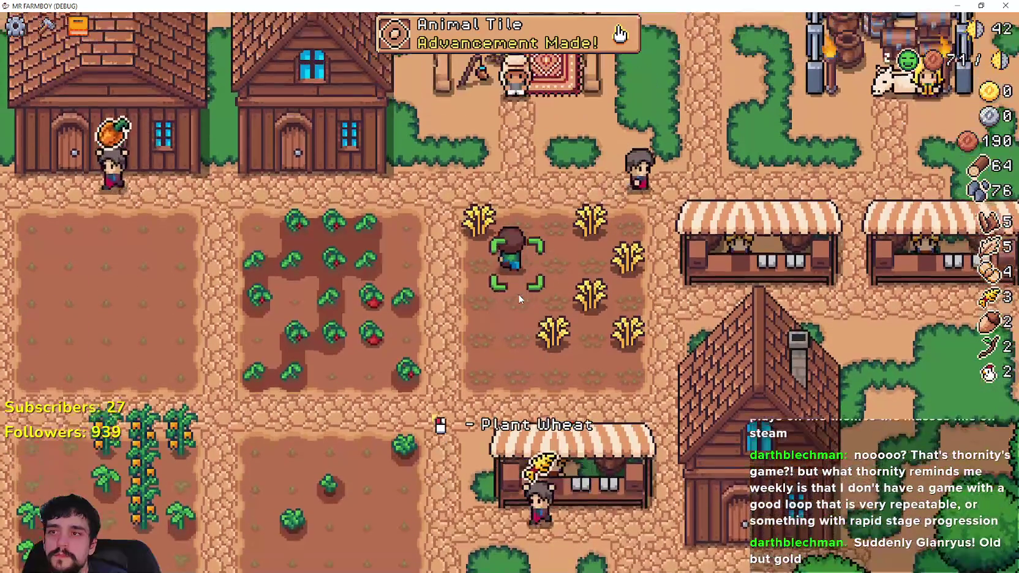
{"action": "key", "text": "w"}
{"action": "key", "text": "e"}
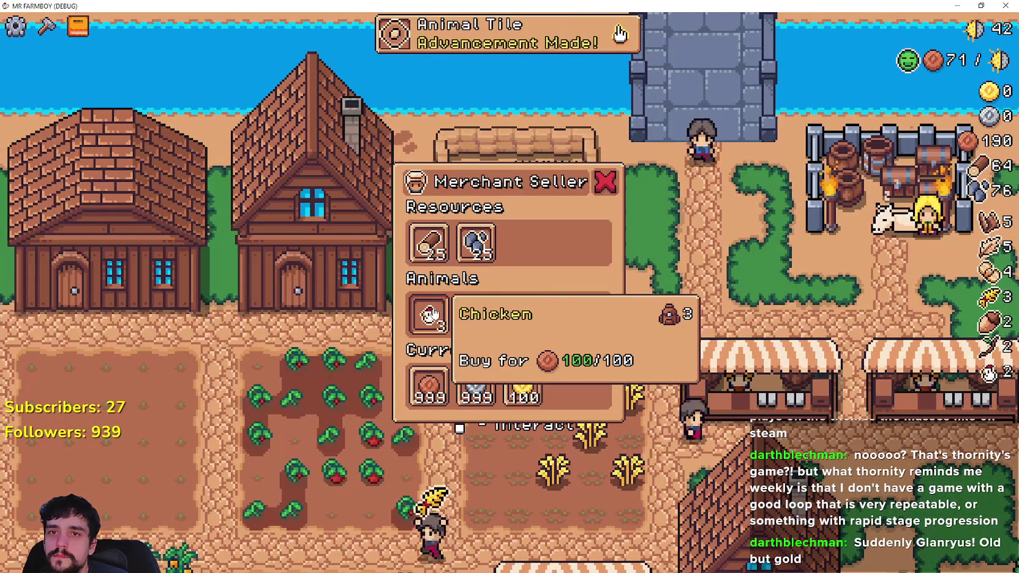
{"action": "key", "text": "a"}
{"action": "left_click", "coordinate": [431, 315]}
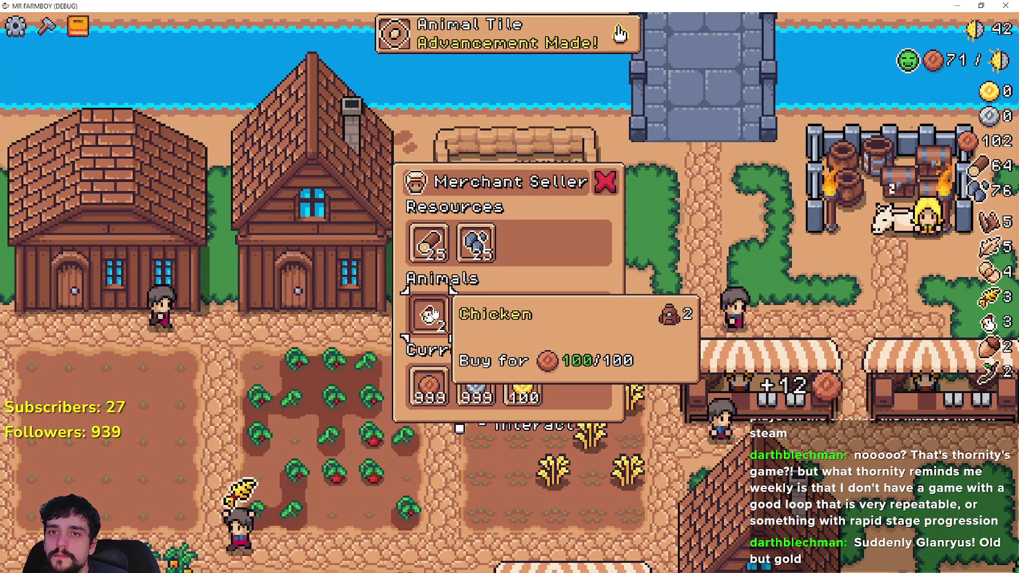
{"action": "key", "text": "a"}
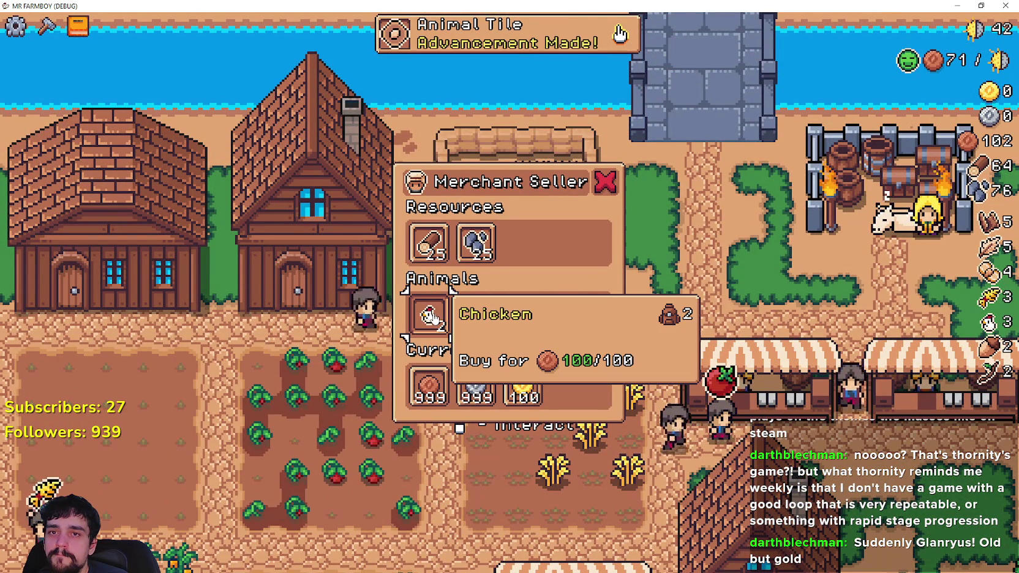
{"action": "key", "text": "a"}
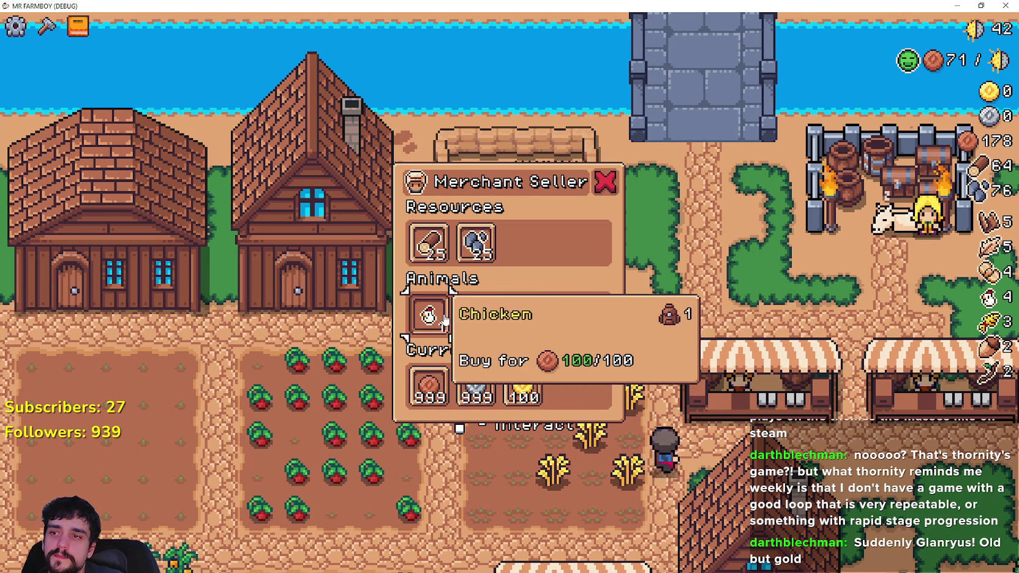
Close the merchant's shop and scroll through the Advancements overview.
{"action": "key", "text": "s"}
{"action": "key", "text": "Tab"}
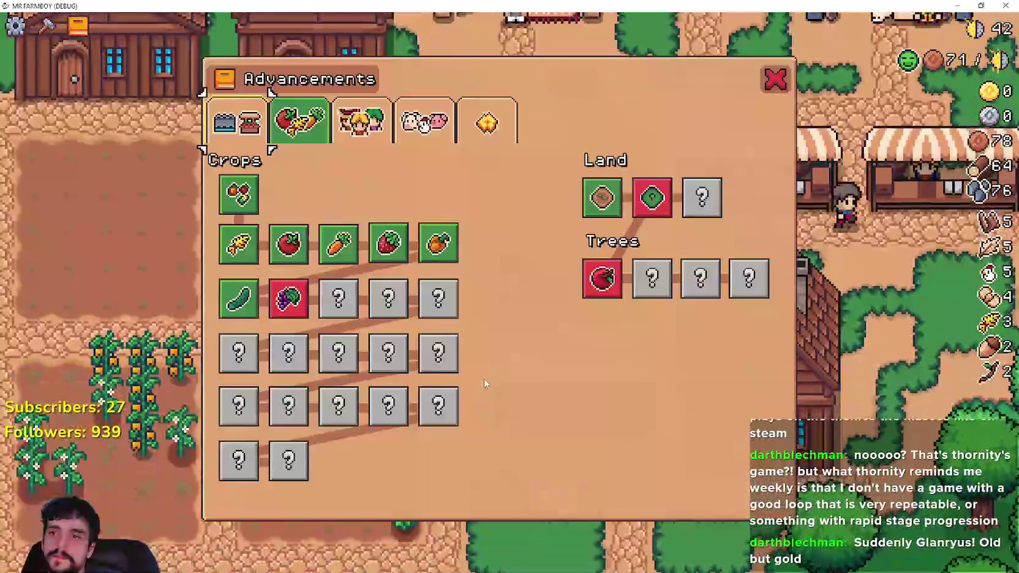
{"action": "key", "text": "Escape"}
{"action": "key", "text": "a"}
{"action": "scroll", "coordinate": [484, 375], "scroll_direction": "down", "scroll_amount": 4}
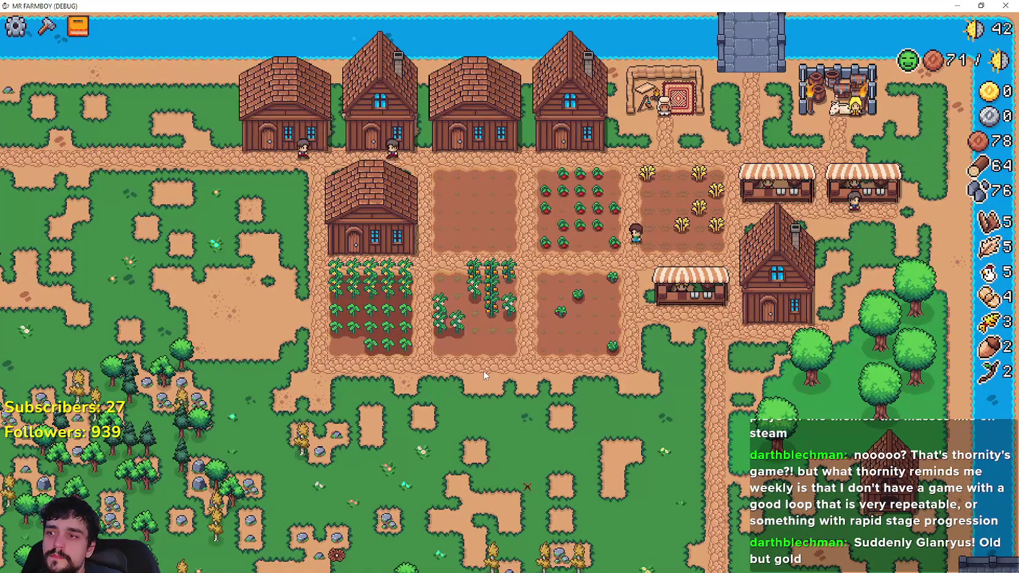
{"action": "scroll", "coordinate": [484, 374], "scroll_direction": "down", "scroll_amount": 3}
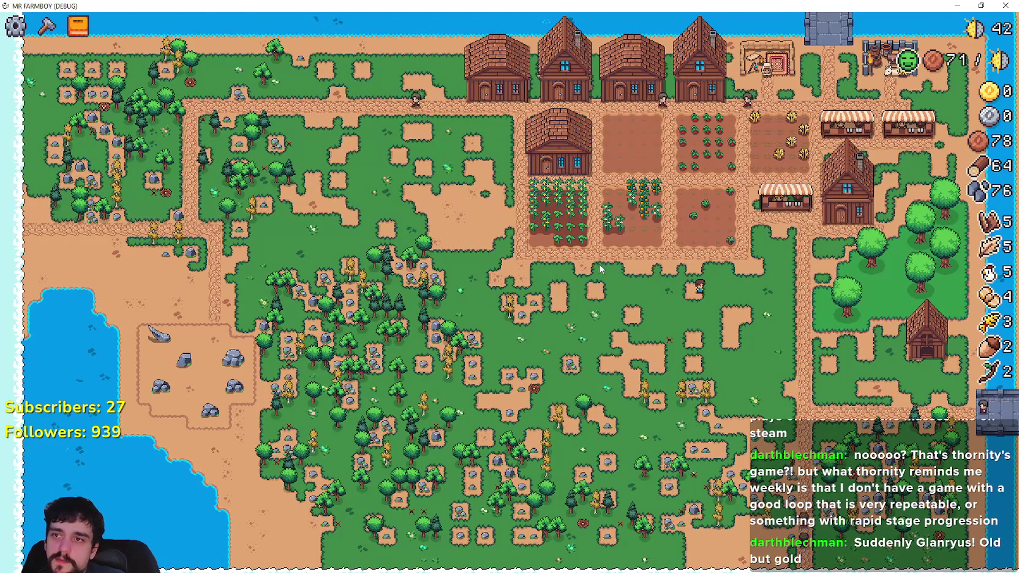
{"action": "scroll", "coordinate": [602, 265], "scroll_direction": "up", "scroll_amount": 3}
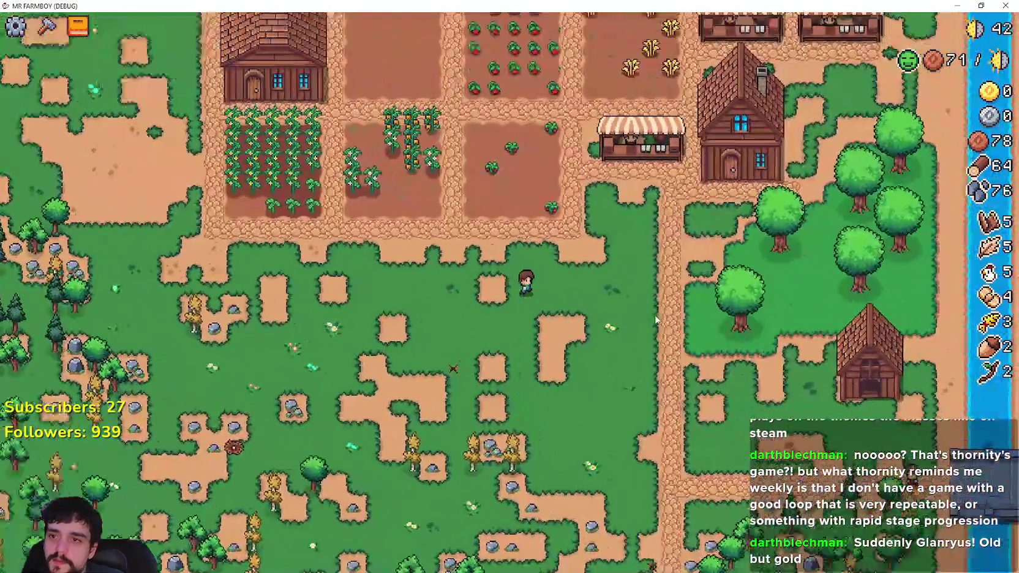
Pause and resume the game, checking the Advancements overview before and after.
{"action": "key", "text": "Tab"}
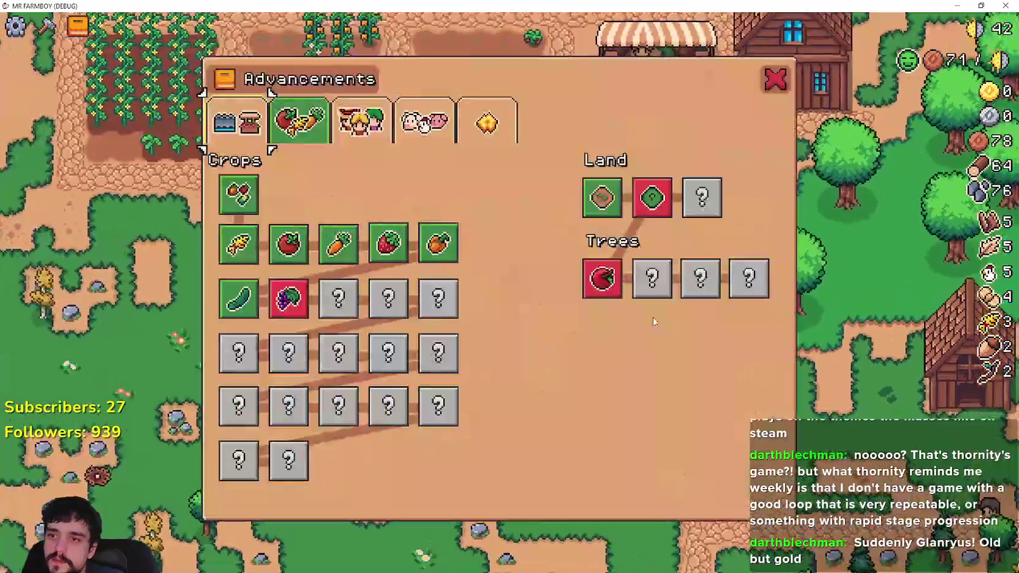
{"action": "key", "text": "Escape"}
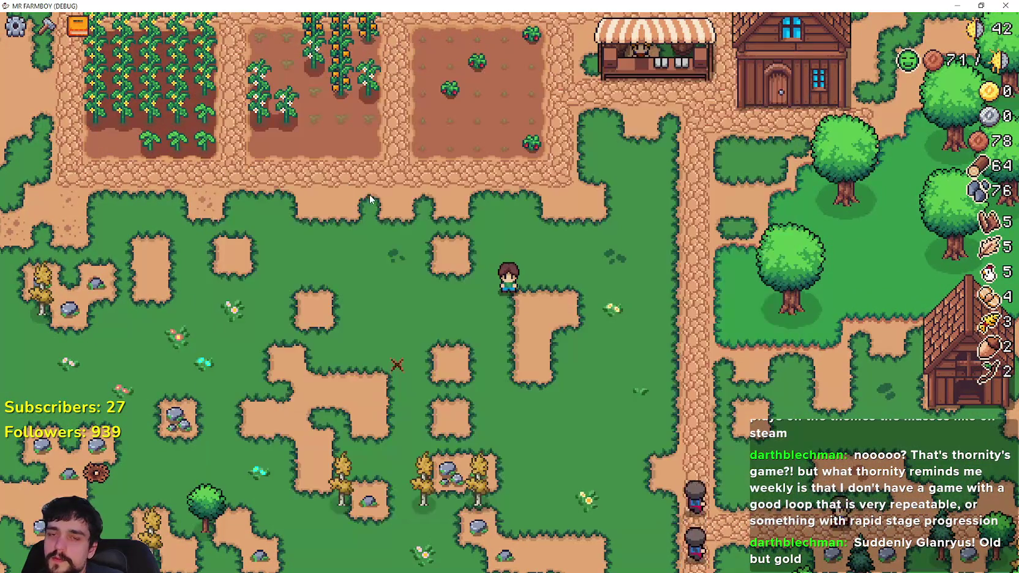
{"action": "key", "text": "Escape"}
{"action": "left_click", "coordinate": [510, 199]}
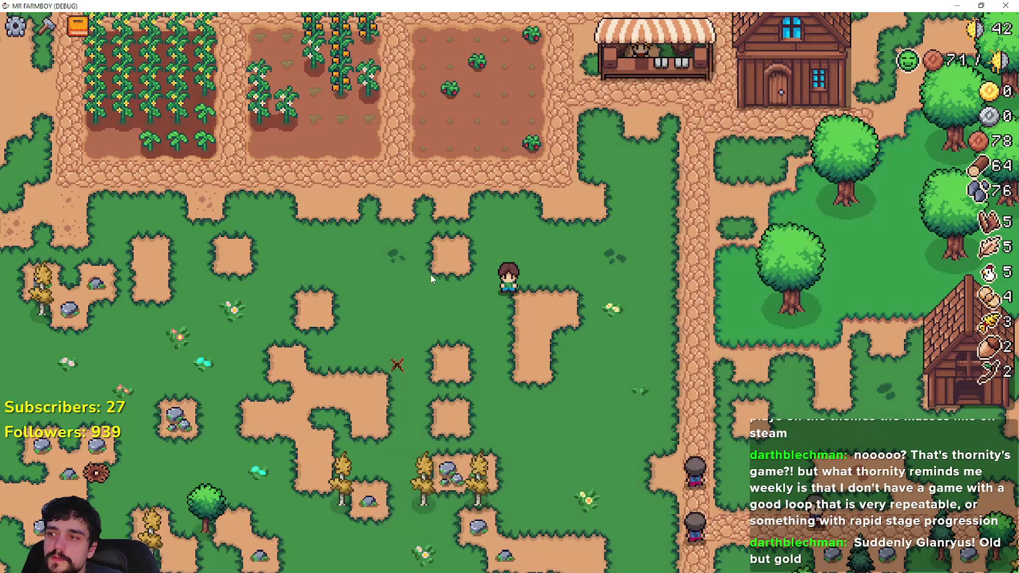
{"action": "key", "text": "Tab"}
{"action": "key", "text": "Escape"}
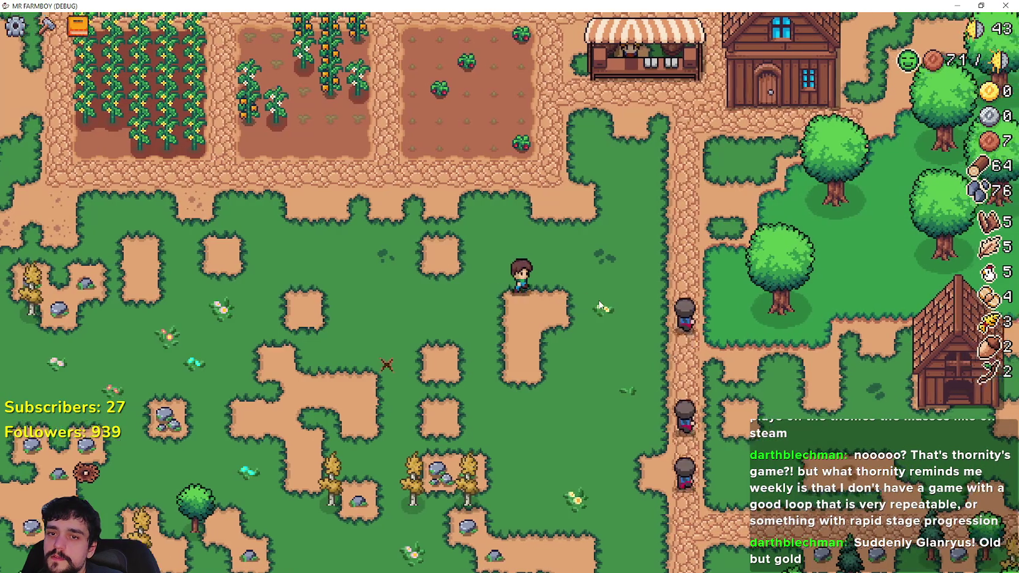
Walk across the road to the coop and glance at its window.
{"action": "key", "text": "d"}
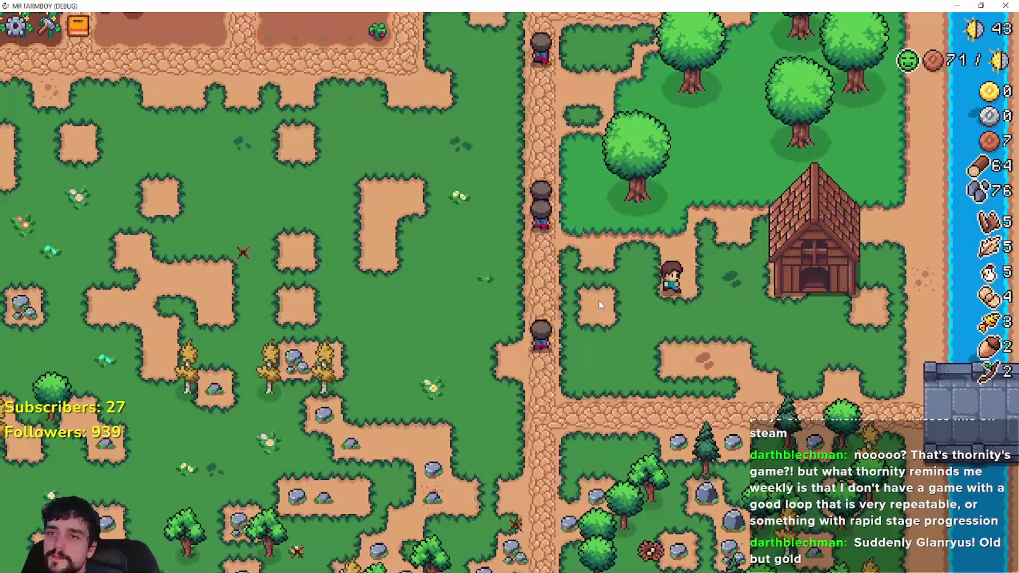
{"action": "key", "text": "s"}
{"action": "key", "text": "e"}
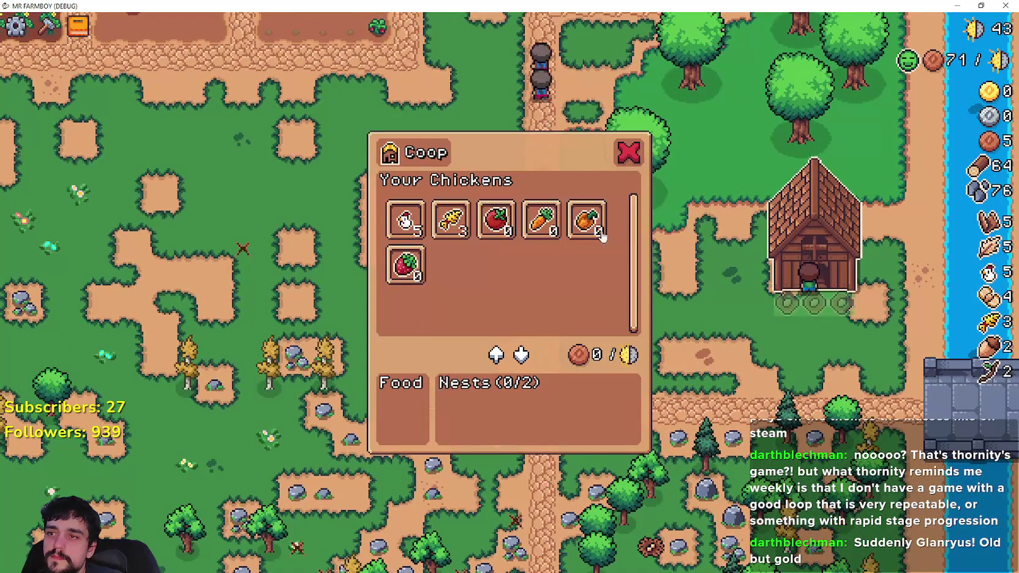
{"action": "key", "text": "Escape"}
Chop trees and mine stone along the road, raising wood to 79 and stone to 93.
{"action": "key", "text": "s"}
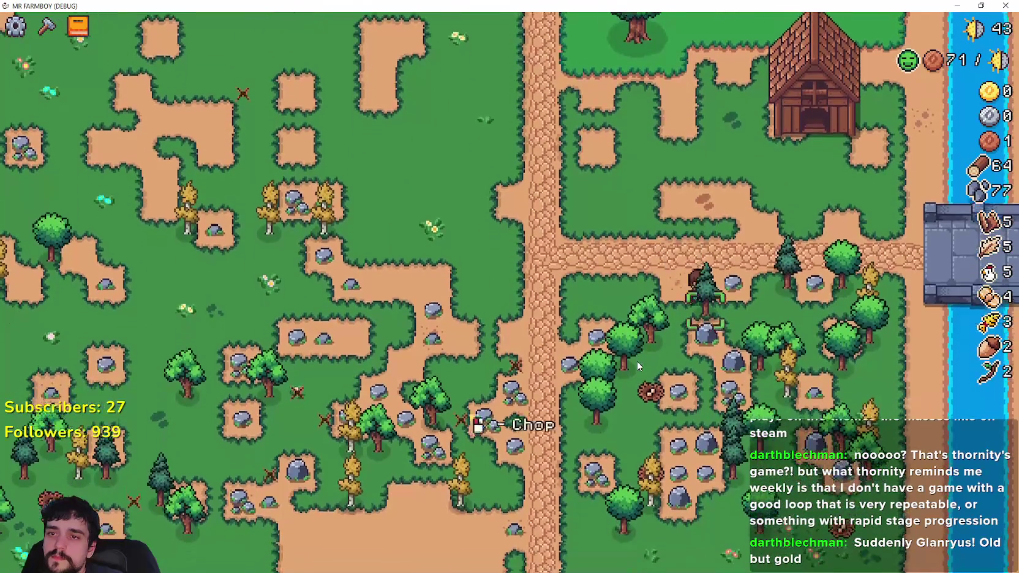
{"action": "key", "text": "d"}
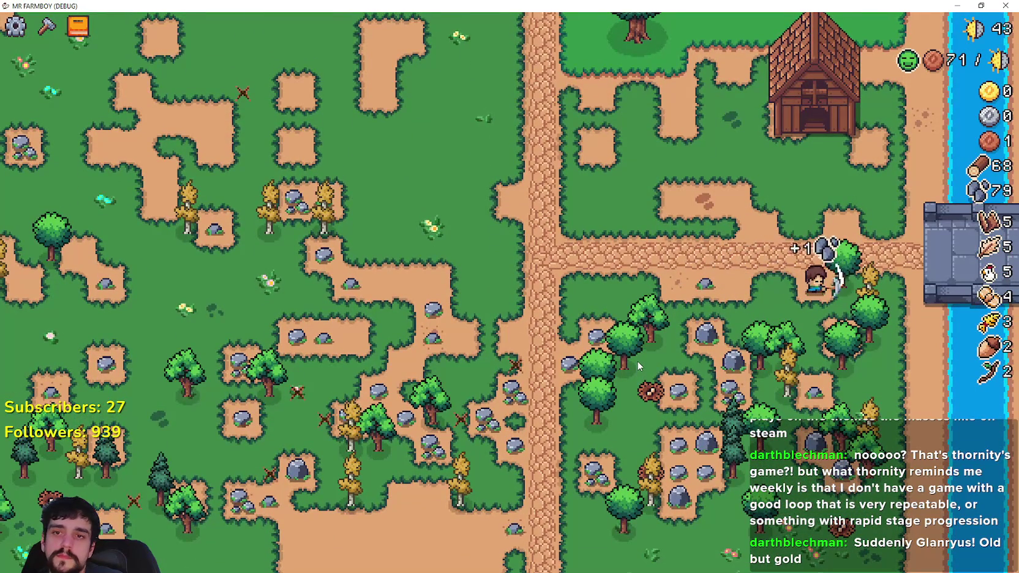
{"action": "key", "text": "s"}
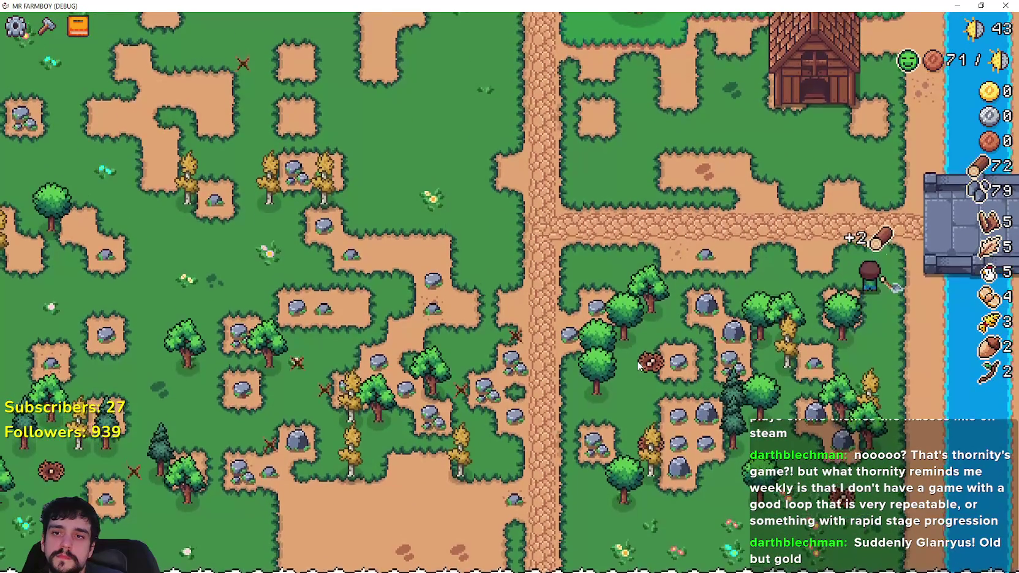
{"action": "key", "text": "s"}
{"action": "key", "text": "a"}
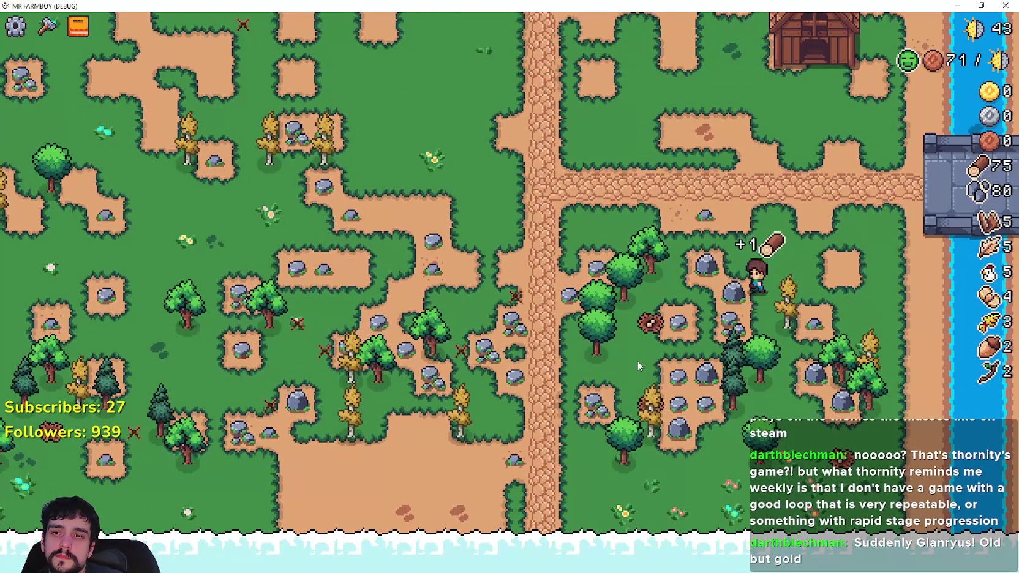
{"action": "key", "text": "w"}
{"action": "key", "text": "a"}
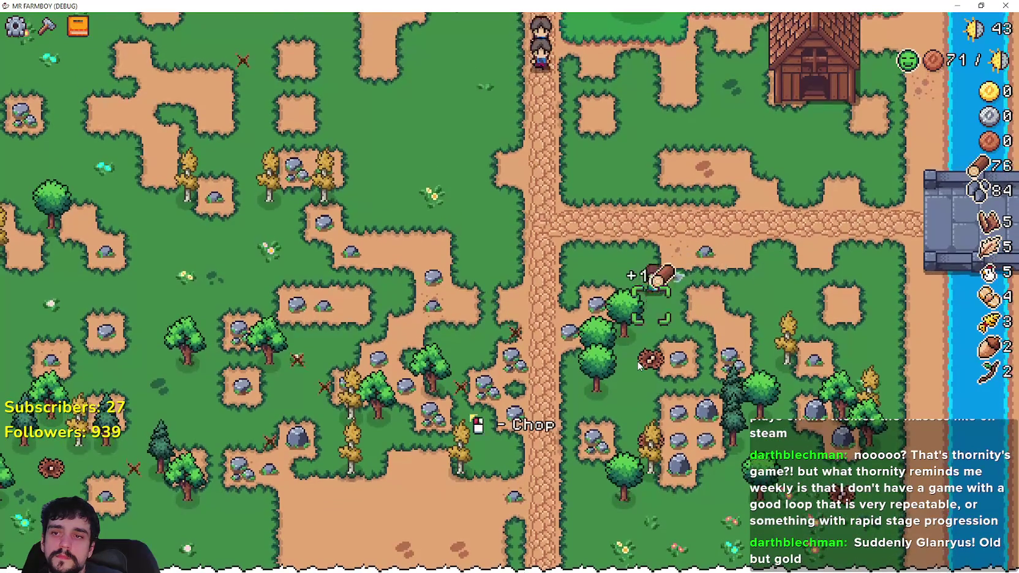
{"action": "key", "text": "s"}
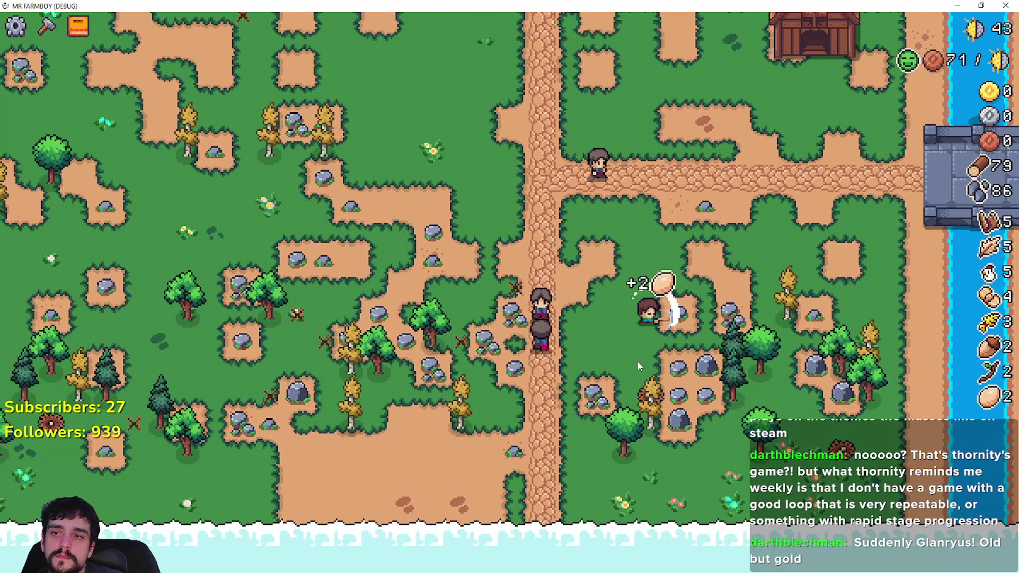
Mine the rocks along the path for more stone and head north to the coop.
{"action": "key", "text": "w"}
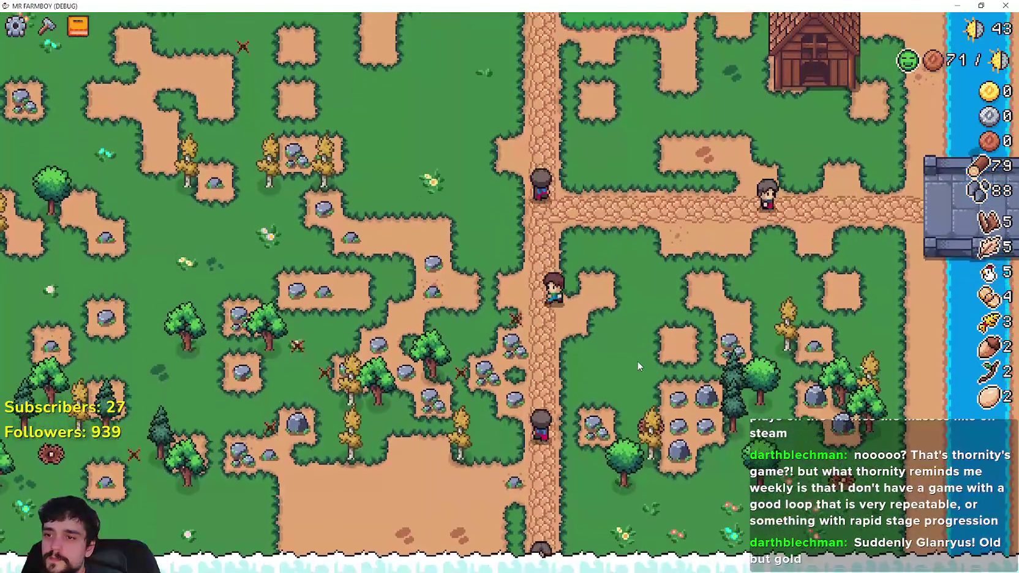
{"action": "key", "text": "s"}
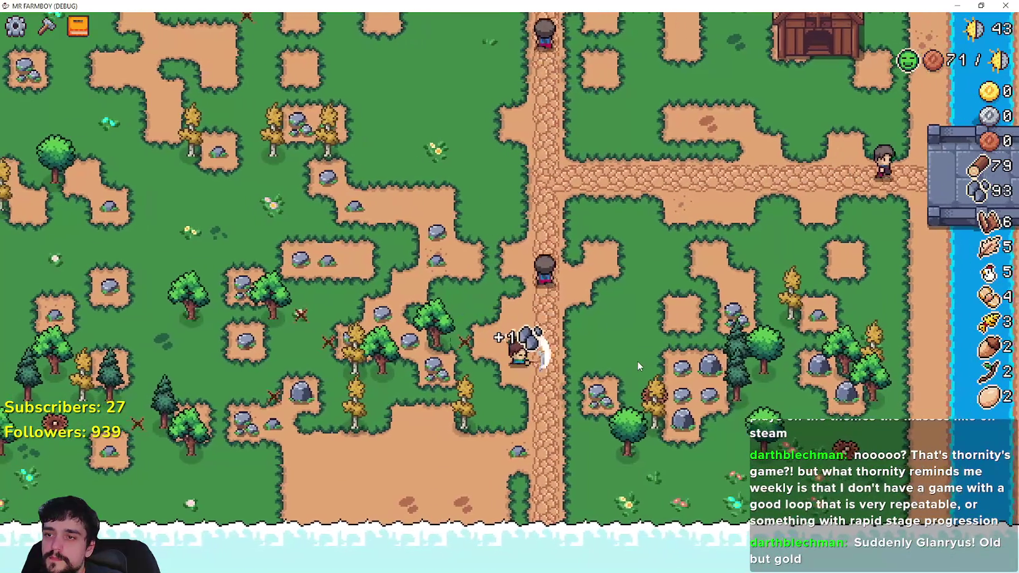
{"action": "key", "text": "w"}
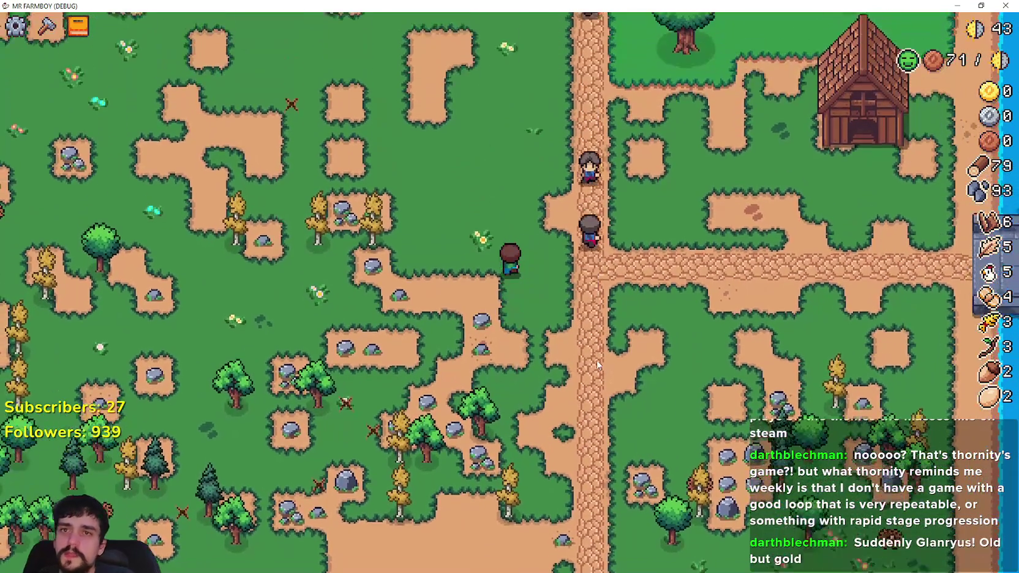
{"action": "key", "text": "w"}
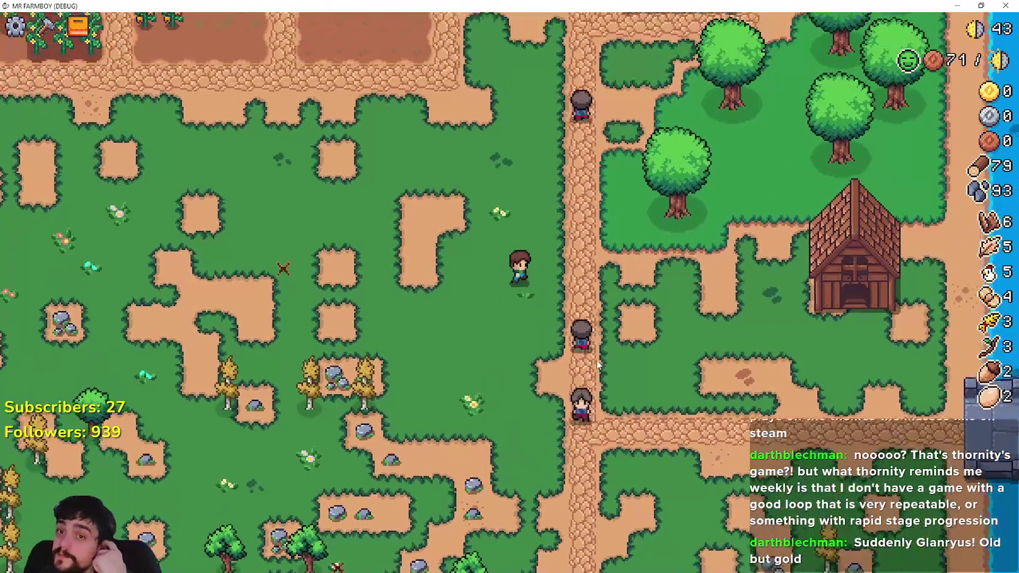
Select the animal tile in Crafting and place animal tiles across the yard in front of the coop.
{"action": "key", "text": "c"}
{"action": "key", "text": "d"}
{"action": "key", "text": "d"}
{"action": "key", "text": "s"}
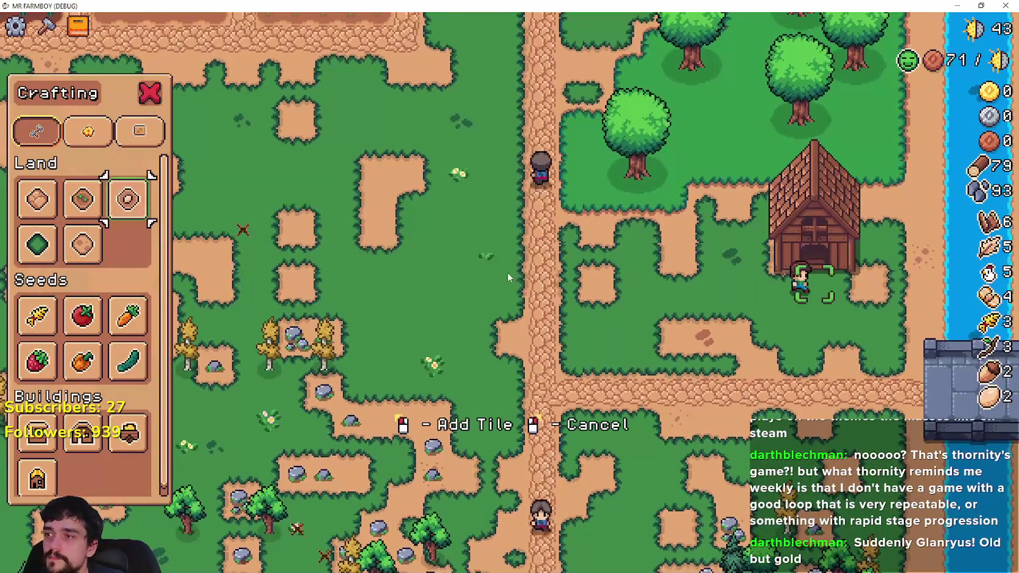
{"action": "key", "text": "a"}
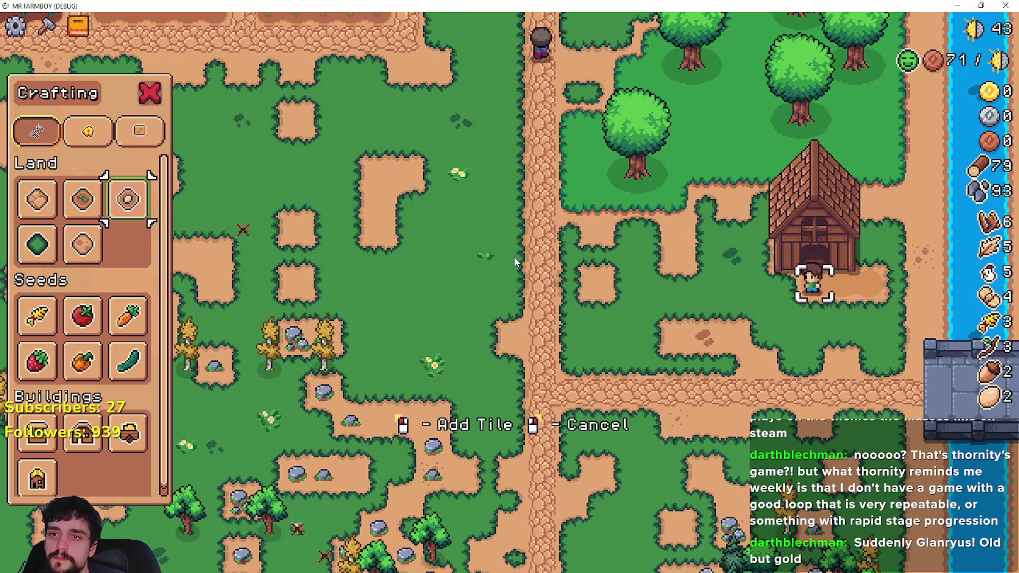
{"action": "key", "text": "s"}
{"action": "key", "text": "d"}
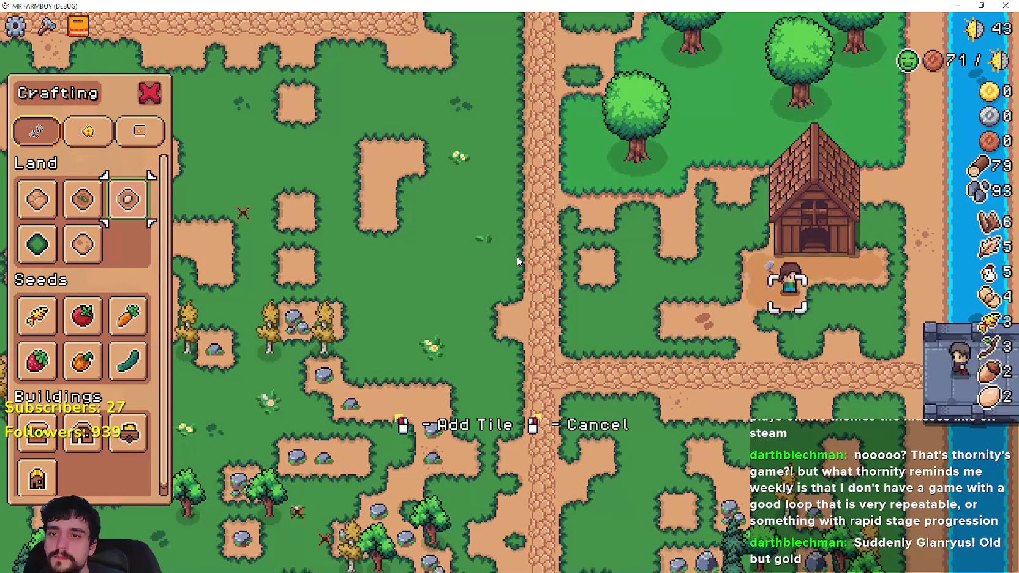
{"action": "key", "text": "s"}
{"action": "key", "text": "a"}
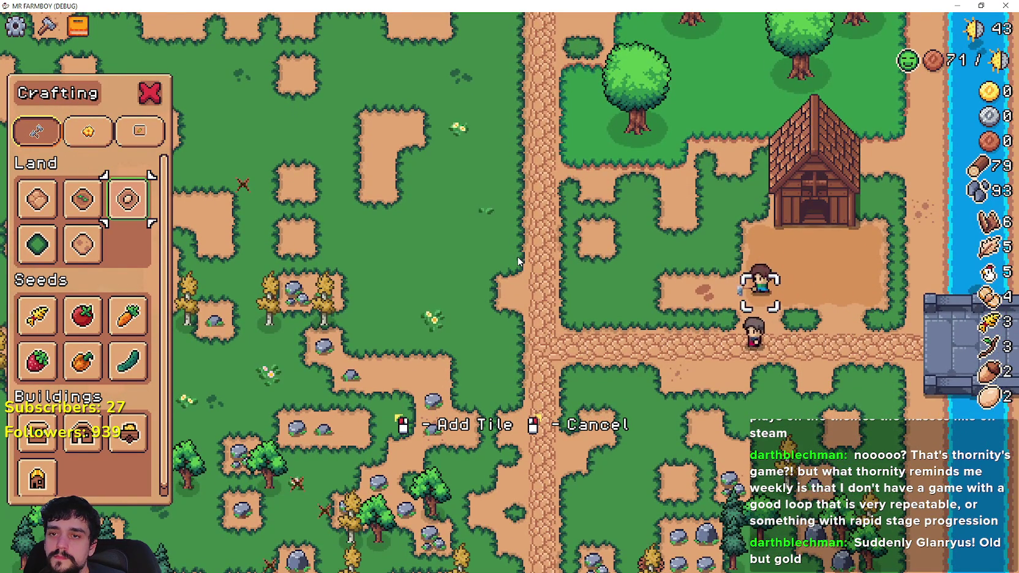
Add one more animal tile at the edge of the coop yard.
{"action": "key", "text": "s"}
{"action": "key", "text": "d"}
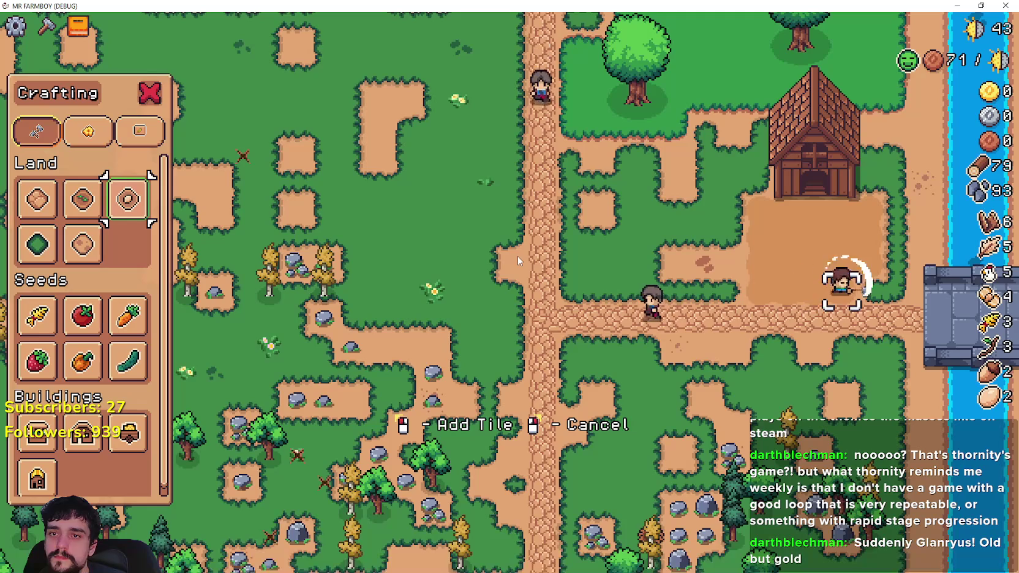
{"action": "key", "text": "w"}
Put a chicken into the second coop nest and move wheat into the coop's food.
{"action": "key", "text": "e"}
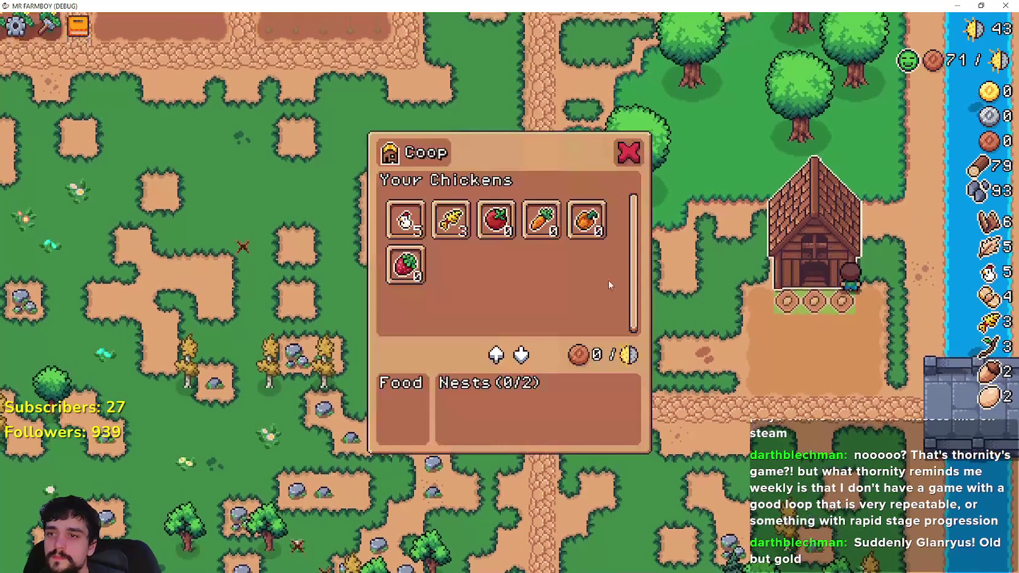
{"action": "mouse_move", "coordinate": [406, 221]}
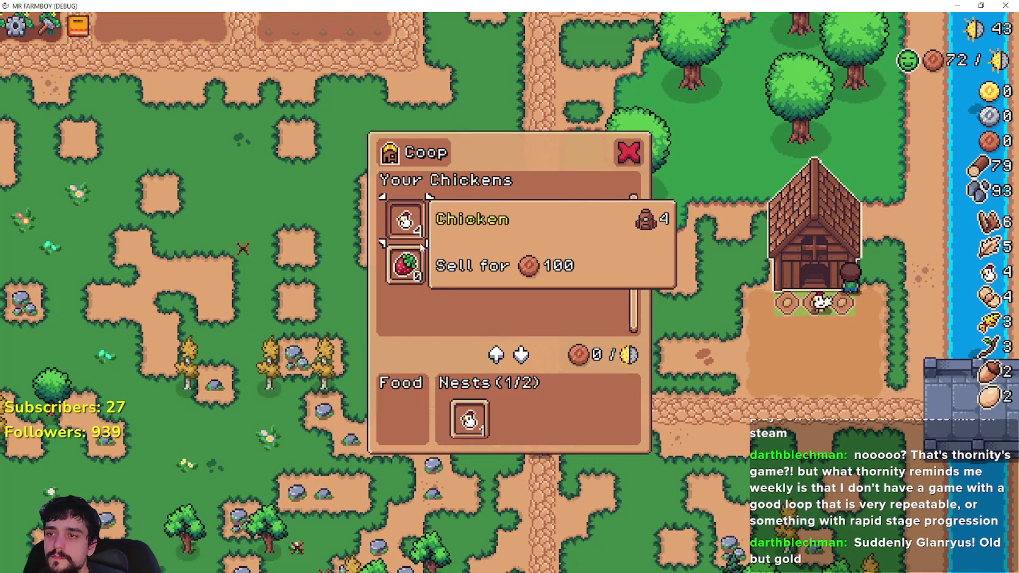
{"action": "left_click", "coordinate": [418, 242]}
{"action": "left_click", "coordinate": [451, 220]}
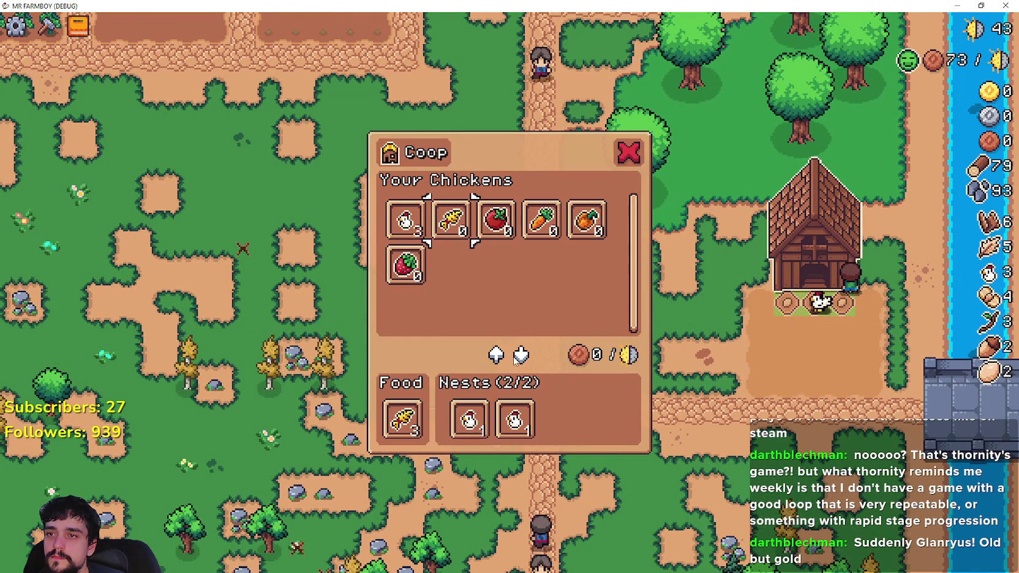
{"action": "key", "text": "Escape"}
Visit the market to check inventory and return to the chicken coop.
{"action": "key", "text": "w"}
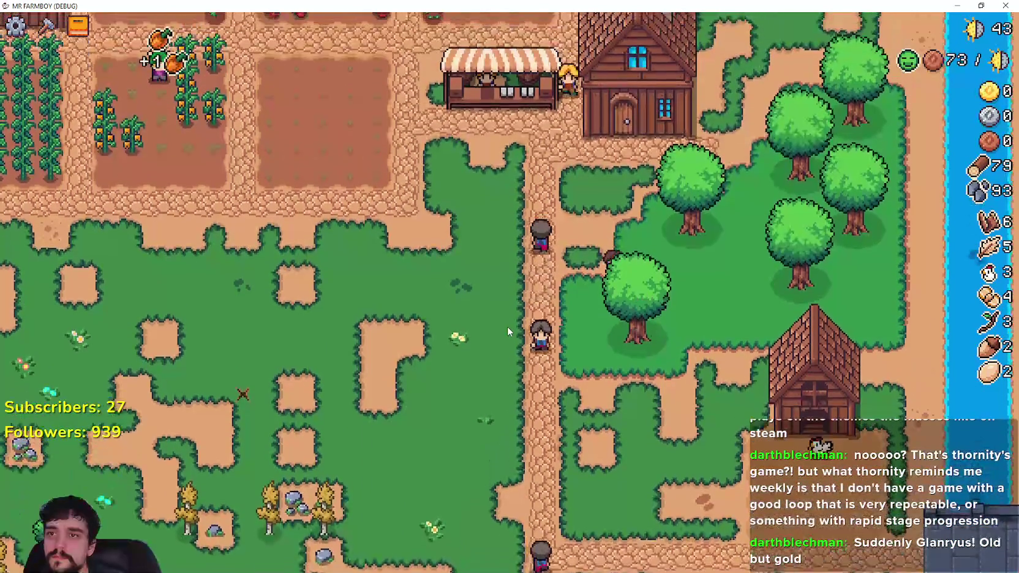
{"action": "key", "text": "e"}
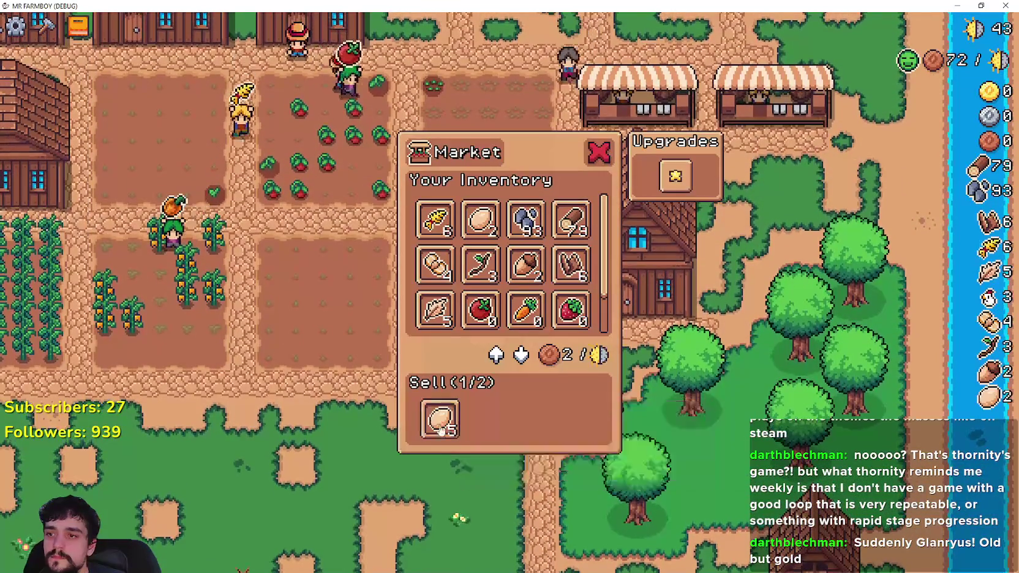
{"action": "key", "text": "Escape"}
{"action": "key", "text": "s"}
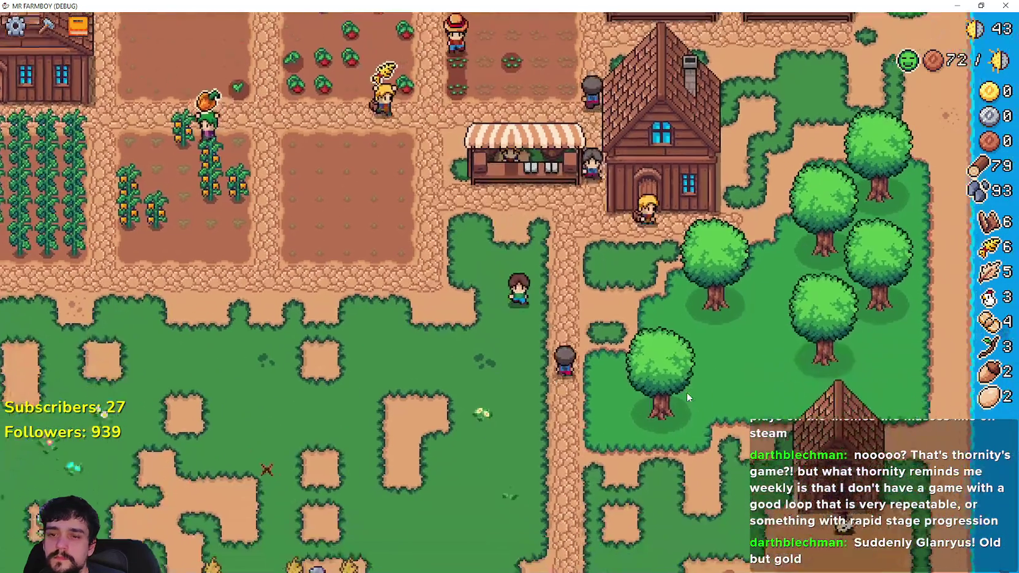
{"action": "key", "text": "d"}
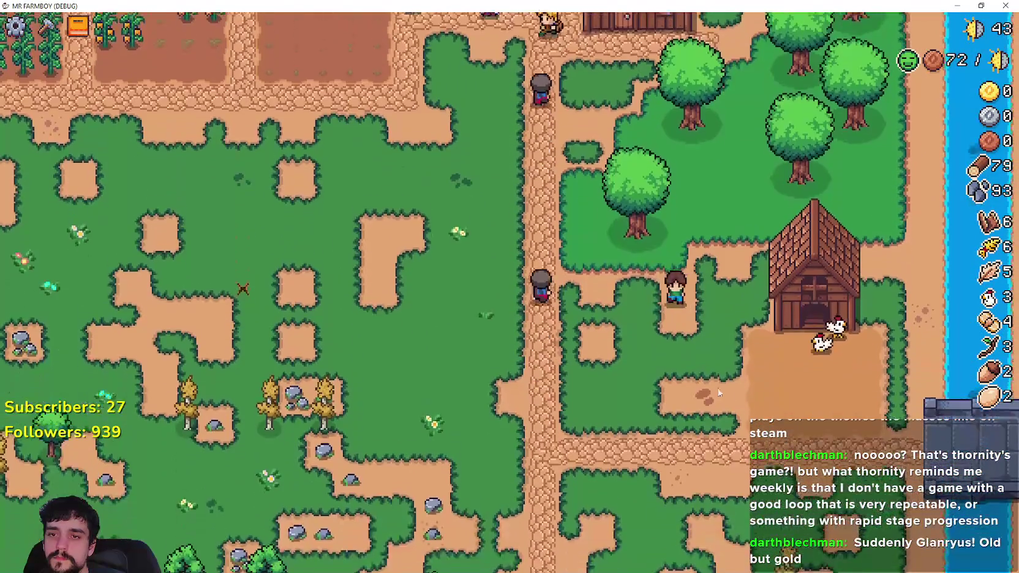
Add all remaining wheat to the coop's food, then view the Animals advancements page.
{"action": "key", "text": "e"}
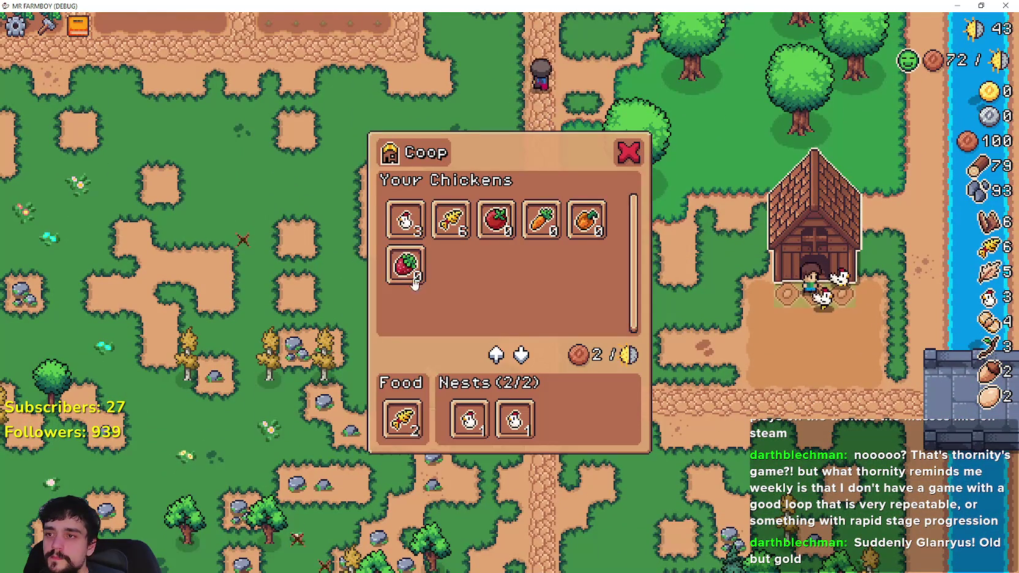
{"action": "left_click", "coordinate": [451, 219]}
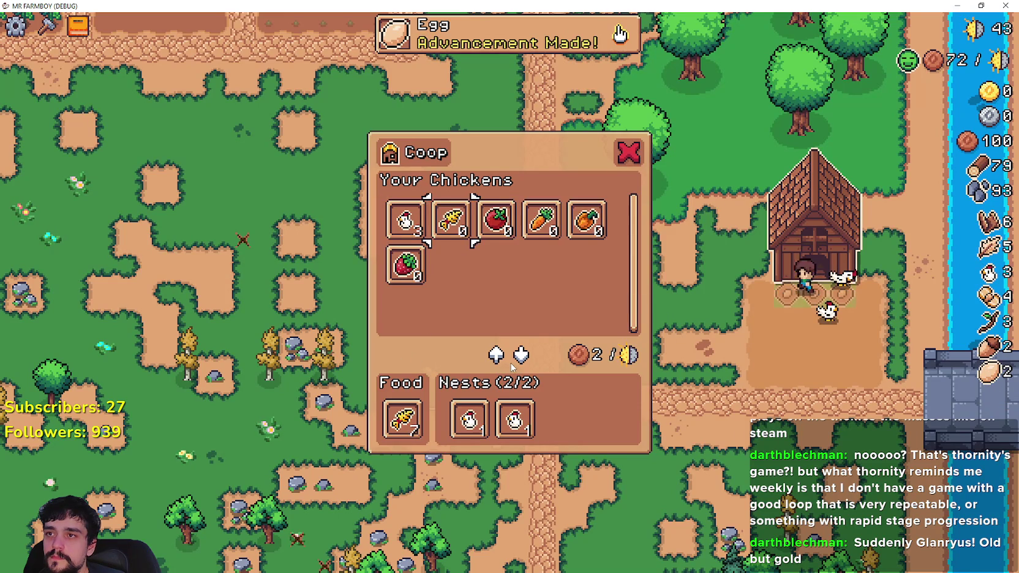
{"action": "key", "text": "a"}
{"action": "left_click", "coordinate": [490, 34]}
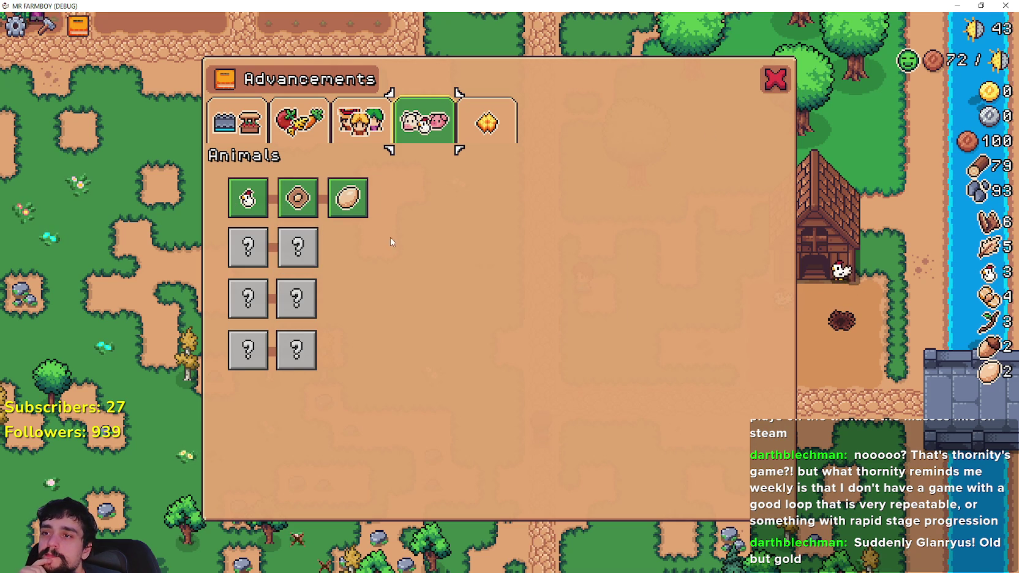
{"action": "mouse_move", "coordinate": [353, 205]}
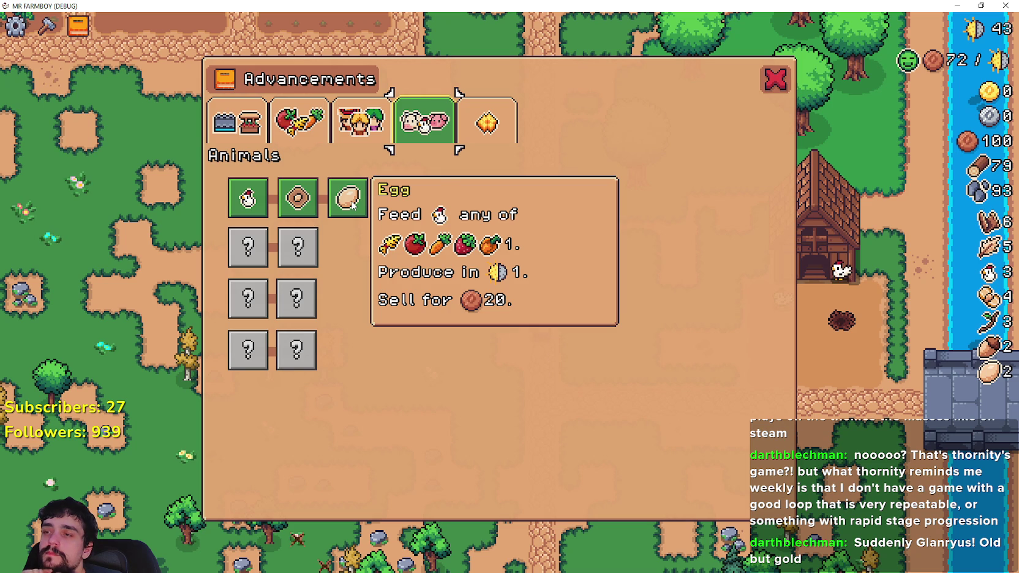
{"action": "mouse_move", "coordinate": [298, 198]}
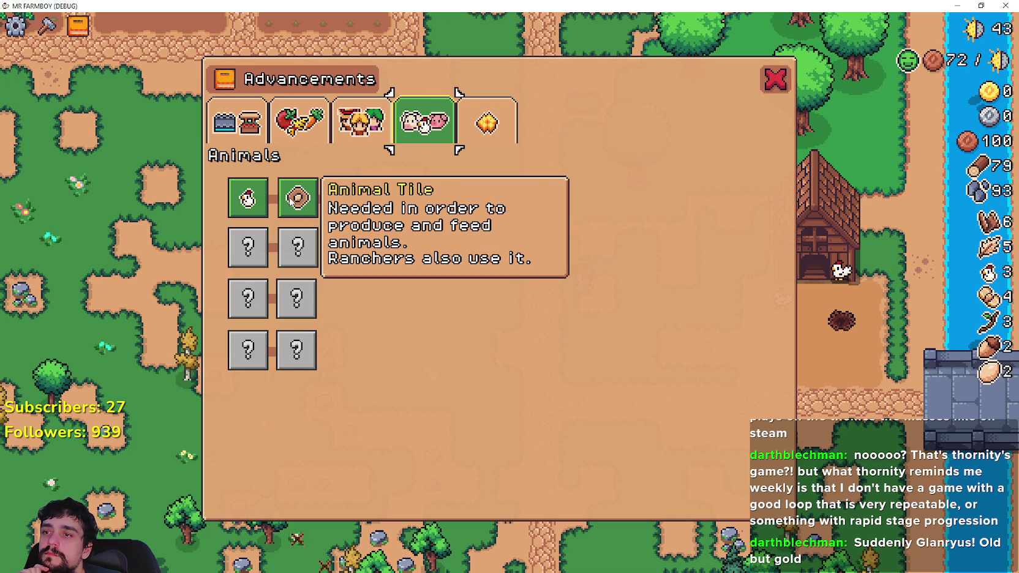
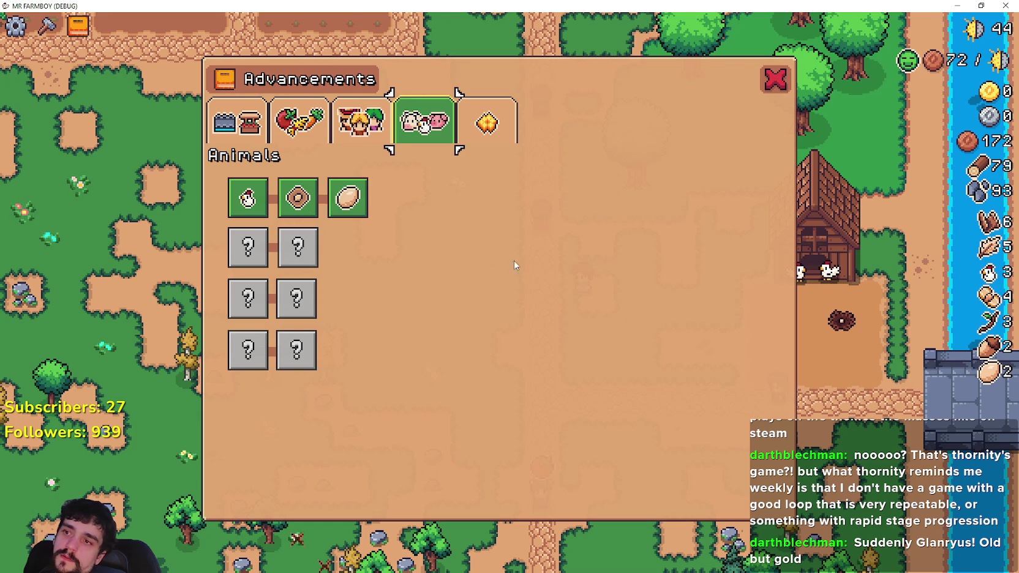
Close the Advancements window and return to the farm on day 45.
{"action": "left_click", "coordinate": [779, 82]}
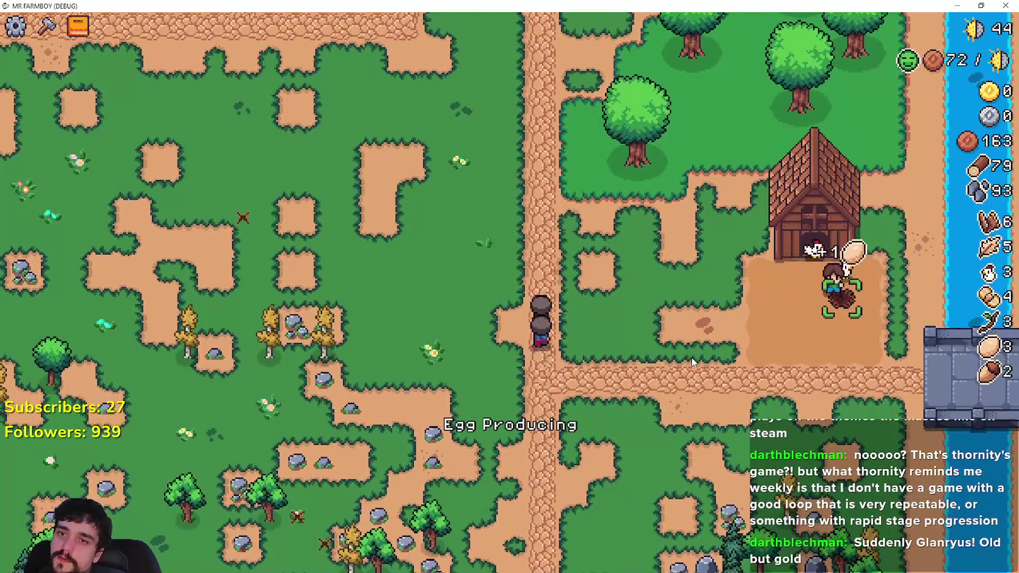
{"action": "scroll", "coordinate": [691, 357], "scroll_direction": "up", "scroll_amount": 3}
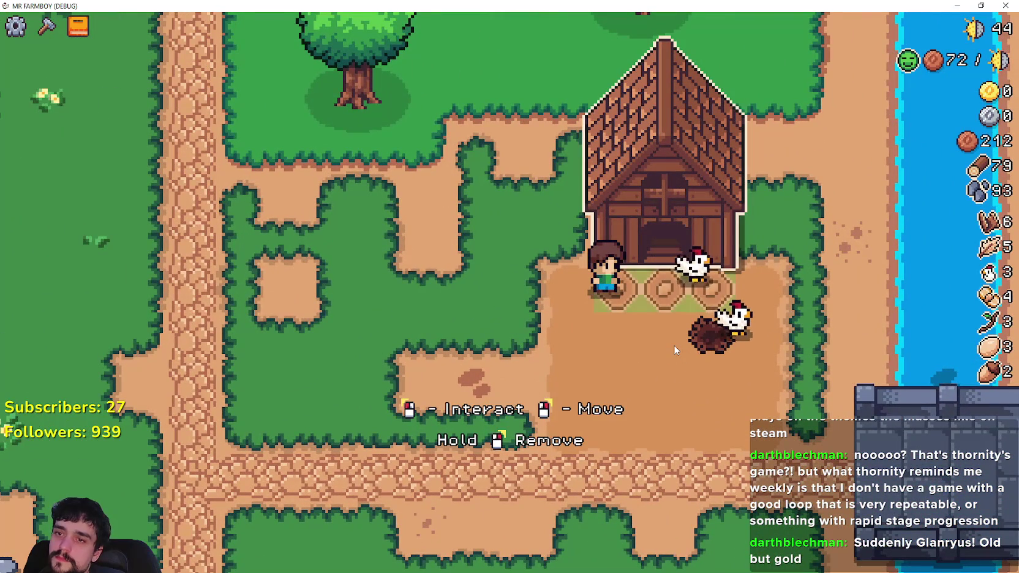
{"action": "scroll", "coordinate": [675, 349], "scroll_direction": "down", "scroll_amount": 2}
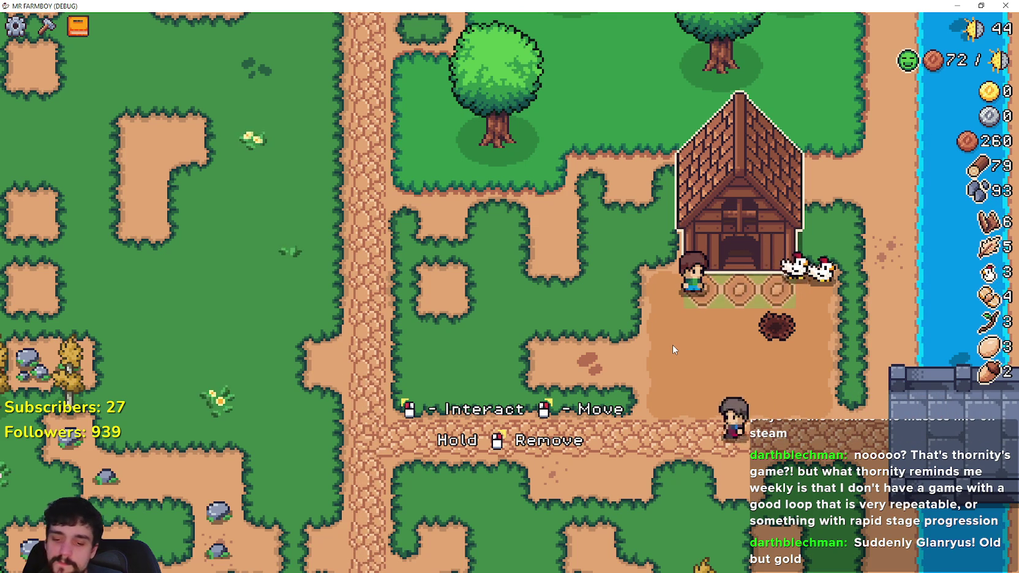
Reopen Advancements to check the Egg card details, then close it again.
{"action": "key", "text": "Tab"}
{"action": "mouse_move", "coordinate": [343, 200]}
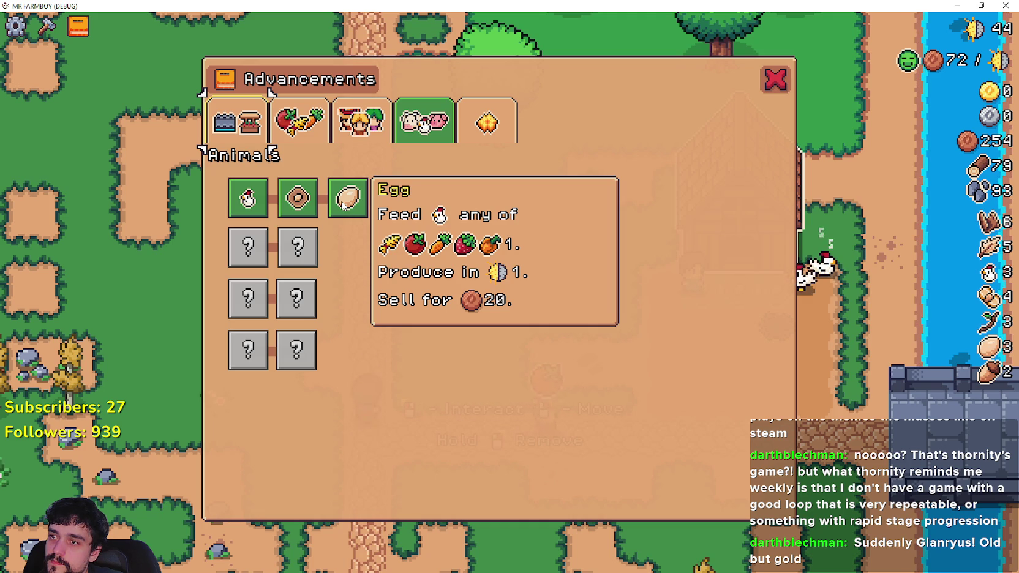
{"action": "key", "text": "Escape"}
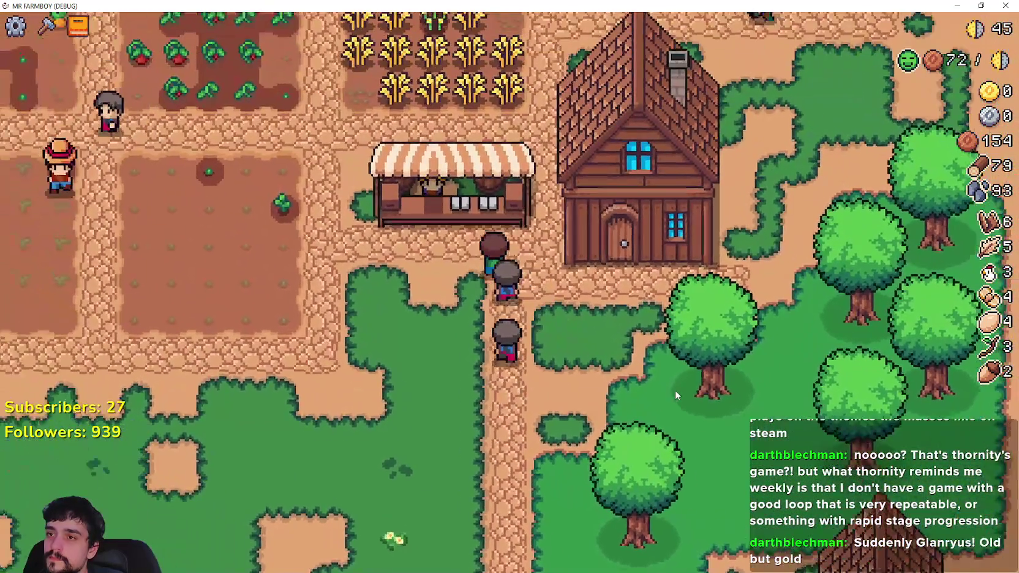
Inspect the coop's chickens, wheat food and nests, then pause and switch to the Godot editor.
{"action": "left_click", "coordinate": [453, 184]}
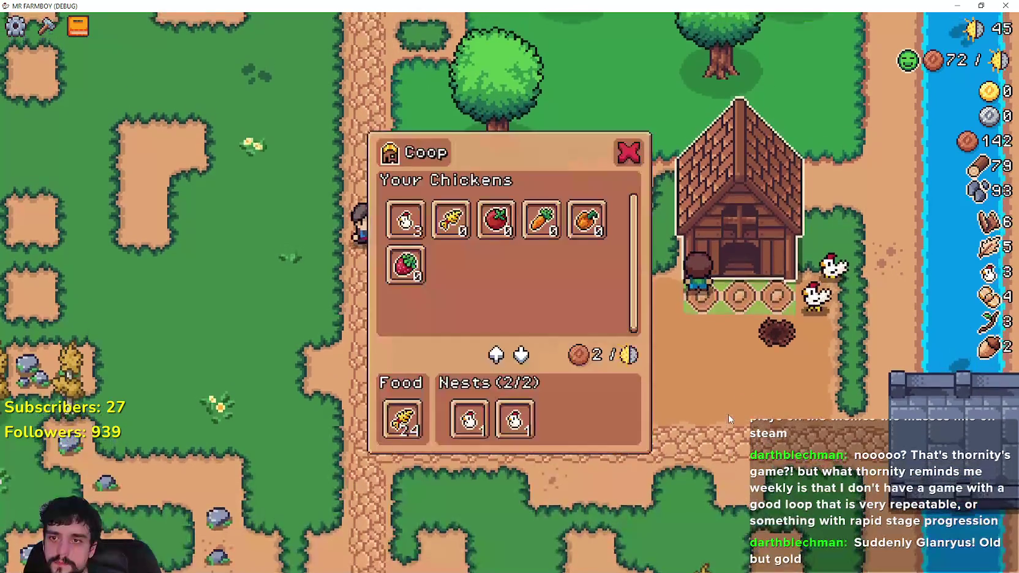
{"action": "key", "text": "Escape"}
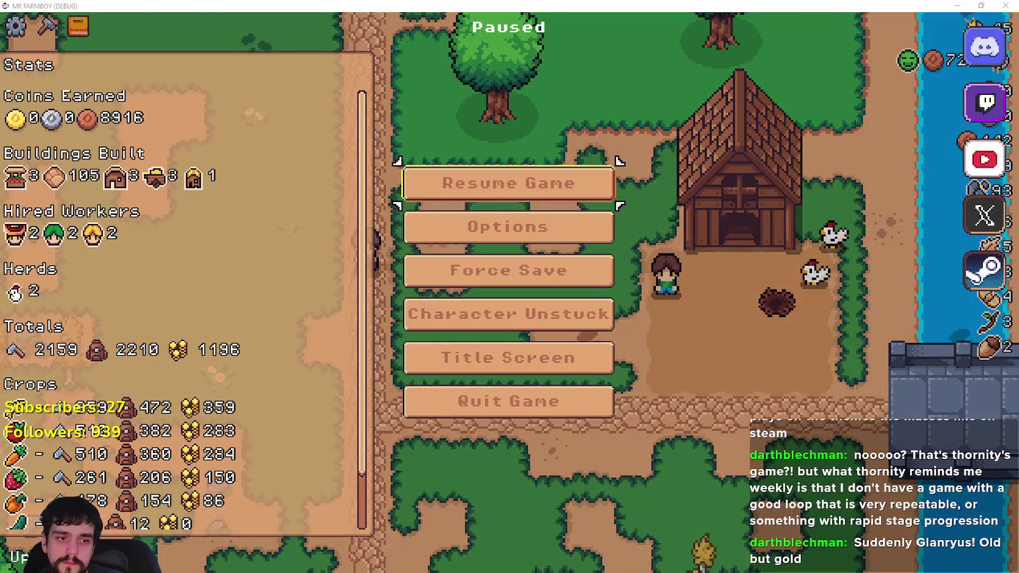
{"action": "key", "text": "alt+Tab"}
Close Project Settings, filter FileSystem for 'chicken' and open chicken.tscn with its animalNPC.gd script.
{"action": "left_click", "coordinate": [905, 64]}
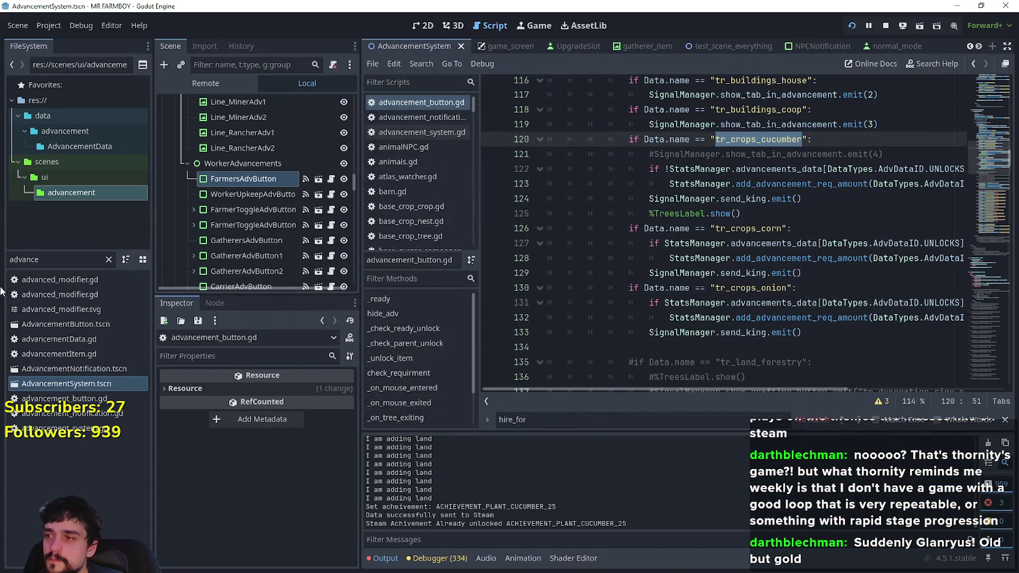
{"action": "type", "text": "chicken"}
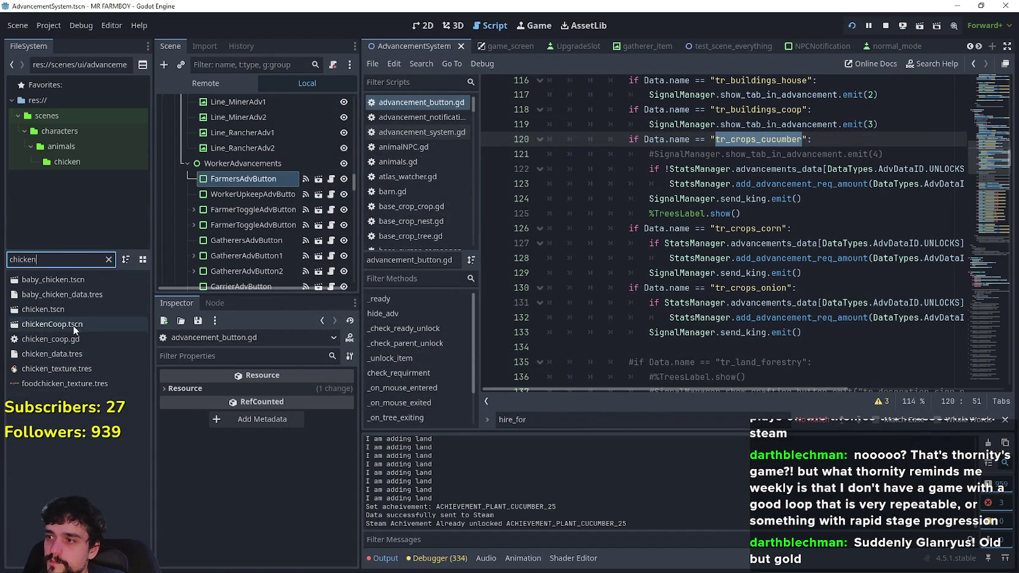
{"action": "double_click", "coordinate": [69, 309]}
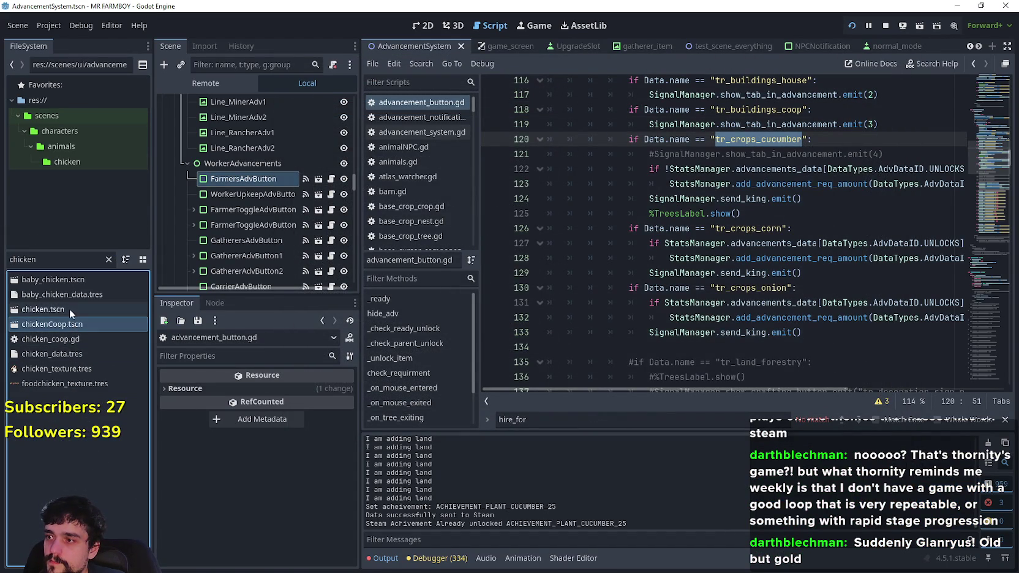
{"action": "left_click", "coordinate": [323, 104]}
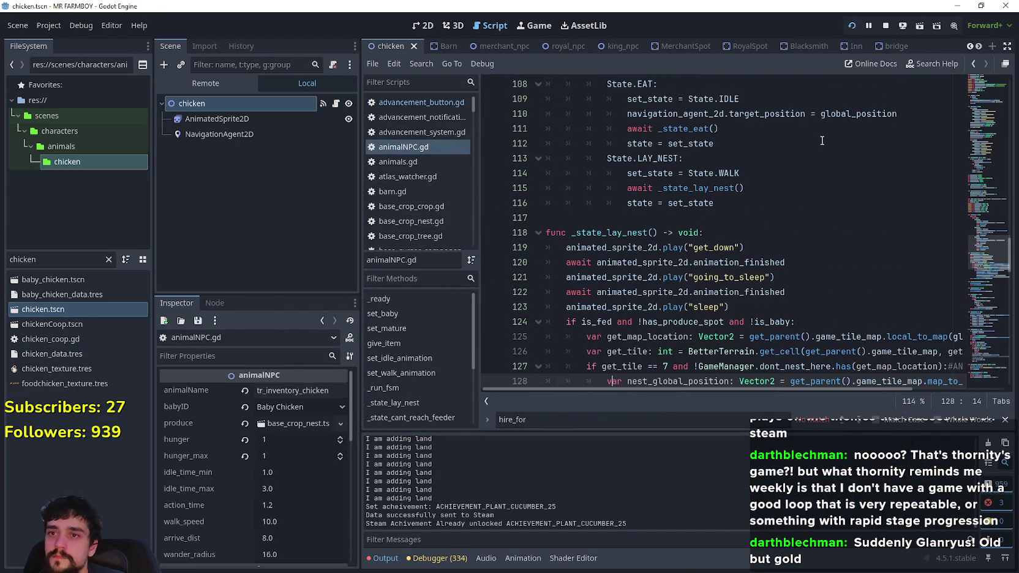
Read the _state_lay_nest function, examining the is_fed check on line 124.
{"action": "left_click", "coordinate": [788, 219]}
{"action": "scroll", "coordinate": [788, 220], "scroll_direction": "down", "scroll_amount": 4}
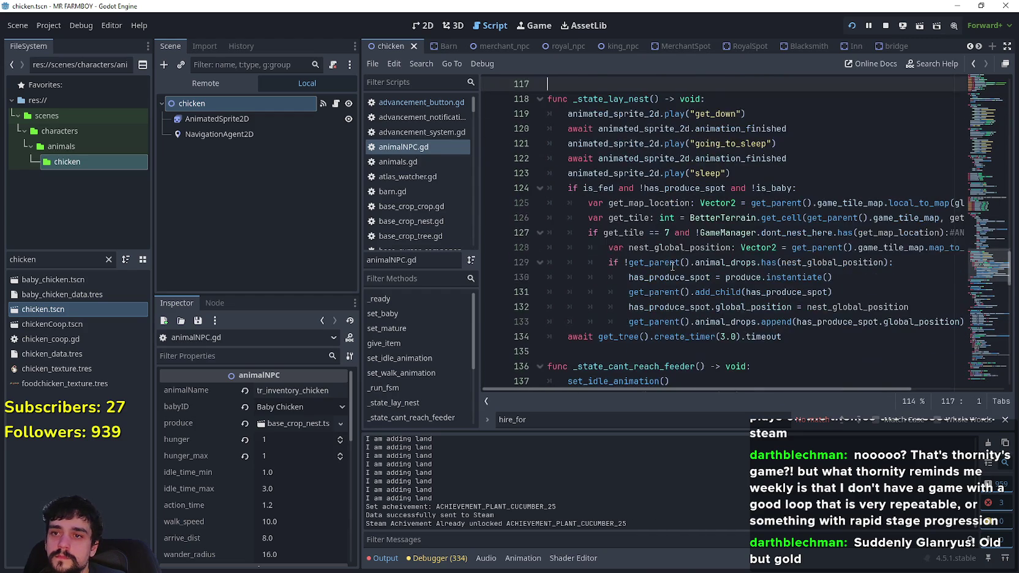
{"action": "left_click", "coordinate": [632, 306]}
{"action": "scroll", "coordinate": [637, 300], "scroll_direction": "up", "scroll_amount": 1}
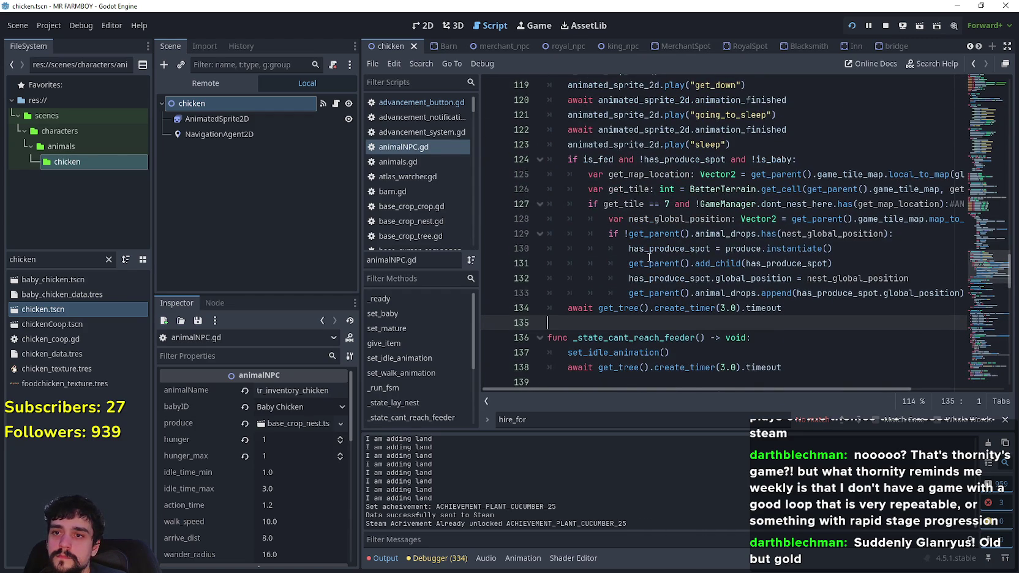
{"action": "scroll", "coordinate": [647, 256], "scroll_direction": "up", "scroll_amount": 2}
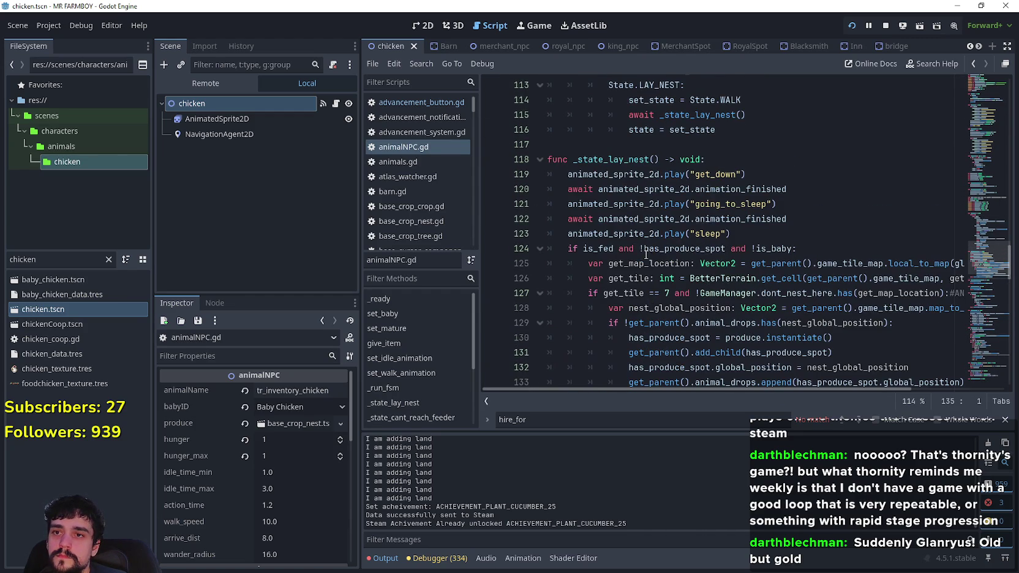
{"action": "double_click", "coordinate": [587, 249]}
{"action": "scroll", "coordinate": [787, 267], "scroll_direction": "down", "scroll_amount": 3}
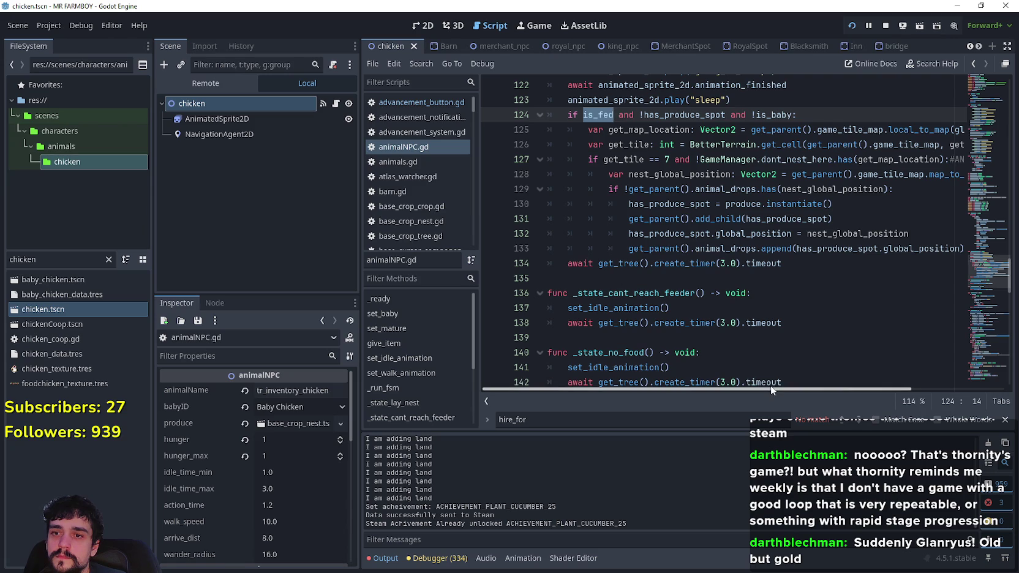
{"action": "mouse_move", "coordinate": [770, 387]}
{"action": "left_mouse_down"}
{"action": "mouse_move", "coordinate": [883, 389]}
{"action": "mouse_move", "coordinate": [782, 386]}
{"action": "mouse_move", "coordinate": [729, 352]}
{"action": "left_mouse_up"}
{"action": "scroll", "coordinate": [700, 260], "scroll_direction": "up", "scroll_amount": 3}
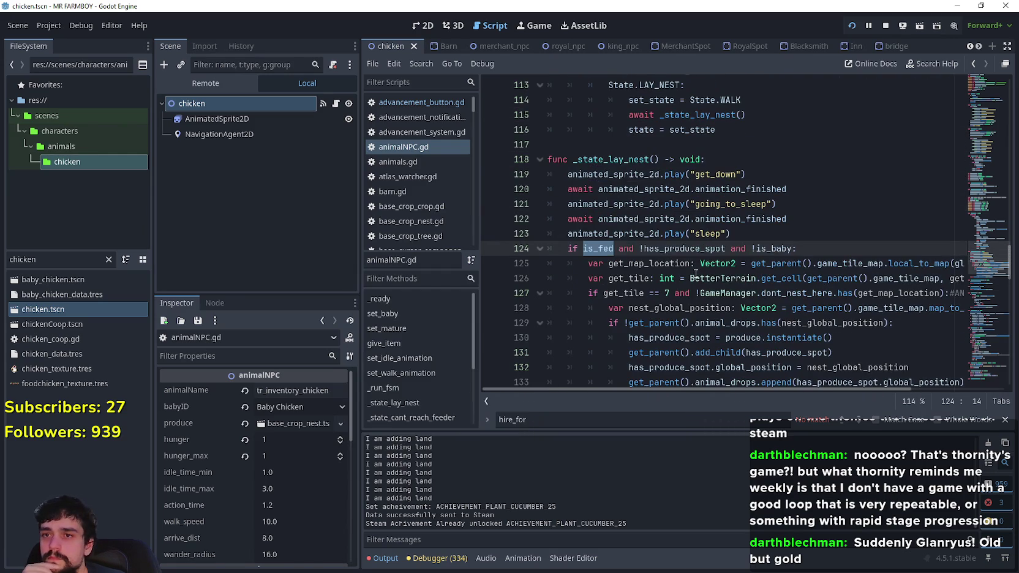
{"action": "left_click", "coordinate": [782, 234]}
{"action": "scroll", "coordinate": [779, 244], "scroll_direction": "down", "scroll_amount": 2}
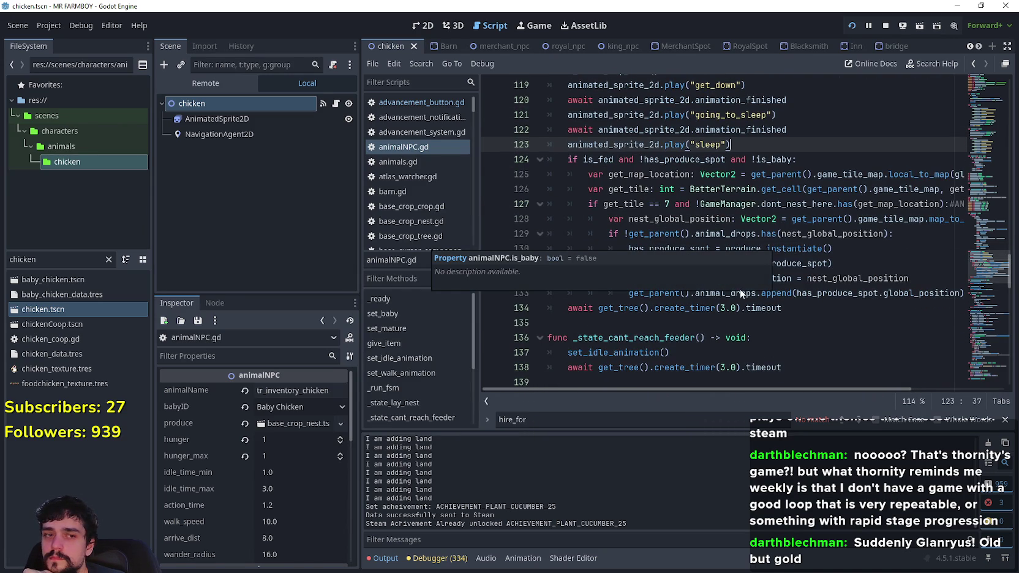
{"action": "scroll", "coordinate": [777, 249], "scroll_direction": "up", "scroll_amount": 15}
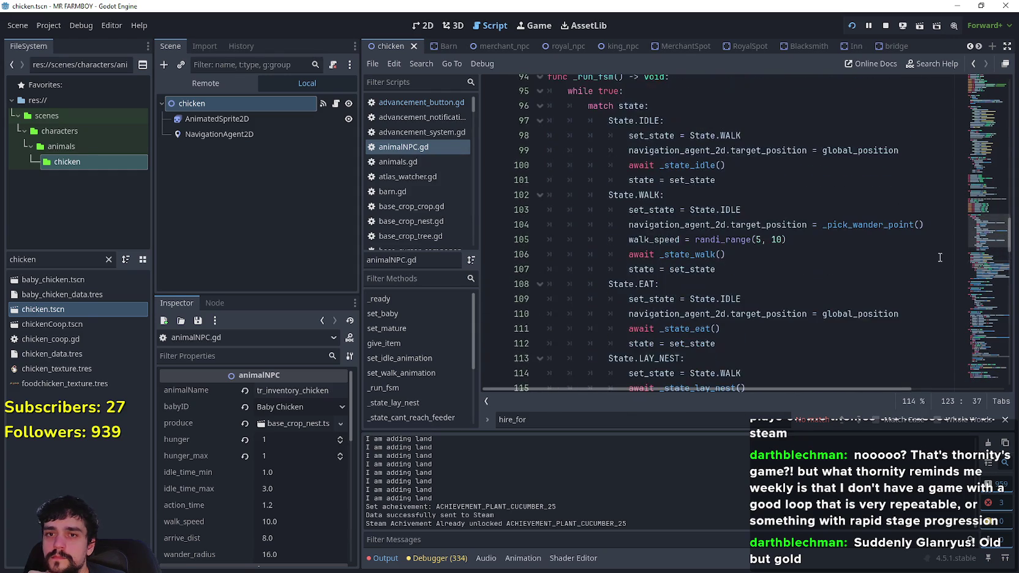
Inspect give_item's conditions, selecting the is_fed = false reset on line 66 and has_produce_spot.
{"action": "mouse_move", "coordinate": [992, 196]}
{"action": "left_mouse_down"}
{"action": "mouse_move", "coordinate": [980, 98]}
{"action": "mouse_move", "coordinate": [968, 181]}
{"action": "left_mouse_up"}
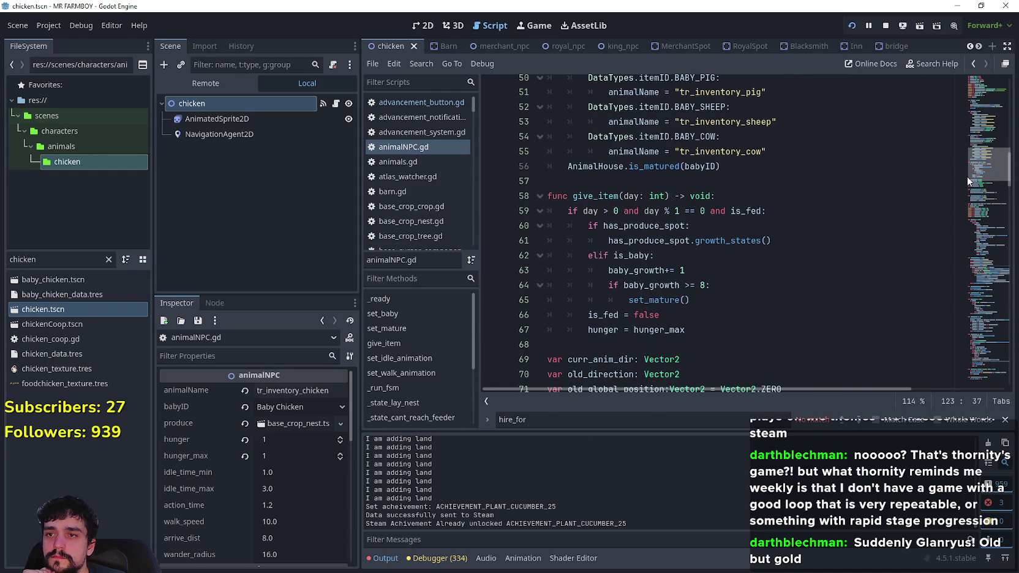
{"action": "double_click", "coordinate": [608, 314]}
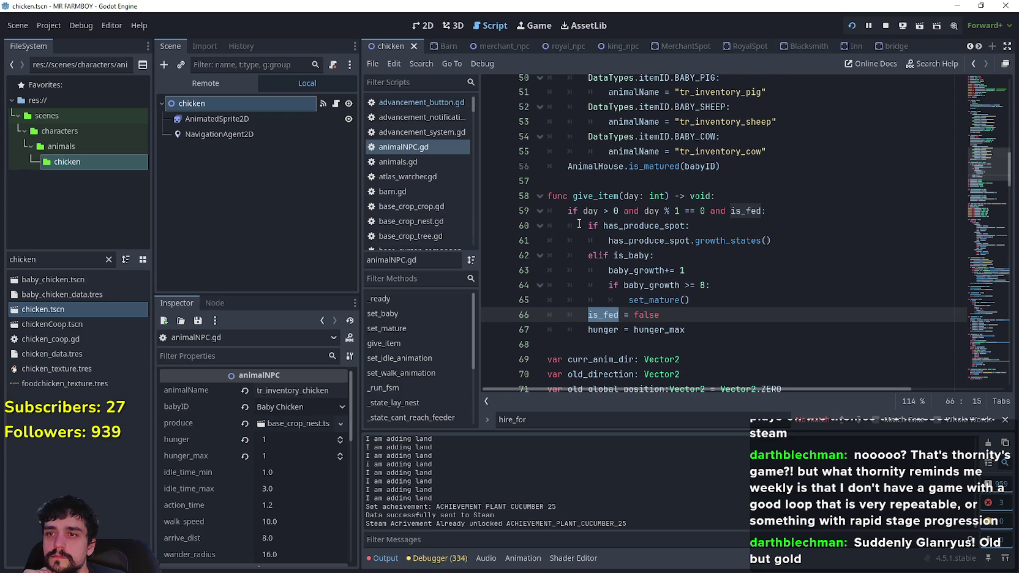
{"action": "left_click_drag", "start_coordinate": [568, 211], "coordinate": [796, 212]}
{"action": "double_click", "coordinate": [753, 212]}
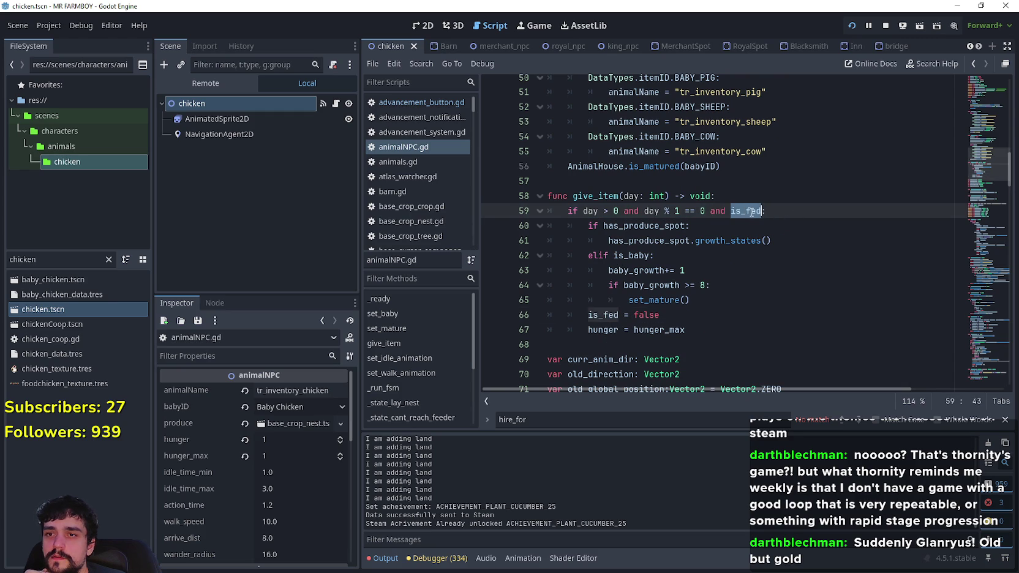
{"action": "left_click", "coordinate": [720, 226]}
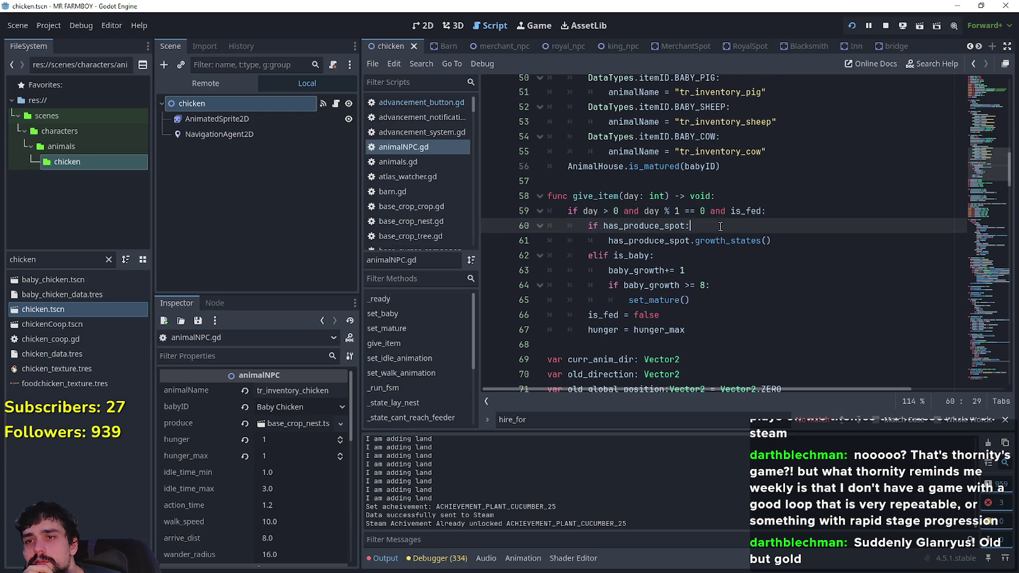
{"action": "left_click", "coordinate": [645, 241]}
{"action": "left_click", "coordinate": [629, 253]}
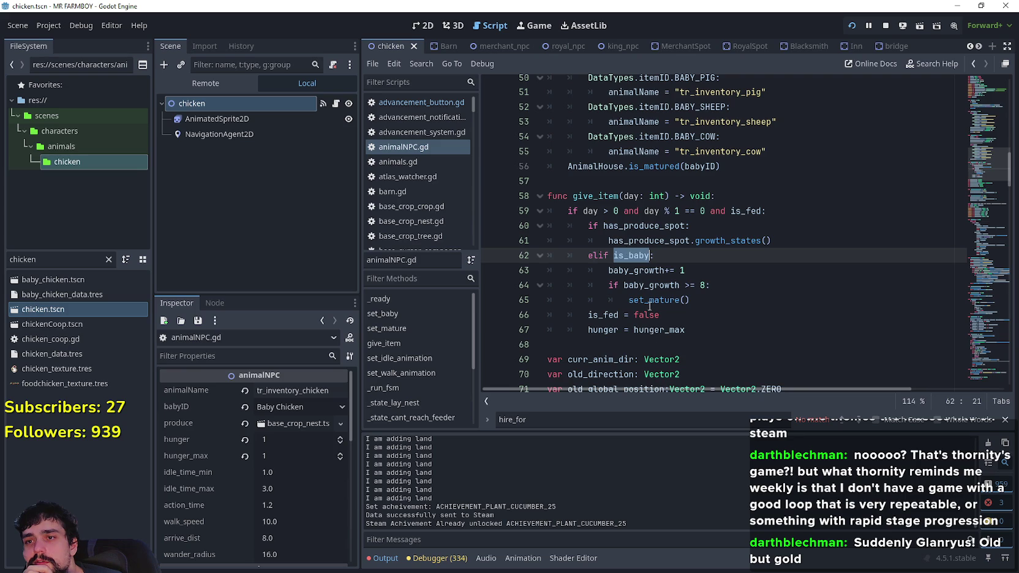
{"action": "left_click_drag", "start_coordinate": [588, 316], "coordinate": [669, 316]}
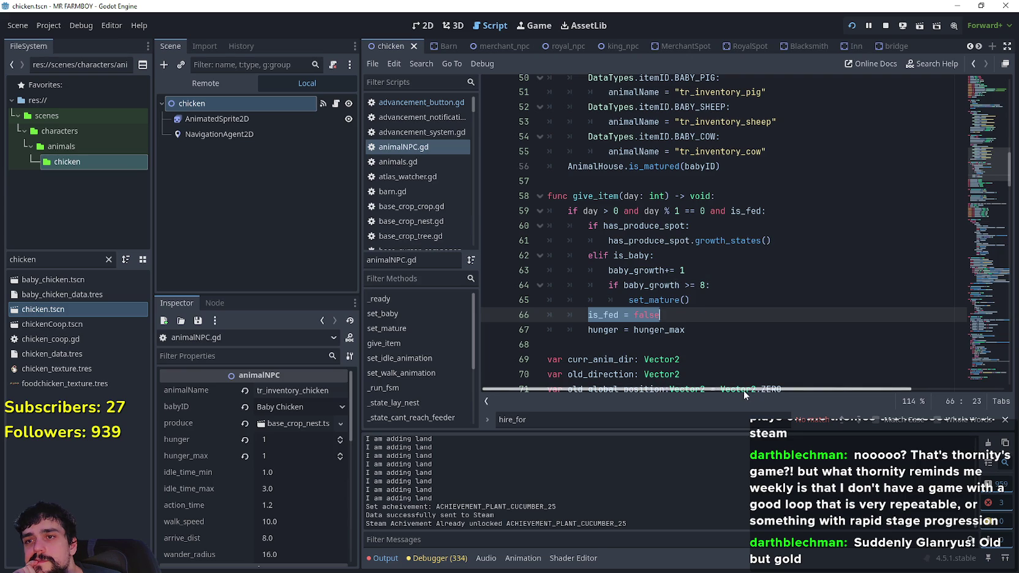
{"action": "double_click", "coordinate": [672, 227]}
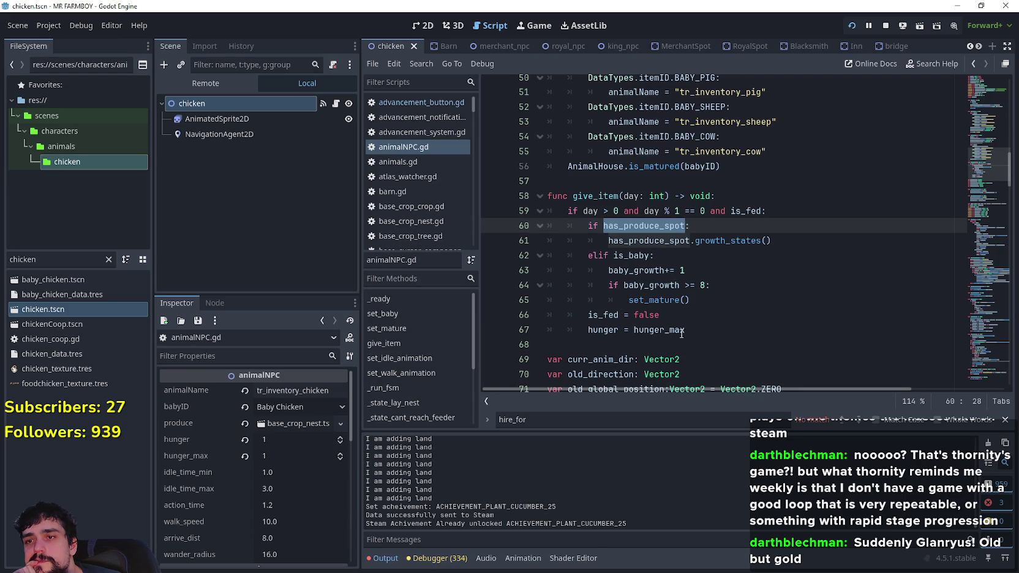
{"action": "mouse_move", "coordinate": [588, 317]}
{"action": "left_mouse_down"}
{"action": "mouse_move", "coordinate": [715, 308]}
{"action": "mouse_move", "coordinate": [720, 317]}
{"action": "mouse_move", "coordinate": [538, 313]}
{"action": "left_mouse_up"}
{"action": "key", "text": "ctrl+c"}
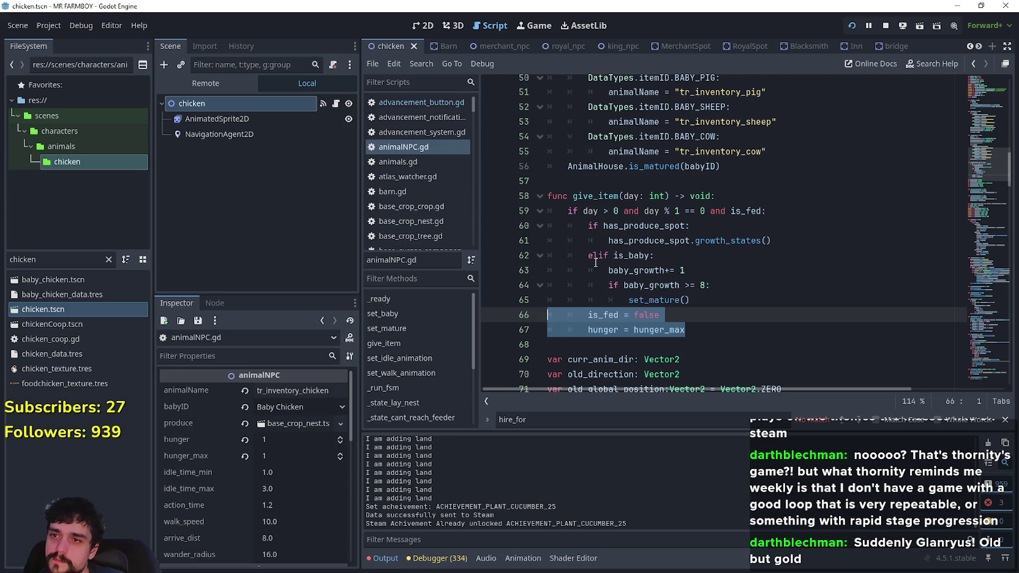
Re-indent the is_fed and hunger reset lines and paste them after the growth_states call.
{"action": "key", "text": "Tab"}
{"action": "key", "text": "Tab"}
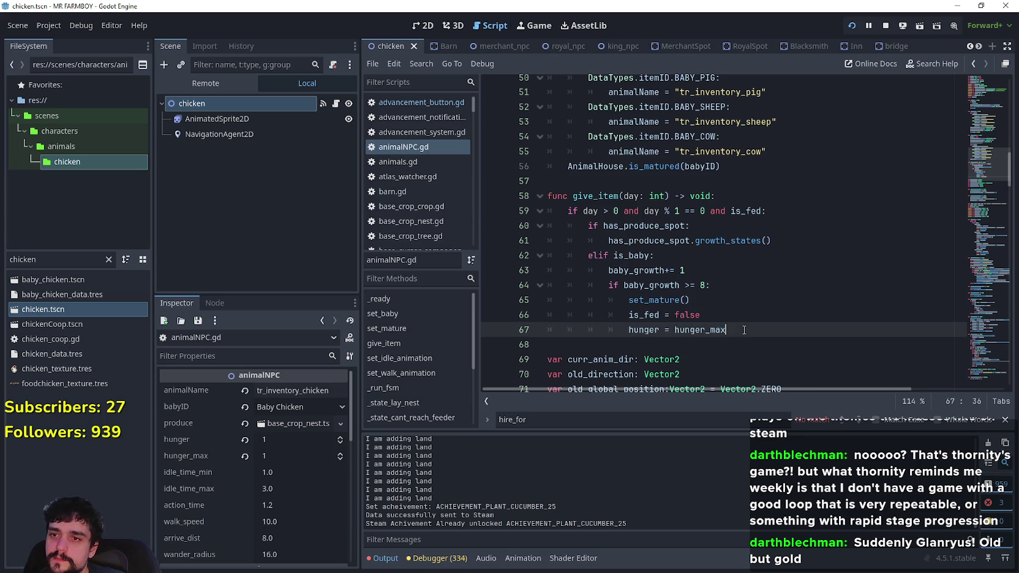
{"action": "left_click", "coordinate": [734, 286]}
{"action": "left_click", "coordinate": [805, 240]}
{"action": "key", "text": "Return"}
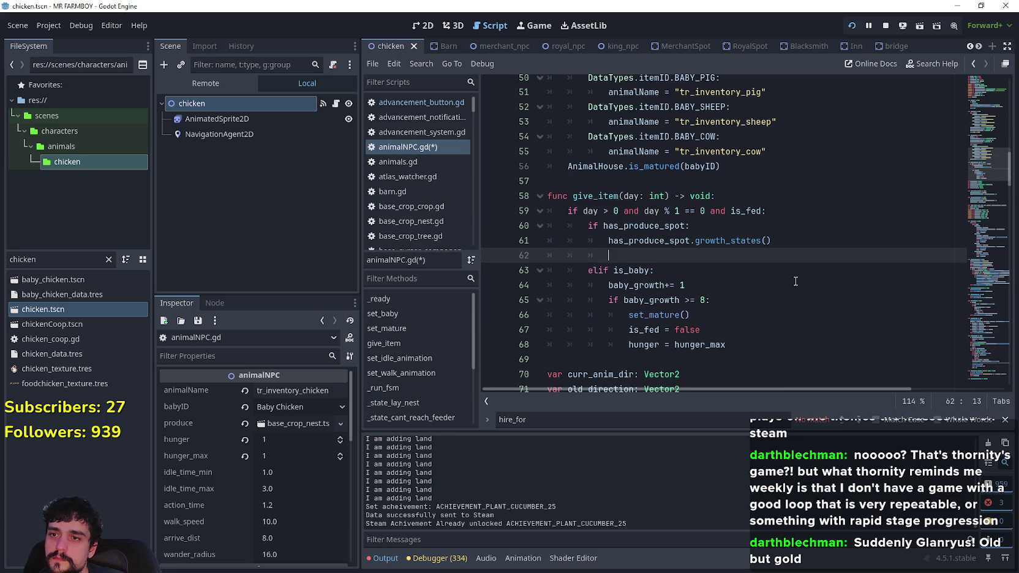
{"action": "key", "text": "ctrl+v"}
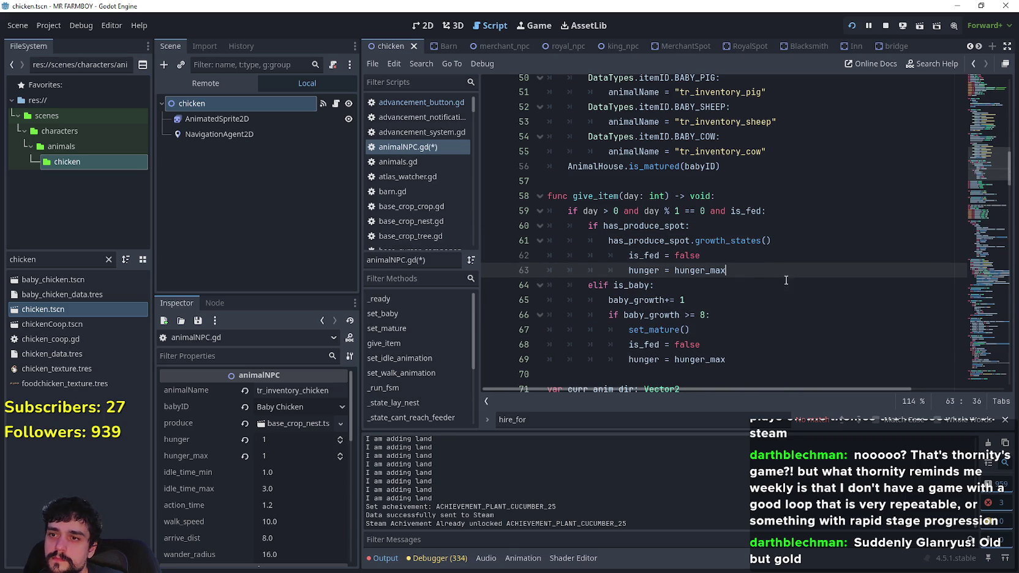
{"action": "left_click_drag", "start_coordinate": [725, 270], "coordinate": [551, 254]}
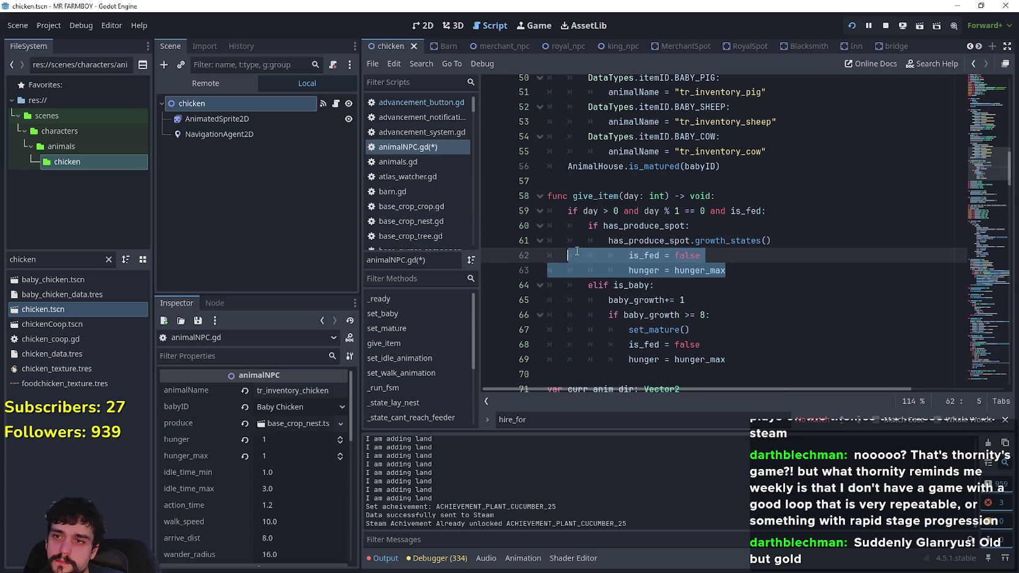
{"action": "left_click", "coordinate": [743, 285]}
Review the hunger and is_fed resets on lines 63–70 now the indentation error is cleared.
{"action": "scroll", "coordinate": [744, 294], "scroll_direction": "down", "scroll_amount": 1}
{"action": "left_click", "coordinate": [745, 300]}
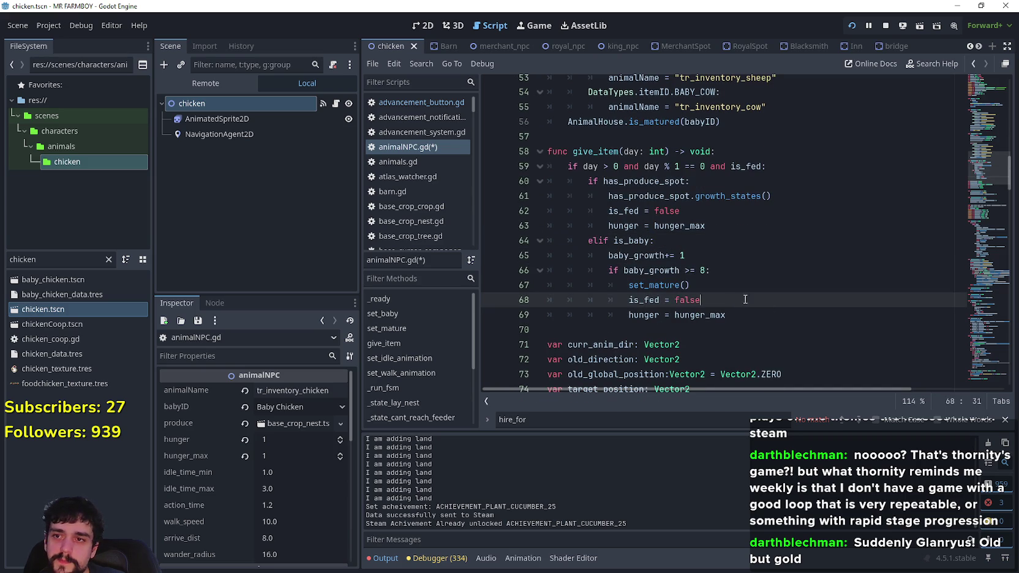
{"action": "key", "text": "Down"}
{"action": "key", "text": "Down"}
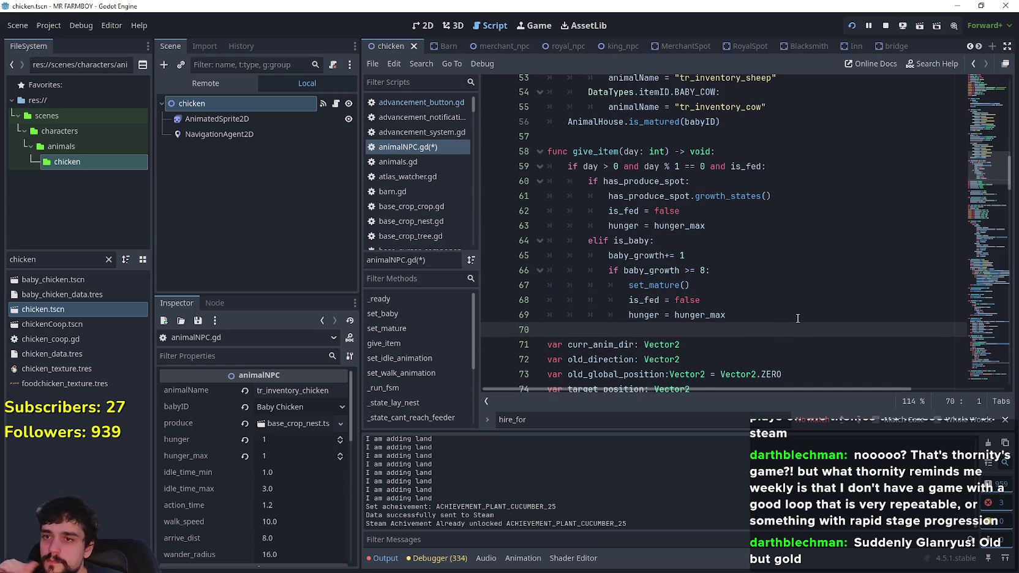
{"action": "left_click", "coordinate": [618, 228]}
{"action": "left_click", "coordinate": [722, 300]}
{"action": "left_click", "coordinate": [738, 312]}
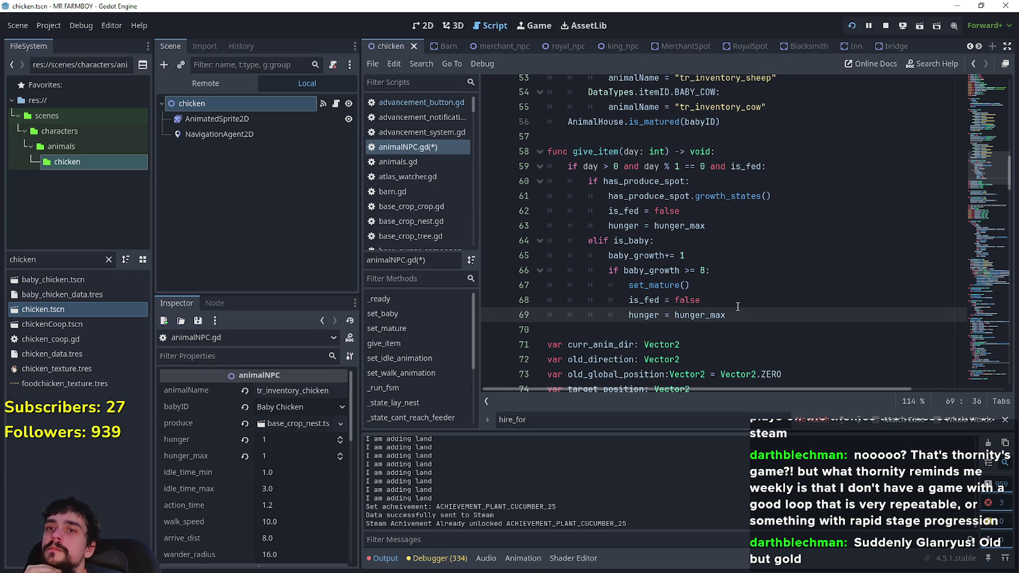
{"action": "left_click", "coordinate": [716, 332]}
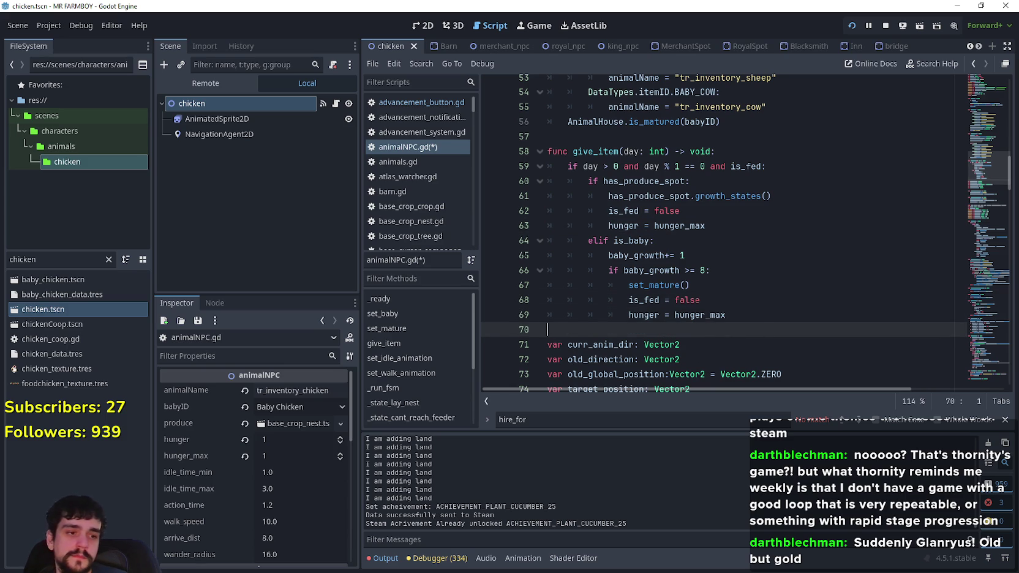
In Steam's event editor, add an 'Animal Hunger' line above Added New Hotkeys.
{"action": "key", "text": "alt+Tab"}
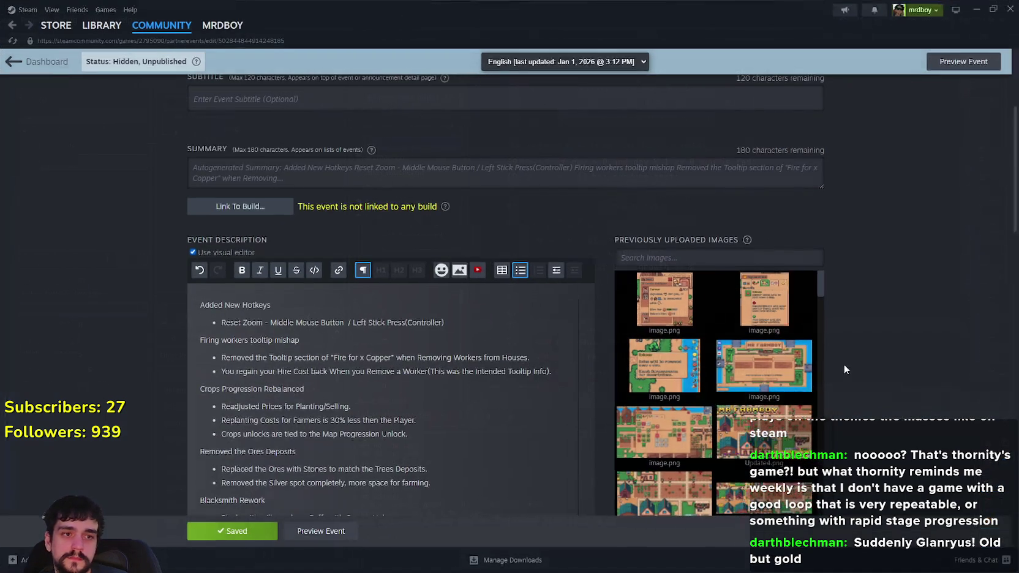
{"action": "scroll", "coordinate": [257, 339], "scroll_direction": "down", "scroll_amount": 10}
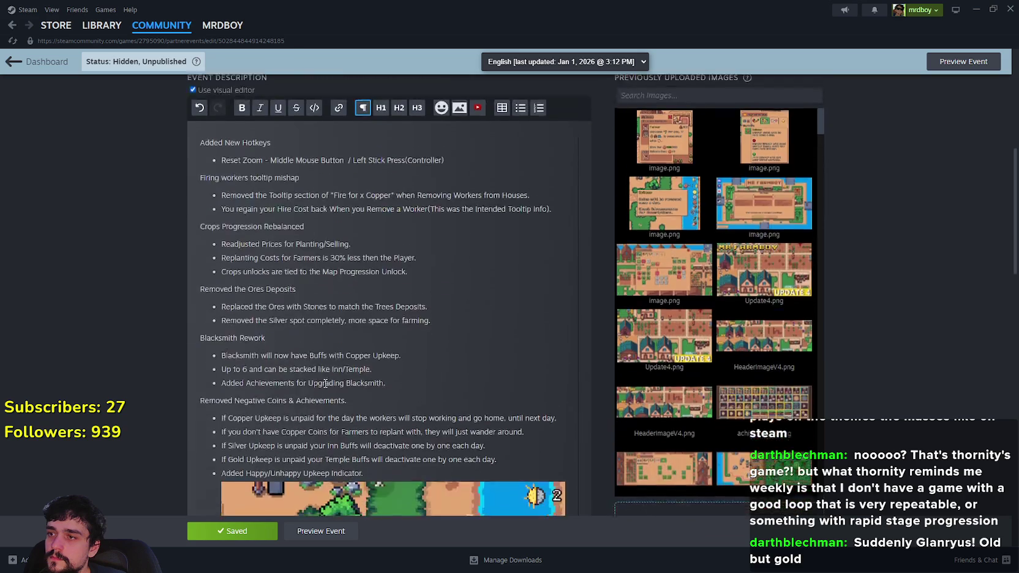
{"action": "scroll", "coordinate": [274, 398], "scroll_direction": "up", "scroll_amount": 15}
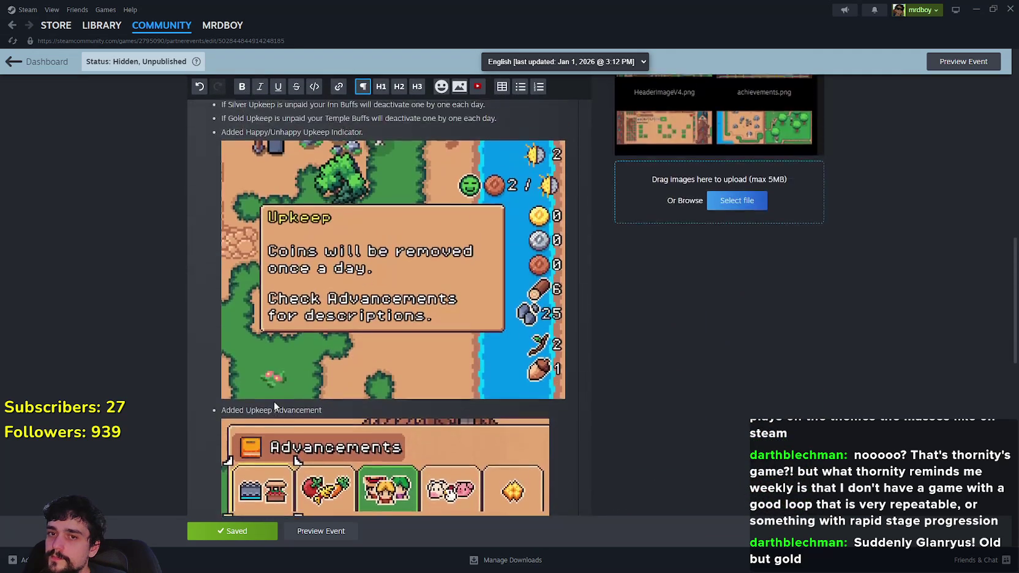
{"action": "scroll", "coordinate": [257, 390], "scroll_direction": "up", "scroll_amount": 2}
{"action": "scroll", "coordinate": [231, 390], "scroll_direction": "down", "scroll_amount": 2}
{"action": "left_click", "coordinate": [199, 305]}
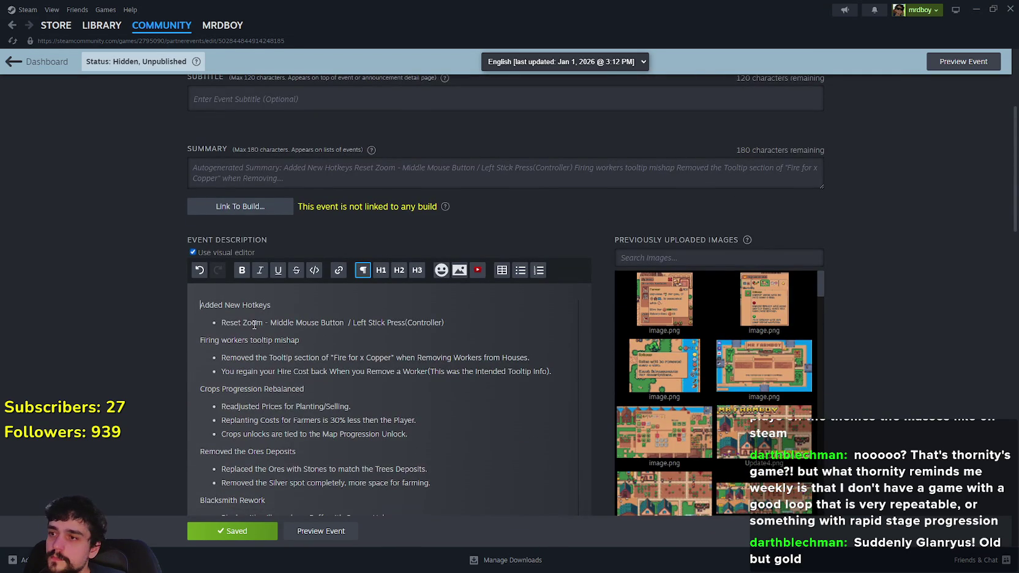
{"action": "key", "text": "Return"}
{"action": "type", "text": "Fixe"}
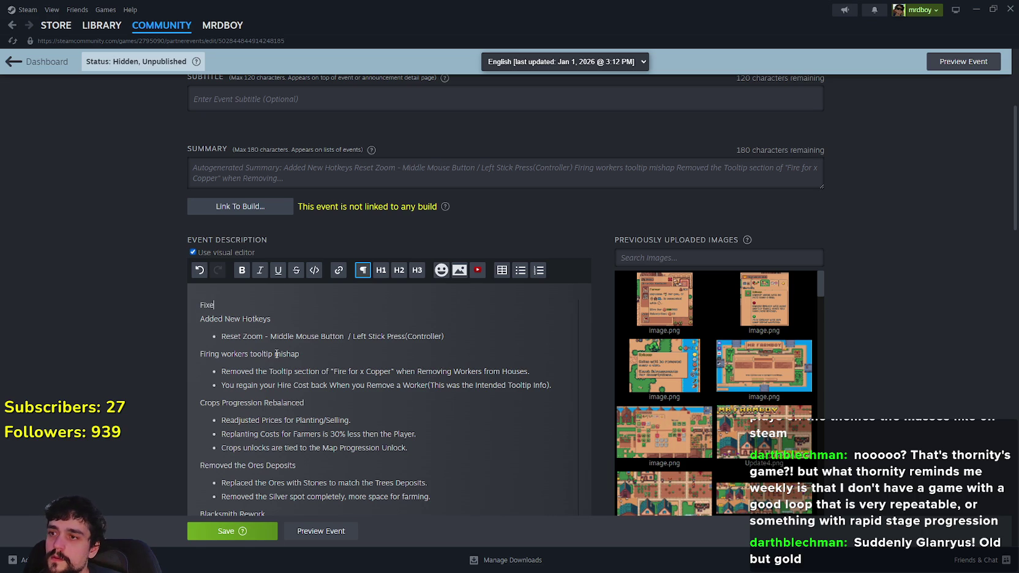
{"action": "type", "text": "d"}
Add a bulleted 'Fixed an Issue' item under Animal Hunger, then return to Godot.
{"action": "scroll", "coordinate": [277, 354], "scroll_direction": "down", "scroll_amount": 3}
{"action": "scroll", "coordinate": [227, 309], "scroll_direction": "up", "scroll_amount": 3}
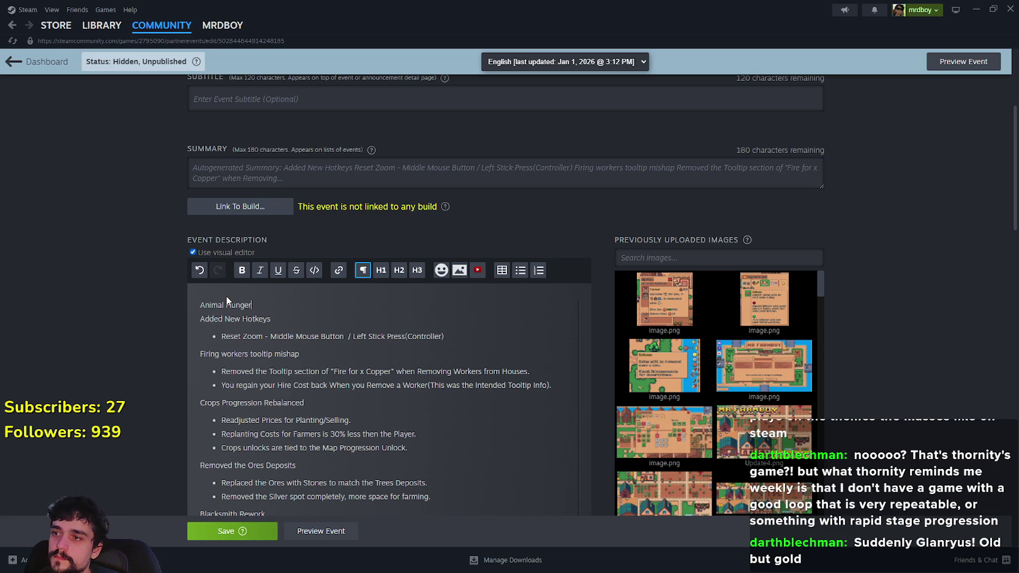
{"action": "key", "text": "Return"}
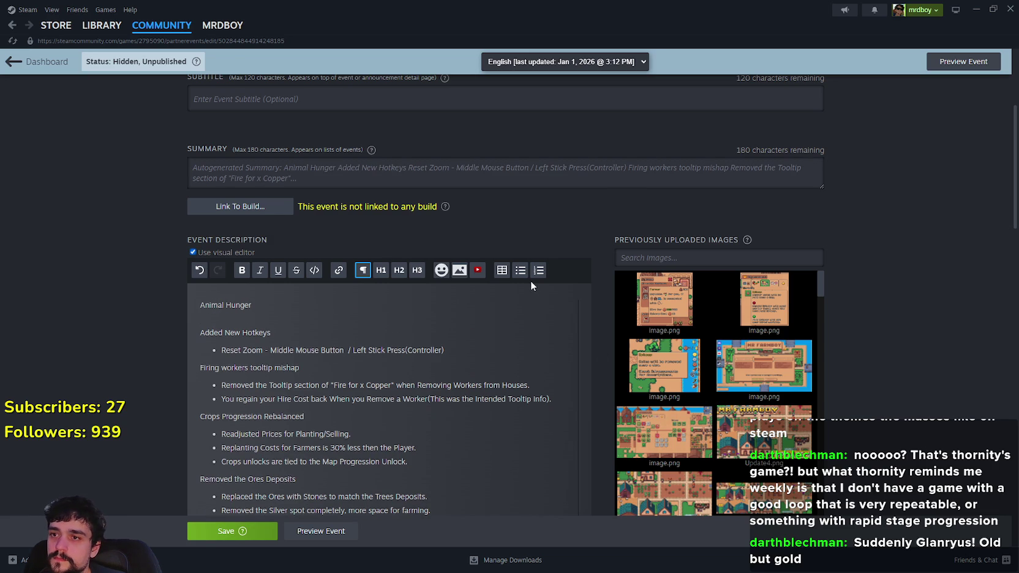
{"action": "left_click", "coordinate": [520, 271]}
{"action": "type", "text": "Fixe"}
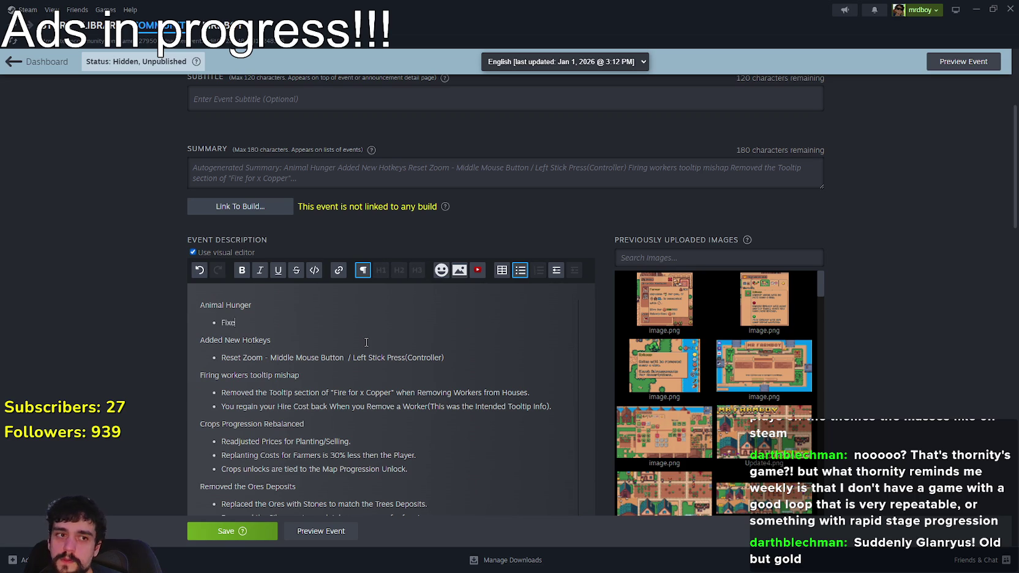
{"action": "type", "text": "d an Issue whe"}
{"action": "key", "text": "alt+Tab"}
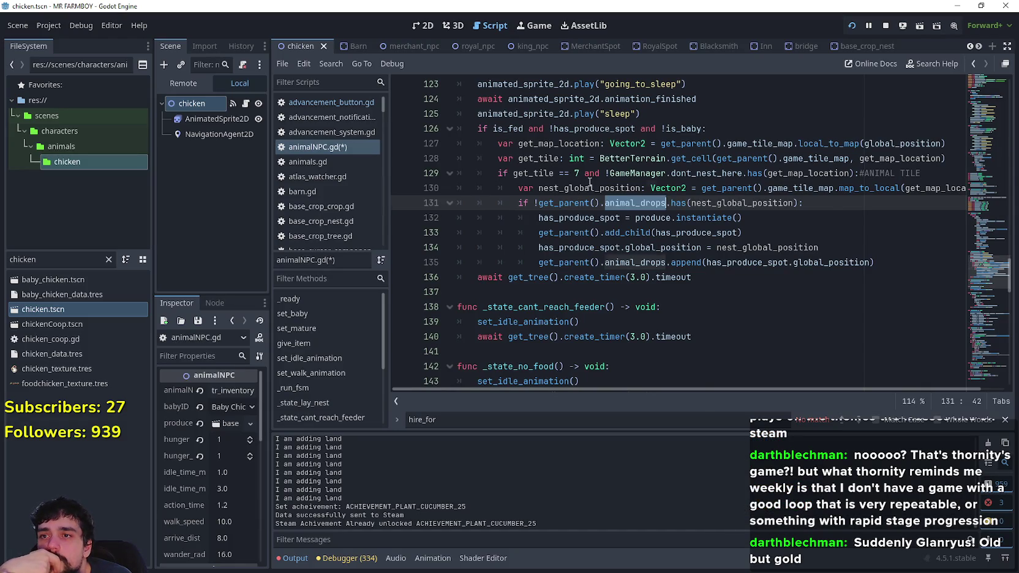
{"action": "left_click", "coordinate": [743, 244], "text": "ctrl"}
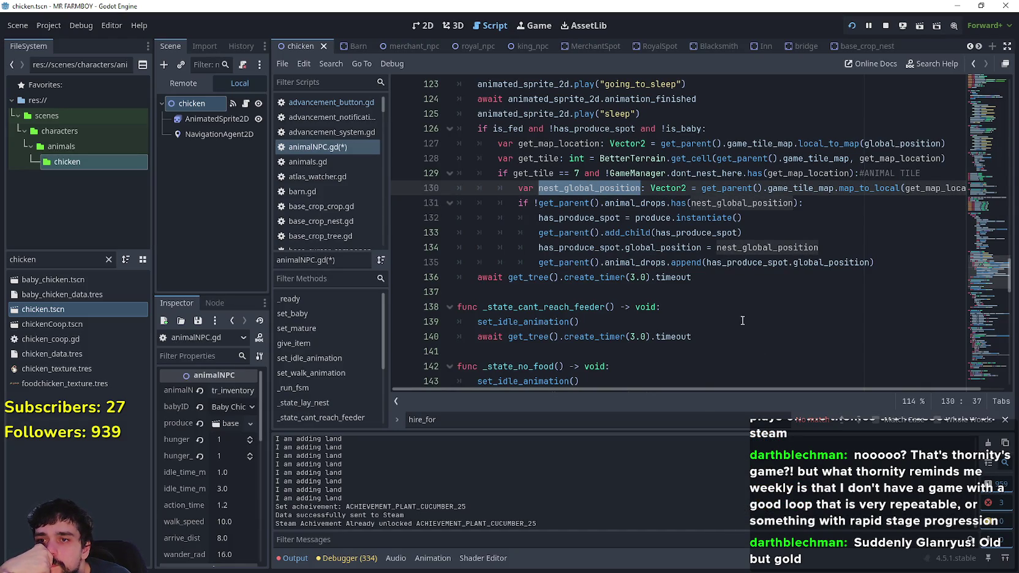
{"action": "double_click", "coordinate": [719, 204]}
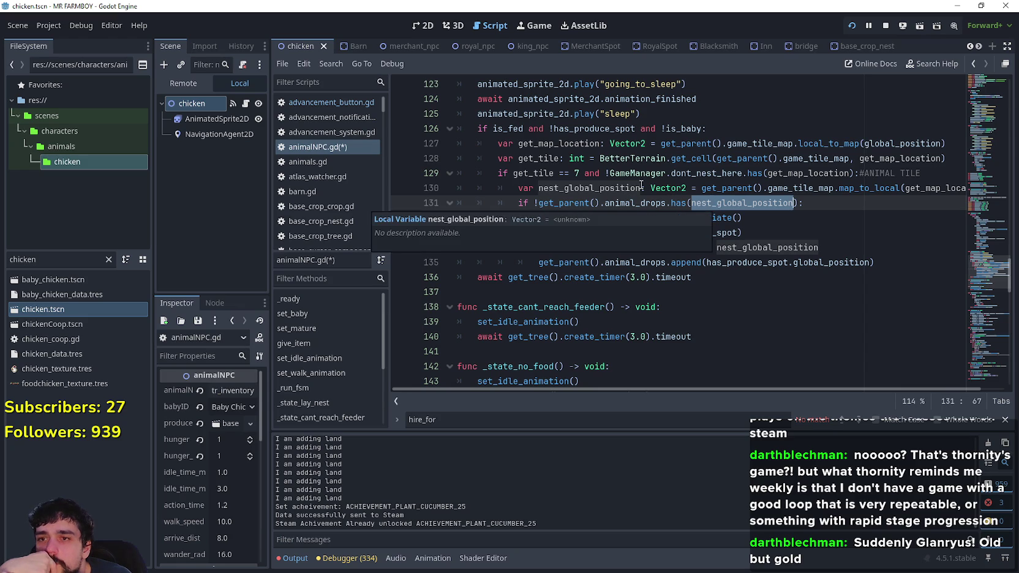
{"action": "left_click", "coordinate": [719, 204], "text": "ctrl"}
{"action": "left_click", "coordinate": [534, 173]}
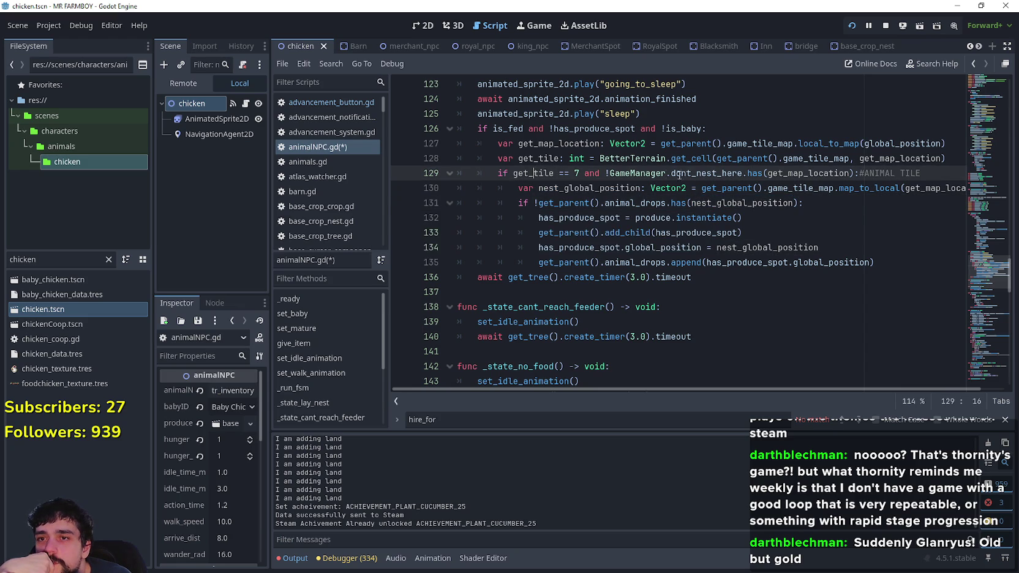
{"action": "double_click", "coordinate": [693, 173]}
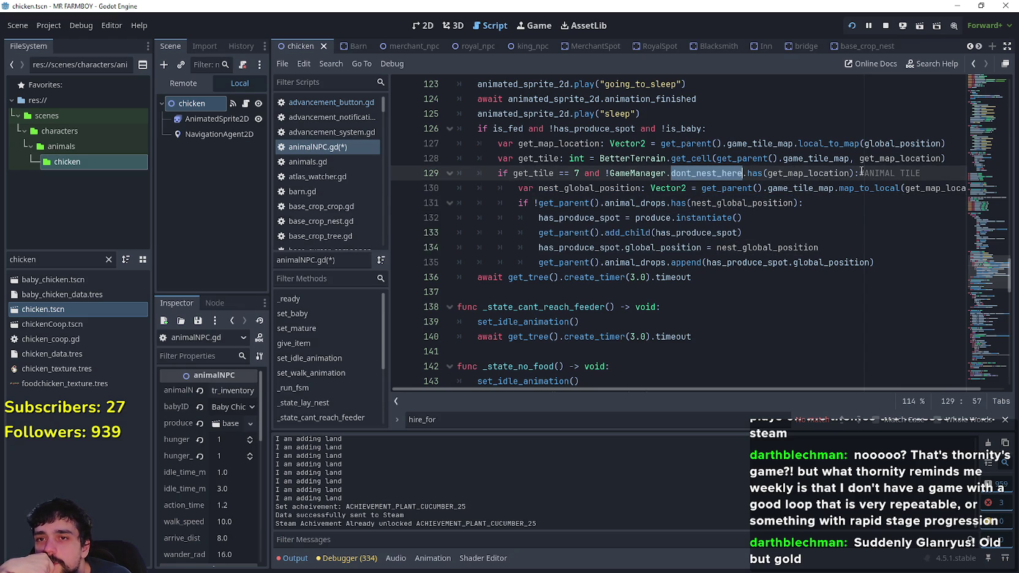
{"action": "mouse_move", "coordinate": [859, 174]}
{"action": "left_mouse_down"}
{"action": "mouse_move", "coordinate": [501, 173]}
{"action": "mouse_move", "coordinate": [766, 184]}
{"action": "mouse_move", "coordinate": [945, 171]}
{"action": "left_mouse_up"}
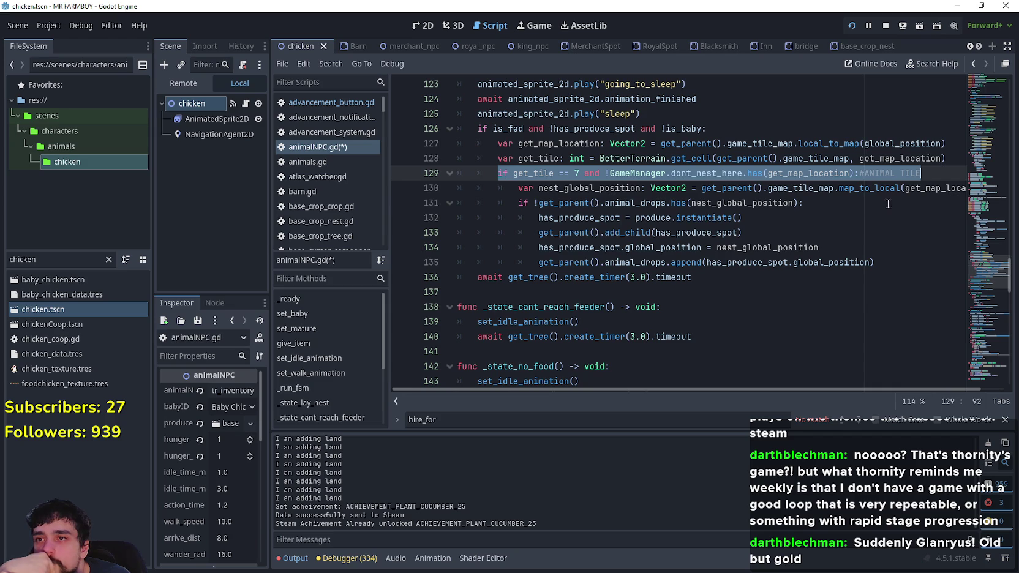
{"action": "left_click", "coordinate": [887, 263]}
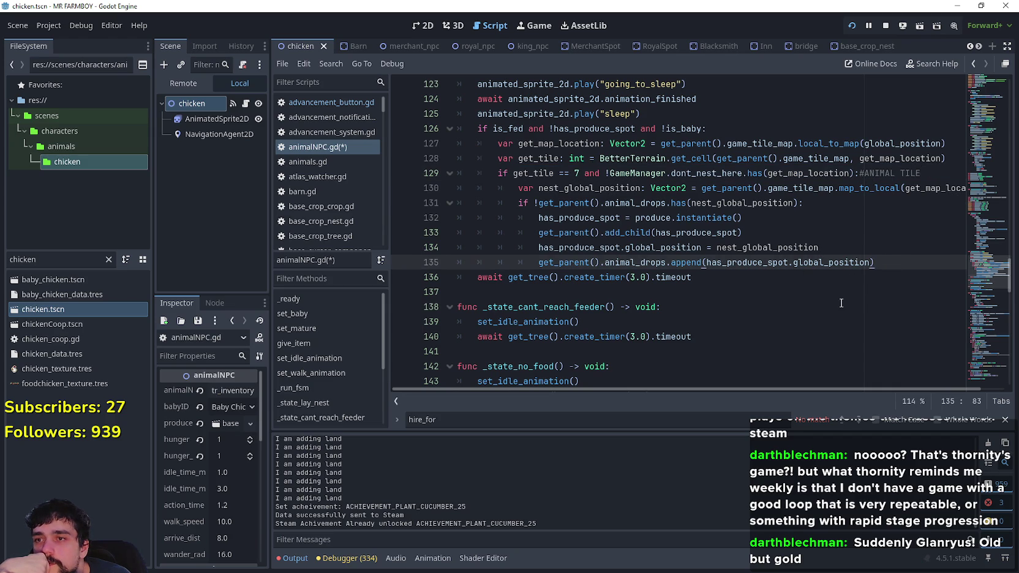
{"action": "left_click_drag", "start_coordinate": [941, 173], "coordinate": [411, 150]}
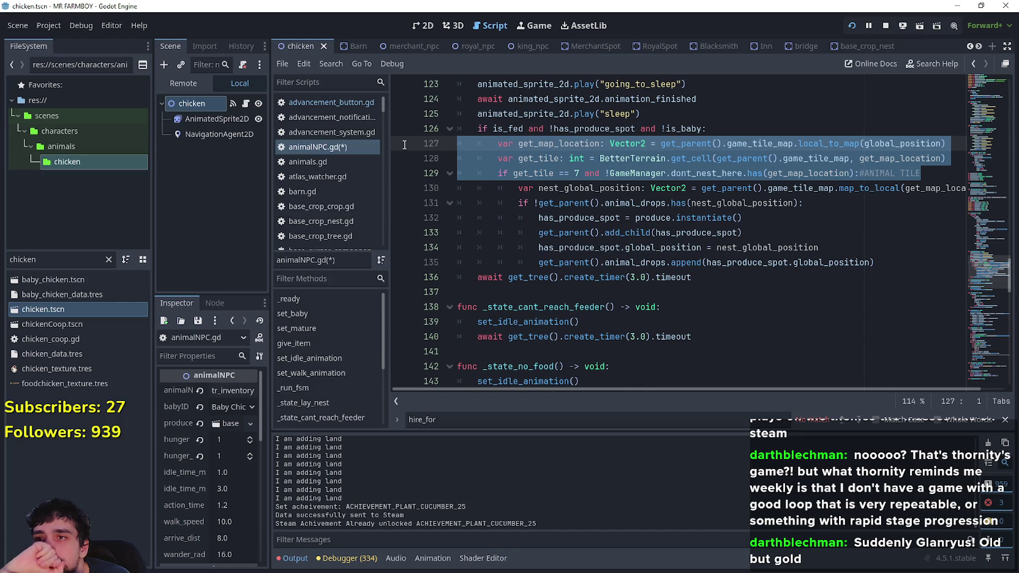
{"action": "left_click", "coordinate": [409, 131], "text": "shift"}
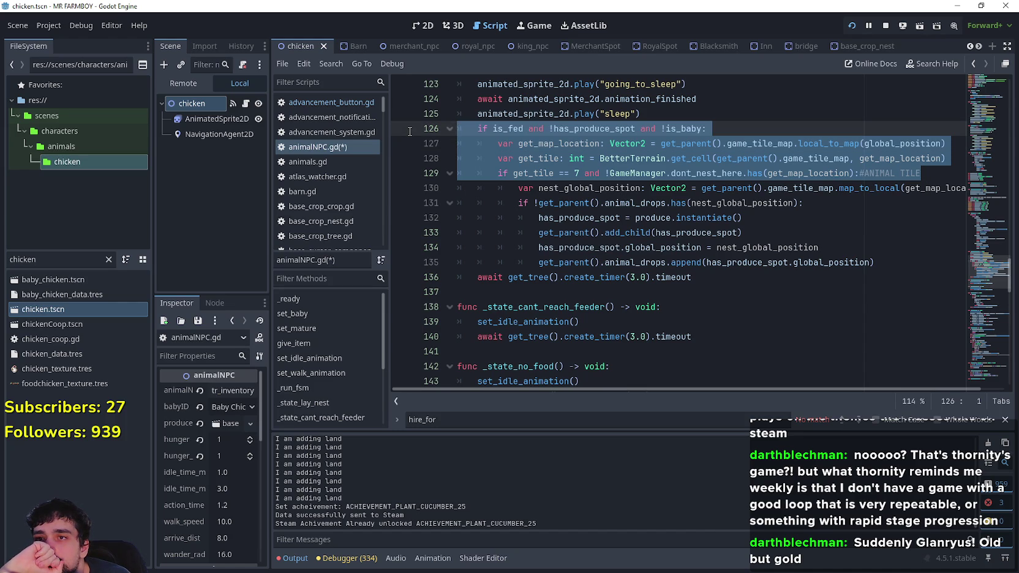
{"action": "scroll", "coordinate": [488, 165], "scroll_direction": "up", "scroll_amount": 3}
{"action": "scroll", "coordinate": [677, 258], "scroll_direction": "down", "scroll_amount": 2}
{"action": "scroll", "coordinate": [676, 259], "scroll_direction": "up", "scroll_amount": 2}
{"action": "scroll", "coordinate": [577, 163], "scroll_direction": "up", "scroll_amount": 3}
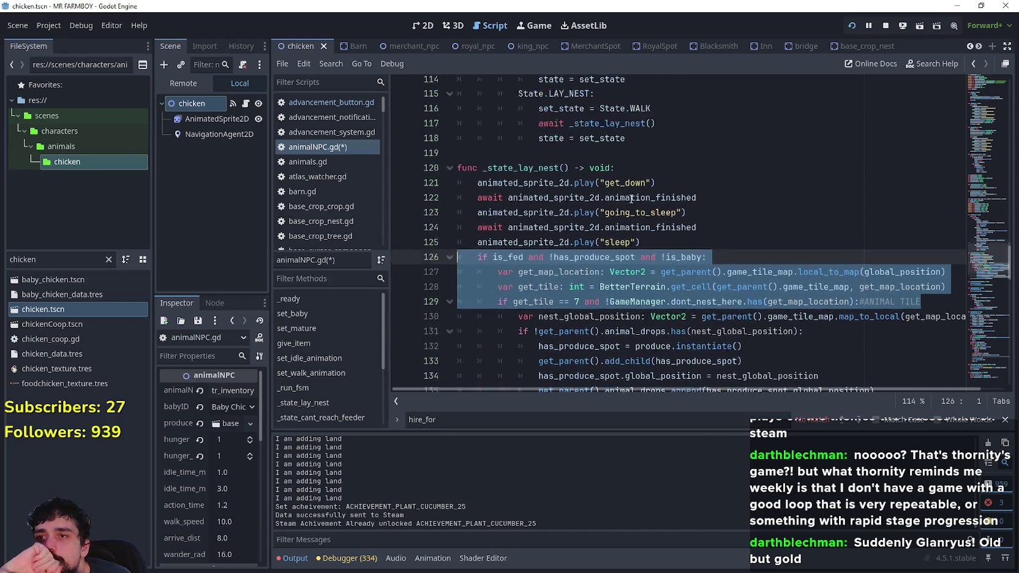
{"action": "left_click", "coordinate": [579, 154], "text": "ctrl"}
{"action": "scroll", "coordinate": [630, 259], "scroll_direction": "up", "scroll_amount": 2}
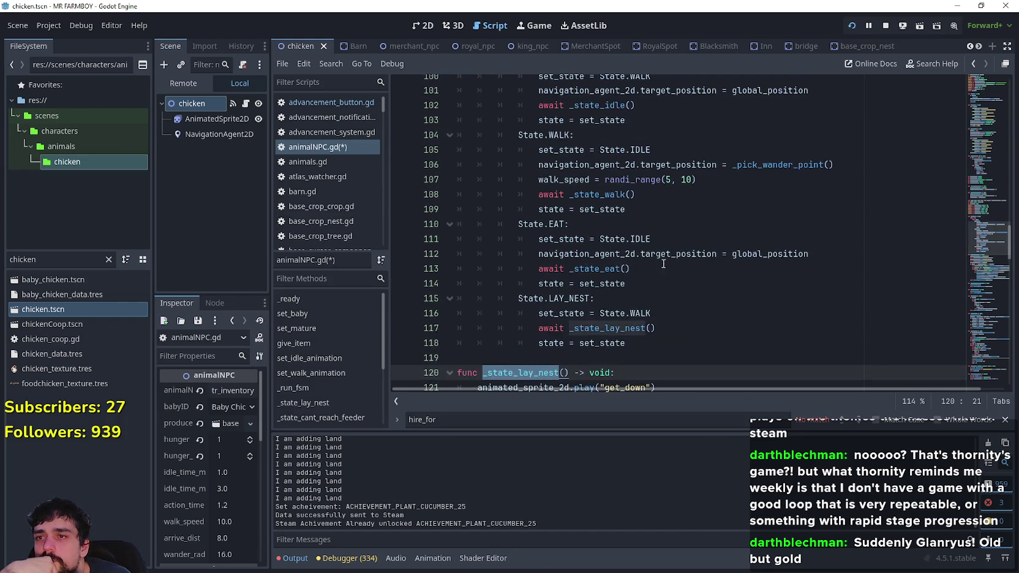
{"action": "scroll", "coordinate": [974, 225], "scroll_direction": "up", "scroll_amount": 7}
{"action": "left_click_drag", "start_coordinate": [973, 225], "coordinate": [972, 330]}
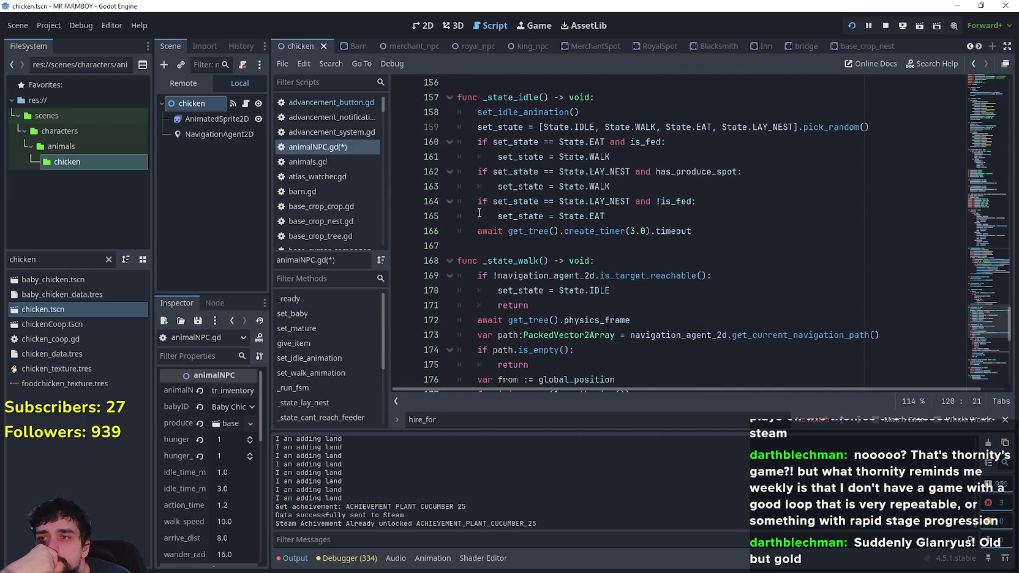
{"action": "left_click_drag", "start_coordinate": [605, 216], "coordinate": [439, 195]}
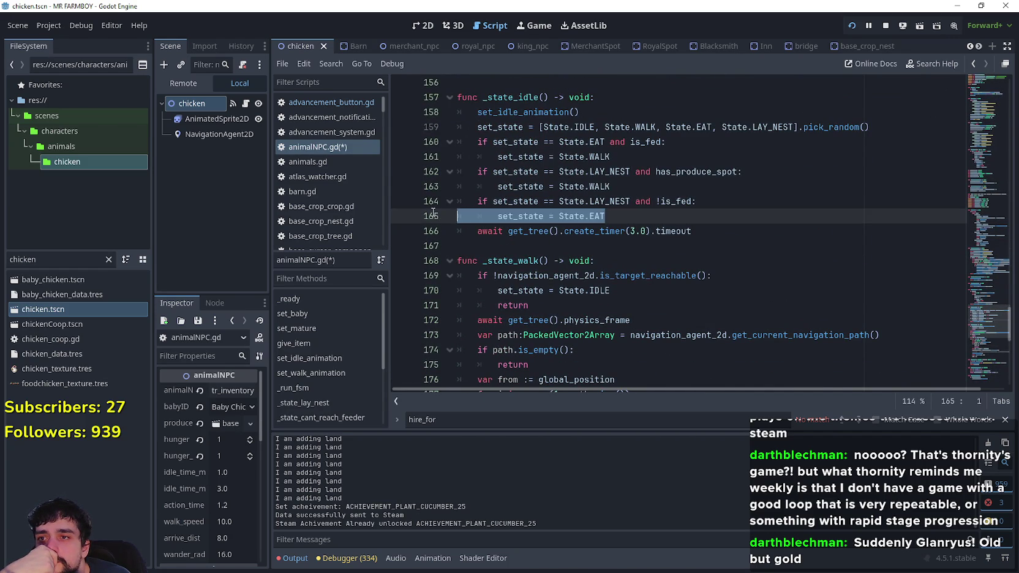
{"action": "left_click", "coordinate": [631, 222]}
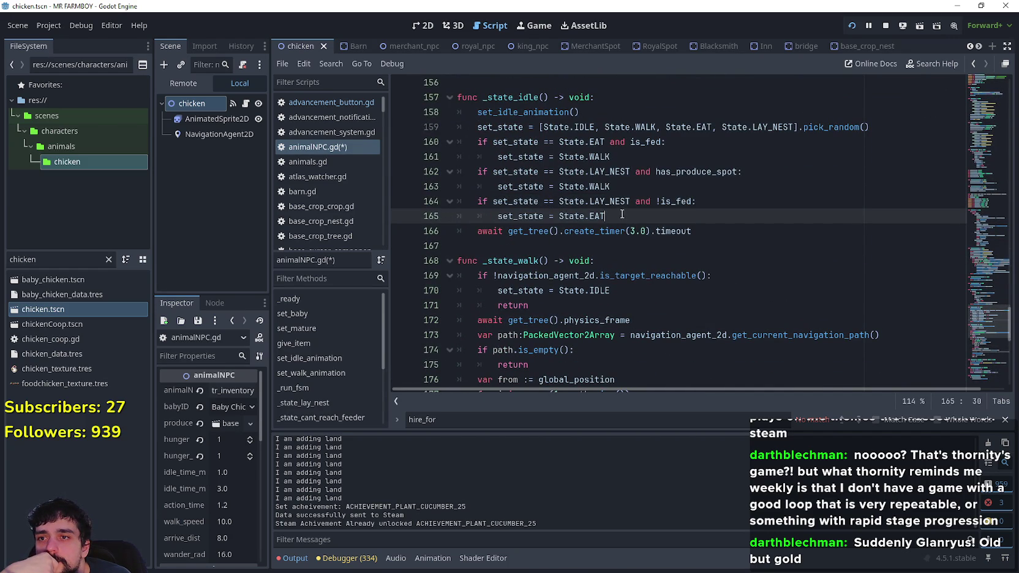
{"action": "left_click_drag", "start_coordinate": [622, 214], "coordinate": [436, 202]}
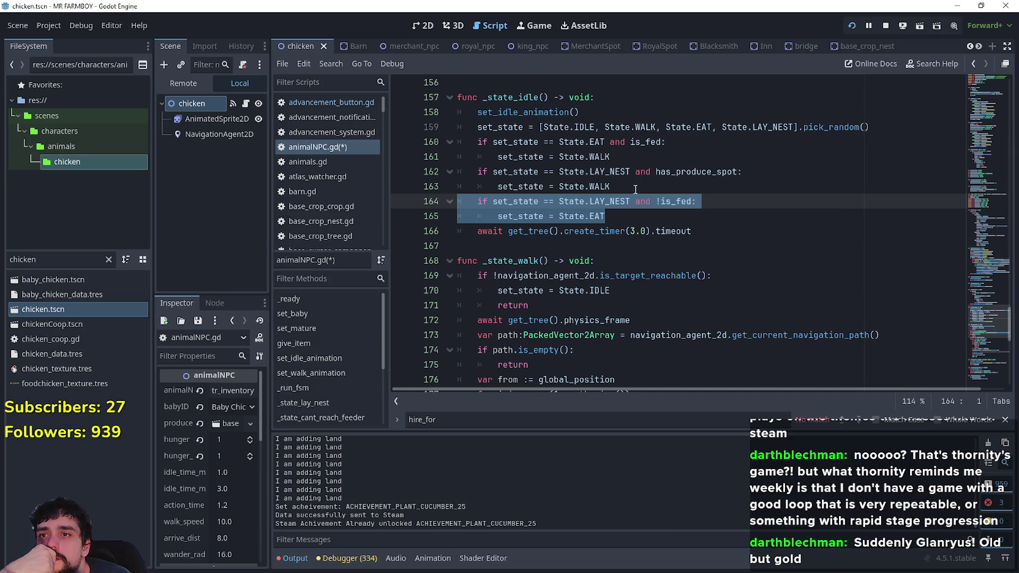
{"action": "mouse_move", "coordinate": [622, 157]}
{"action": "left_mouse_down"}
{"action": "mouse_move", "coordinate": [661, 131]}
{"action": "mouse_move", "coordinate": [690, 147]}
{"action": "mouse_move", "coordinate": [456, 141]}
{"action": "left_mouse_up"}
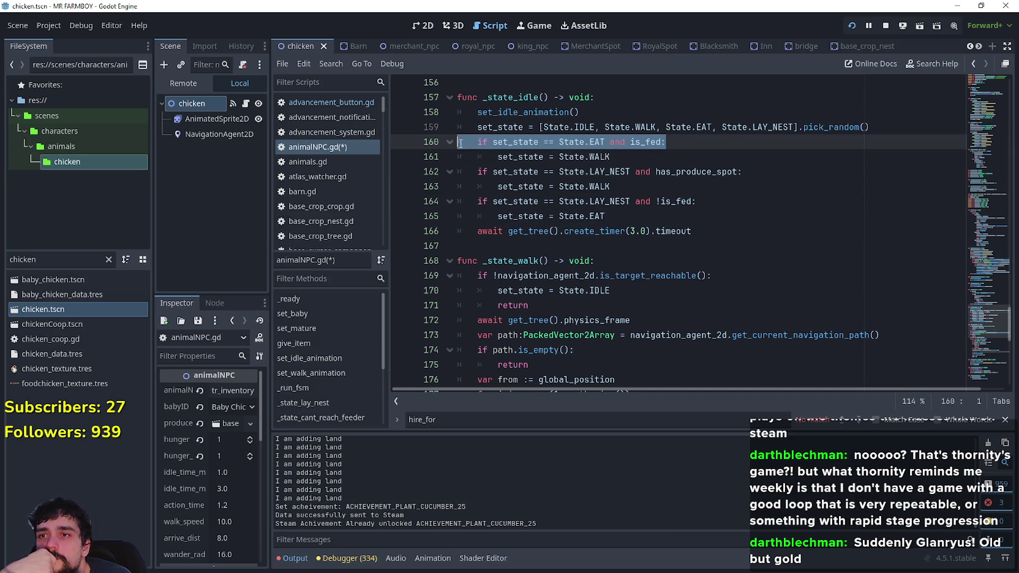
{"action": "mouse_move", "coordinate": [765, 172]}
{"action": "left_mouse_down"}
{"action": "mouse_move", "coordinate": [526, 186]}
{"action": "mouse_move", "coordinate": [507, 172]}
{"action": "left_mouse_up"}
{"action": "left_click", "coordinate": [699, 172]}
{"action": "double_click", "coordinate": [699, 172]}
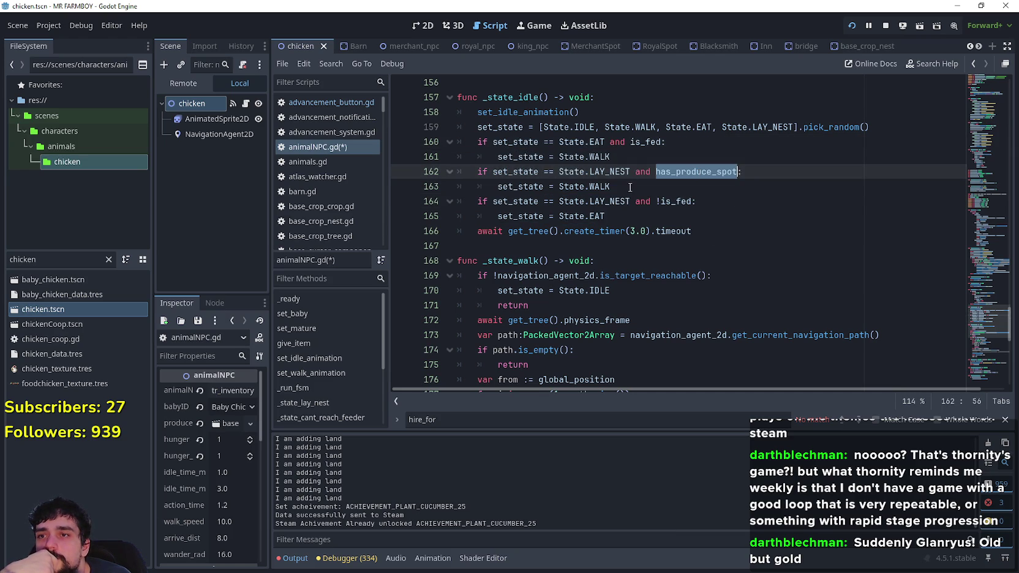
{"action": "left_click_drag", "start_coordinate": [616, 187], "coordinate": [452, 175]}
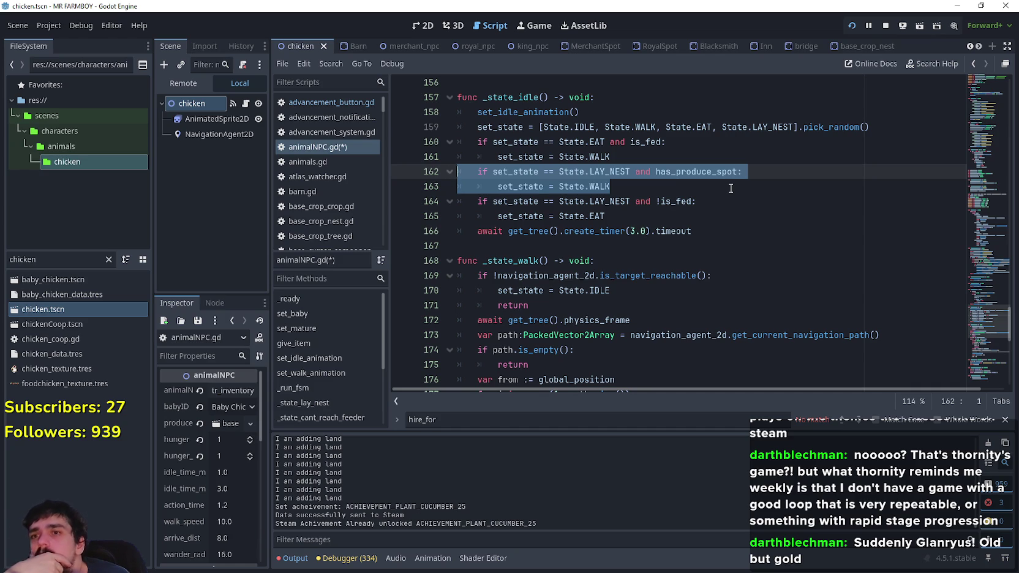
{"action": "double_click", "coordinate": [627, 201]}
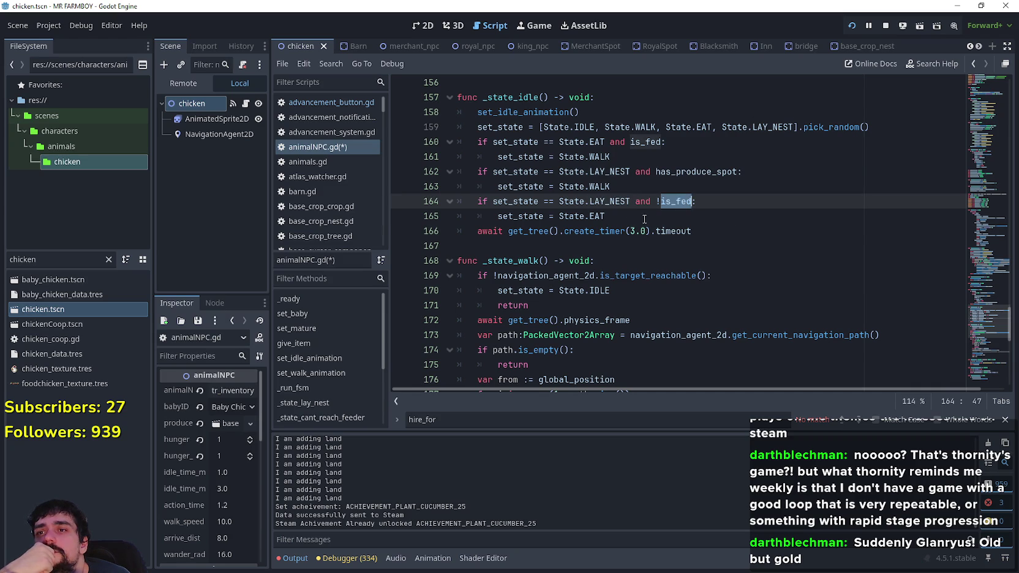
{"action": "left_click_drag", "start_coordinate": [645, 219], "coordinate": [458, 201]}
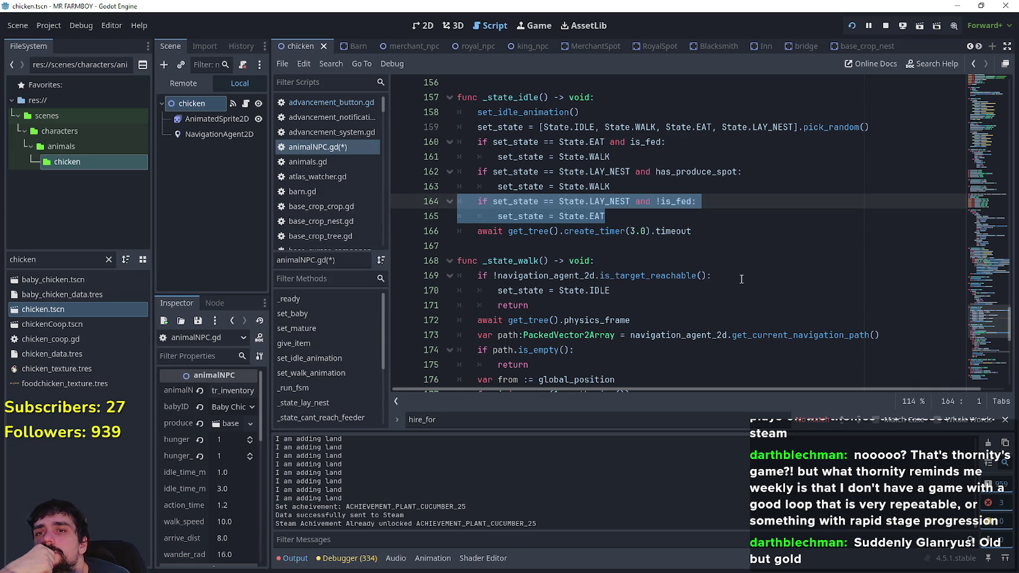
{"action": "double_click", "coordinate": [775, 126]}
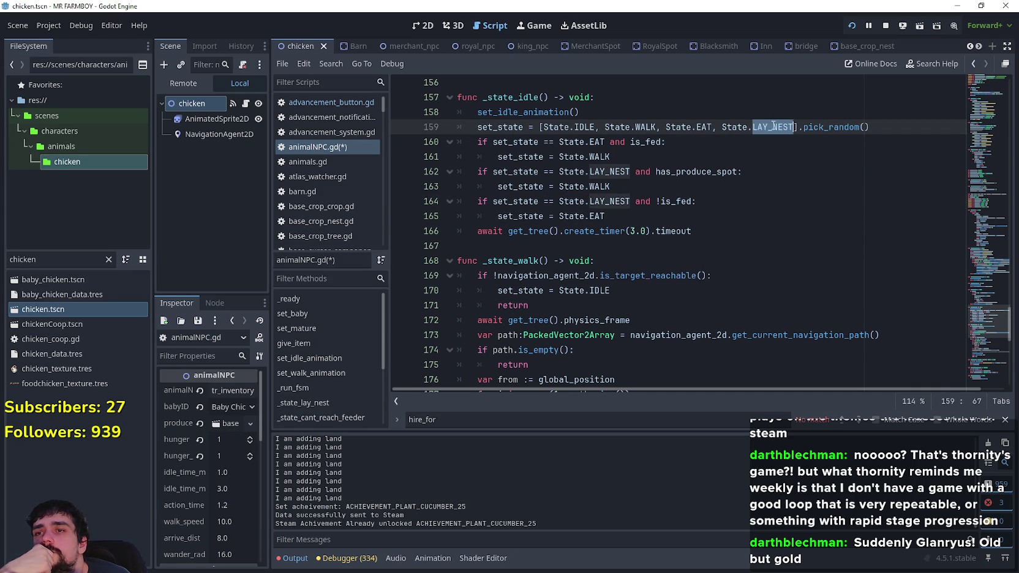
{"action": "scroll", "coordinate": [968, 235], "scroll_direction": "up", "scroll_amount": 15}
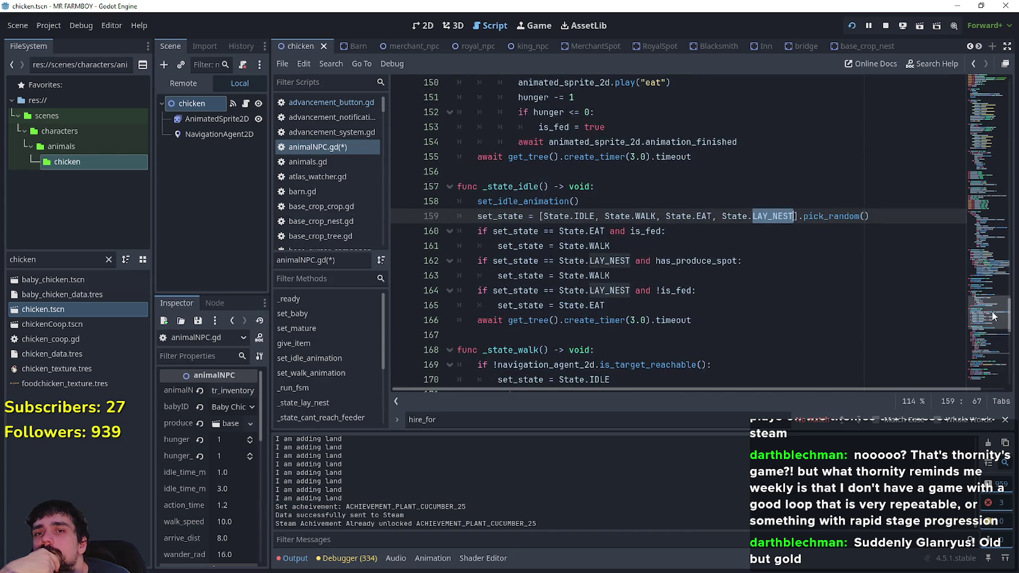
{"action": "left_click_drag", "start_coordinate": [967, 235], "coordinate": [967, 268]}
{"action": "left_click", "coordinate": [904, 289]}
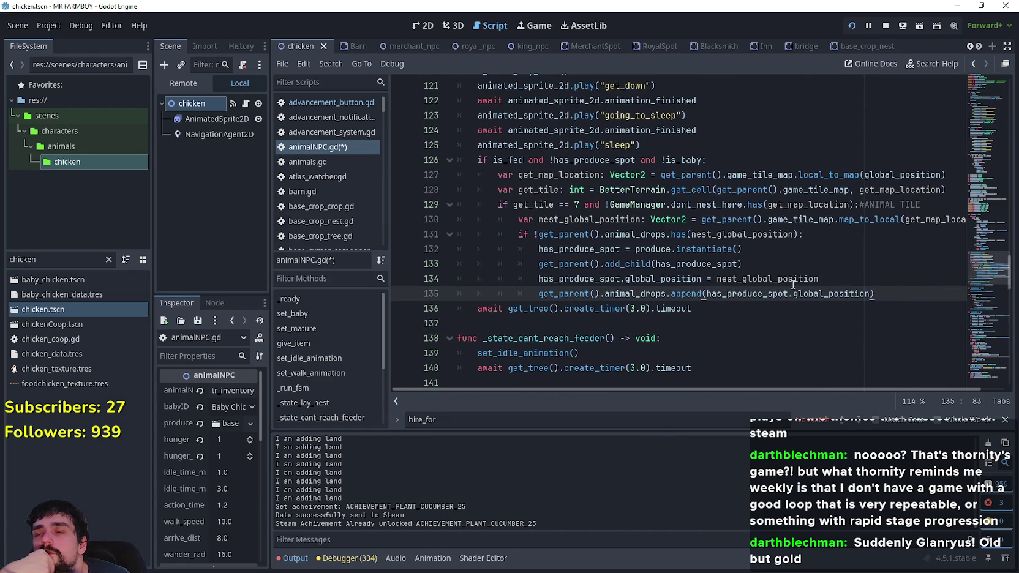
Copy the lie-down animation lines 121–125 and paste them, indented, below the nest tile check.
{"action": "scroll", "coordinate": [792, 278], "scroll_direction": "up", "scroll_amount": 2}
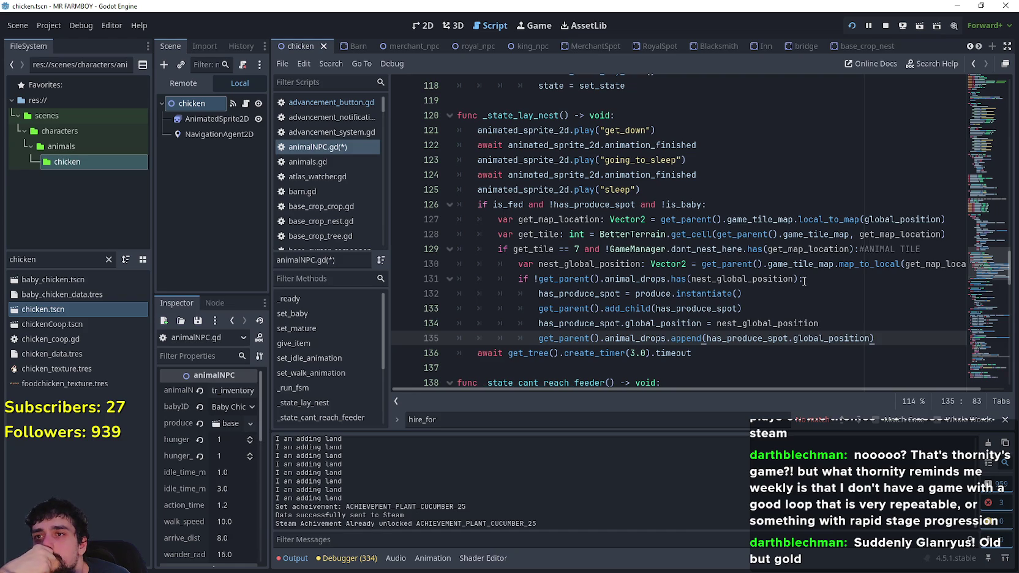
{"action": "mouse_move", "coordinate": [674, 182]}
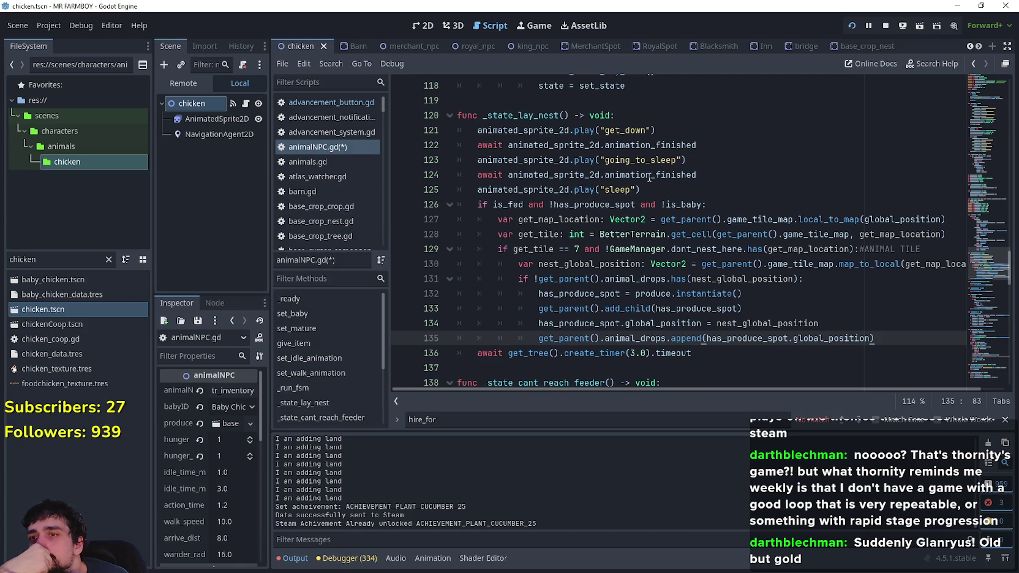
{"action": "left_click_drag", "start_coordinate": [733, 191], "coordinate": [443, 130]}
{"action": "key", "text": "ctrl+c"}
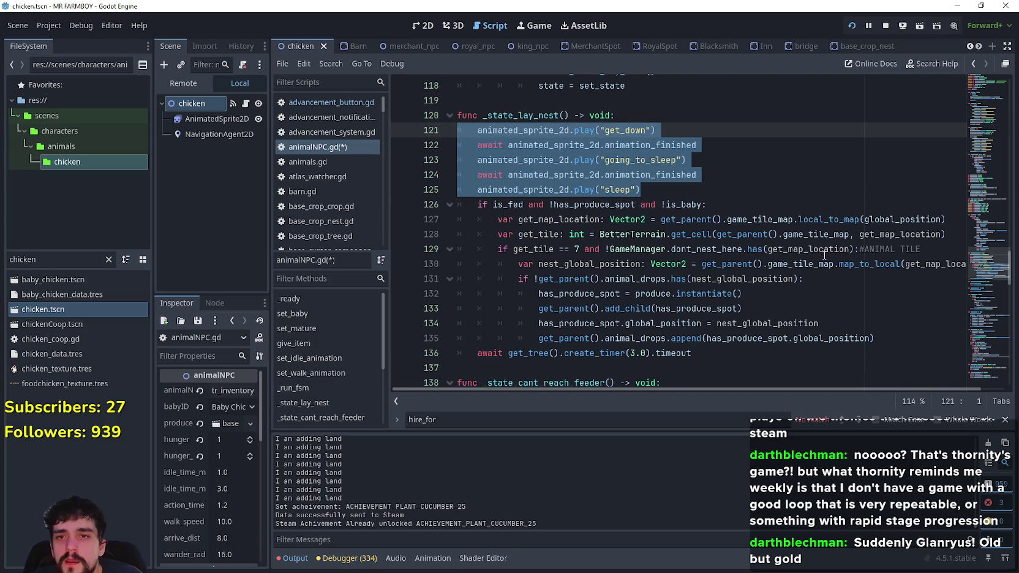
{"action": "left_click", "coordinate": [933, 249]}
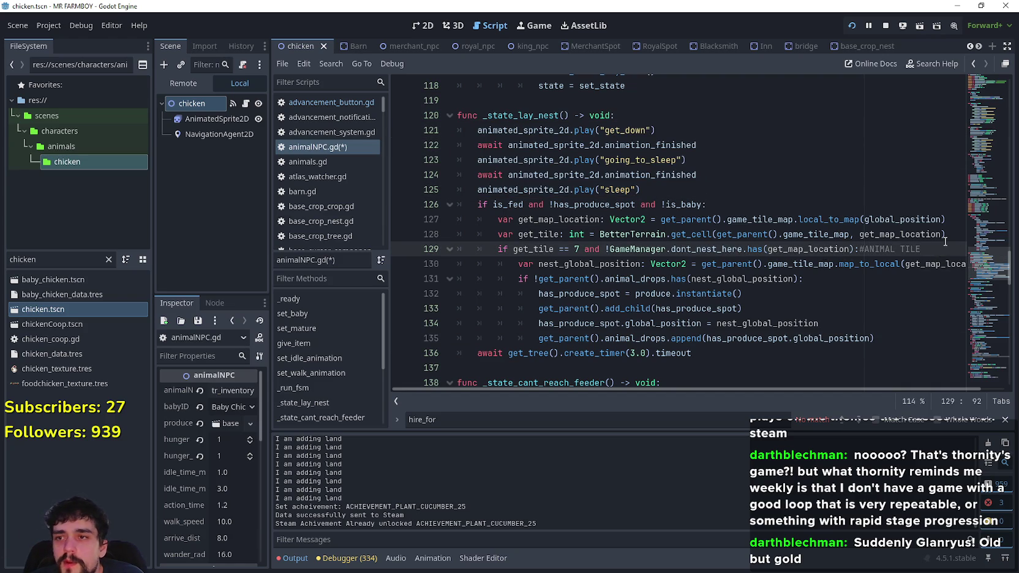
{"action": "key", "text": "Return"}
{"action": "key", "text": "BackSpace"}
{"action": "key", "text": "BackSpace"}
{"action": "key", "text": "ctrl+v"}
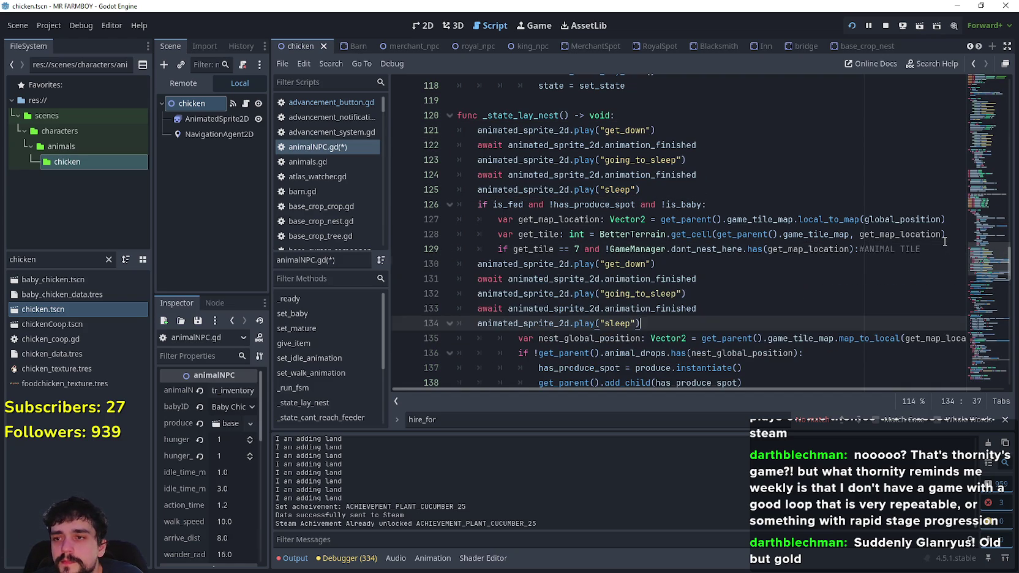
{"action": "left_click_drag", "start_coordinate": [652, 328], "coordinate": [555, 308]}
{"action": "left_click_drag", "start_coordinate": [489, 288], "coordinate": [459, 264]}
{"action": "key", "text": "Tab"}
{"action": "key", "text": "Tab"}
{"action": "scroll", "coordinate": [757, 299], "scroll_direction": "down", "scroll_amount": 2}
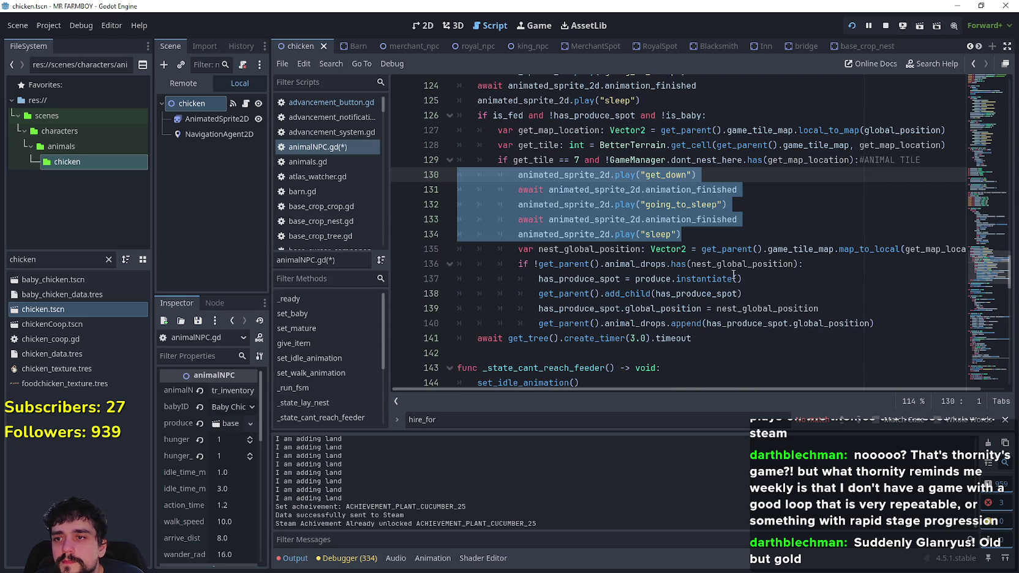
{"action": "left_click", "coordinate": [900, 320]}
{"action": "key", "text": "Return"}
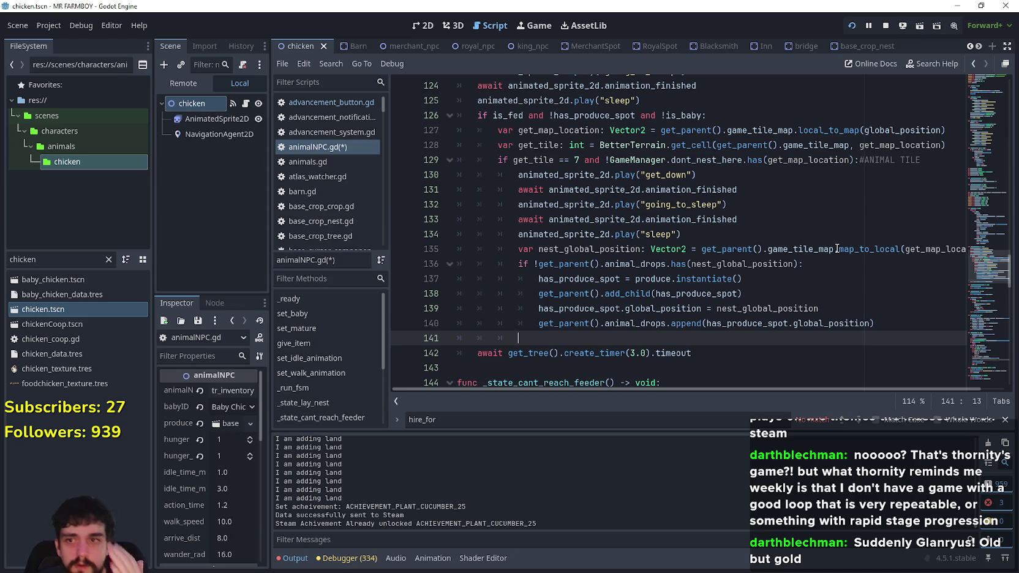
Delete the misplaced copy and paste the animation lines inside the free-nest-spot check instead.
{"action": "left_click", "coordinate": [716, 222]}
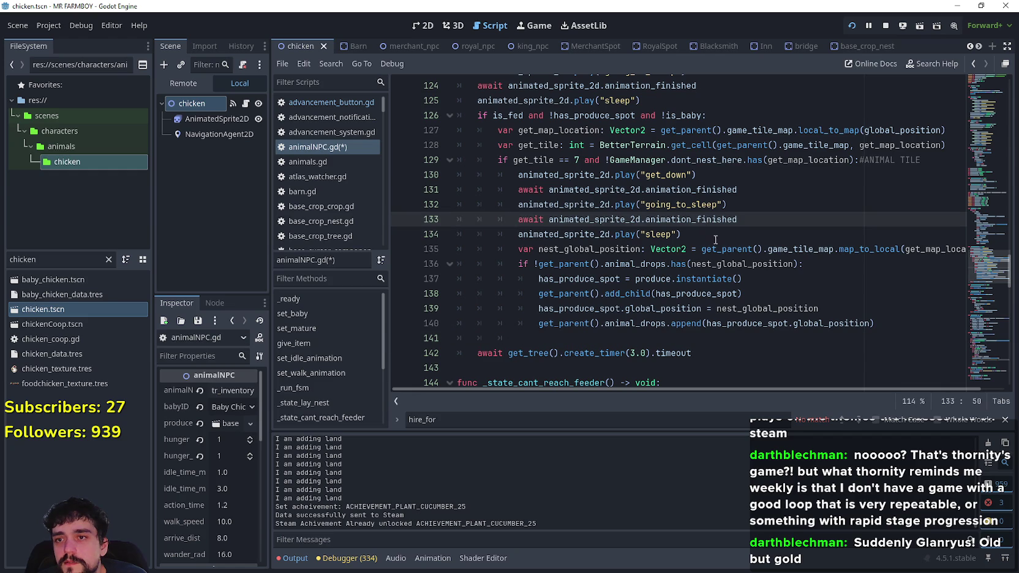
{"action": "left_click_drag", "start_coordinate": [713, 236], "coordinate": [413, 163]}
{"action": "key", "text": "shift+End"}
{"action": "key", "text": "Delete"}
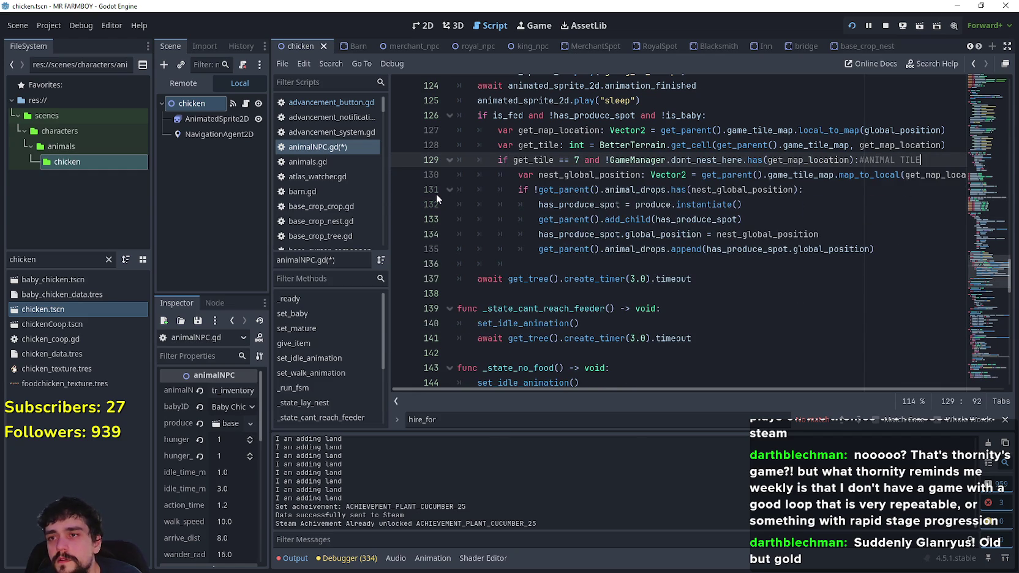
{"action": "left_click", "coordinate": [799, 190]}
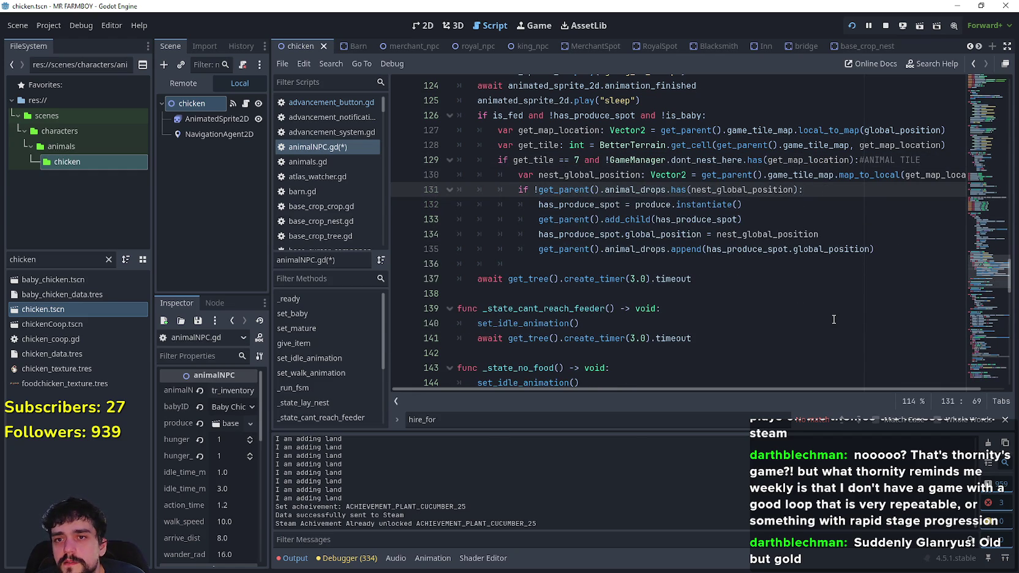
{"action": "key", "text": "Return"}
{"action": "key", "text": "BackSpace"}
{"action": "key", "text": "BackSpace"}
{"action": "key", "text": "BackSpace"}
{"action": "key", "text": "ctrl+v"}
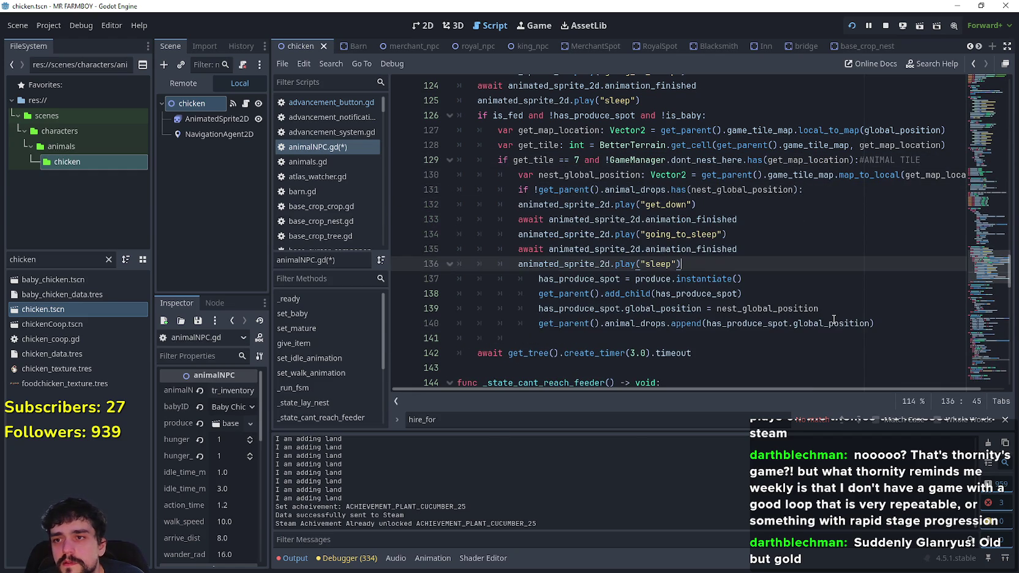
{"action": "mouse_move", "coordinate": [720, 263]}
{"action": "left_mouse_down"}
{"action": "mouse_move", "coordinate": [477, 236]}
{"action": "mouse_move", "coordinate": [440, 211]}
{"action": "left_mouse_up"}
Indent the animation lines into the nest check and add an else: branch aligned below it.
{"action": "key", "text": "Tab"}
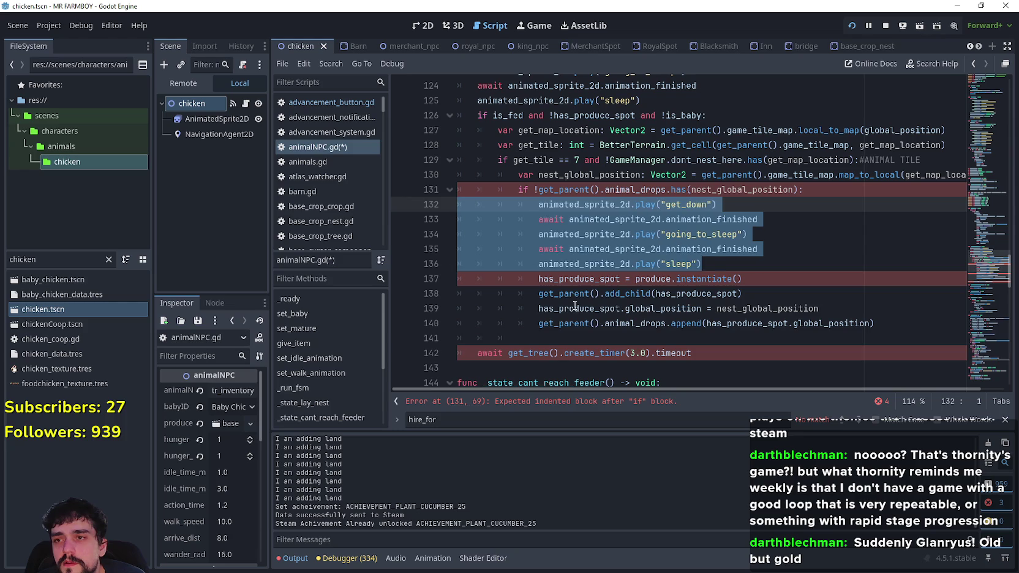
{"action": "left_click", "coordinate": [575, 308]}
{"action": "left_click", "coordinate": [580, 338]}
{"action": "key", "text": "shift+Left"}
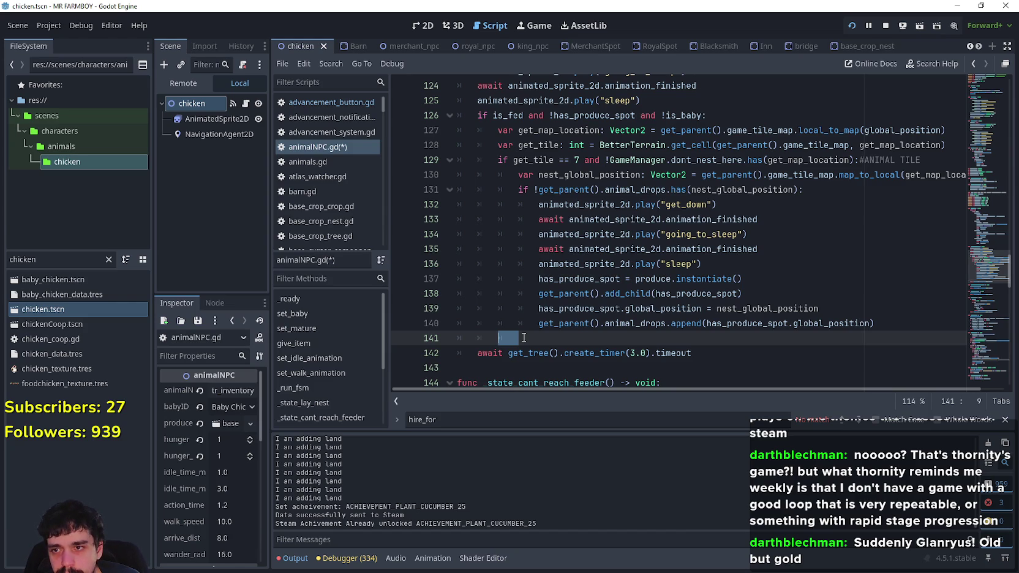
{"action": "type", "text": "else"}
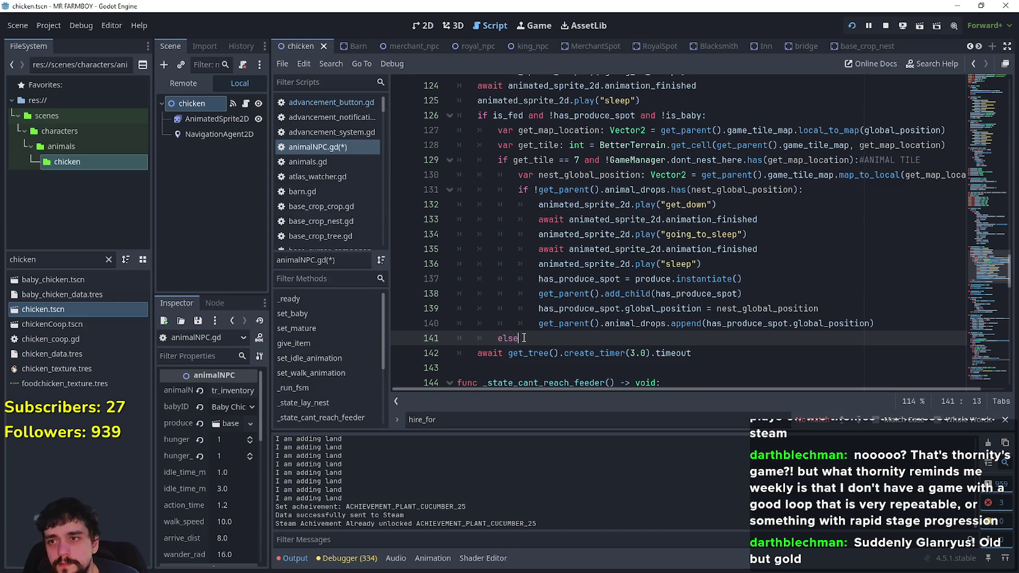
{"action": "left_click", "coordinate": [498, 337]}
{"action": "key", "text": "Tab"}
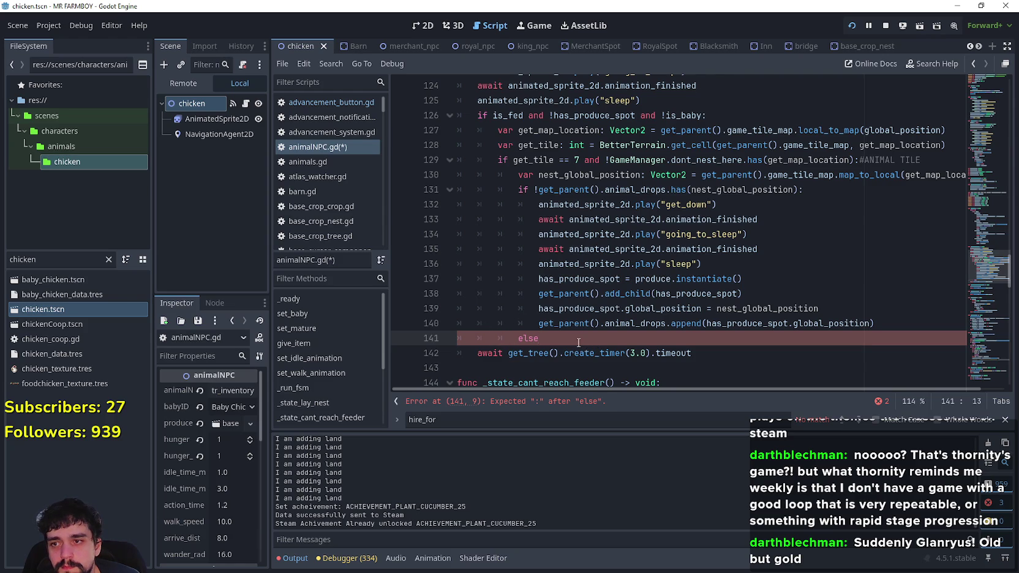
{"action": "left_click", "coordinate": [582, 343]}
{"action": "type", "text": ":"}
{"action": "key", "text": "Return"}
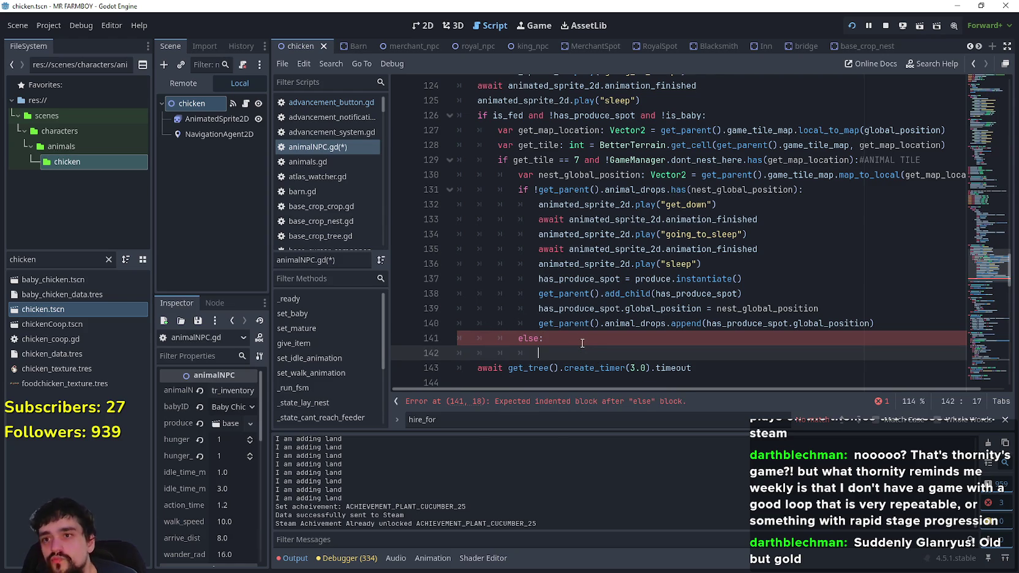
Copy the play and await lines into the else branch, change the animation to "angry", then select AnimatedSprite2D.
{"action": "left_click", "coordinate": [743, 190]}
{"action": "left_click", "coordinate": [769, 208]}
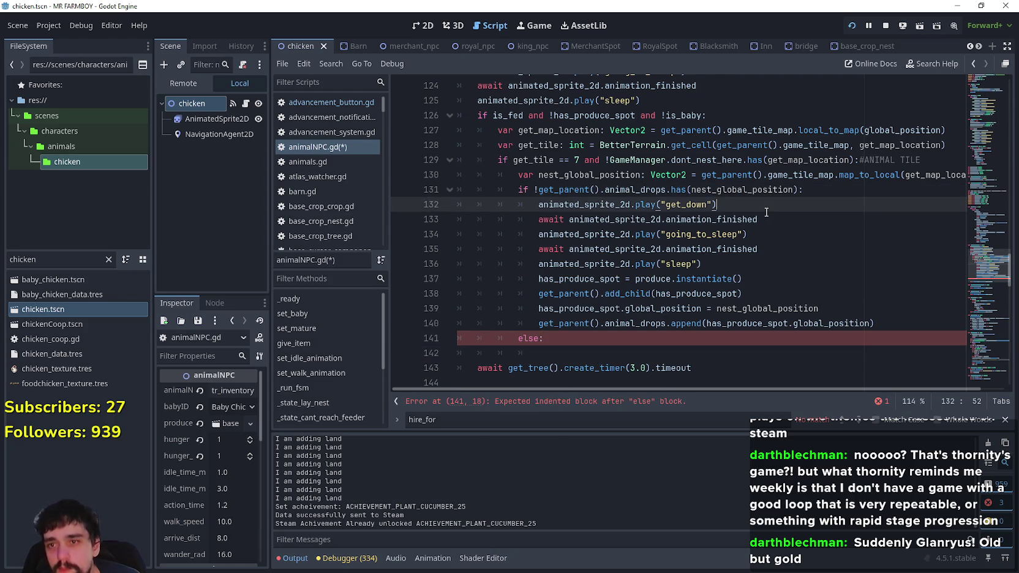
{"action": "left_click", "coordinate": [770, 214]}
{"action": "mouse_move", "coordinate": [770, 214]}
{"action": "left_mouse_down"}
{"action": "mouse_move", "coordinate": [656, 219]}
{"action": "mouse_move", "coordinate": [460, 205]}
{"action": "left_mouse_up"}
{"action": "key", "text": "ctrl+c"}
{"action": "mouse_move", "coordinate": [566, 358]}
{"action": "left_mouse_down"}
{"action": "mouse_move", "coordinate": [457, 352]}
{"action": "mouse_move", "coordinate": [433, 363]}
{"action": "left_mouse_up"}
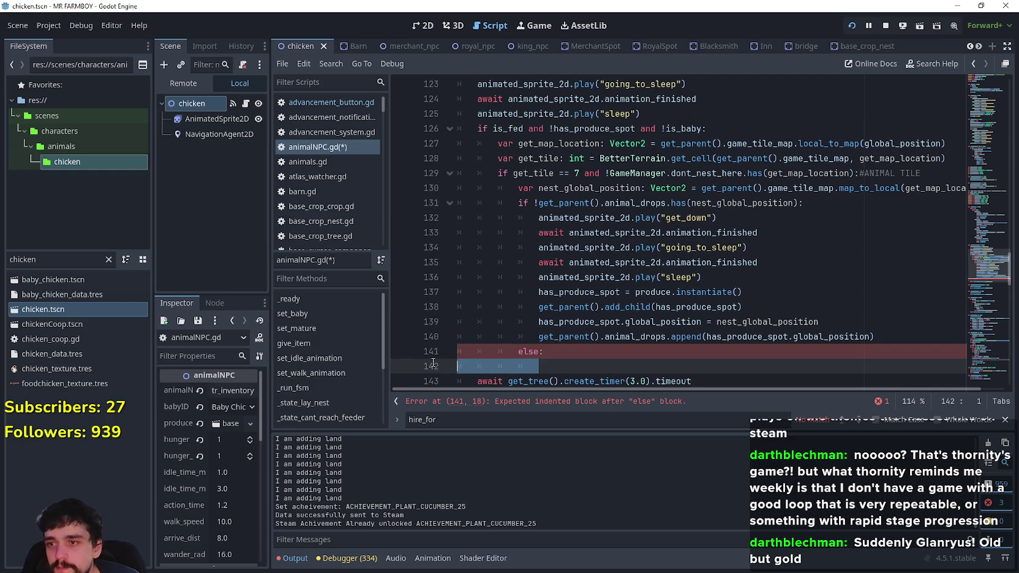
{"action": "key", "text": "ctrl+v"}
{"action": "scroll", "coordinate": [748, 303], "scroll_direction": "down", "scroll_amount": 2}
{"action": "double_click", "coordinate": [690, 277]}
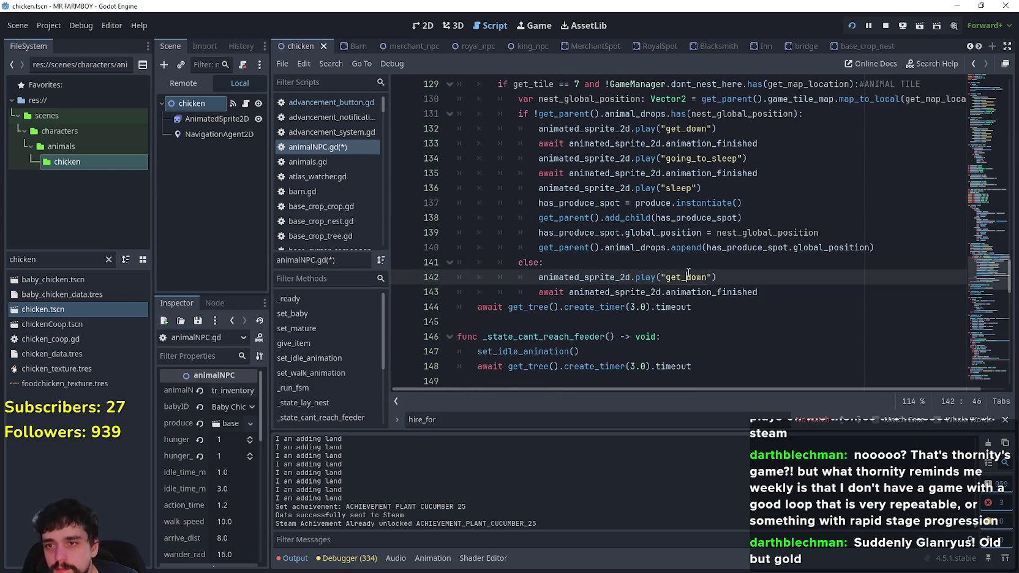
{"action": "type", "text": "a"}
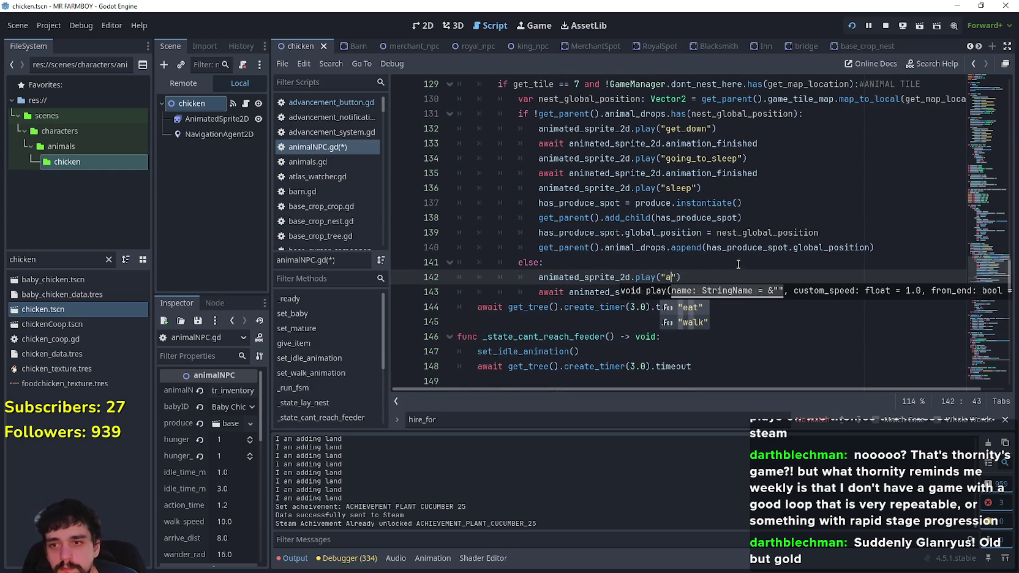
{"action": "type", "text": "ngry"}
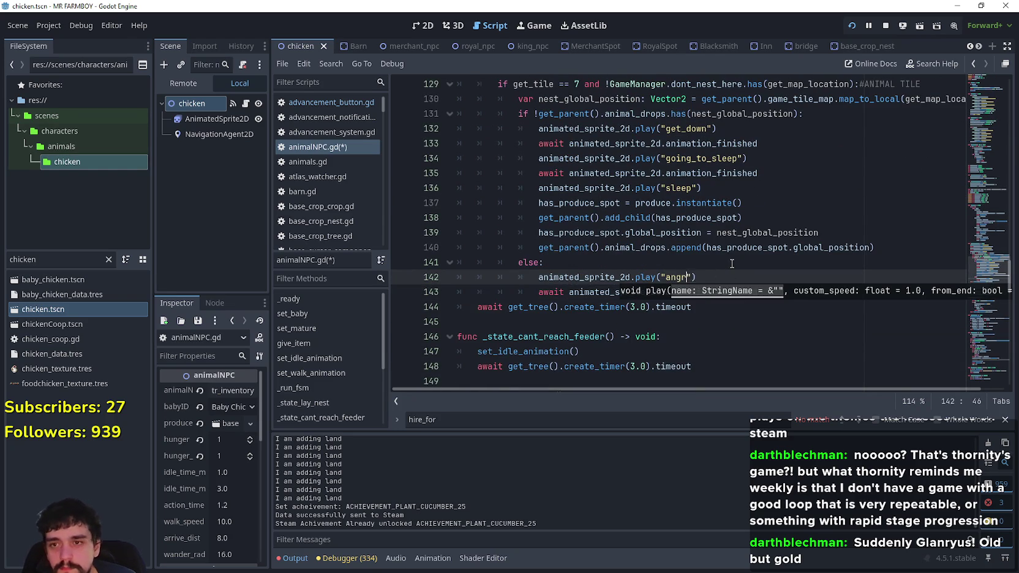
{"action": "left_click", "coordinate": [728, 263]}
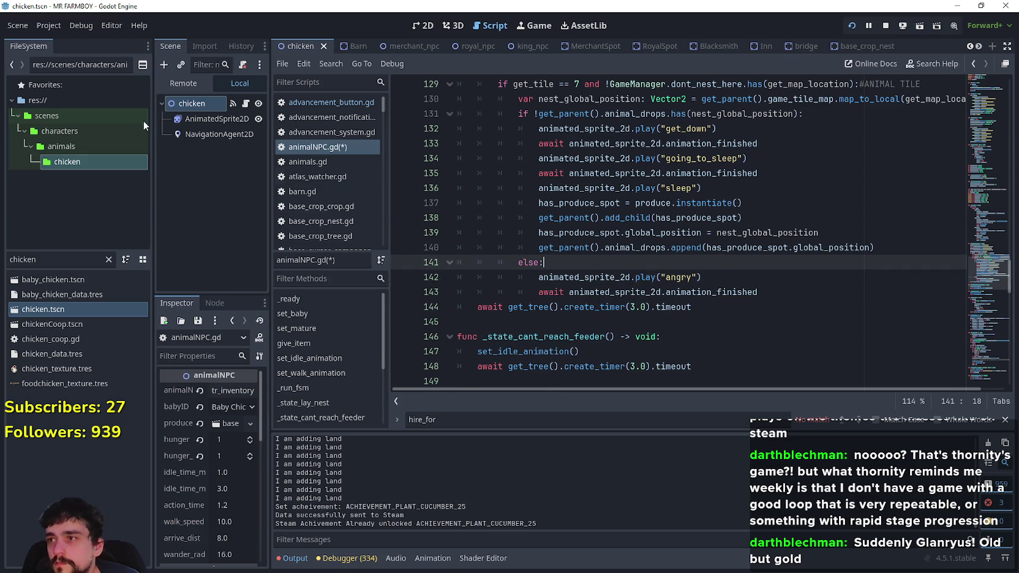
{"action": "left_click", "coordinate": [217, 119]}
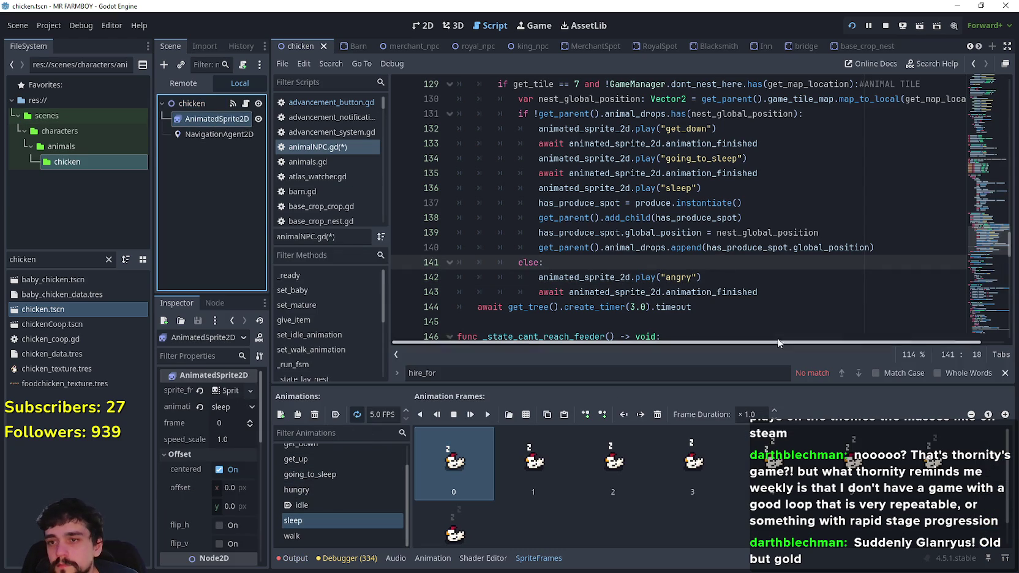
Check the chicken's hungry frames, then play "hungry" in the else branch and delete the await line.
{"action": "left_click", "coordinate": [363, 486]}
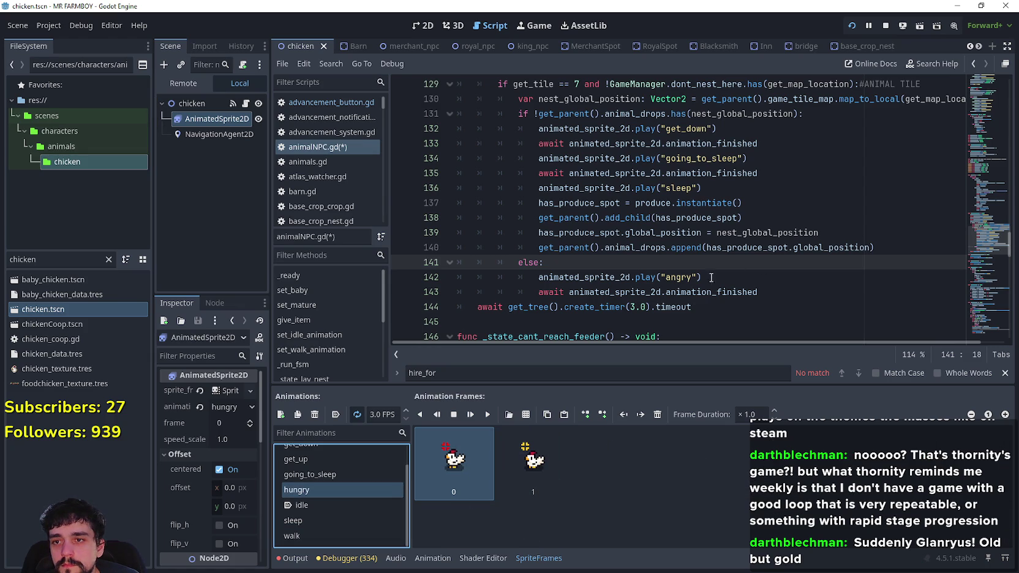
{"action": "mouse_move", "coordinate": [681, 297]}
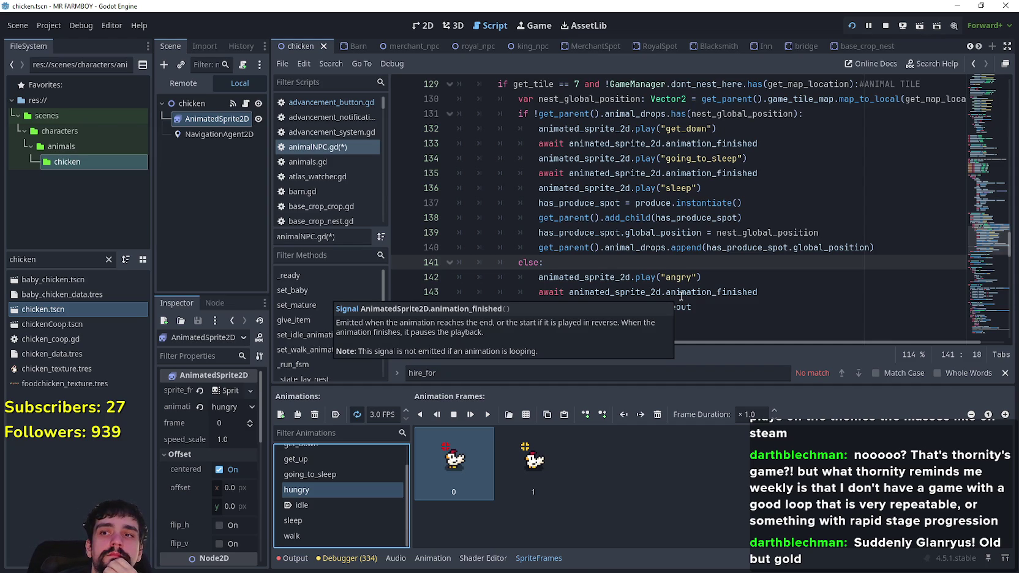
{"action": "scroll", "coordinate": [734, 239], "scroll_direction": "down", "scroll_amount": 1}
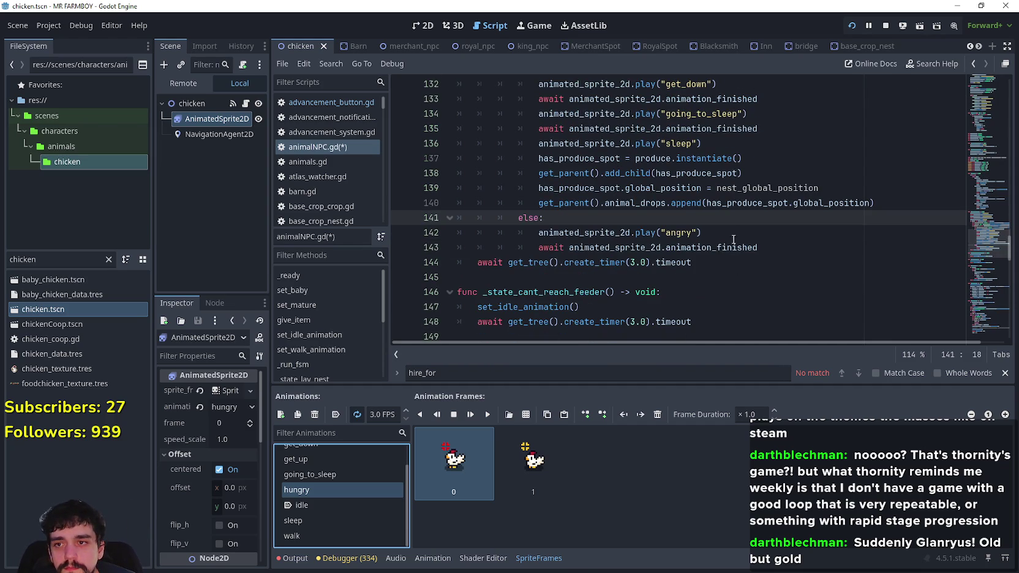
{"action": "left_click_drag", "start_coordinate": [776, 251], "coordinate": [452, 244]}
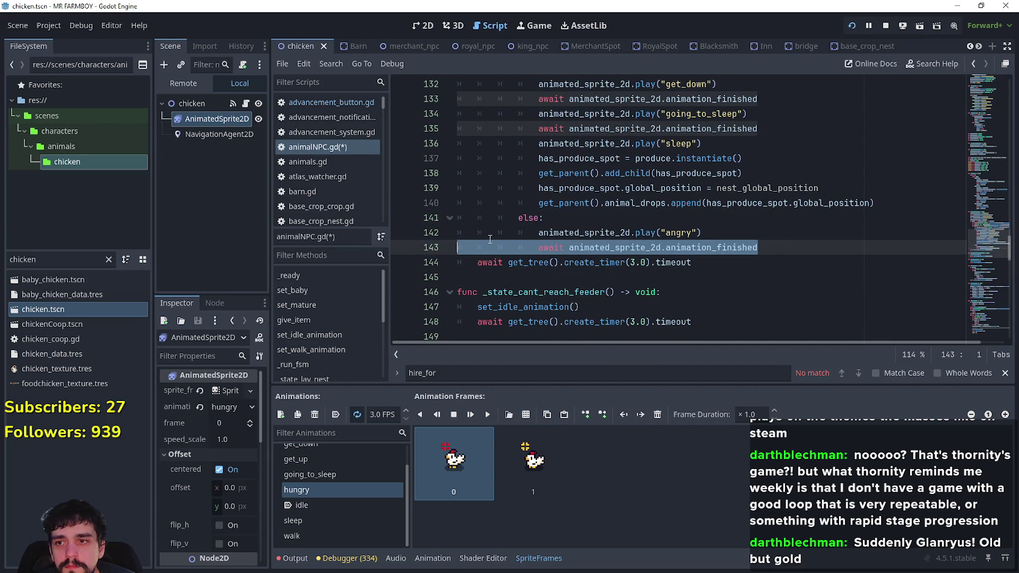
{"action": "key", "text": "BackSpace"}
{"action": "key", "text": "BackSpace"}
{"action": "type", "text": "hu"}
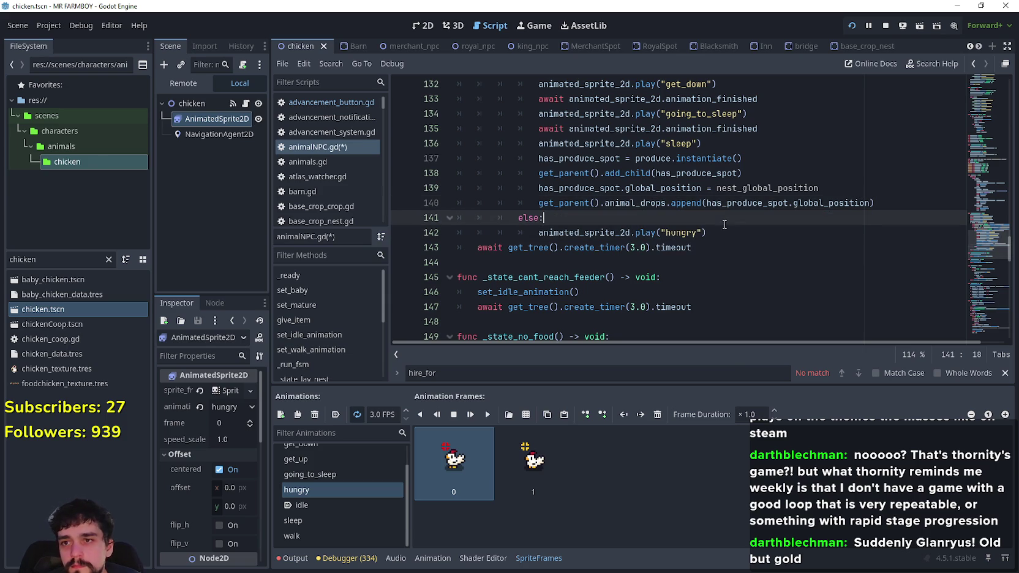
{"action": "left_click_drag", "start_coordinate": [707, 233], "coordinate": [449, 226]}
{"action": "left_click_drag", "start_coordinate": [707, 234], "coordinate": [458, 218]}
{"action": "scroll", "coordinate": [545, 190], "scroll_direction": "up", "scroll_amount": 2}
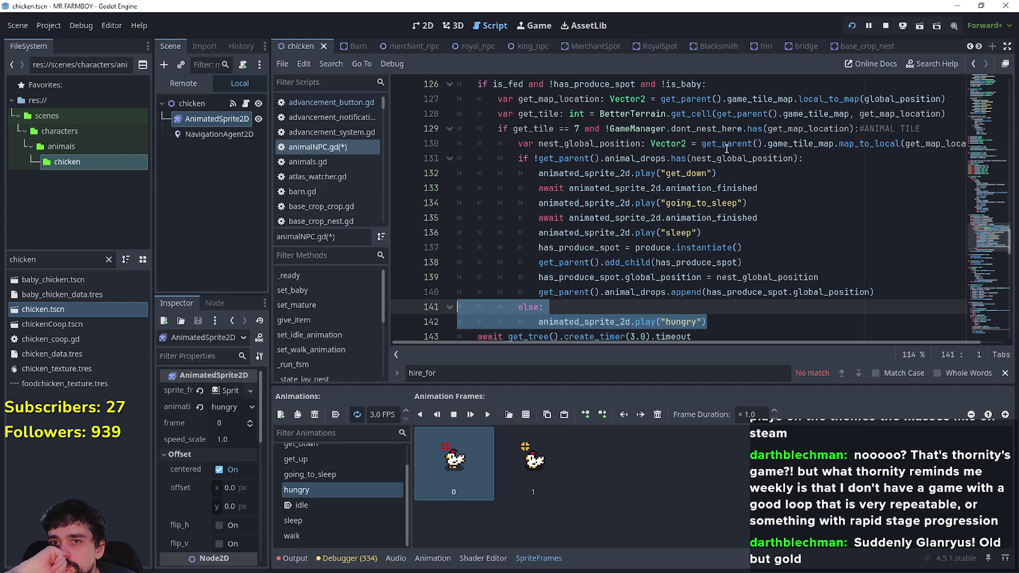
Review the nest code around line 129, selecting the get_tile variable.
{"action": "left_click", "coordinate": [928, 133]}
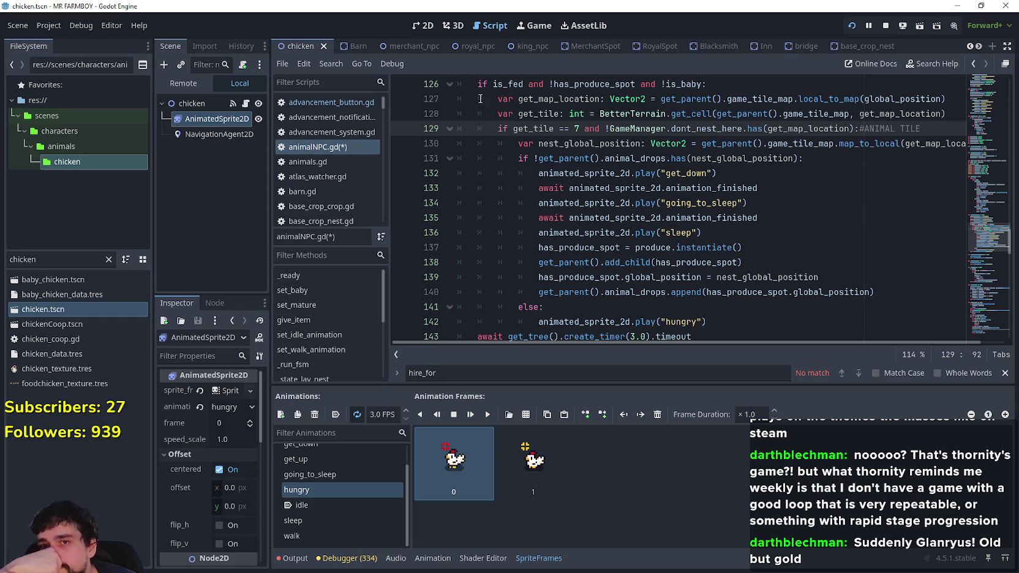
{"action": "scroll", "coordinate": [571, 141], "scroll_direction": "down", "scroll_amount": 2}
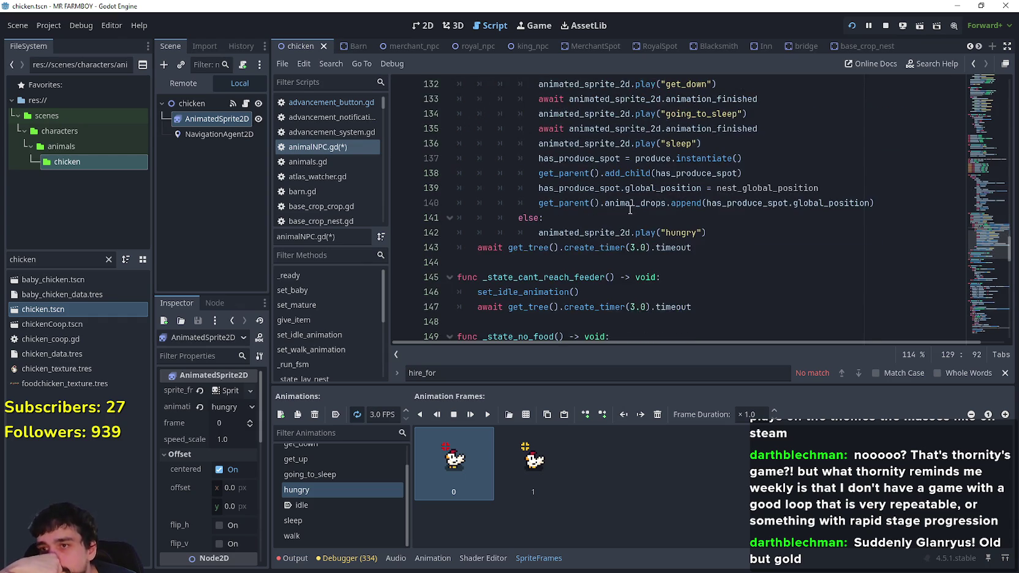
{"action": "scroll", "coordinate": [631, 202], "scroll_direction": "up", "scroll_amount": 3}
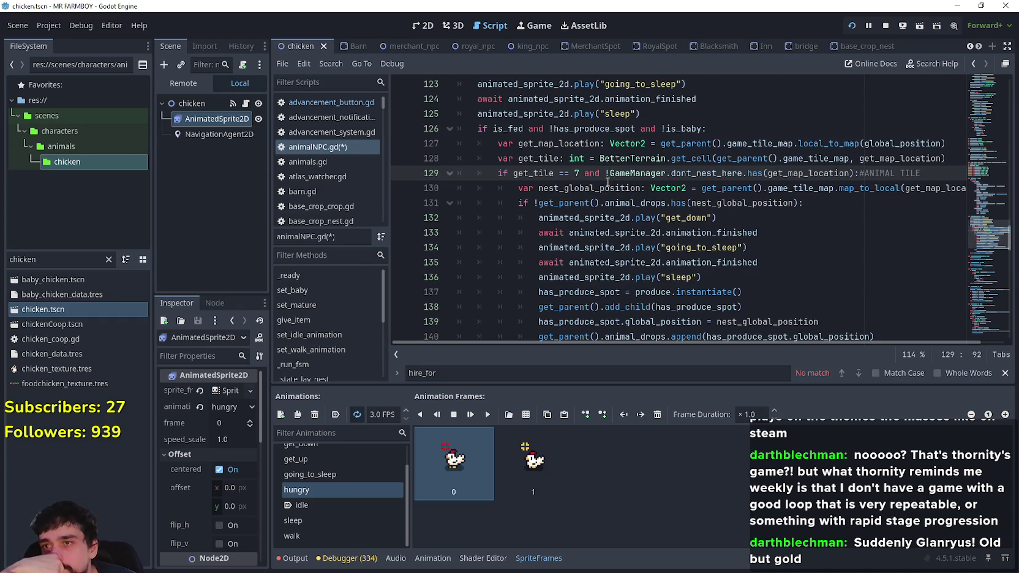
{"action": "left_click", "coordinate": [529, 159]}
{"action": "double_click", "coordinate": [534, 173]}
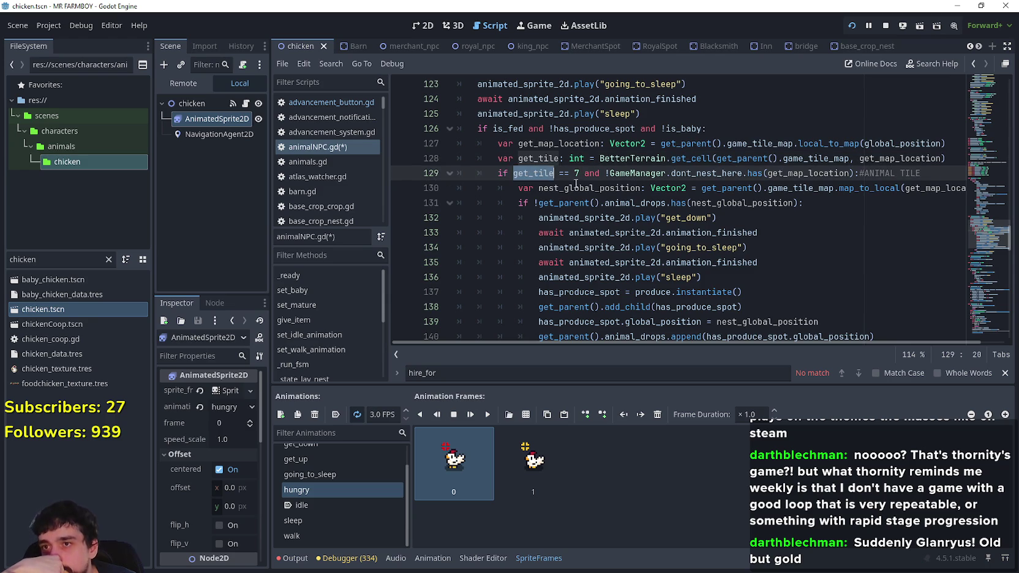
{"action": "scroll", "coordinate": [552, 181], "scroll_direction": "down", "scroll_amount": 2}
{"action": "scroll", "coordinate": [550, 188], "scroll_direction": "up", "scroll_amount": 2}
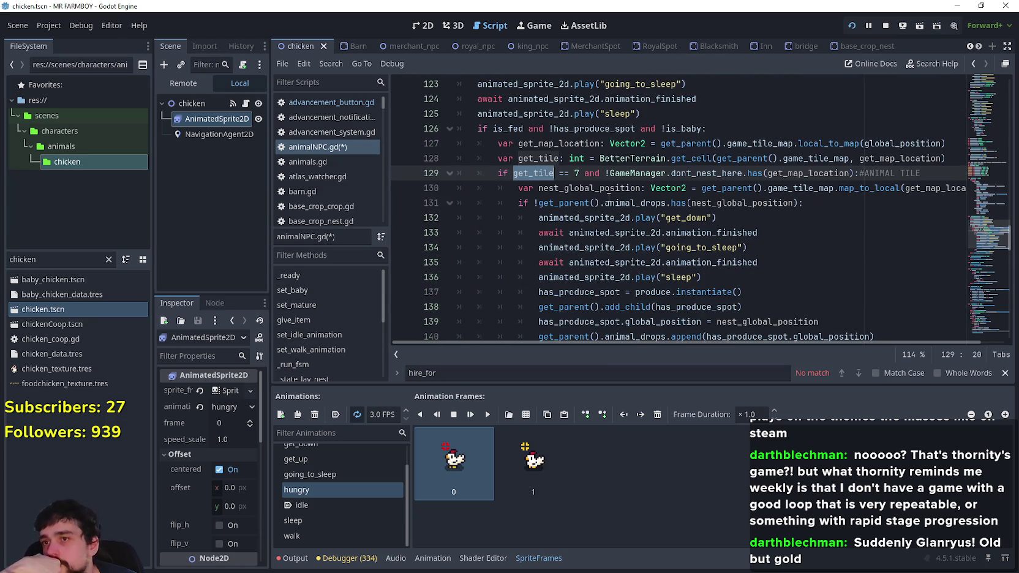
{"action": "scroll", "coordinate": [609, 198], "scroll_direction": "down", "scroll_amount": 2}
{"action": "scroll", "coordinate": [602, 181], "scroll_direction": "up", "scroll_amount": 1}
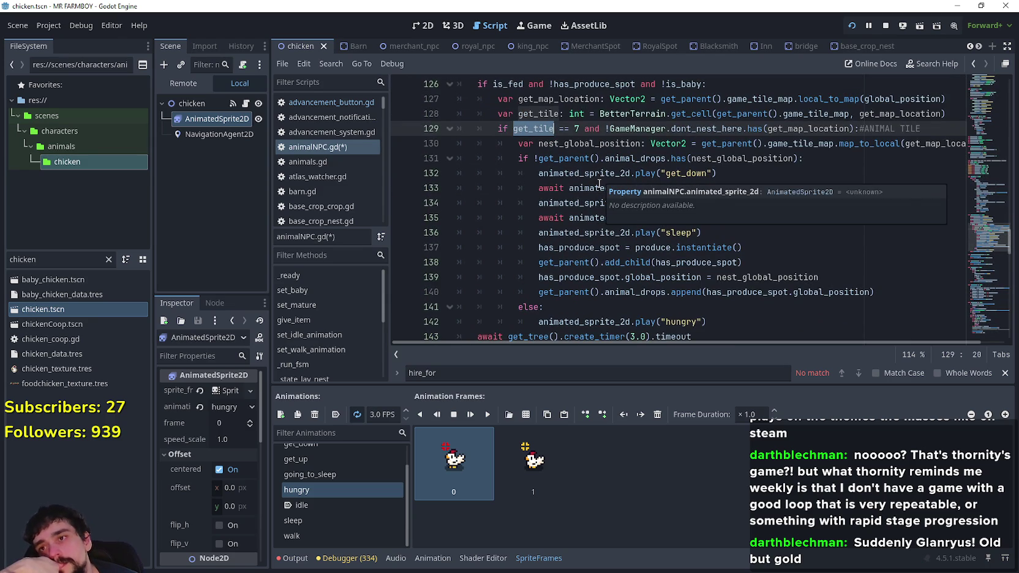
{"action": "scroll", "coordinate": [554, 148], "scroll_direction": "down", "scroll_amount": 1}
Check lines 138–145 ending in the "hungry" else branch, then save the chicken scene.
{"action": "left_click", "coordinate": [723, 277]}
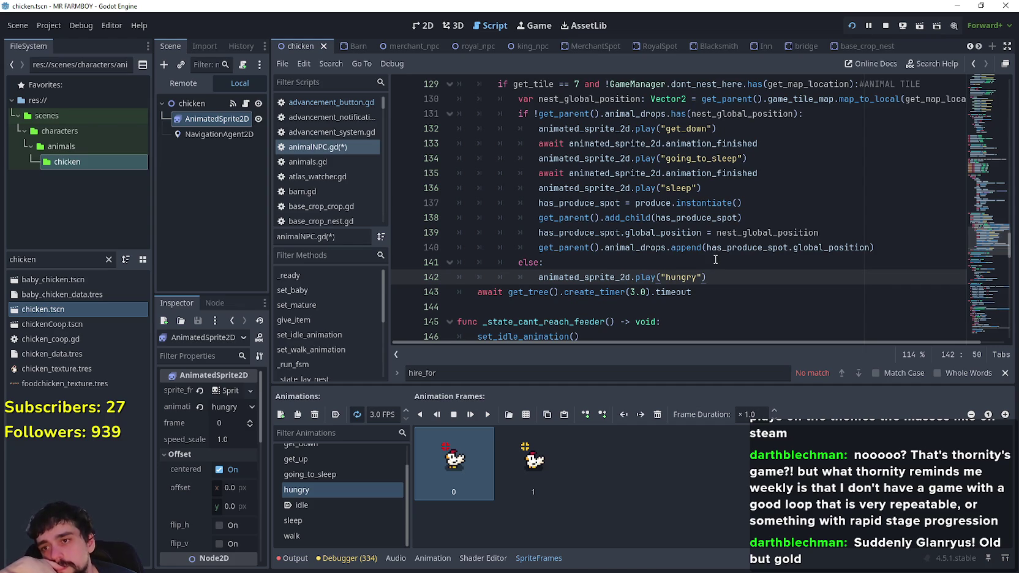
{"action": "scroll", "coordinate": [711, 242], "scroll_direction": "down", "scroll_amount": 2}
{"action": "left_click", "coordinate": [702, 225]}
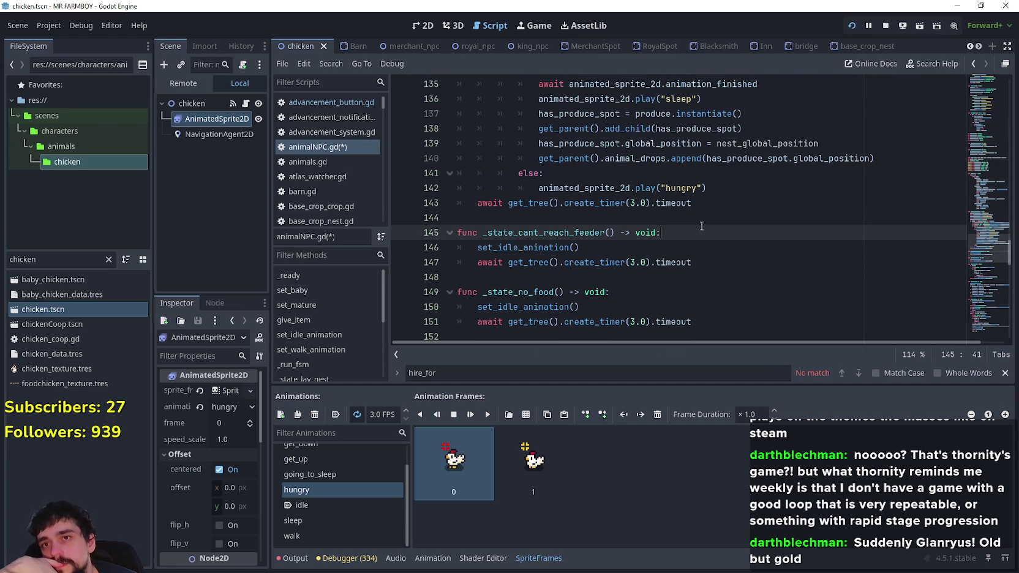
{"action": "scroll", "coordinate": [702, 226], "scroll_direction": "up", "scroll_amount": 3}
{"action": "left_click", "coordinate": [701, 230]}
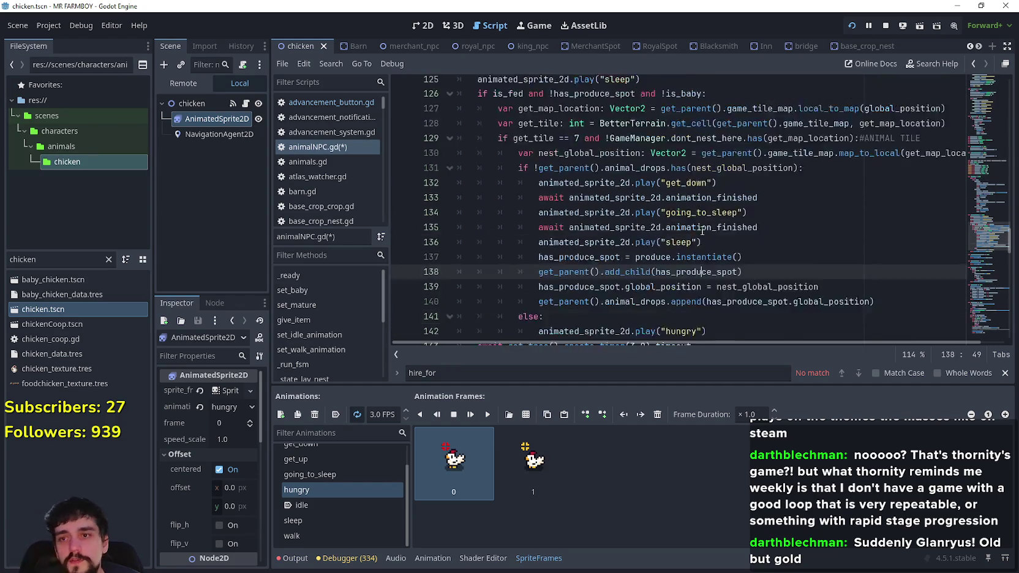
{"action": "scroll", "coordinate": [702, 230], "scroll_direction": "up", "scroll_amount": 3}
{"action": "key", "text": "ctrl+s"}
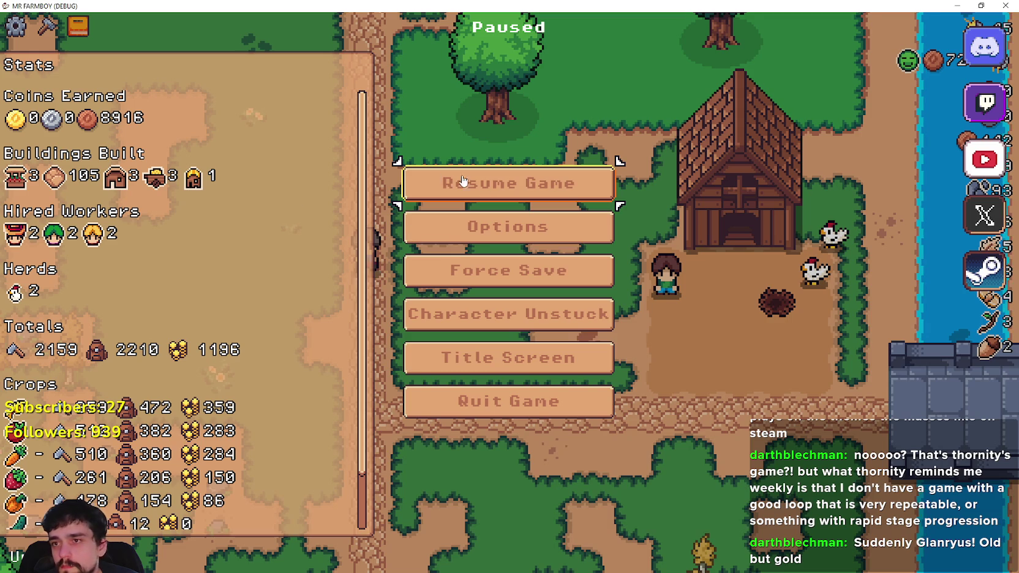
Resume the game, walk up to the coop and check its nests.
{"action": "left_click", "coordinate": [461, 179]}
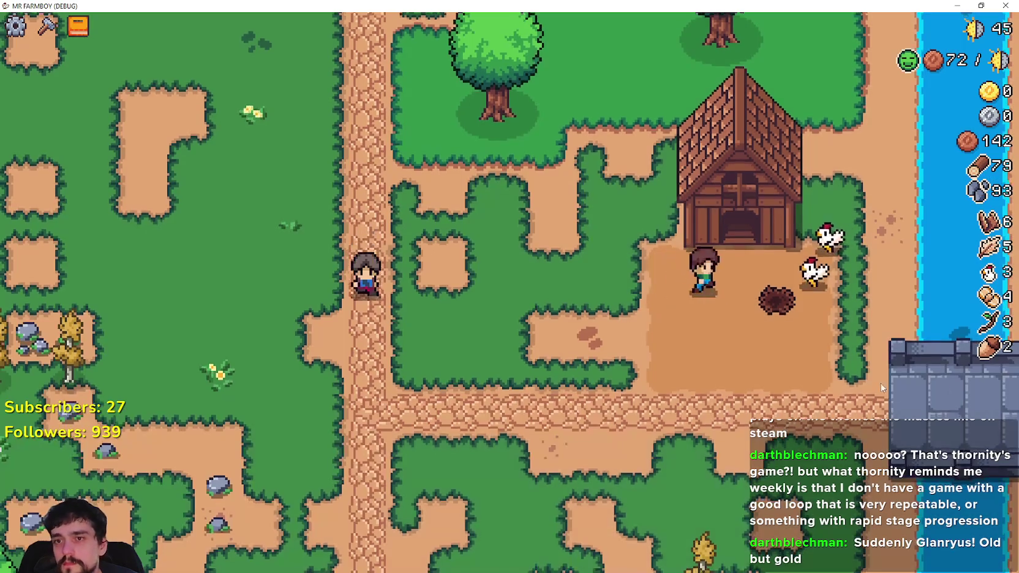
{"action": "key", "text": "w"}
{"action": "key", "text": "e"}
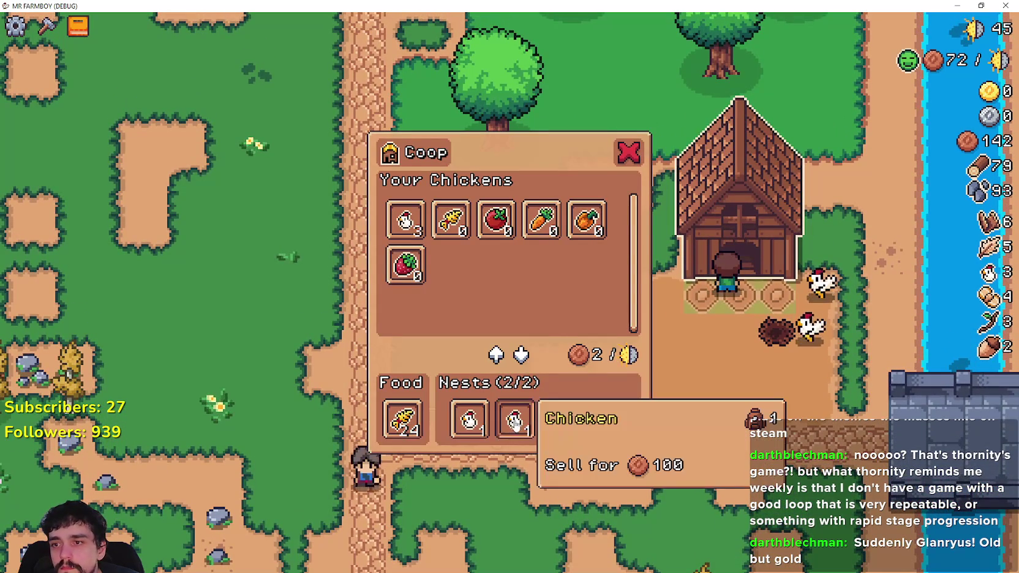
{"action": "key", "text": "Escape"}
{"action": "key", "text": "a"}
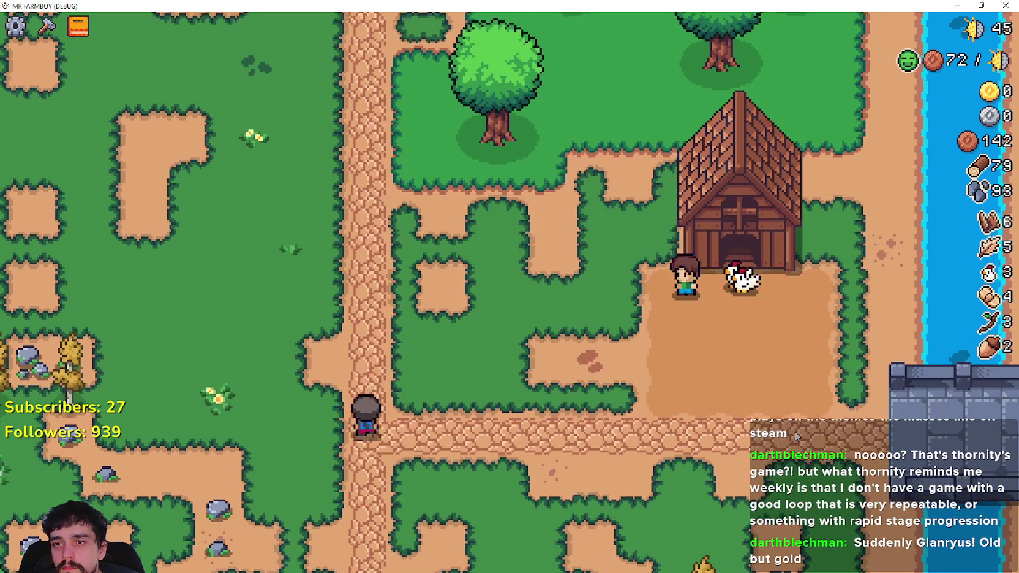
Reopen the coop and collect both nest chickens, raising the count from 3 to 5.
{"action": "key", "text": "c"}
{"action": "key", "text": "Escape"}
{"action": "key", "text": "d"}
{"action": "key", "text": "e"}
{"action": "left_click", "coordinate": [449, 426]}
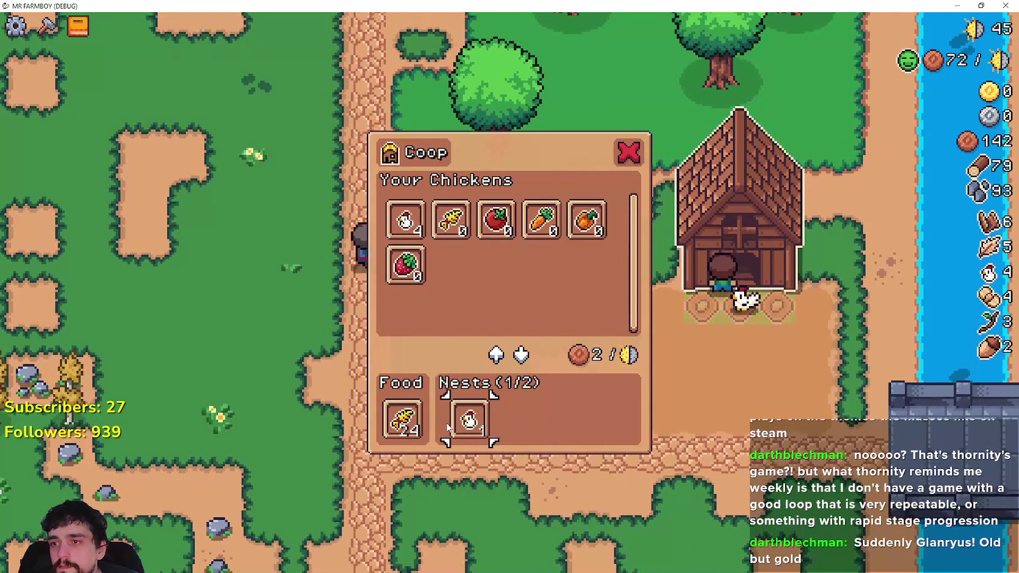
{"action": "left_click", "coordinate": [484, 426]}
{"action": "key", "text": "Escape"}
Pick the grass Land tile from Crafting and walk the farmer to the sand patch.
{"action": "key", "text": "s"}
{"action": "key", "text": "c"}
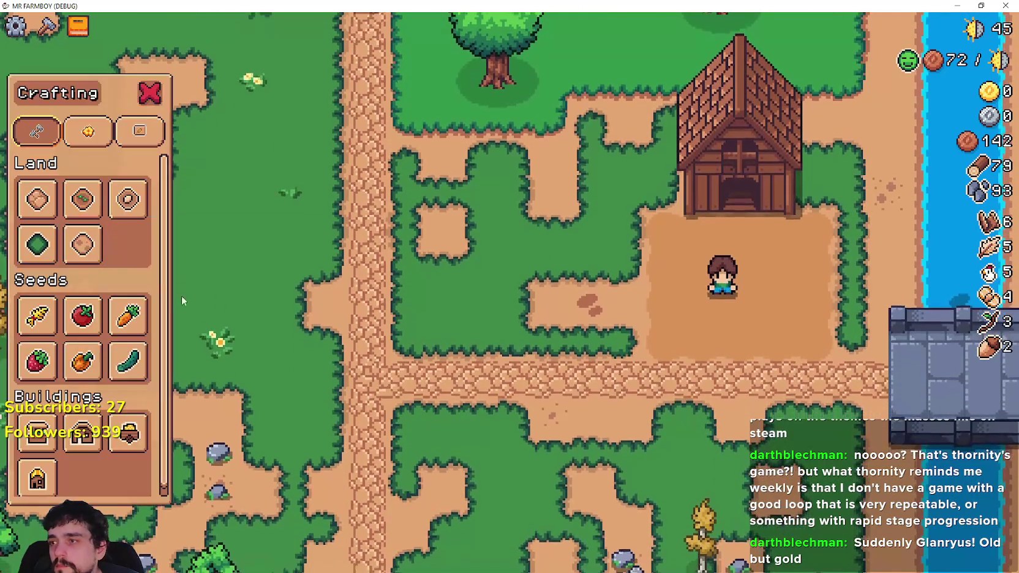
{"action": "left_click", "coordinate": [82, 244]}
{"action": "key", "text": "d"}
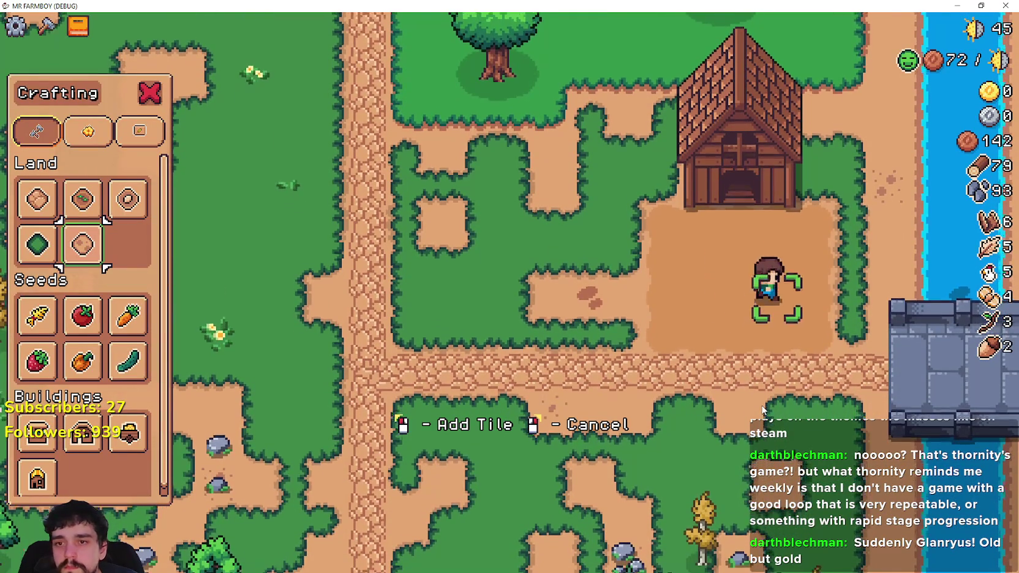
{"action": "key", "text": "s"}
{"action": "key", "text": "a"}
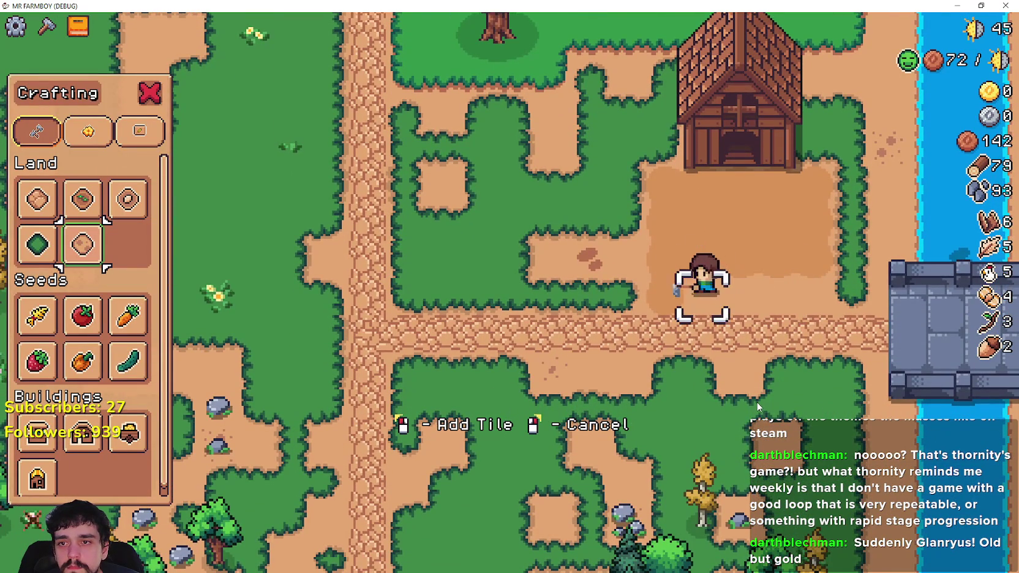
{"action": "key", "text": "a"}
{"action": "key", "text": "w"}
{"action": "key", "text": "q"}
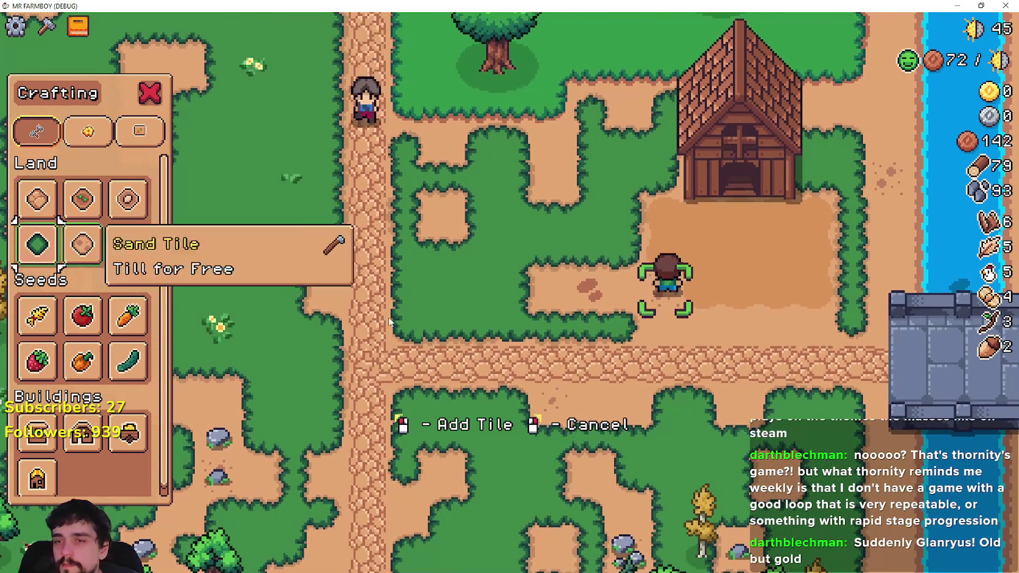
{"action": "key", "text": "d"}
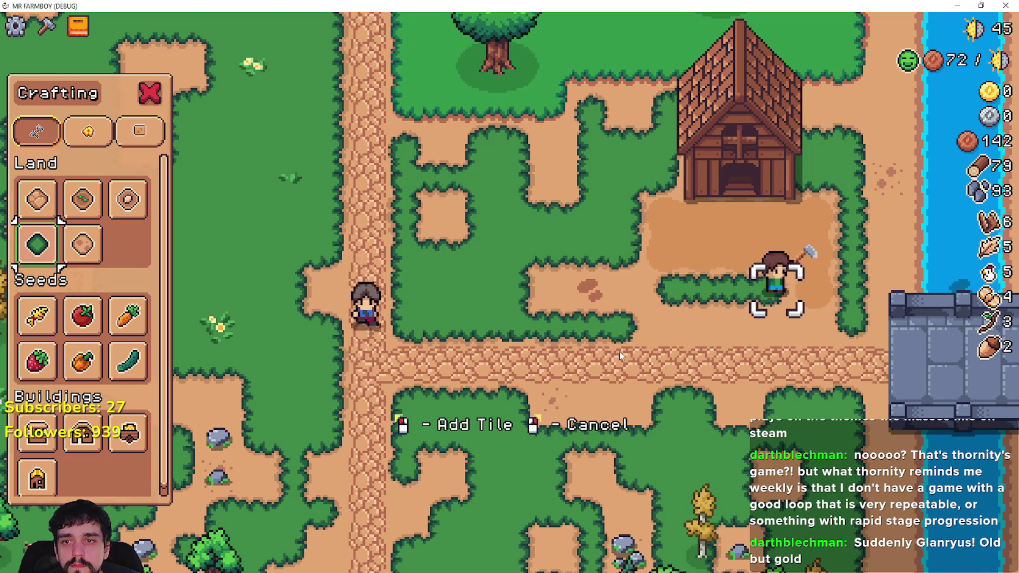
{"action": "key", "text": "s"}
{"action": "key", "text": "a"}
Place two flowered grass tiles over the sand patch (wood 142 to 106), then cancel placement.
{"action": "left_click", "coordinate": [619, 355]}
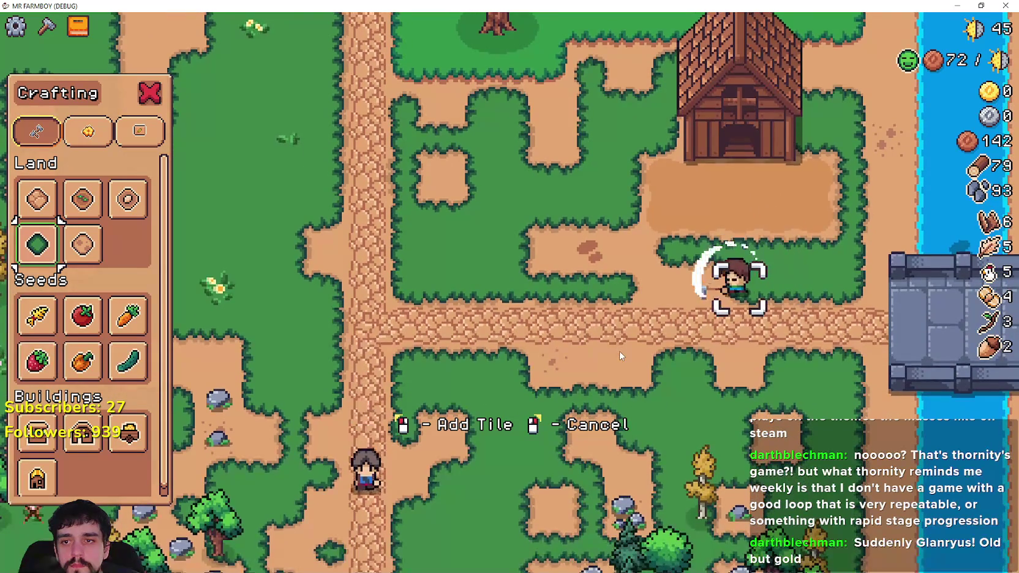
{"action": "key", "text": "a"}
{"action": "key", "text": "w"}
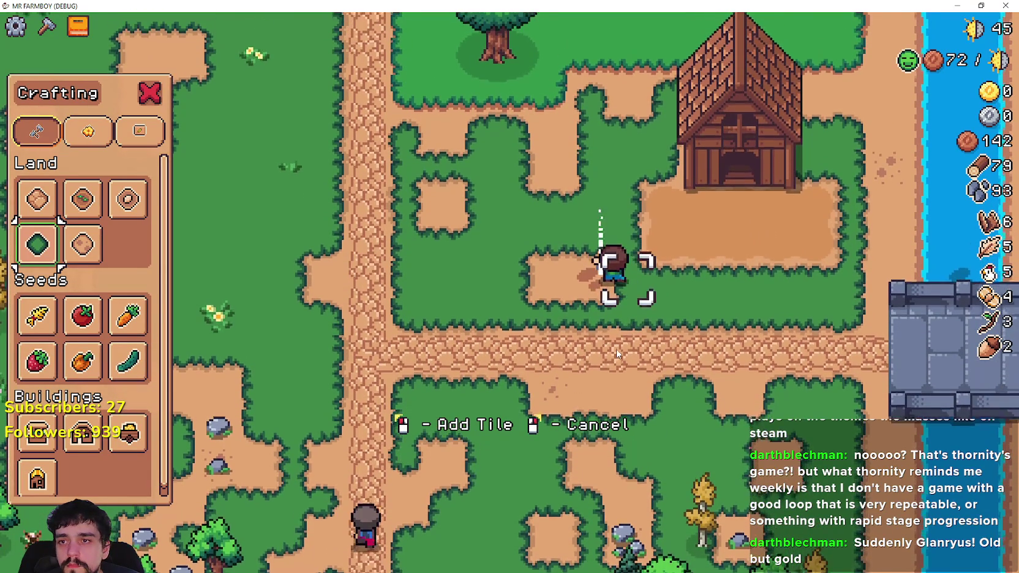
{"action": "key", "text": "a"}
{"action": "left_click", "coordinate": [616, 353]}
{"action": "key", "text": "w"}
{"action": "key", "text": "d"}
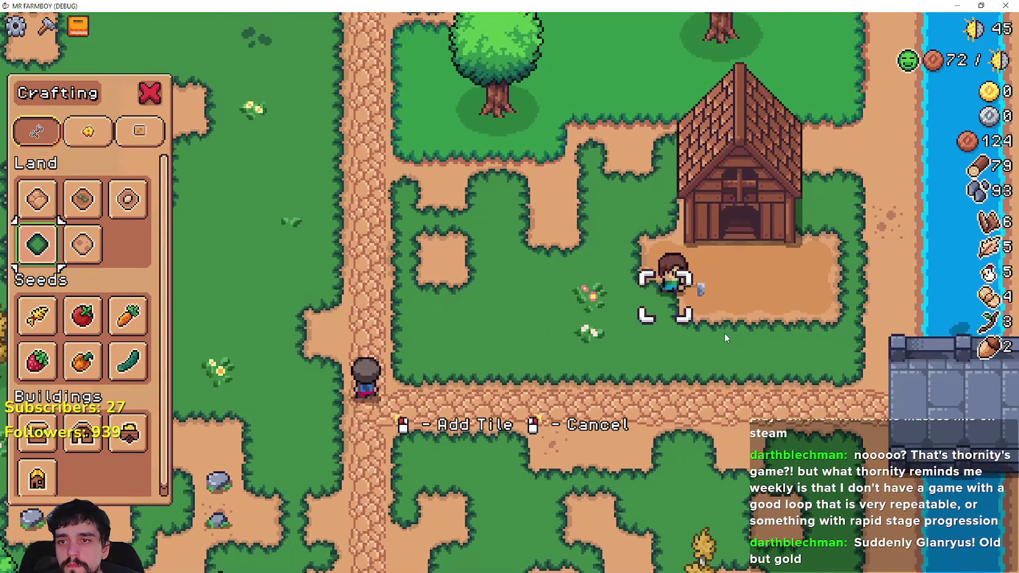
{"action": "key", "text": "d"}
{"action": "left_click", "coordinate": [724, 332]}
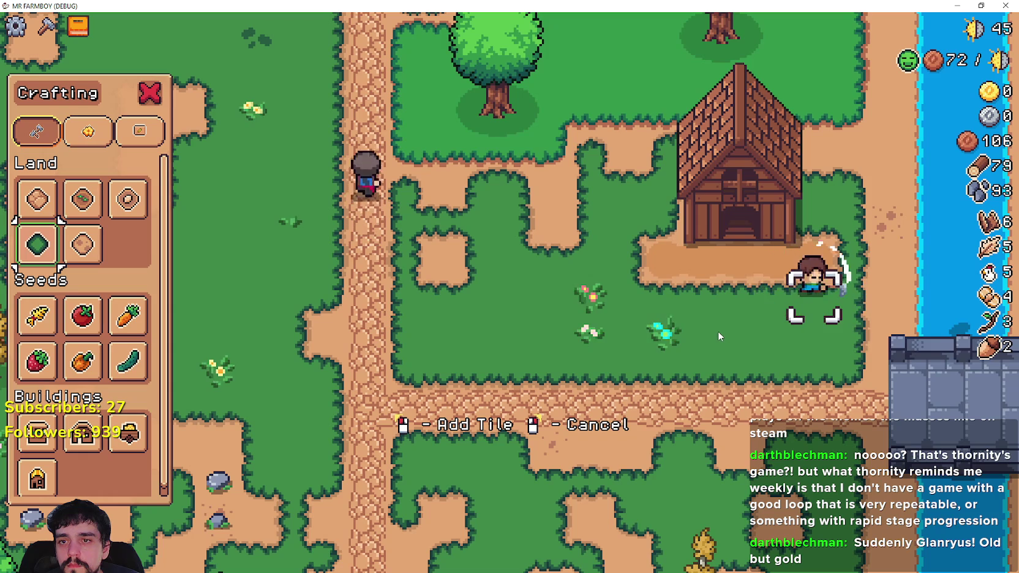
{"action": "right_click", "coordinate": [718, 331]}
Release two chickens from the coop so they stand outside, leaving three in stock.
{"action": "key", "text": "a"}
{"action": "key", "text": "w"}
{"action": "key", "text": "e"}
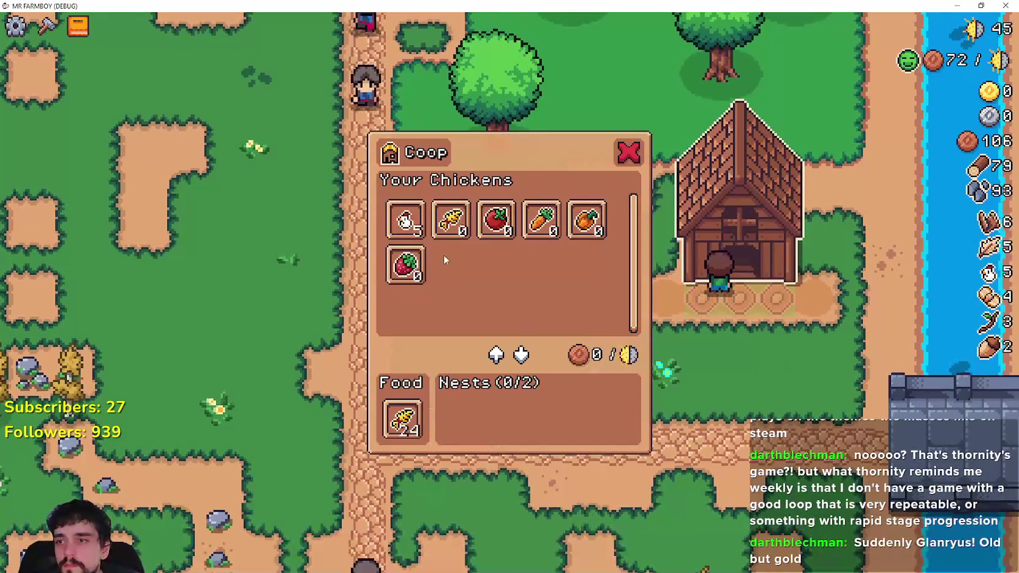
{"action": "left_click", "coordinate": [405, 219]}
{"action": "key", "text": "a"}
Walk away from the coop, then pause the game and return to the Godot editor.
{"action": "key", "text": "e"}
{"action": "key", "text": "s"}
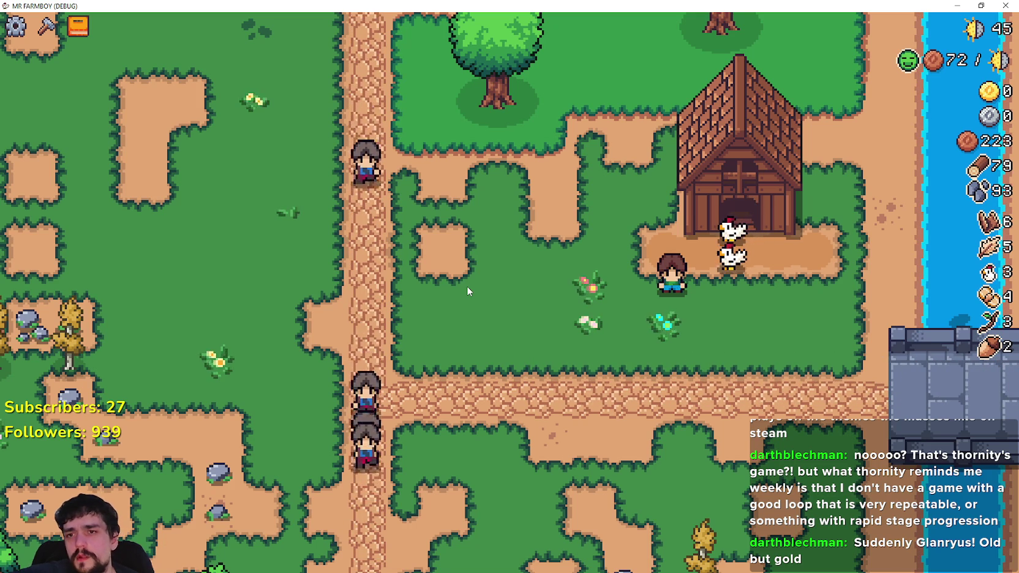
{"action": "key", "text": "Escape"}
{"action": "key", "text": "alt+Tab"}
Comment out the get_down, going_to_sleep and sleep animation lines 121–125 in _state_lay_nest.
{"action": "left_click", "coordinate": [477, 212]}
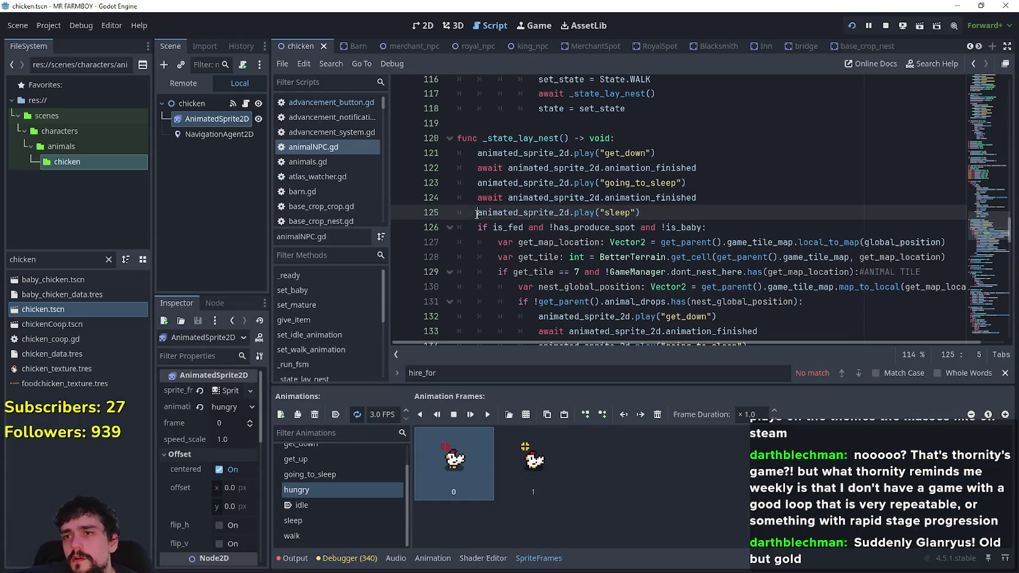
{"action": "left_click", "coordinate": [476, 183]}
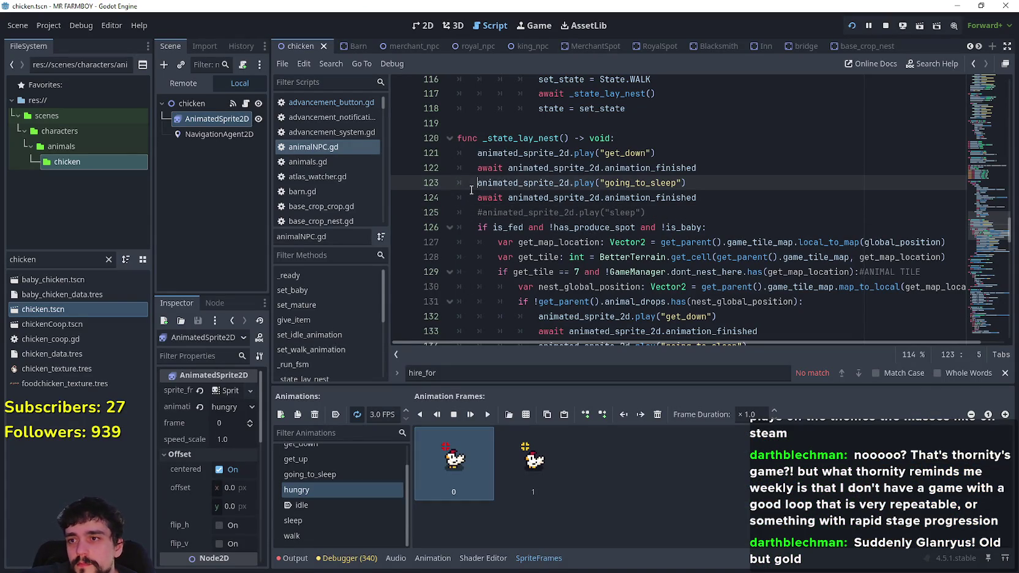
{"action": "type", "text": "#"}
{"action": "left_click", "coordinate": [476, 198]}
{"action": "left_click", "coordinate": [476, 168]}
{"action": "type", "text": "#"}
{"action": "left_click", "coordinate": [476, 153]}
{"action": "type", "text": "#"}
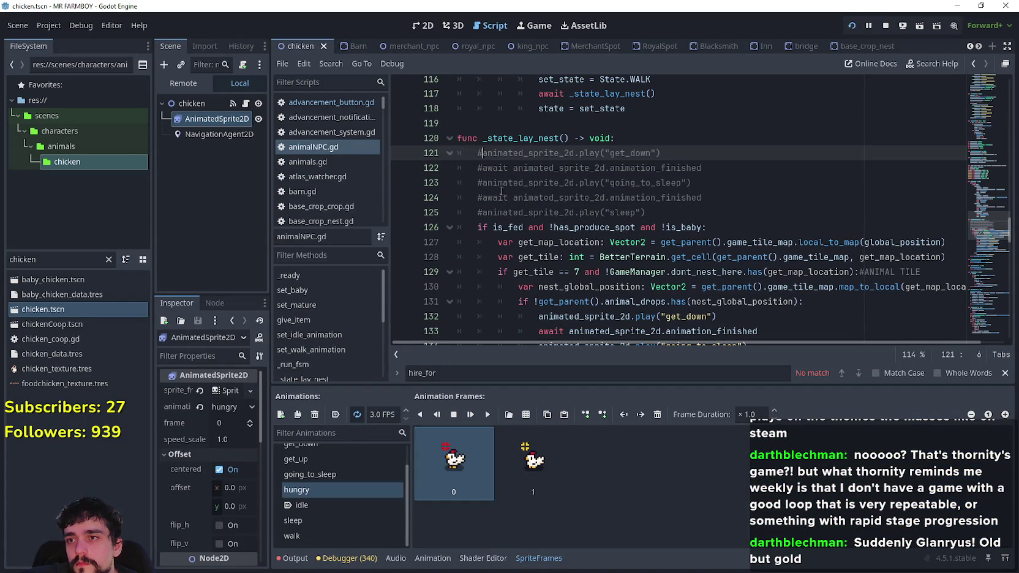
{"action": "left_click", "coordinate": [504, 198]}
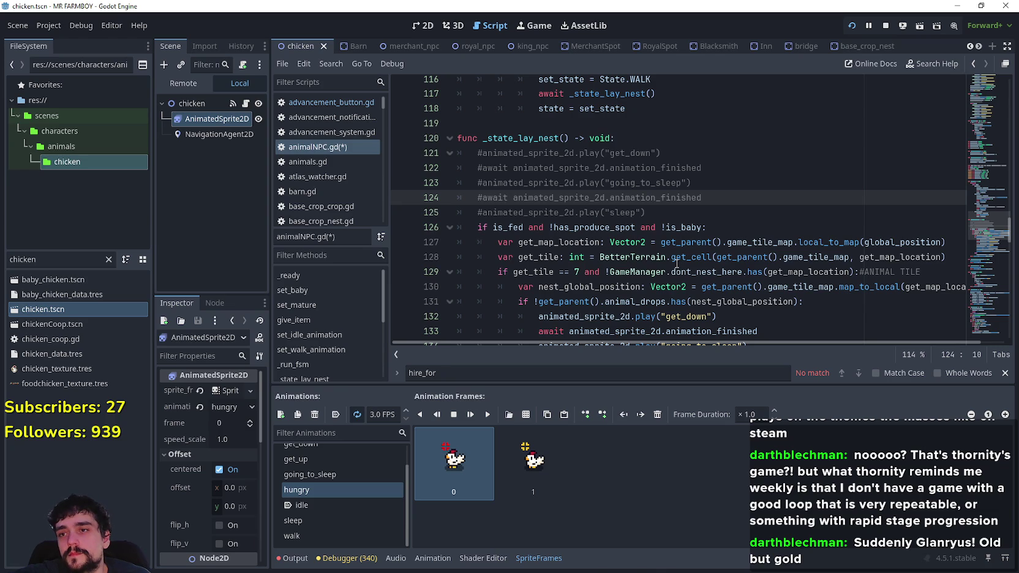
Save animalNPC.gd and switch back to the paused game.
{"action": "scroll", "coordinate": [676, 263], "scroll_direction": "down", "scroll_amount": 4}
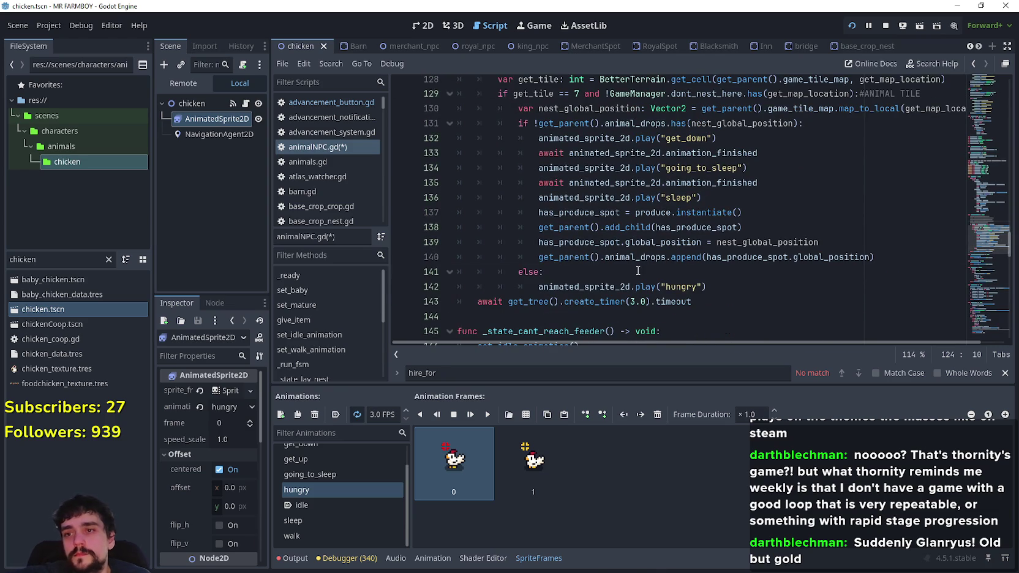
{"action": "left_click", "coordinate": [637, 271]}
{"action": "key", "text": "ctrl+s"}
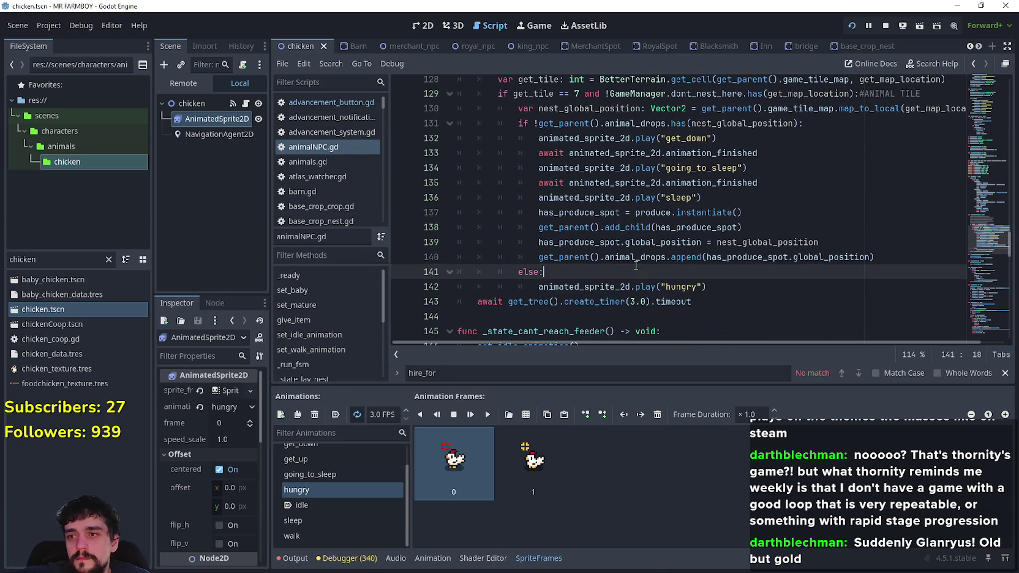
{"action": "key", "text": "alt+Tab"}
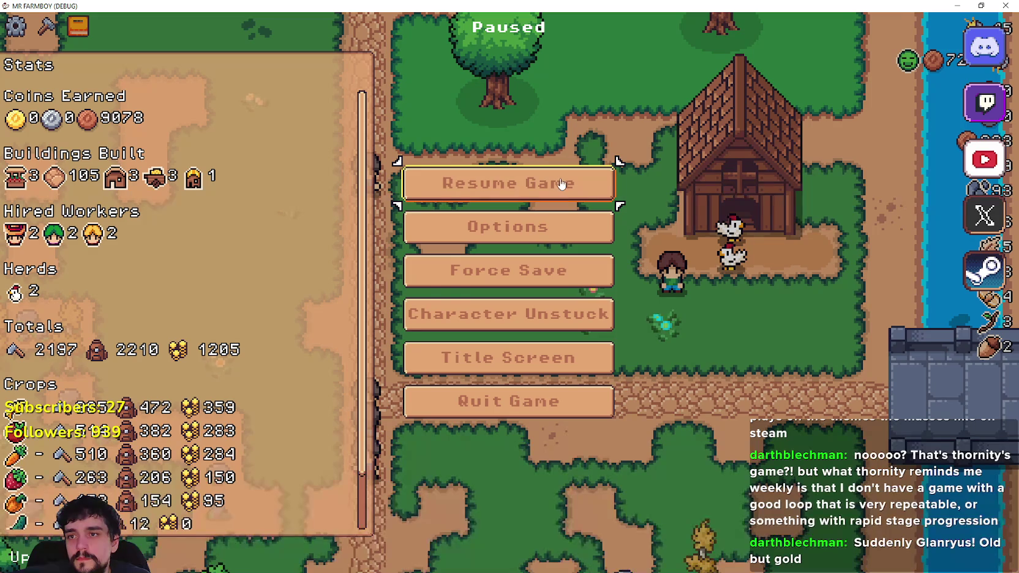
Resume, remove a nest chicken and re-nest chickens to test, then pause and return to Godot.
{"action": "left_click", "coordinate": [561, 184]}
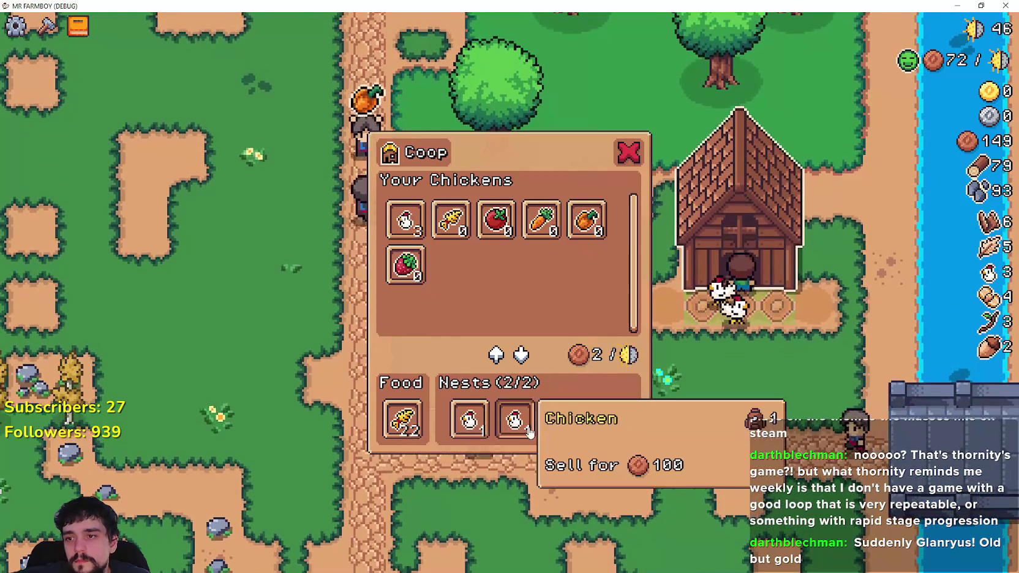
{"action": "left_click", "coordinate": [514, 422]}
{"action": "left_click", "coordinate": [405, 218]}
{"action": "left_click", "coordinate": [476, 293]}
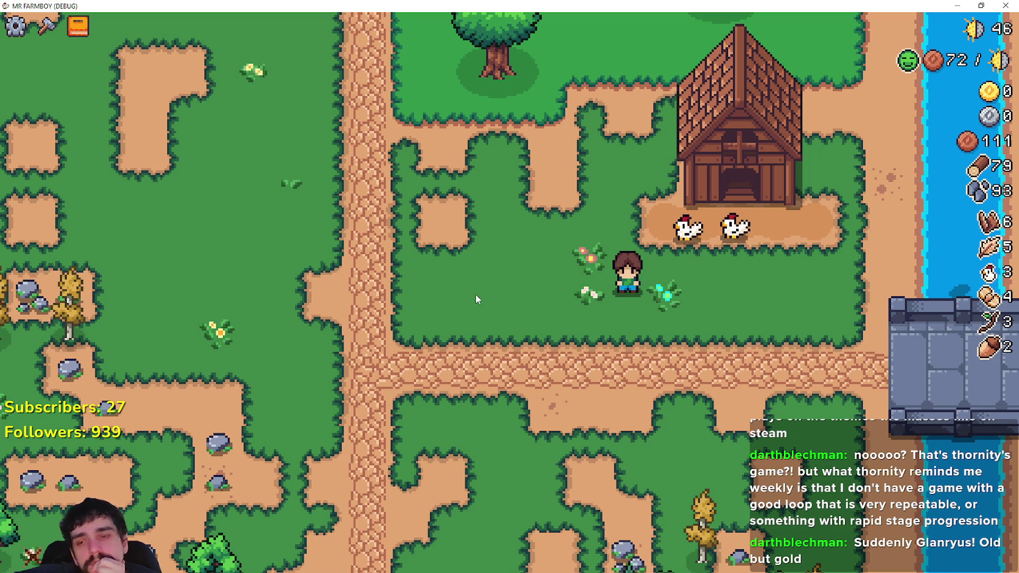
{"action": "key", "text": "Escape"}
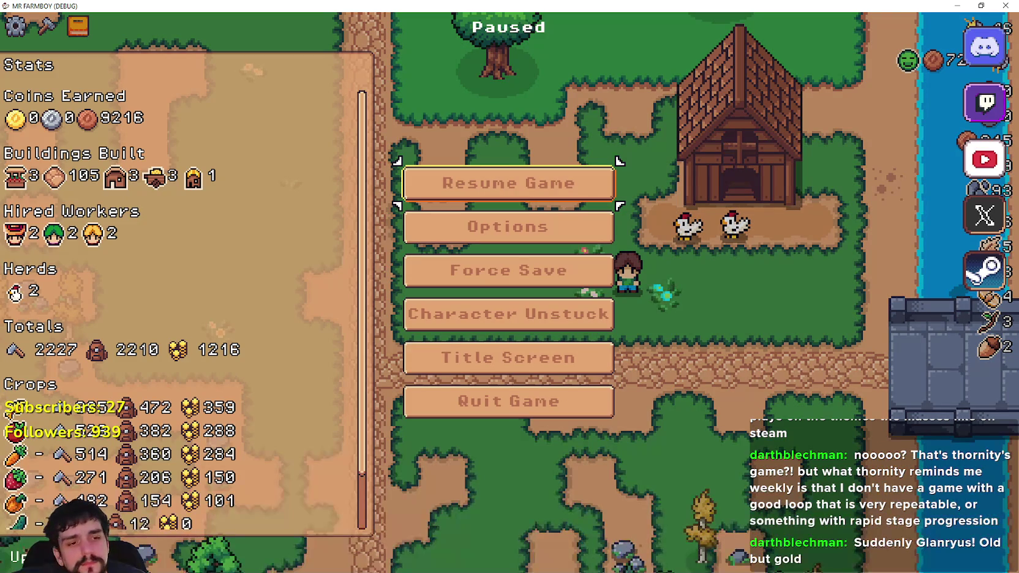
{"action": "key", "text": "alt+Tab"}
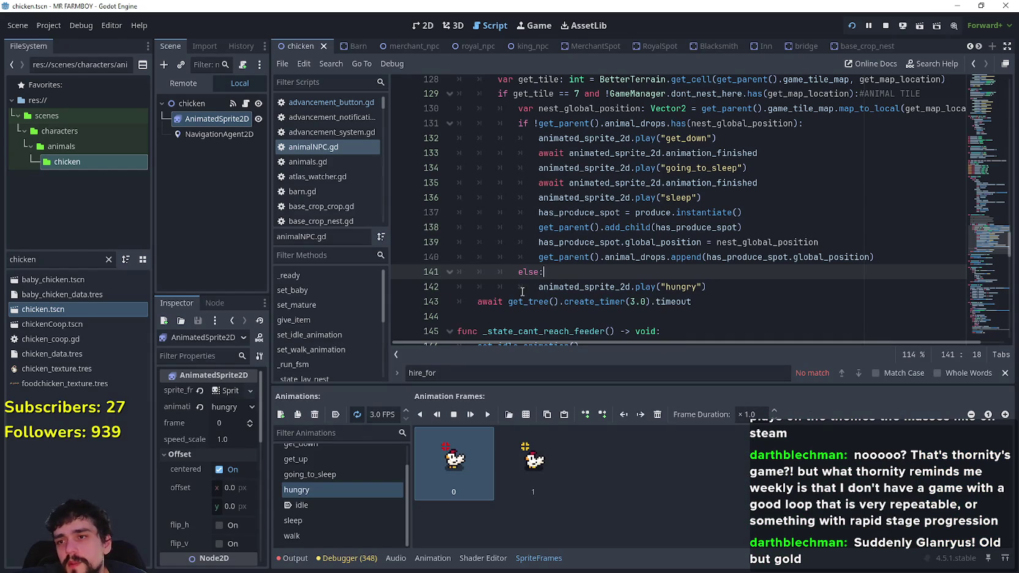
Open a new empty line after the existing else/play("hungry") branch.
{"action": "left_click", "coordinate": [639, 282]}
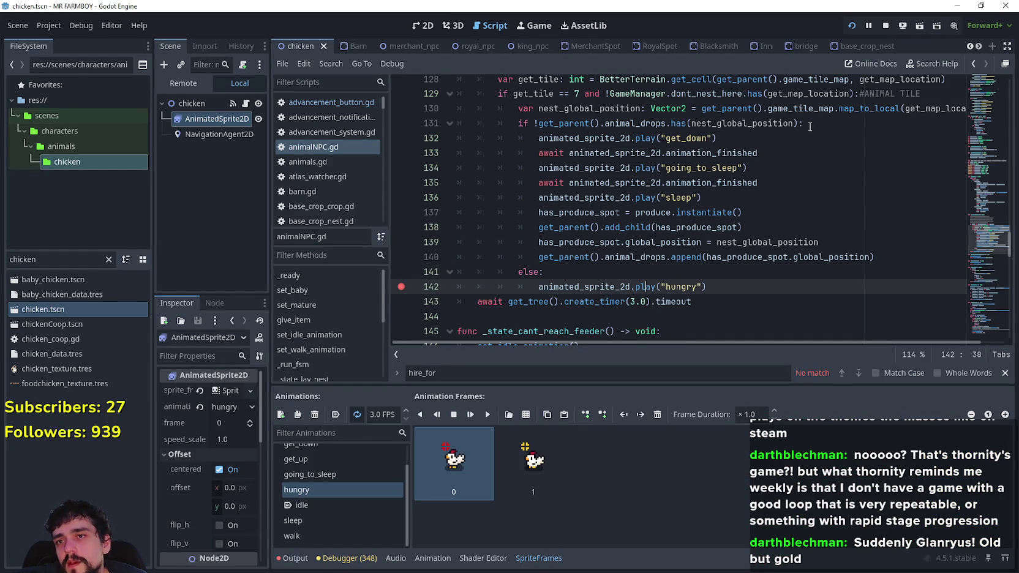
{"action": "scroll", "coordinate": [792, 135], "scroll_direction": "up", "scroll_amount": 1}
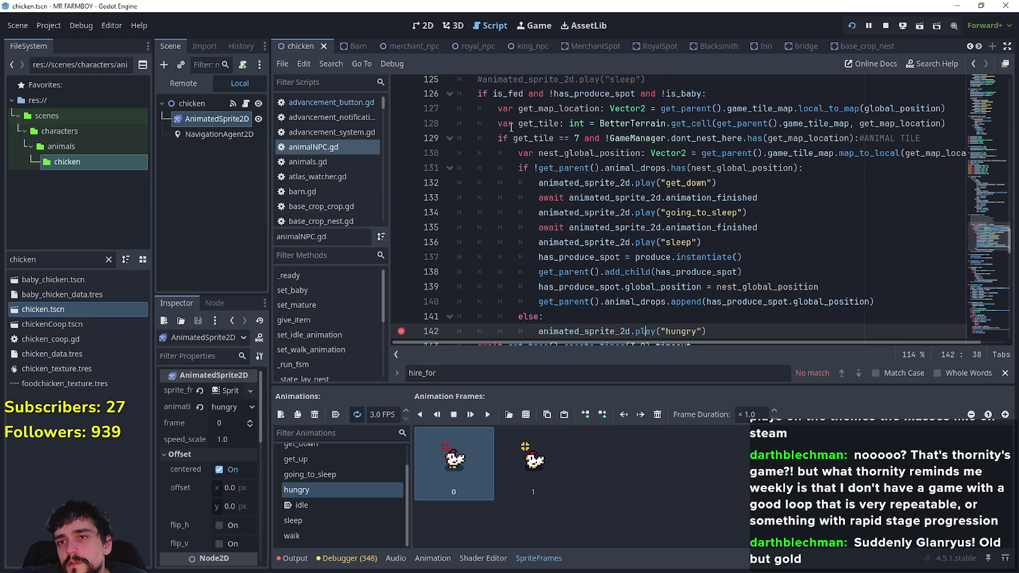
{"action": "scroll", "coordinate": [587, 263], "scroll_direction": "down", "scroll_amount": 1}
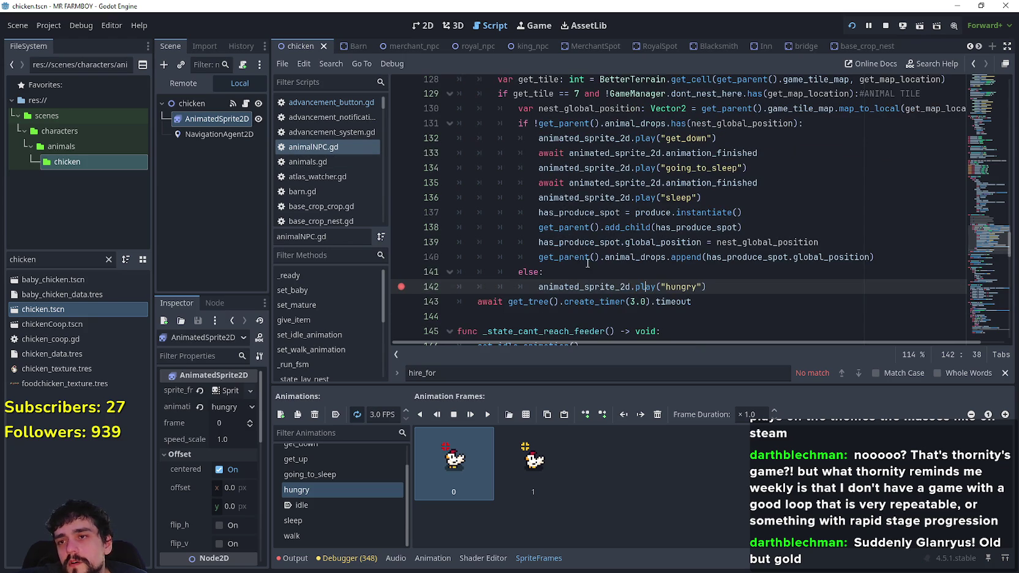
{"action": "left_click_drag", "start_coordinate": [726, 282], "coordinate": [435, 270]}
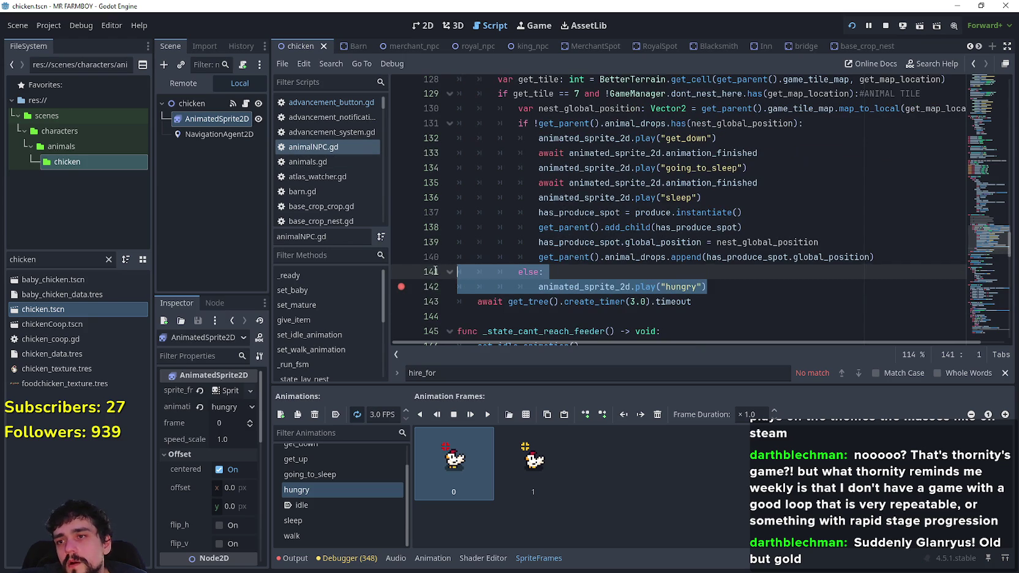
{"action": "left_click", "coordinate": [735, 285]}
{"action": "key", "text": "Return"}
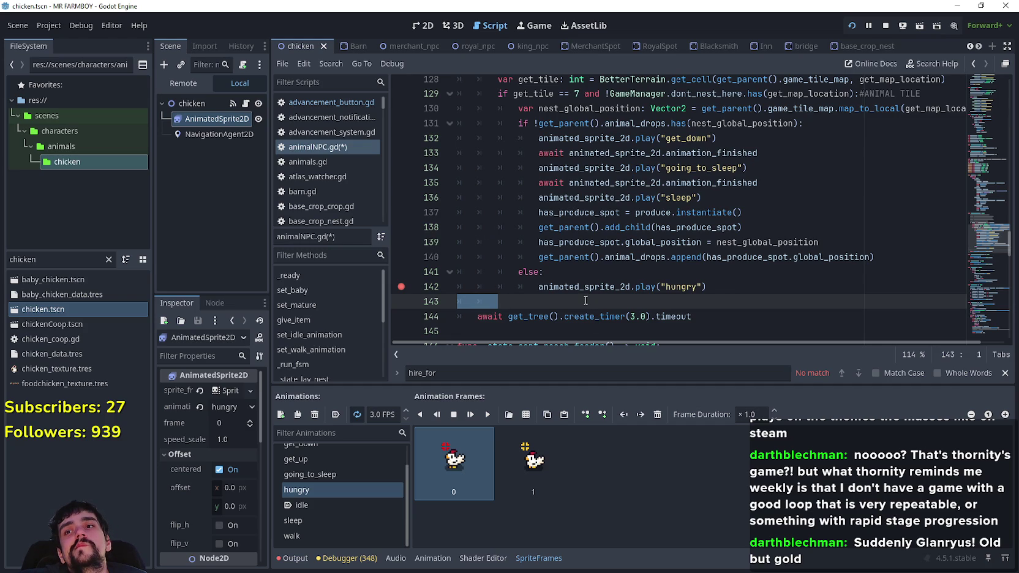
Paste a copy of the else/play("hungry") branch below line 142, outdented to the get_tile if level.
{"action": "left_click", "coordinate": [583, 276], "text": "shift"}
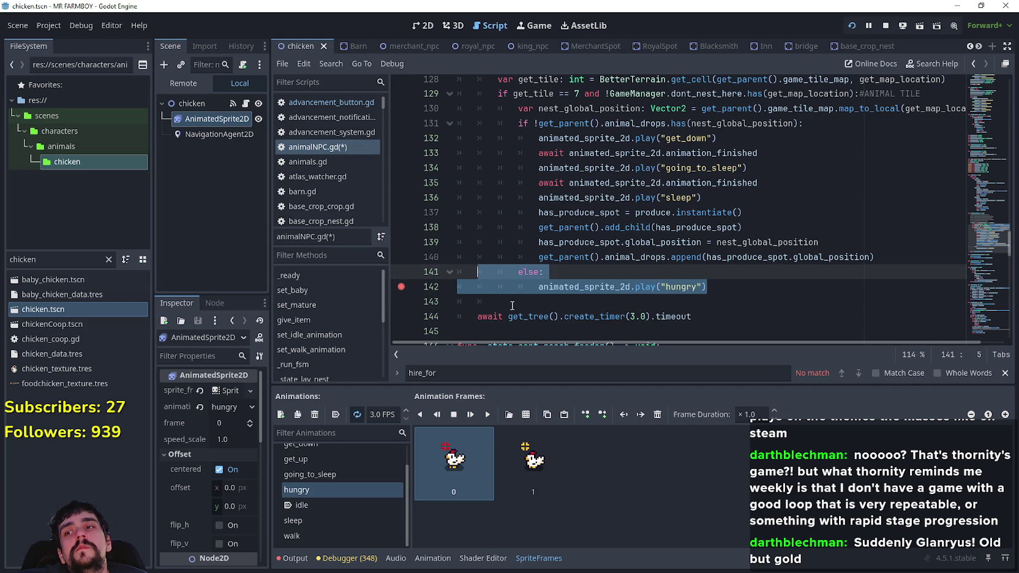
{"action": "key", "text": "ctrl+c"}
{"action": "left_click", "coordinate": [487, 300]}
{"action": "key", "text": "ctrl+v"}
{"action": "mouse_move", "coordinate": [702, 321]}
{"action": "left_mouse_down"}
{"action": "mouse_move", "coordinate": [456, 316]}
{"action": "mouse_move", "coordinate": [439, 303]}
{"action": "left_mouse_up"}
{"action": "key", "text": "shift+Tab"}
{"action": "key", "text": "shift+Tab"}
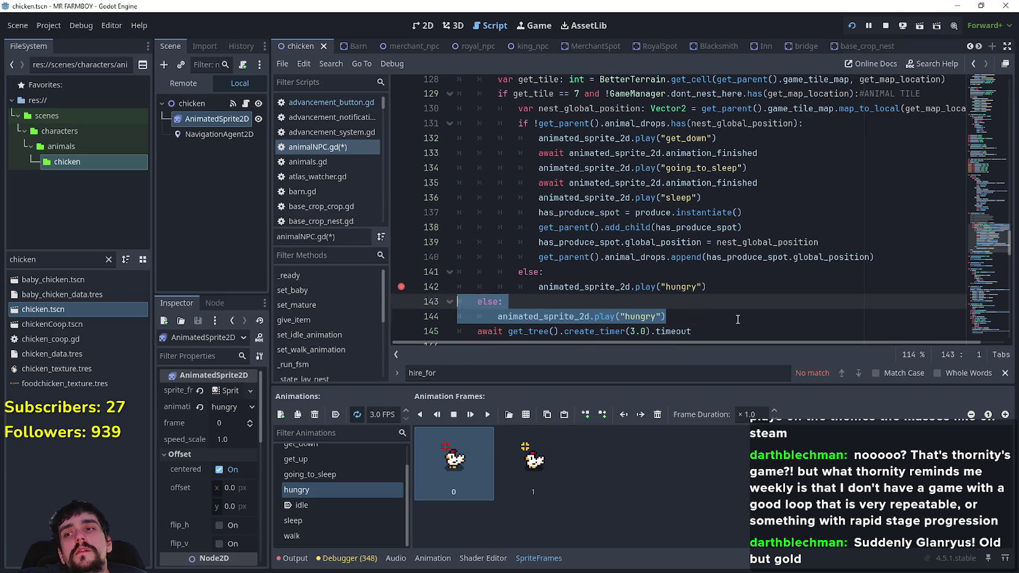
{"action": "left_click", "coordinate": [737, 319]}
Save animalNPC.gd, then switch back to the game and close the pause menu.
{"action": "left_click_drag", "start_coordinate": [714, 314], "coordinate": [456, 304]}
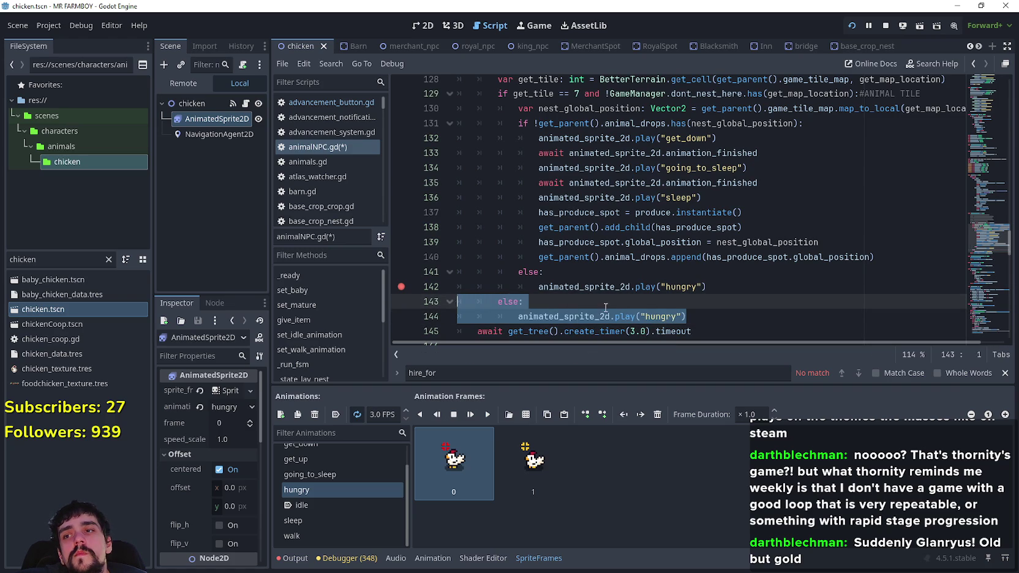
{"action": "left_click", "coordinate": [518, 271]}
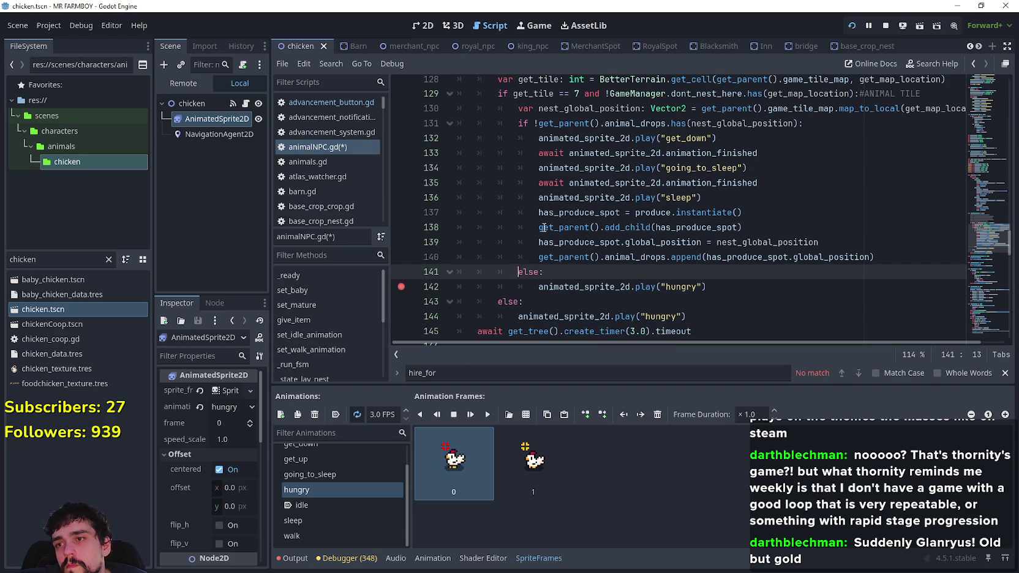
{"action": "key", "text": "ctrl+s"}
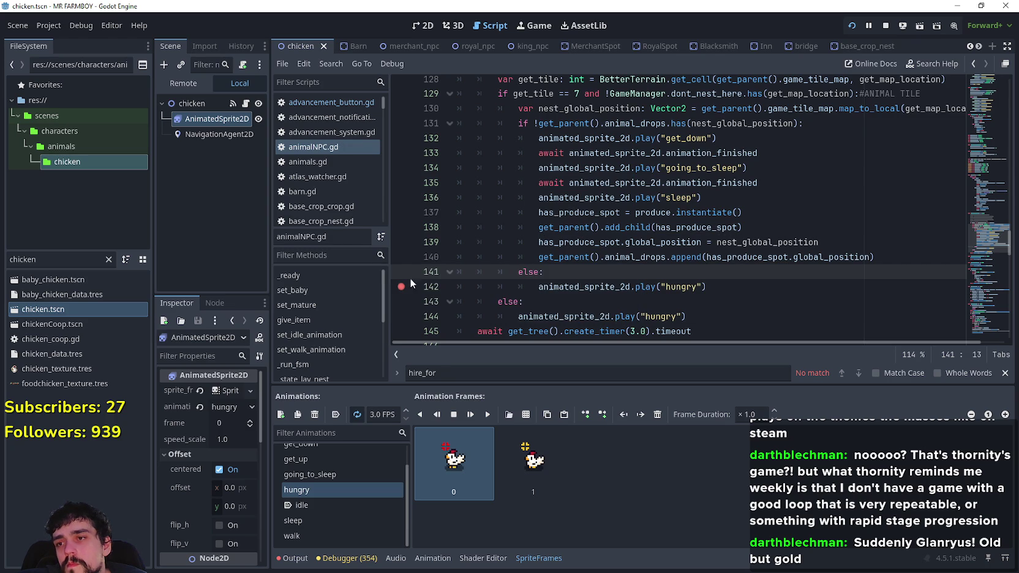
{"action": "left_click", "coordinate": [677, 306]}
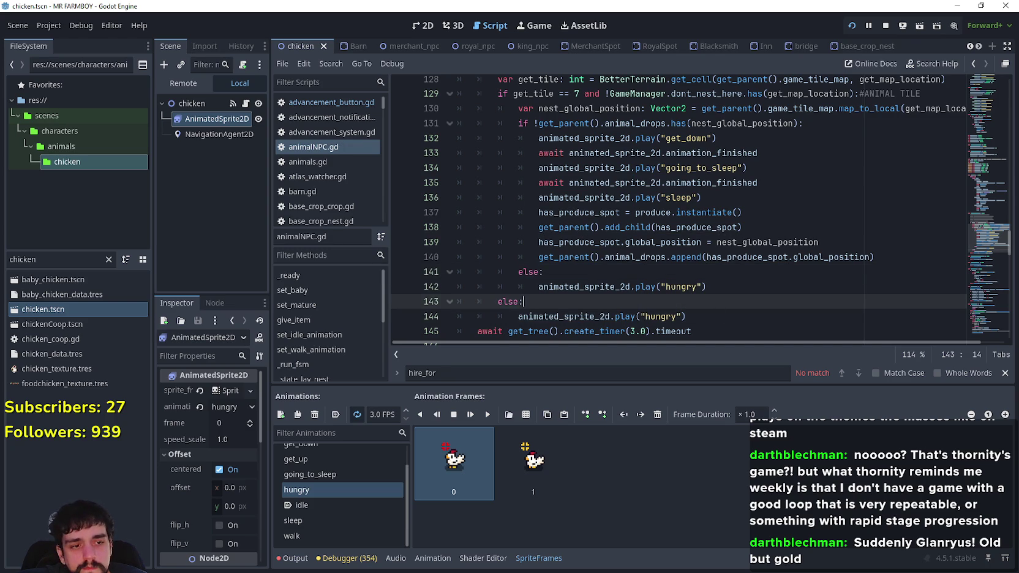
{"action": "key", "text": "alt+Tab"}
{"action": "key", "text": "Escape"}
Take both chickens out of the coop nests and put them back in.
{"action": "left_click", "coordinate": [740, 315]}
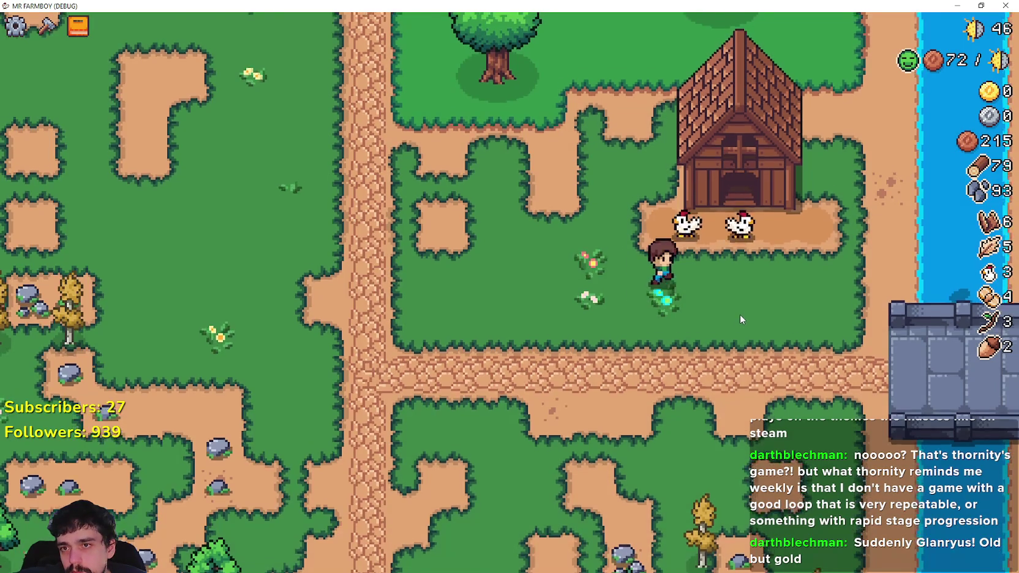
{"action": "left_click", "coordinate": [515, 420]}
{"action": "left_click", "coordinate": [469, 420]}
{"action": "left_click", "coordinate": [405, 219]}
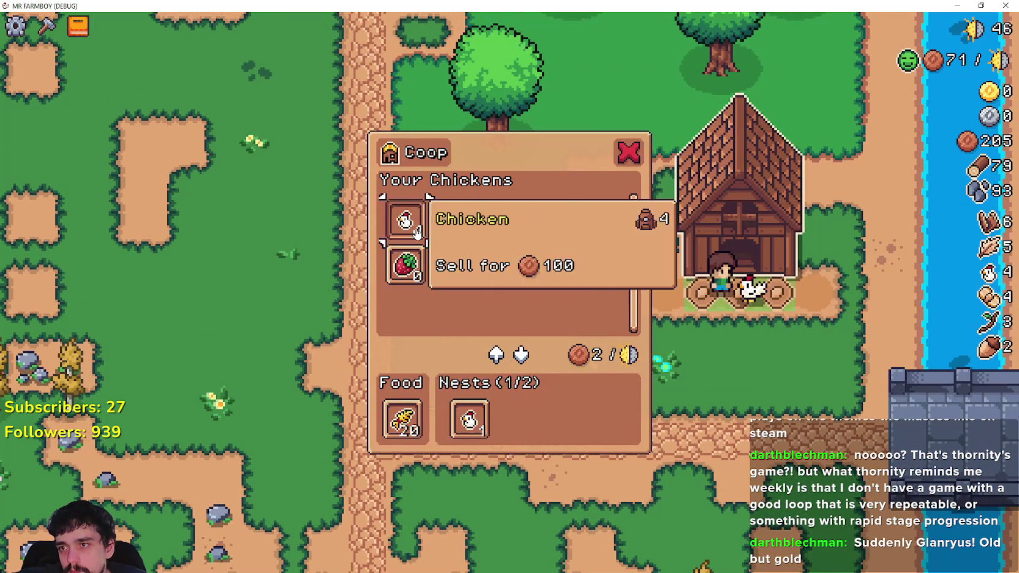
{"action": "left_click", "coordinate": [404, 219]}
{"action": "key", "text": "Escape"}
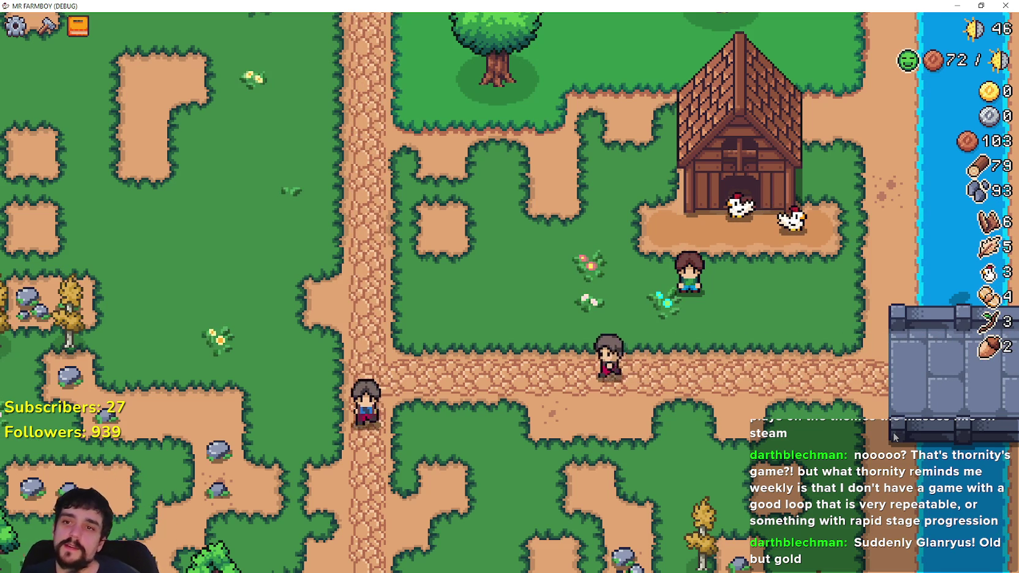
Walk the farmer up and west toward the chickens to watch the hungry animation.
{"action": "key", "text": "w"}
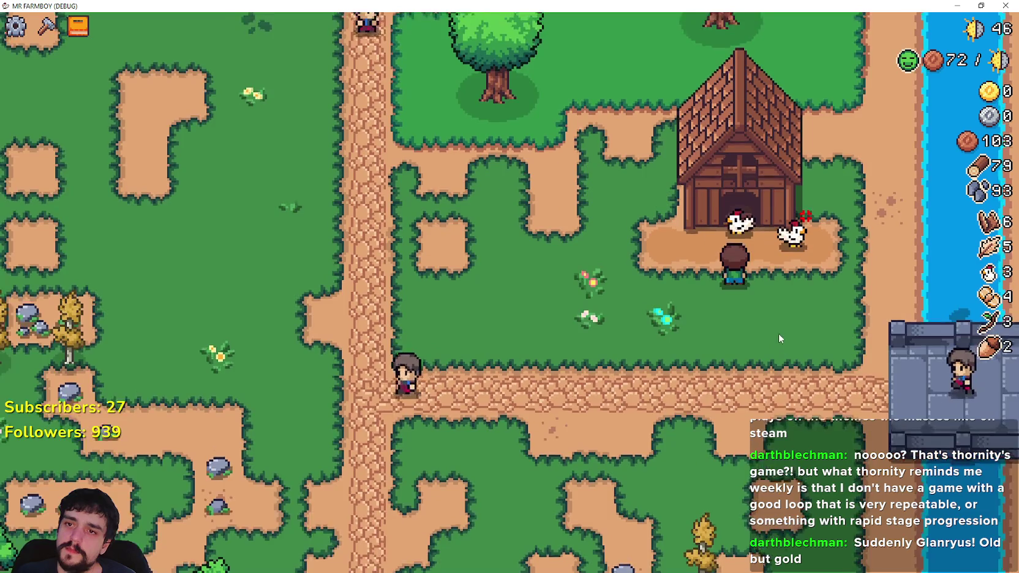
{"action": "scroll", "coordinate": [778, 332], "scroll_direction": "up", "scroll_amount": 2}
{"action": "key", "text": "a"}
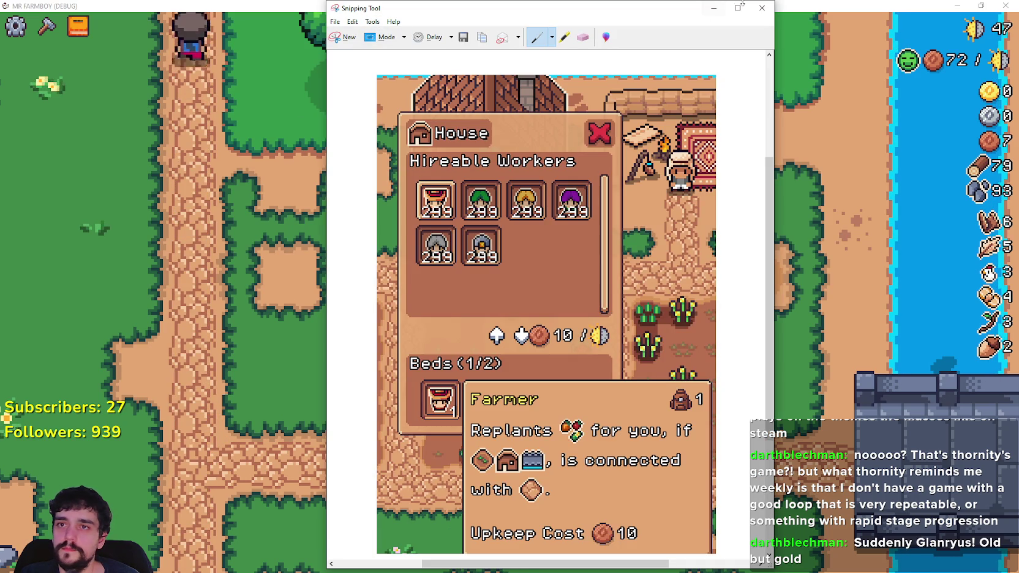
Discard the Snipping Tool capture and record a ShareX region clip of the coop as an mp4.
{"action": "left_click", "coordinate": [761, 8]}
{"action": "left_click", "coordinate": [595, 295]}
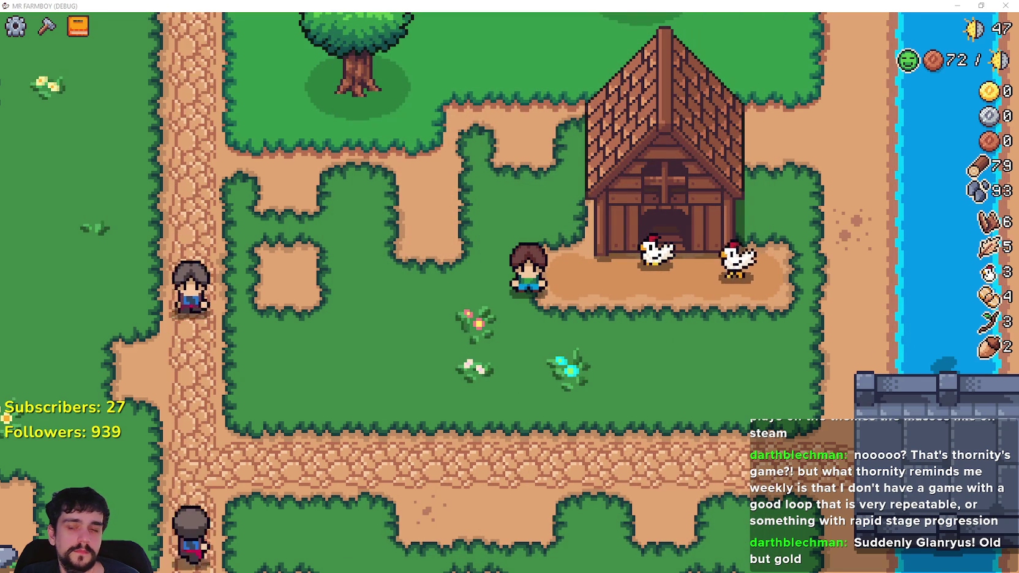
{"action": "key", "text": "ctrl+Print"}
{"action": "mouse_move", "coordinate": [379, 14]}
{"action": "left_mouse_down"}
{"action": "mouse_move", "coordinate": [831, 414]}
{"action": "mouse_move", "coordinate": [878, 390]}
{"action": "left_mouse_up"}
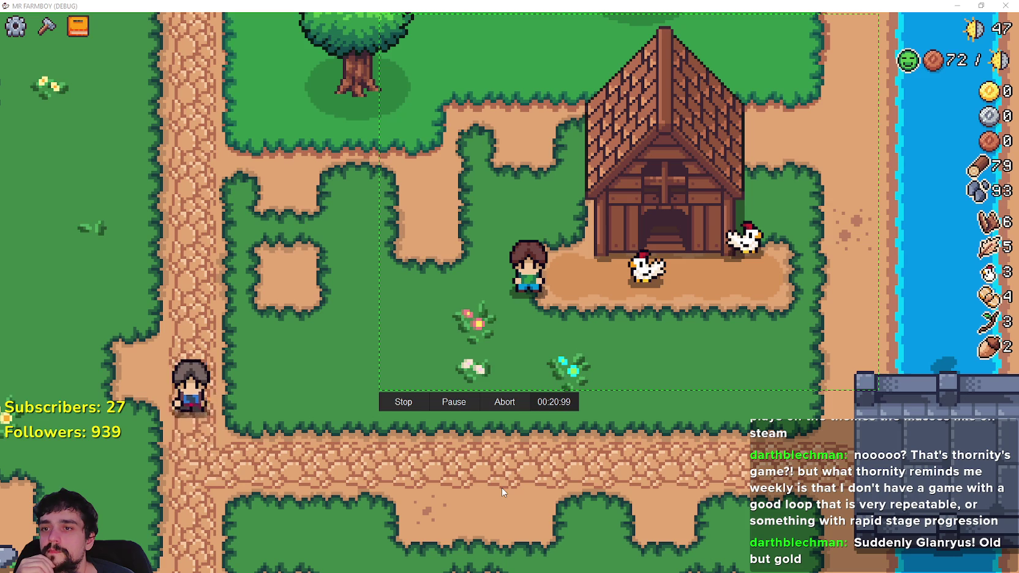
{"action": "left_click", "coordinate": [395, 404]}
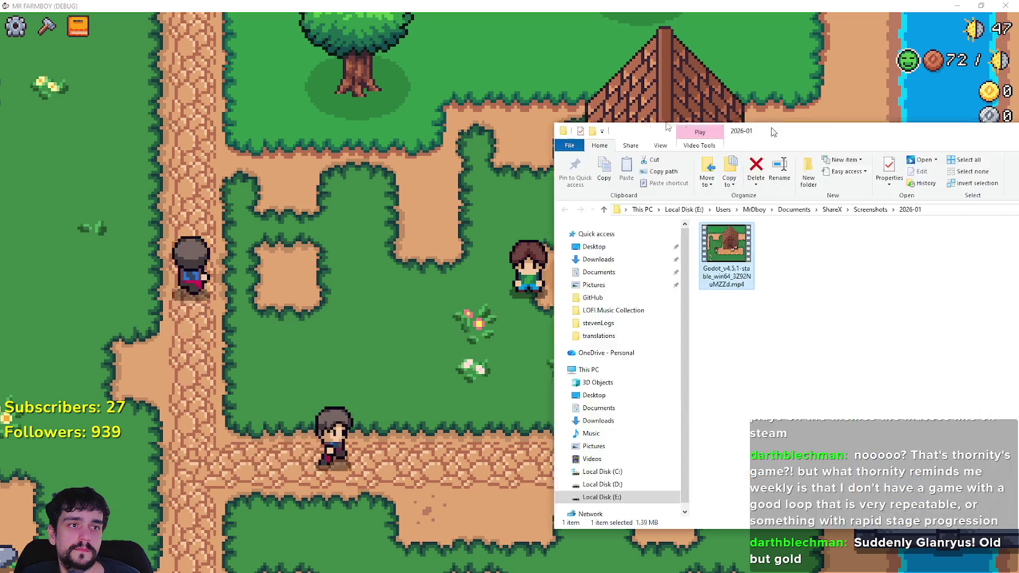
{"action": "left_click_drag", "start_coordinate": [772, 132], "coordinate": [373, 100]}
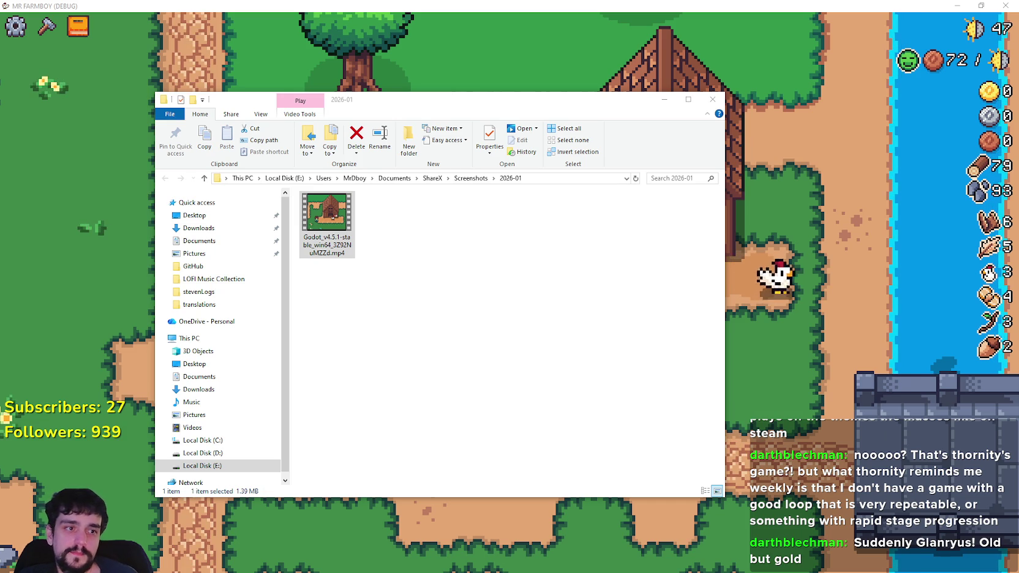
Switch from the ShareX 2026-01 folder back to the Mr Farmboy game window.
{"action": "key", "text": "alt+Tab"}
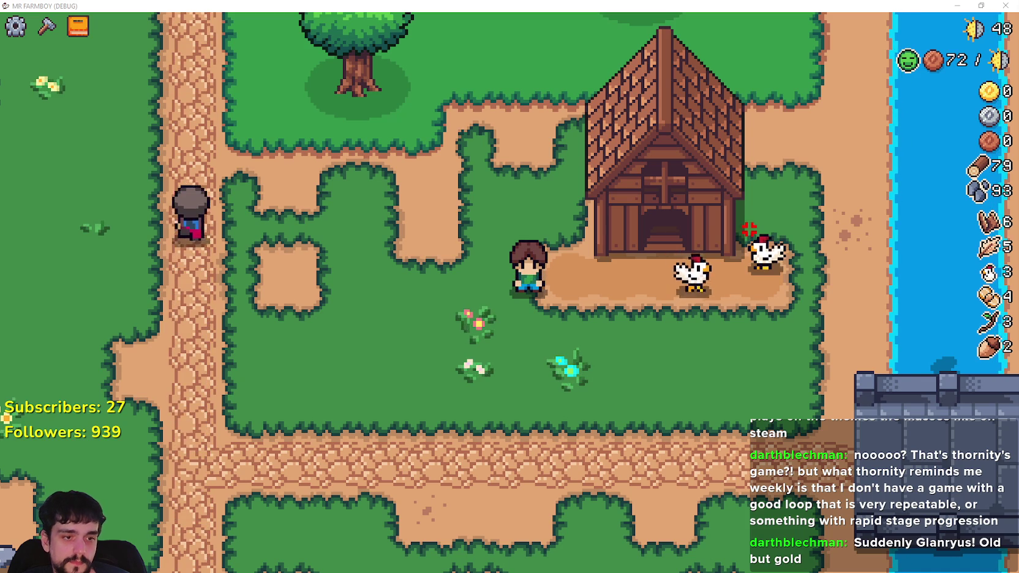
Under Animal Hunger, note that animals show when unhappy, like not enough room to nest.
{"action": "key", "text": "alt+Tab"}
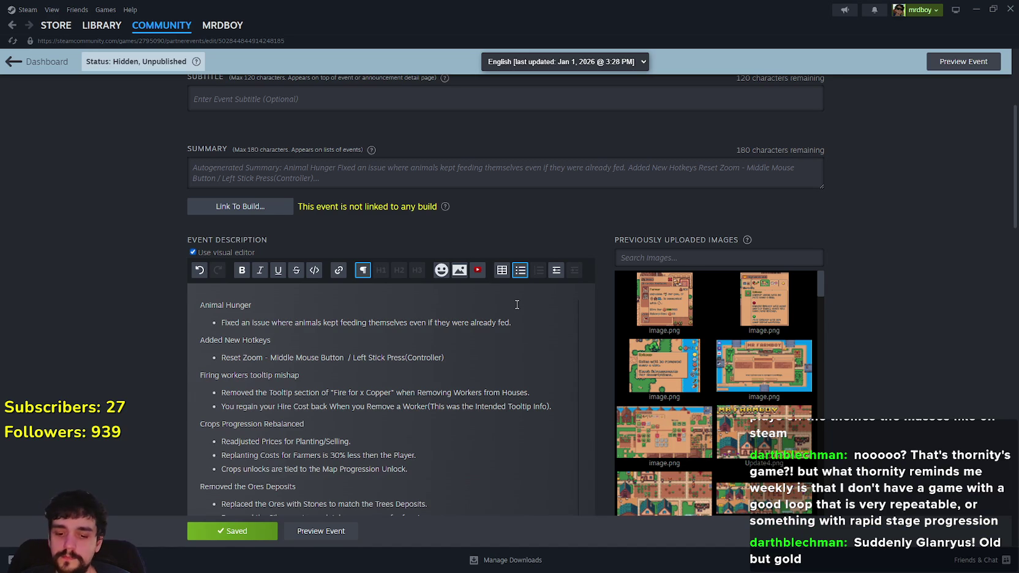
{"action": "key", "text": "Return"}
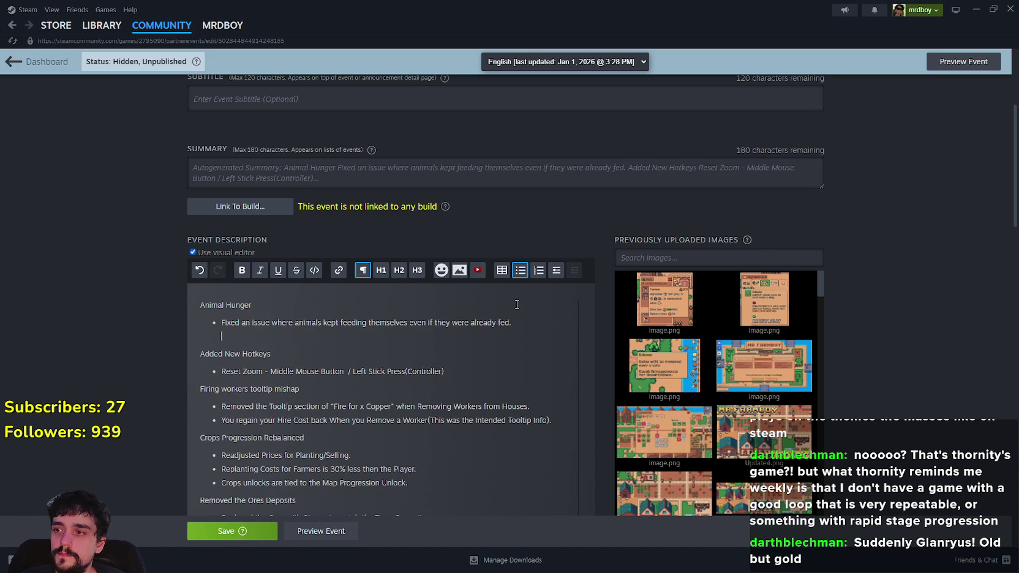
{"action": "key", "text": "ctrl+z"}
{"action": "type", "text": "The Animals will also let you know if they are unhappy, like not enough room given to nest."}
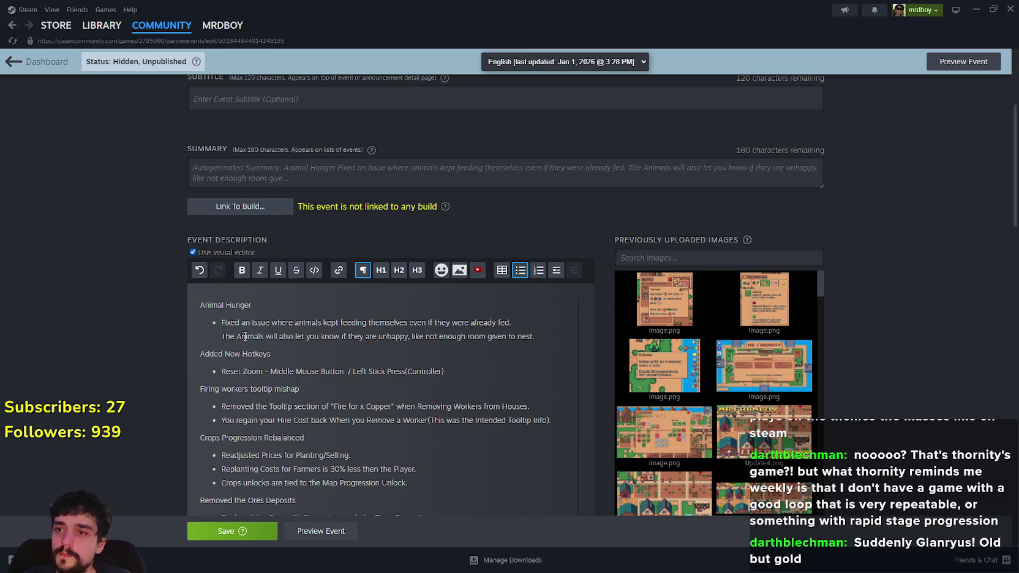
{"action": "key", "text": "Return"}
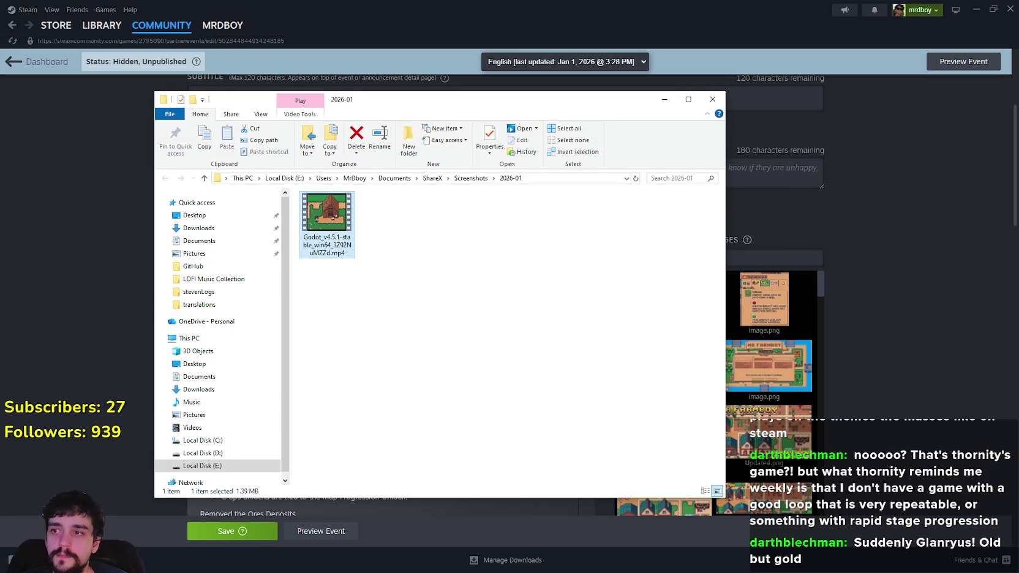
Try embedding the mp4 clip in the event description, then dismiss the upload error.
{"action": "left_click_drag", "start_coordinate": [340, 105], "coordinate": [661, 99]}
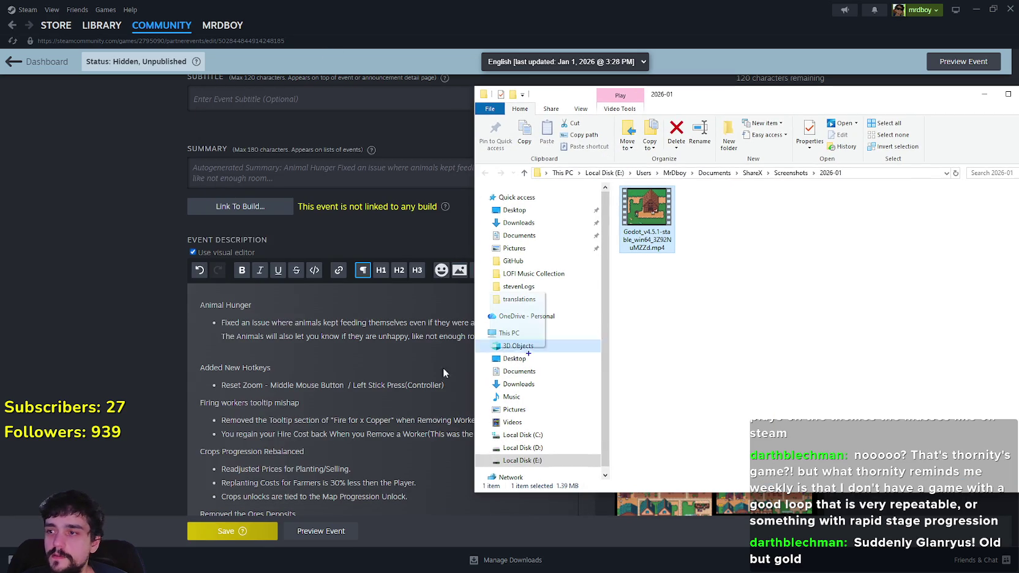
{"action": "left_click_drag", "start_coordinate": [443, 368], "coordinate": [248, 352]}
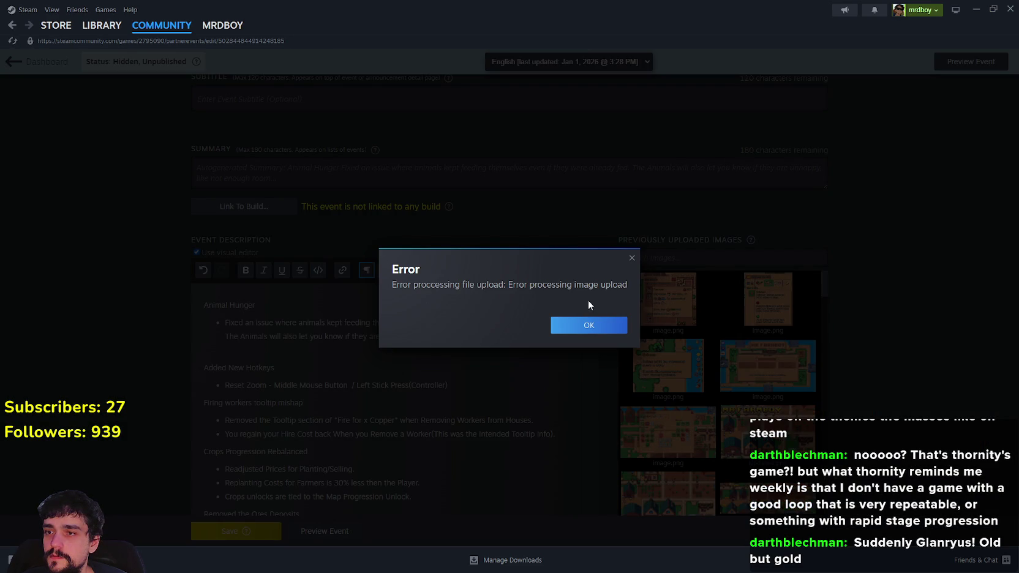
{"action": "left_click", "coordinate": [602, 328]}
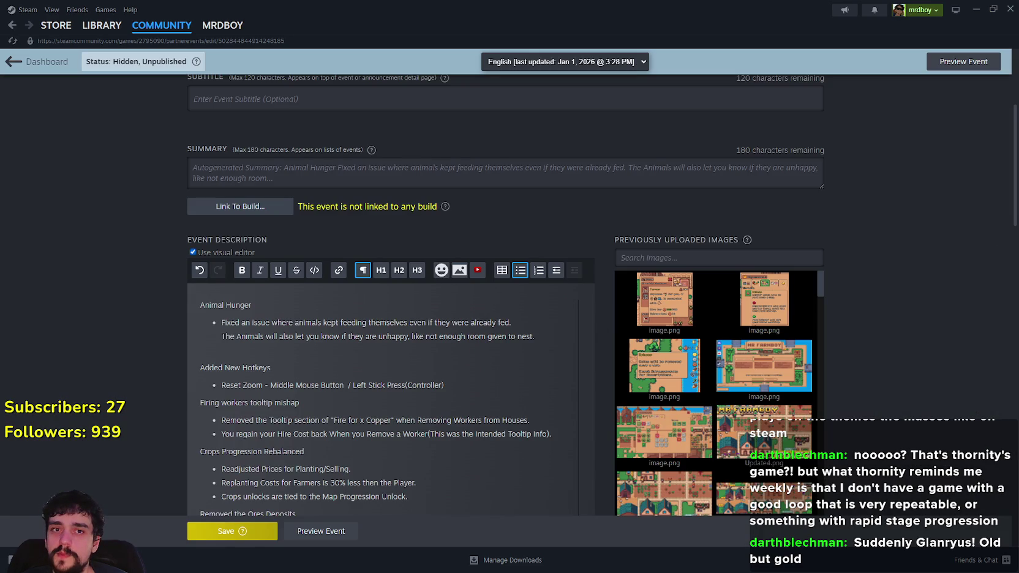
Minimise the screenshots folder and return to the running MR FARMBOY game.
{"action": "key", "text": "alt+Tab"}
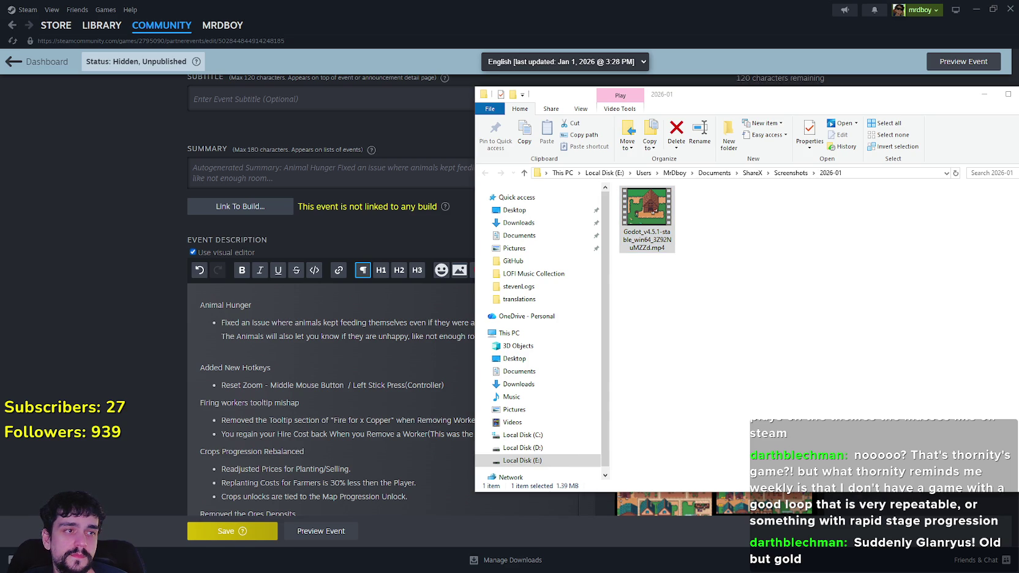
{"action": "left_click", "coordinate": [653, 217]}
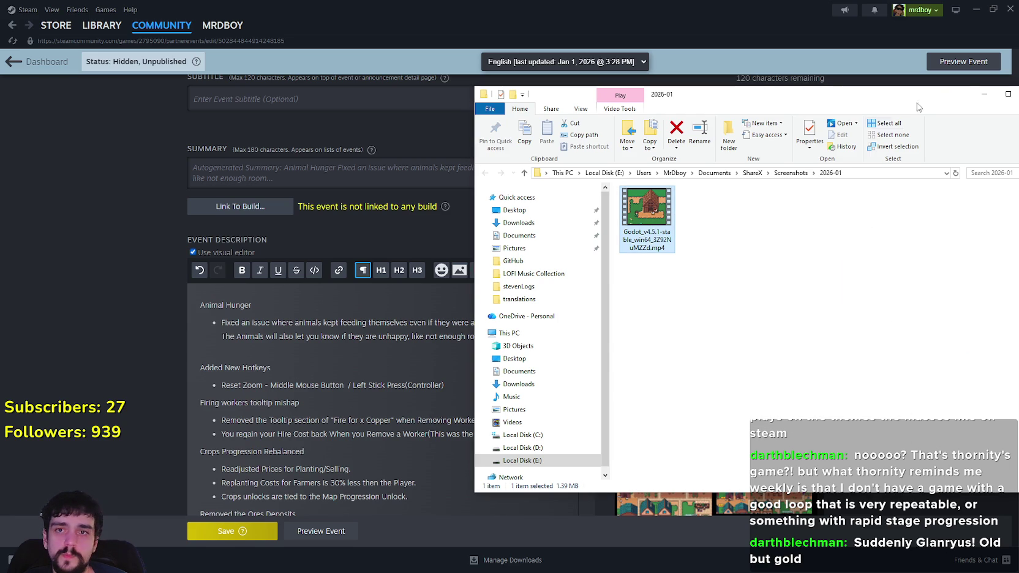
{"action": "left_click", "coordinate": [979, 96]}
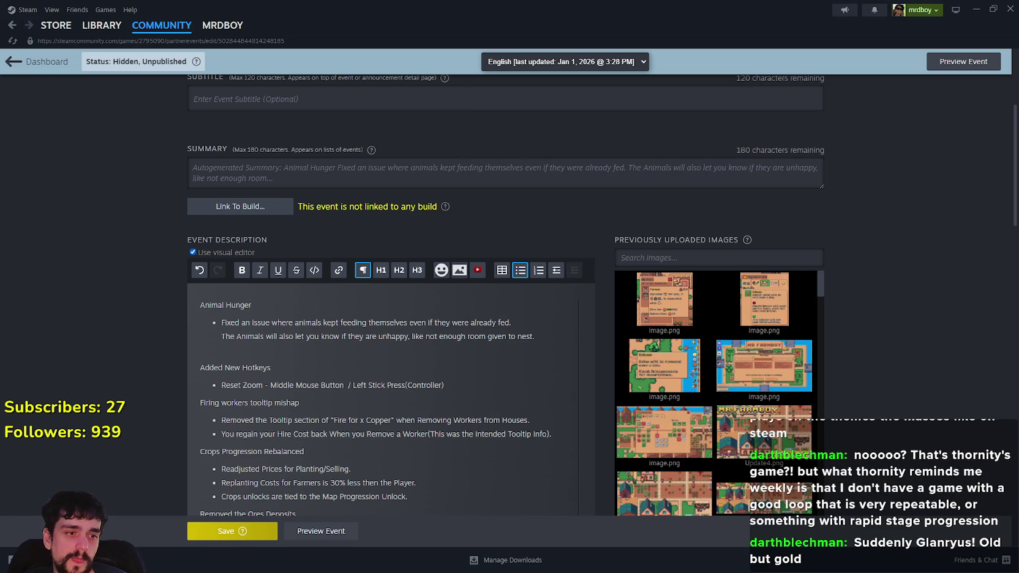
{"action": "key", "text": "alt+Tab"}
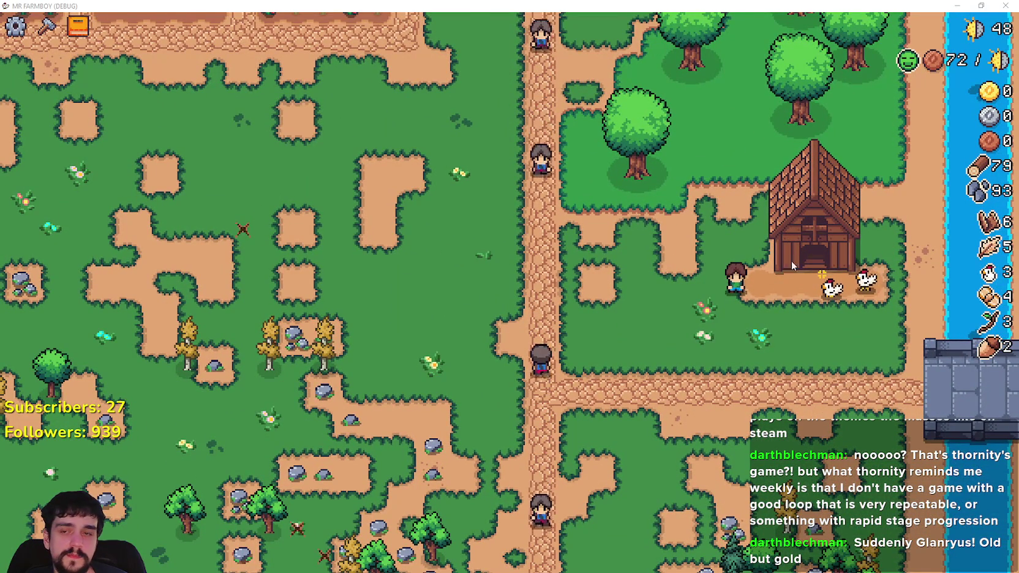
Zoom out and record a roughly 21-second ShareX region clip of the barn and chickens.
{"action": "scroll", "coordinate": [791, 261], "scroll_direction": "down", "scroll_amount": 1}
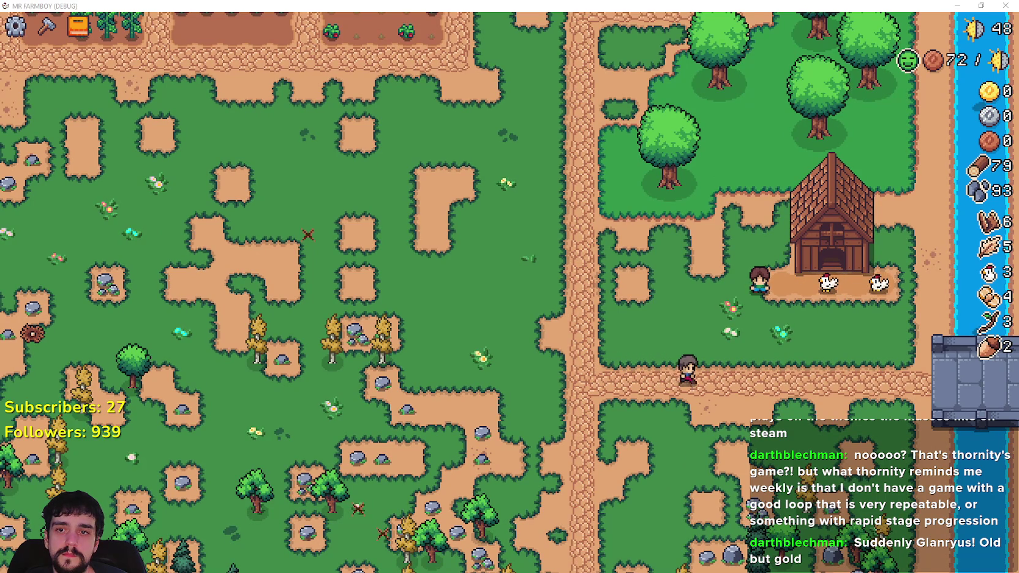
{"action": "key", "text": "ctrl+Print"}
{"action": "mouse_move", "coordinate": [727, 153]}
{"action": "left_mouse_down"}
{"action": "mouse_move", "coordinate": [926, 318]}
{"action": "mouse_move", "coordinate": [914, 309]}
{"action": "left_mouse_up"}
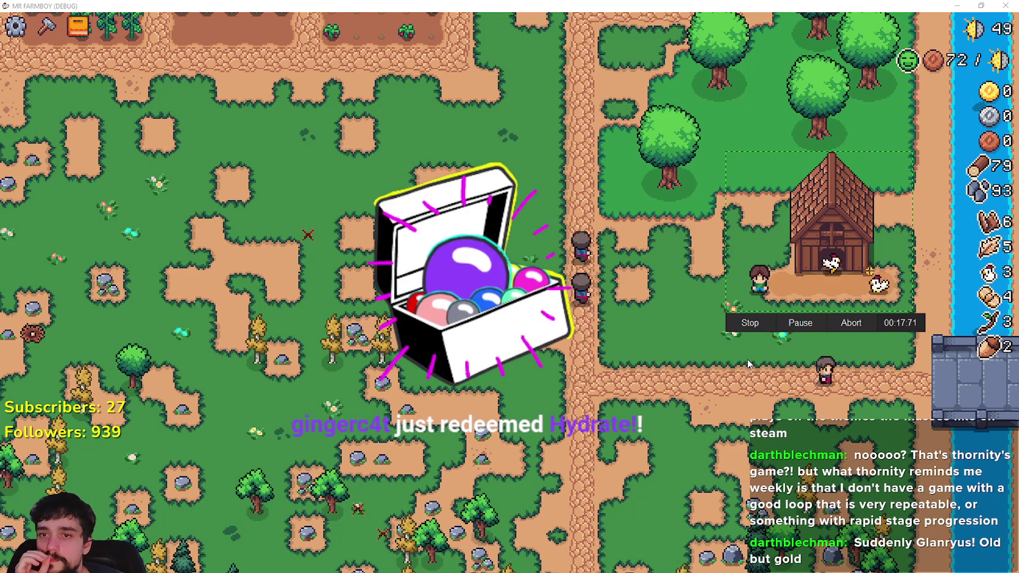
{"action": "left_click", "coordinate": [750, 327]}
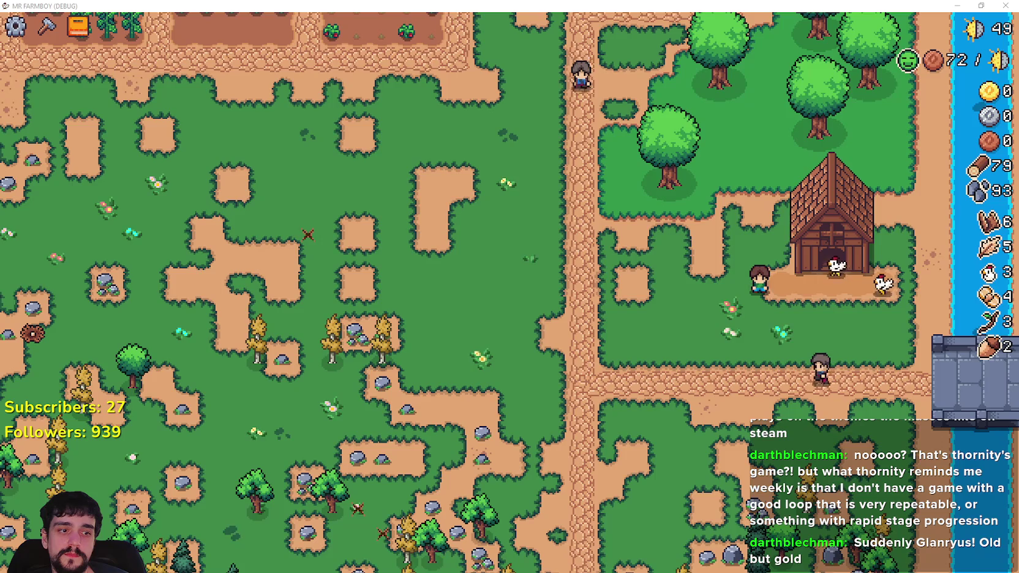
{"action": "key", "text": "alt+Tab"}
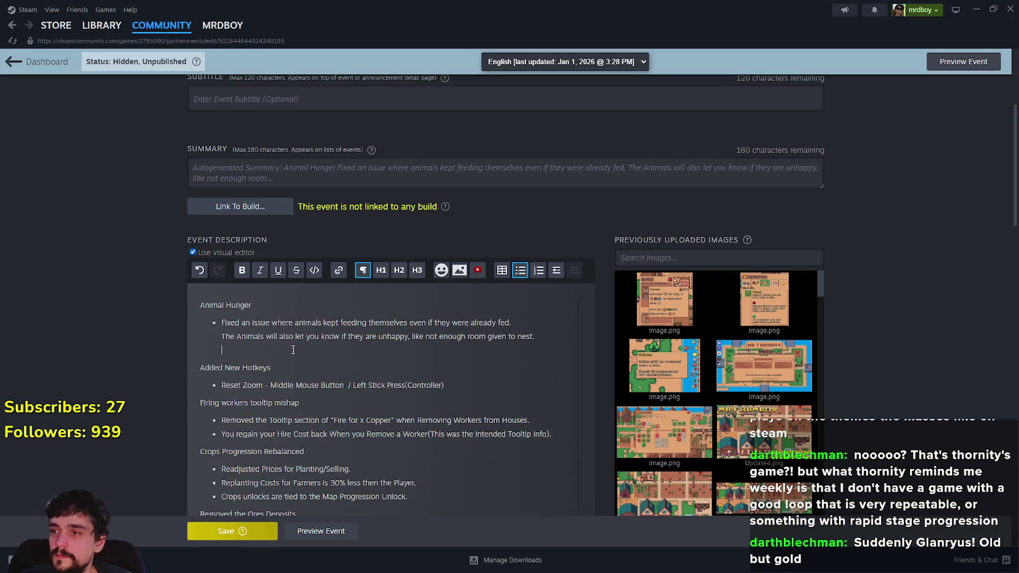
Paste the imgur GIF link into the notes, save the event and preview it.
{"action": "type", "text": "https://i.imgur.com/balQQmS.gif"}
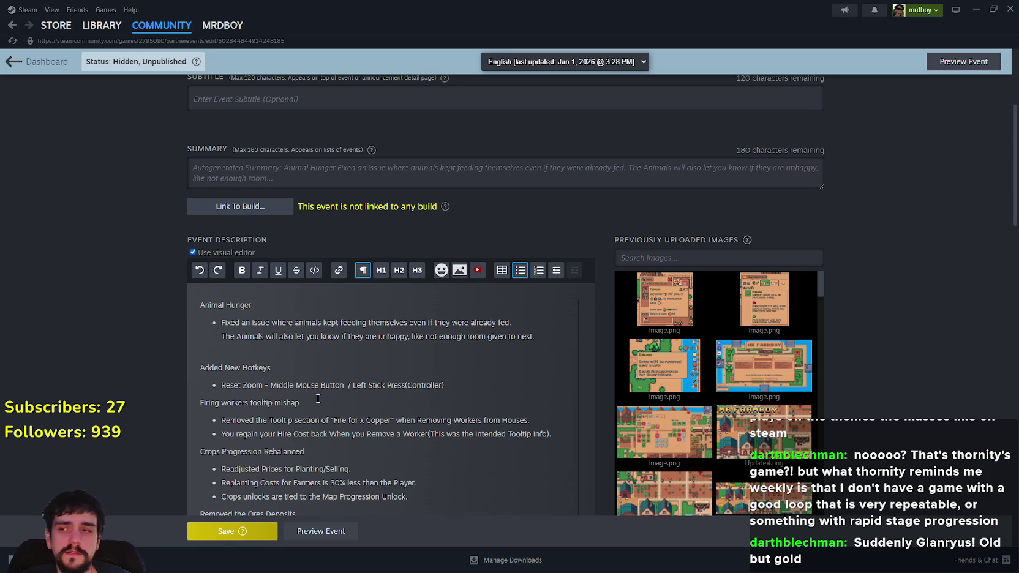
{"action": "type", "text": "https://i.imgur.com/balQQmS.gif"}
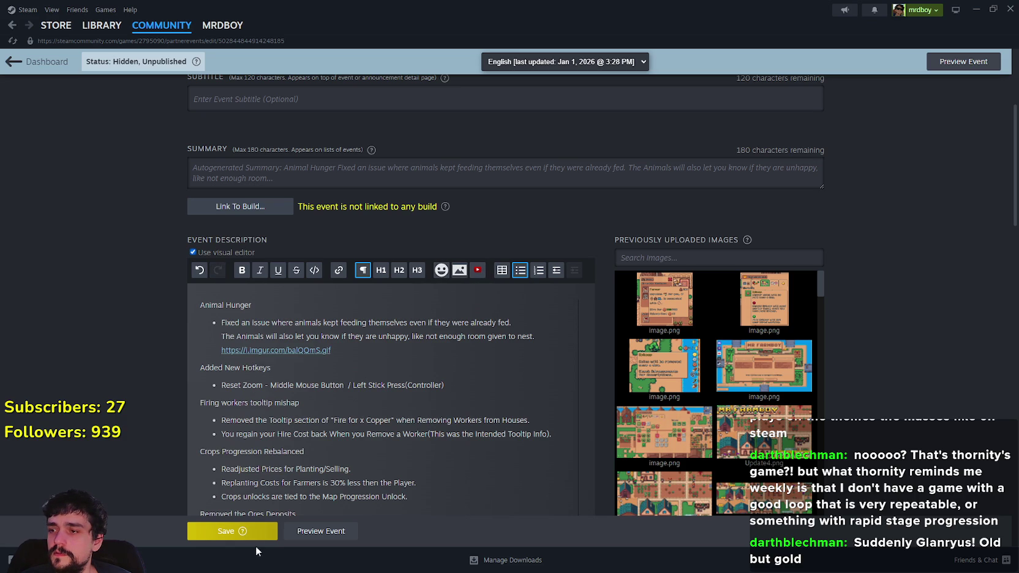
{"action": "left_click", "coordinate": [252, 535]}
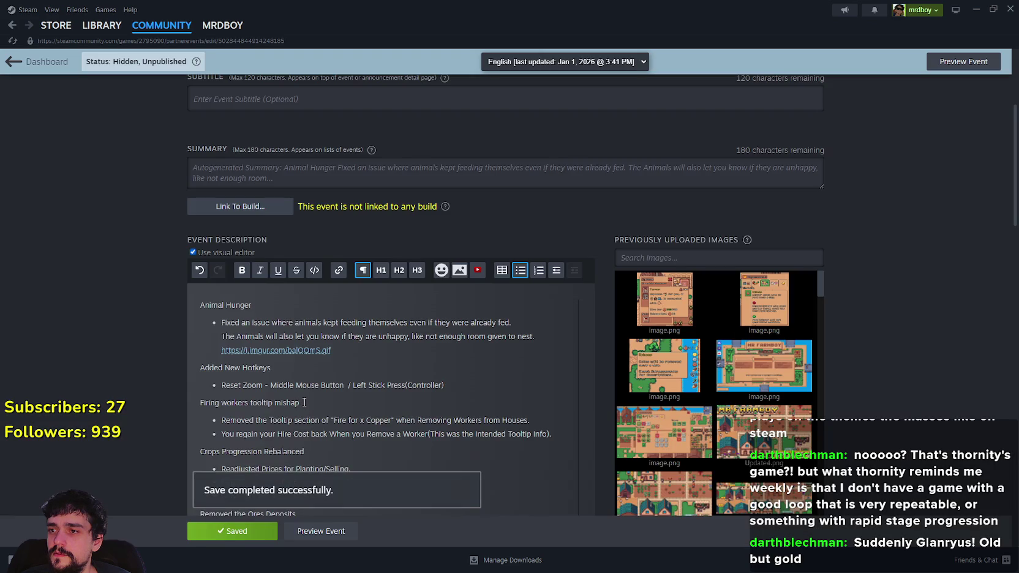
{"action": "left_click", "coordinate": [329, 543]}
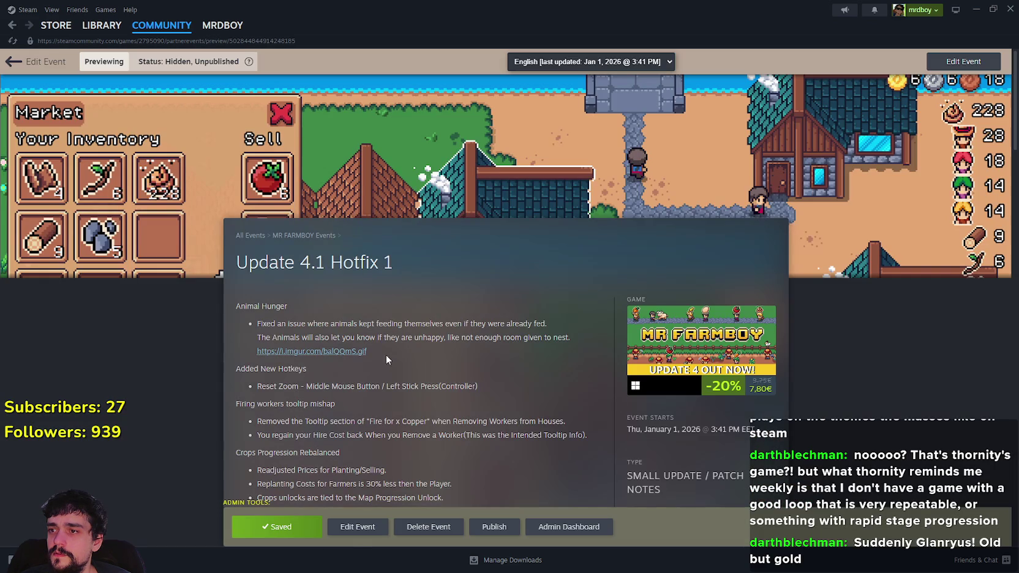
{"action": "left_click", "coordinate": [353, 528]}
Delete the imgur GIF link from under the Animal Hunger notes.
{"action": "scroll", "coordinate": [325, 300], "scroll_direction": "down", "scroll_amount": 5}
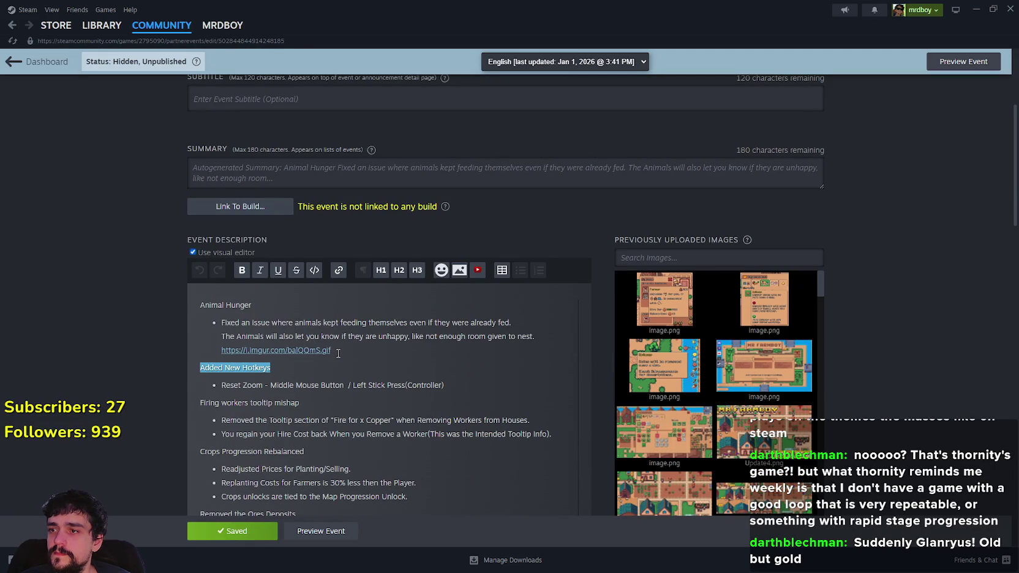
{"action": "left_click_drag", "start_coordinate": [335, 350], "coordinate": [225, 342]}
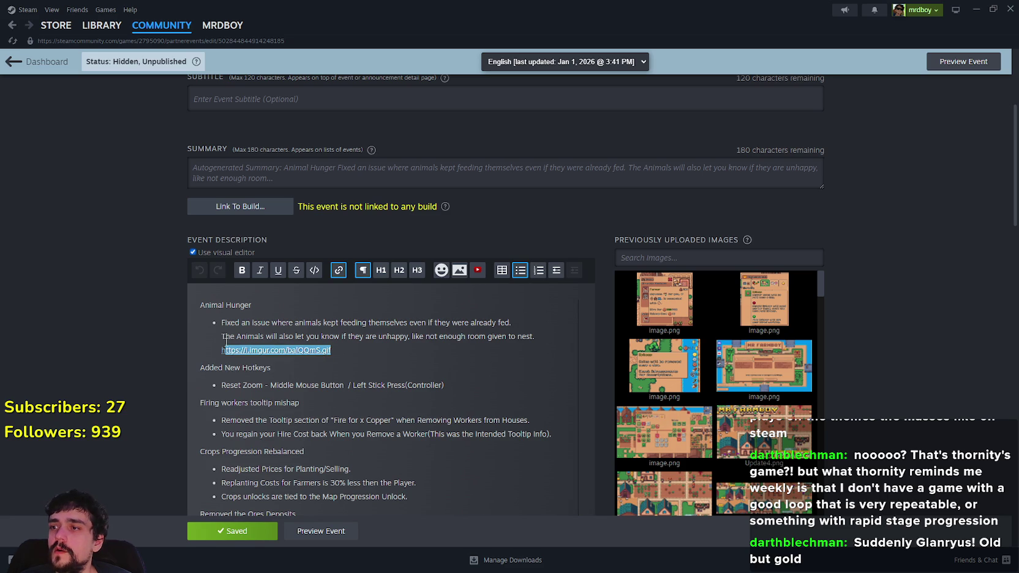
{"action": "key", "text": "BackSpace"}
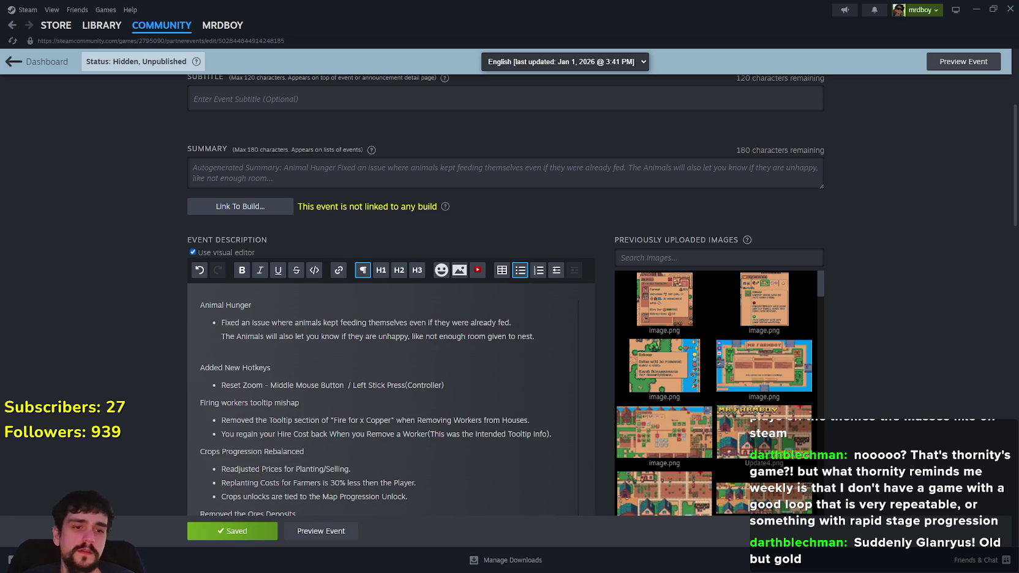
{"action": "key", "text": "alt+Tab"}
Upload the barn GIF into Steam's image library, then delete the inline copy from Animal Hunger.
{"action": "left_click", "coordinate": [704, 218]}
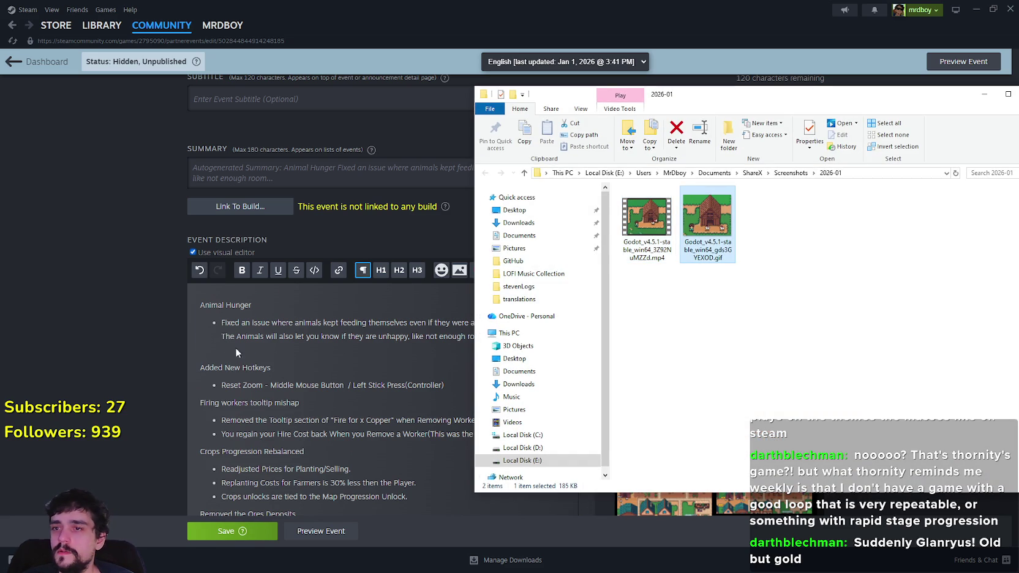
{"action": "left_click_drag", "start_coordinate": [242, 347], "coordinate": [242, 348]}
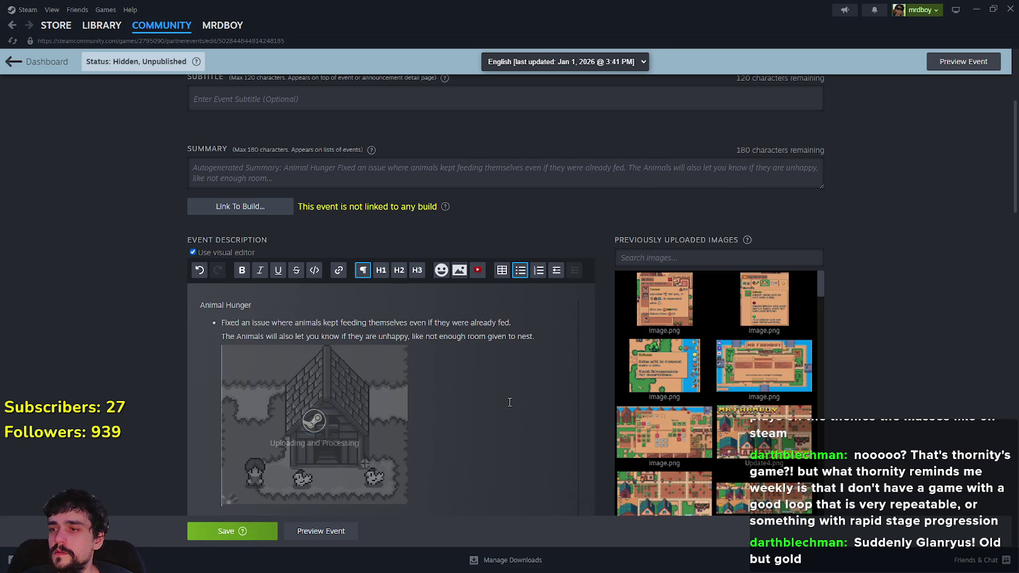
{"action": "scroll", "coordinate": [490, 374], "scroll_direction": "down", "scroll_amount": 3}
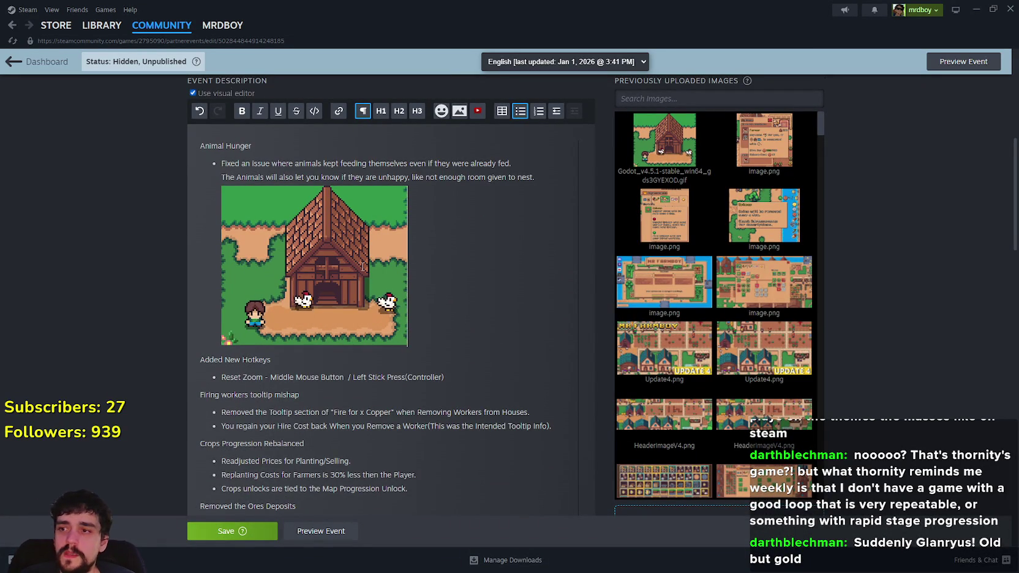
{"action": "key", "text": "BackSpace"}
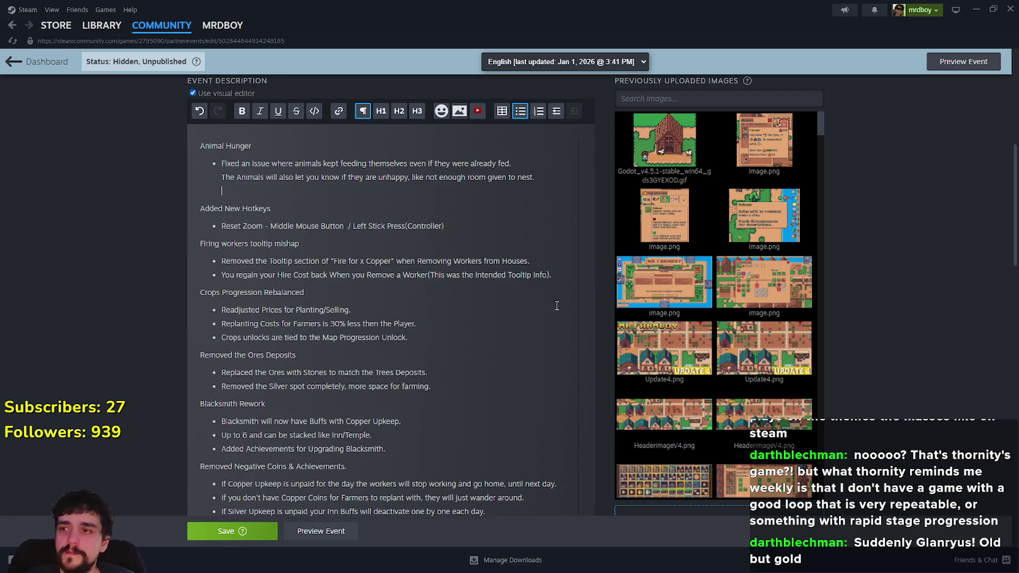
Open the barn GIF from the 2026-01 screenshots folder with Aseprite.
{"action": "key", "text": "alt+Tab"}
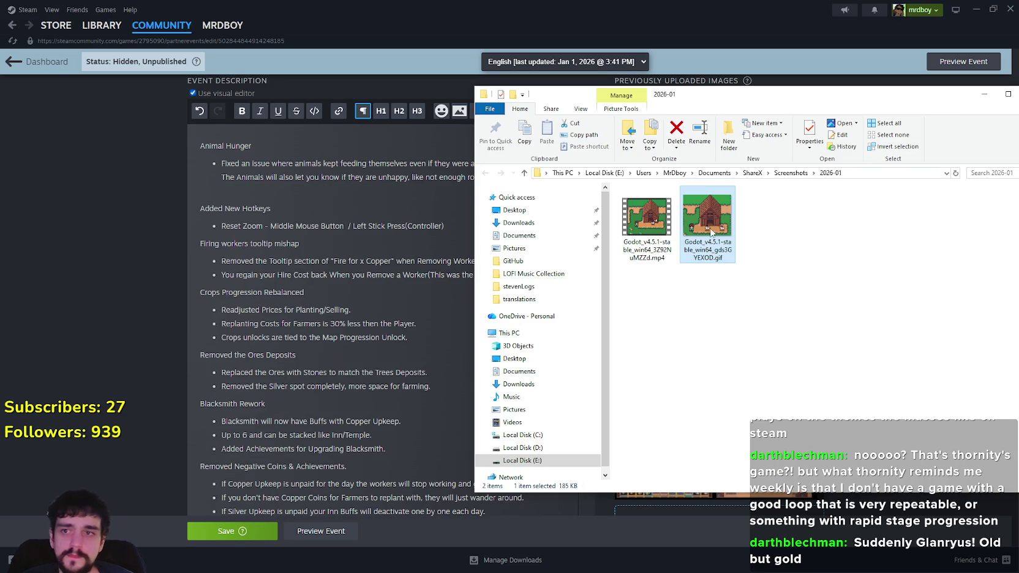
{"action": "right_click", "coordinate": [698, 216]}
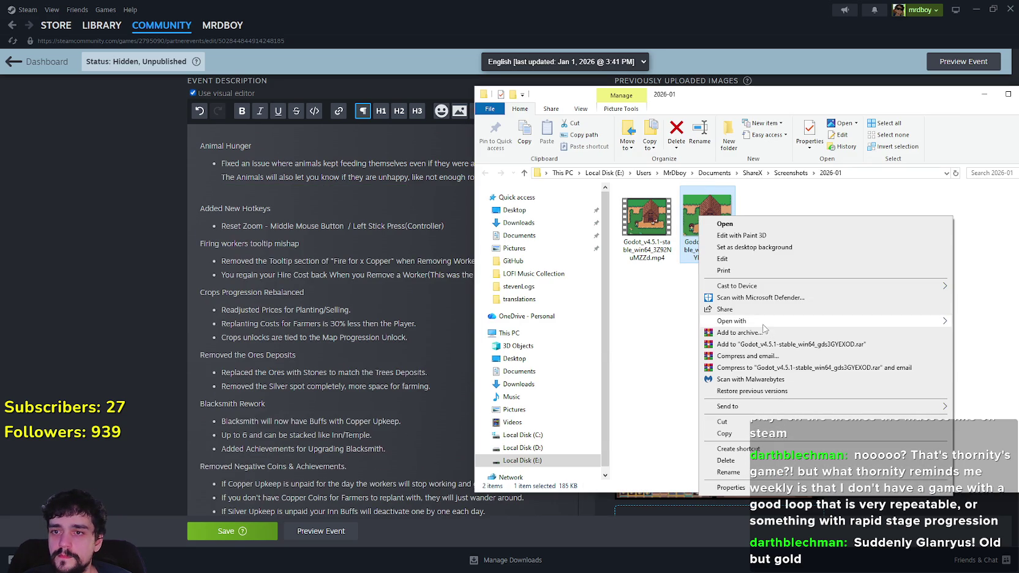
{"action": "mouse_move", "coordinate": [765, 325]}
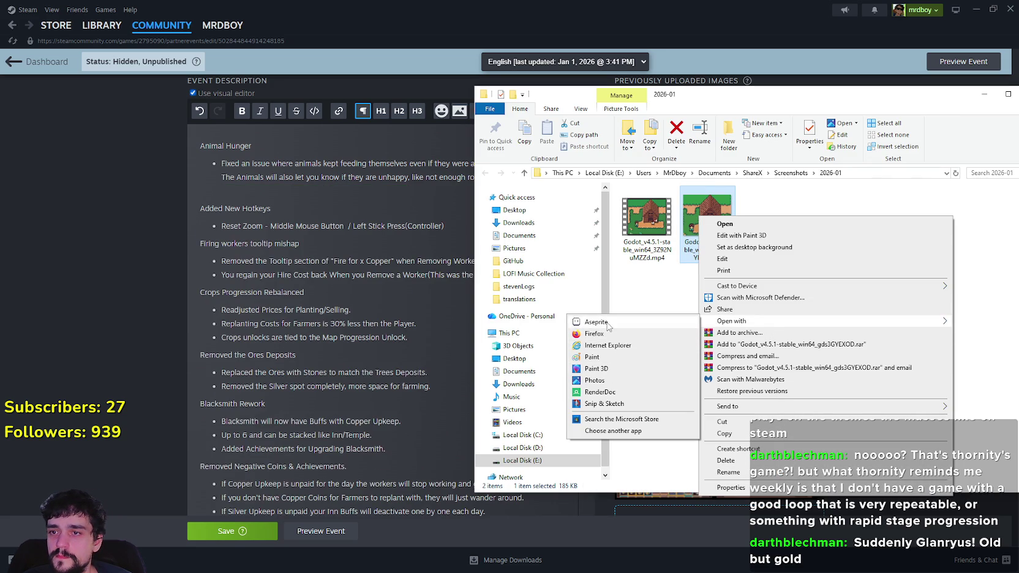
{"action": "left_click", "coordinate": [607, 323]}
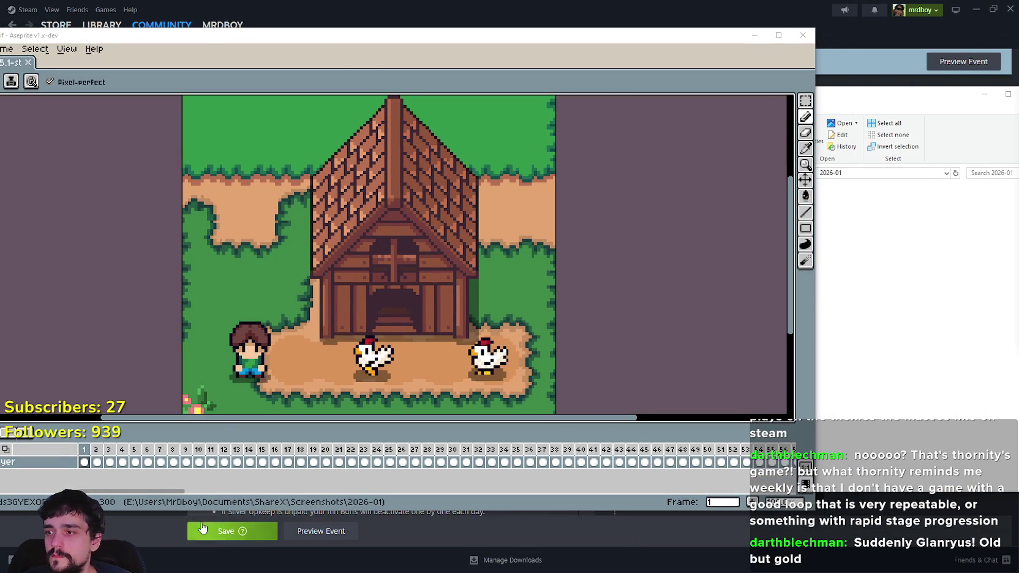
Select and remove unwanted frame ranges from the barn GIF, then play it back.
{"action": "mouse_move", "coordinate": [88, 465]}
{"action": "left_mouse_down"}
{"action": "mouse_move", "coordinate": [363, 474]}
{"action": "mouse_move", "coordinate": [678, 467]}
{"action": "mouse_move", "coordinate": [790, 481]}
{"action": "mouse_move", "coordinate": [749, 486]}
{"action": "left_mouse_up"}
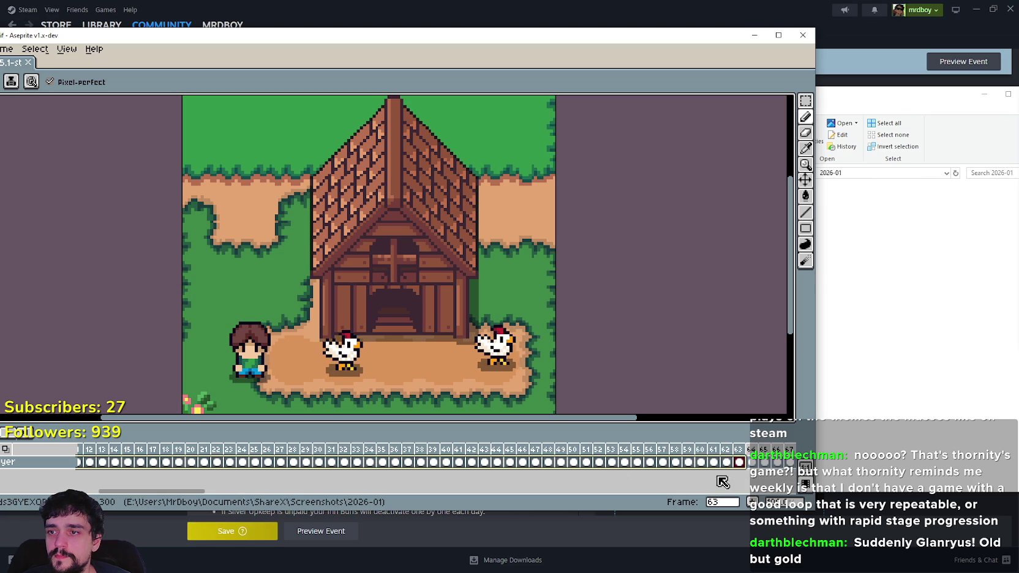
{"action": "scroll", "coordinate": [195, 484], "scroll_direction": "right", "scroll_amount": 10}
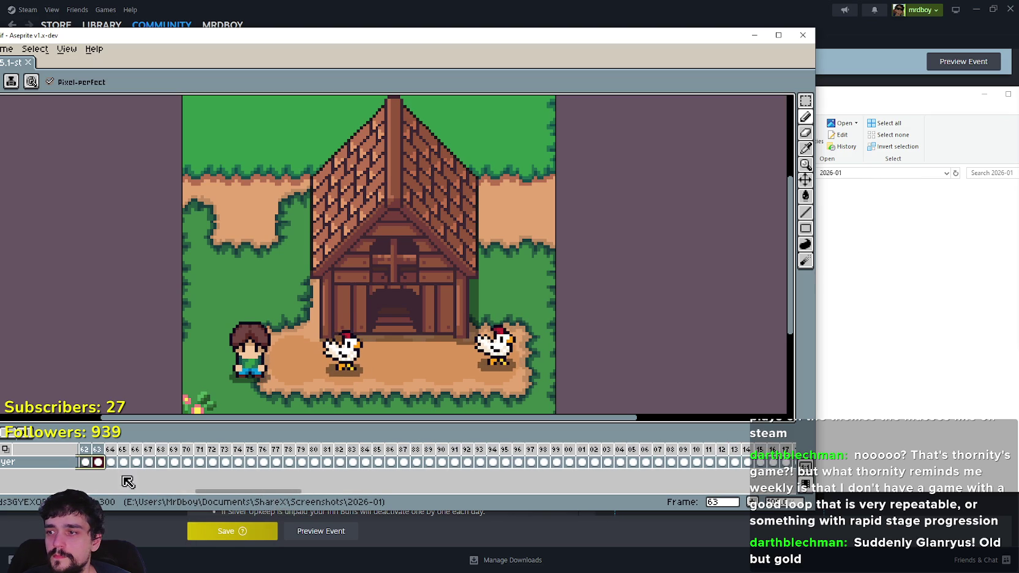
{"action": "mouse_move", "coordinate": [109, 462]}
{"action": "left_mouse_down"}
{"action": "mouse_move", "coordinate": [695, 467]}
{"action": "mouse_move", "coordinate": [828, 479]}
{"action": "left_mouse_up"}
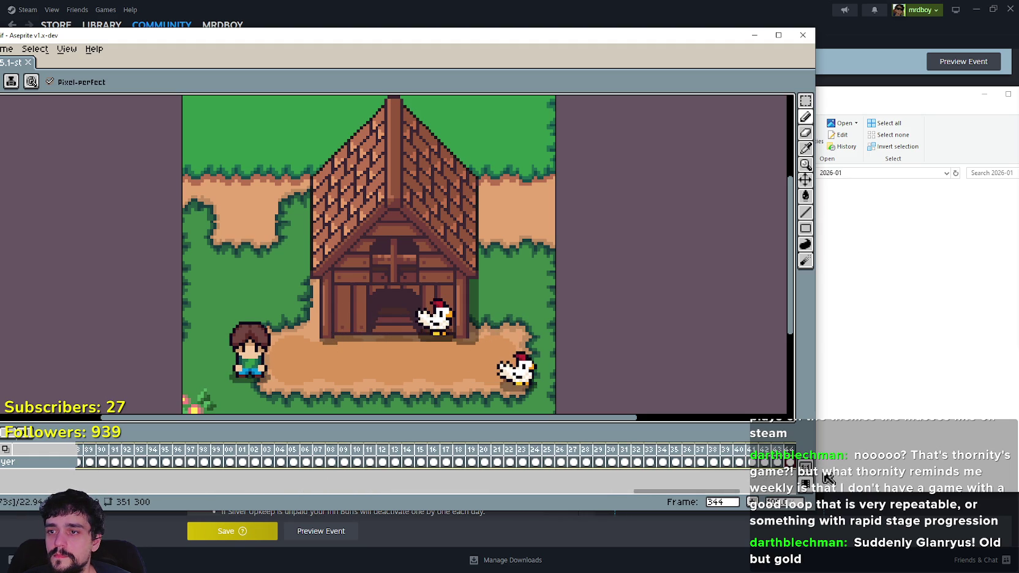
{"action": "mouse_move", "coordinate": [752, 468]}
{"action": "left_mouse_down"}
{"action": "mouse_move", "coordinate": [242, 469]}
{"action": "mouse_move", "coordinate": [775, 475]}
{"action": "mouse_move", "coordinate": [73, 467]}
{"action": "mouse_move", "coordinate": [659, 462]}
{"action": "mouse_move", "coordinate": [205, 456]}
{"action": "mouse_move", "coordinate": [233, 444]}
{"action": "mouse_move", "coordinate": [312, 450]}
{"action": "mouse_move", "coordinate": [69, 426]}
{"action": "left_mouse_up"}
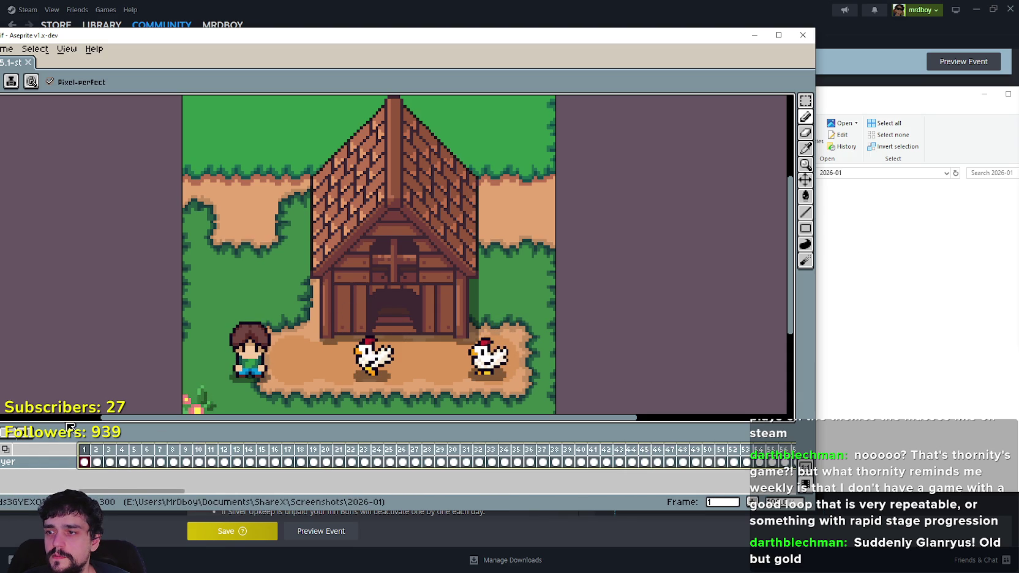
{"action": "mouse_move", "coordinate": [19, 456]}
{"action": "left_mouse_down"}
{"action": "mouse_move", "coordinate": [257, 461]}
{"action": "mouse_move", "coordinate": [61, 461]}
{"action": "mouse_move", "coordinate": [225, 467]}
{"action": "mouse_move", "coordinate": [833, 456]}
{"action": "mouse_move", "coordinate": [334, 463]}
{"action": "mouse_move", "coordinate": [390, 460]}
{"action": "left_mouse_up"}
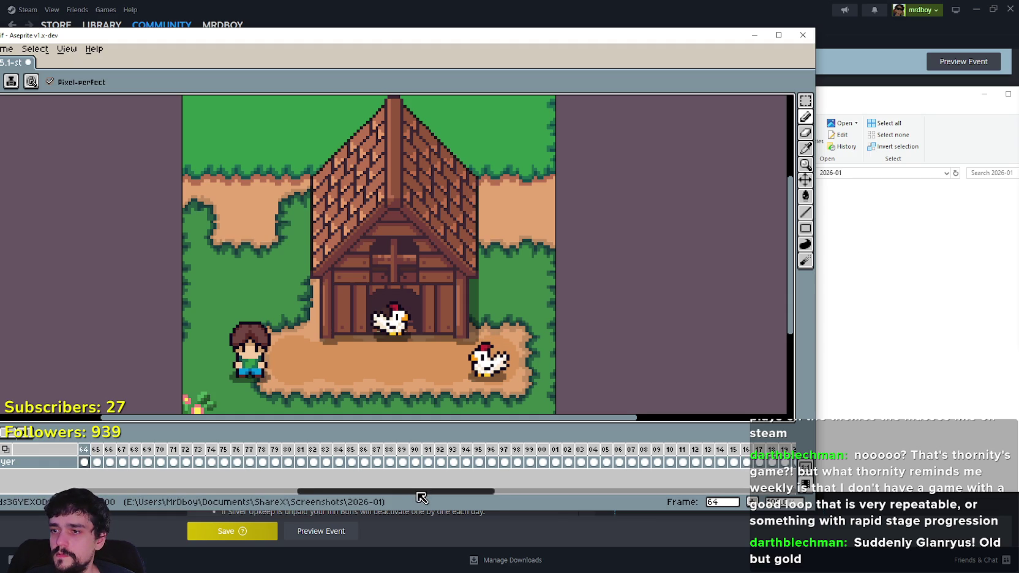
{"action": "mouse_move", "coordinate": [421, 492]}
{"action": "left_mouse_down"}
{"action": "mouse_move", "coordinate": [80, 490]}
{"action": "mouse_move", "coordinate": [68, 465]}
{"action": "mouse_move", "coordinate": [134, 443]}
{"action": "left_mouse_up"}
{"action": "left_click", "coordinate": [113, 440]}
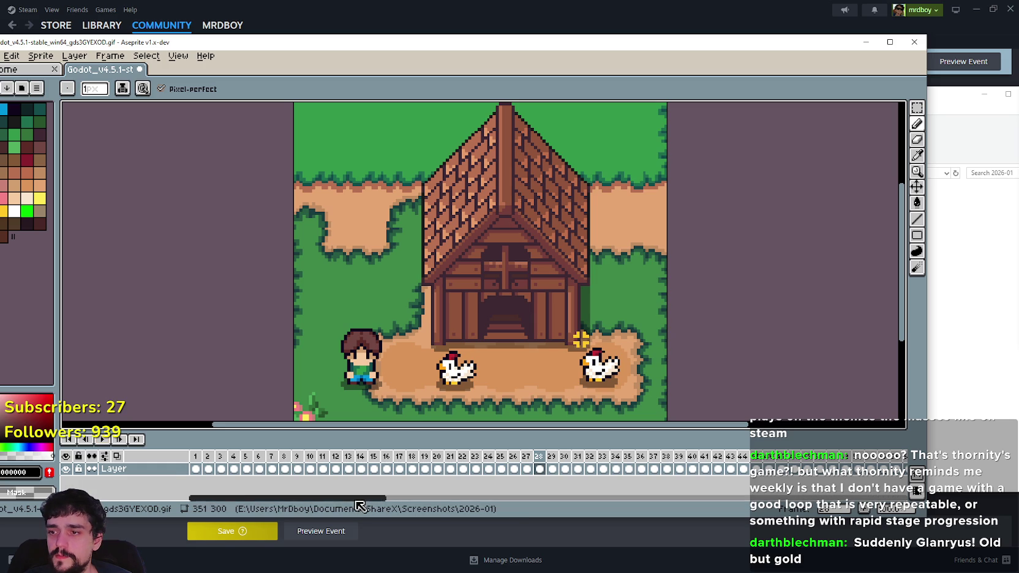
Scrub through the frames and replay the chicken animation from the first frame.
{"action": "mouse_move", "coordinate": [357, 499]}
{"action": "left_mouse_down"}
{"action": "mouse_move", "coordinate": [704, 518]}
{"action": "mouse_move", "coordinate": [884, 511]}
{"action": "left_mouse_up"}
{"action": "mouse_move", "coordinate": [544, 464]}
{"action": "left_mouse_down"}
{"action": "mouse_move", "coordinate": [462, 455]}
{"action": "mouse_move", "coordinate": [382, 470]}
{"action": "mouse_move", "coordinate": [168, 471]}
{"action": "mouse_move", "coordinate": [368, 485]}
{"action": "left_mouse_up"}
{"action": "left_click_drag", "start_coordinate": [593, 479], "coordinate": [718, 469]}
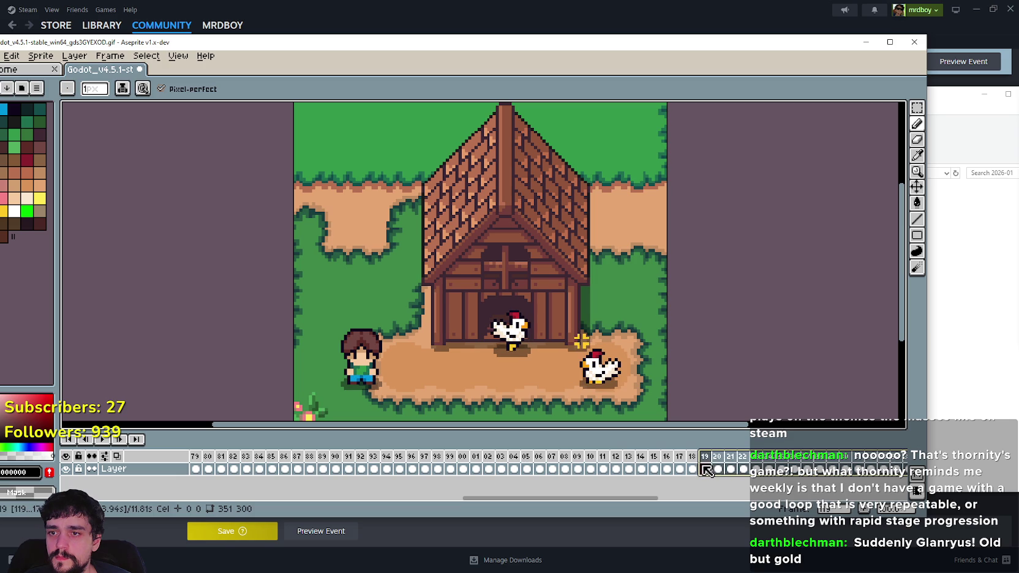
{"action": "left_click", "coordinate": [707, 469]}
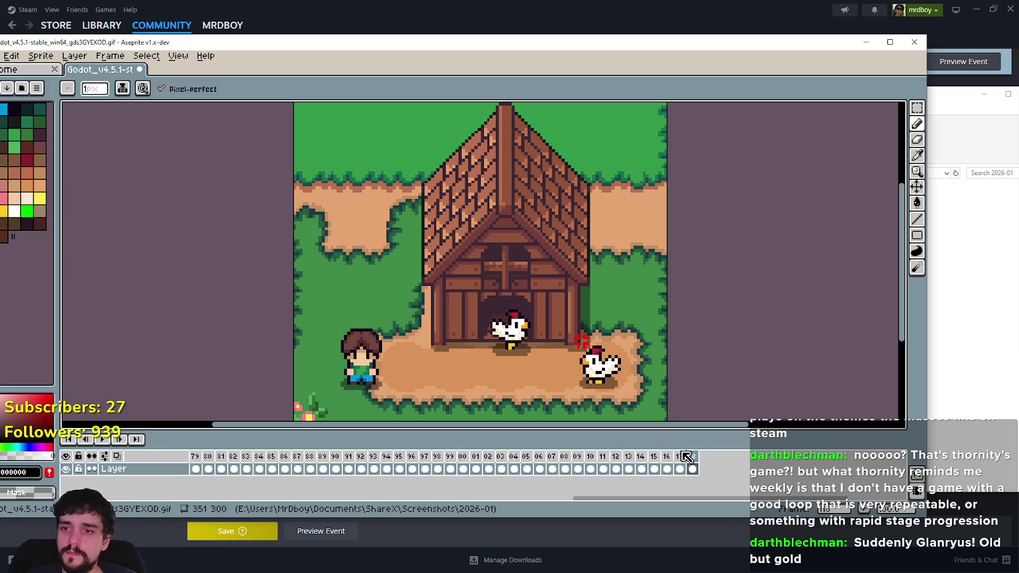
{"action": "left_click", "coordinate": [119, 439]}
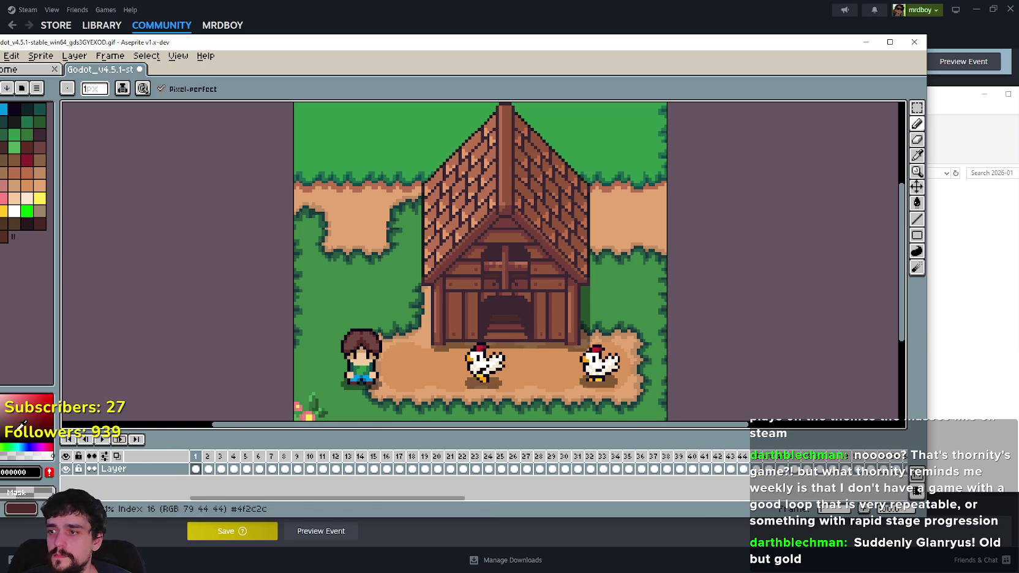
{"action": "key", "text": "Return"}
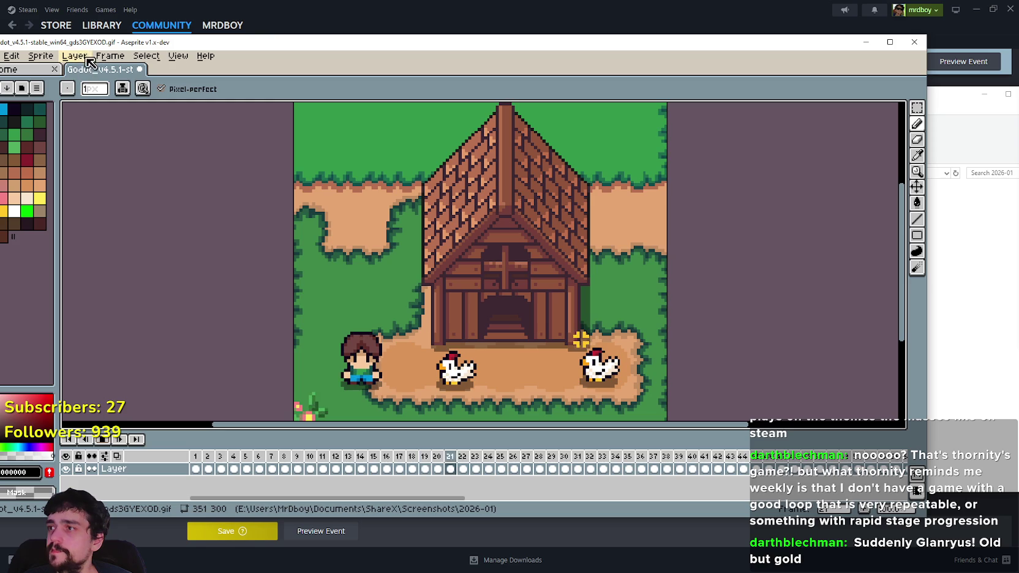
Save the edited barn GIF, accepting the default GIF options.
{"action": "key", "text": "ctrl+s"}
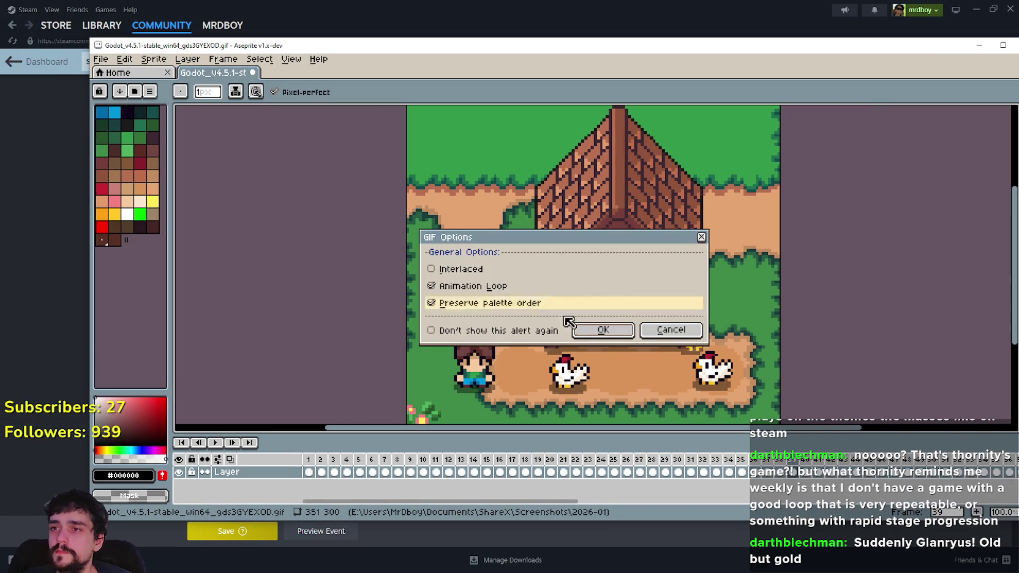
{"action": "left_click", "coordinate": [614, 334]}
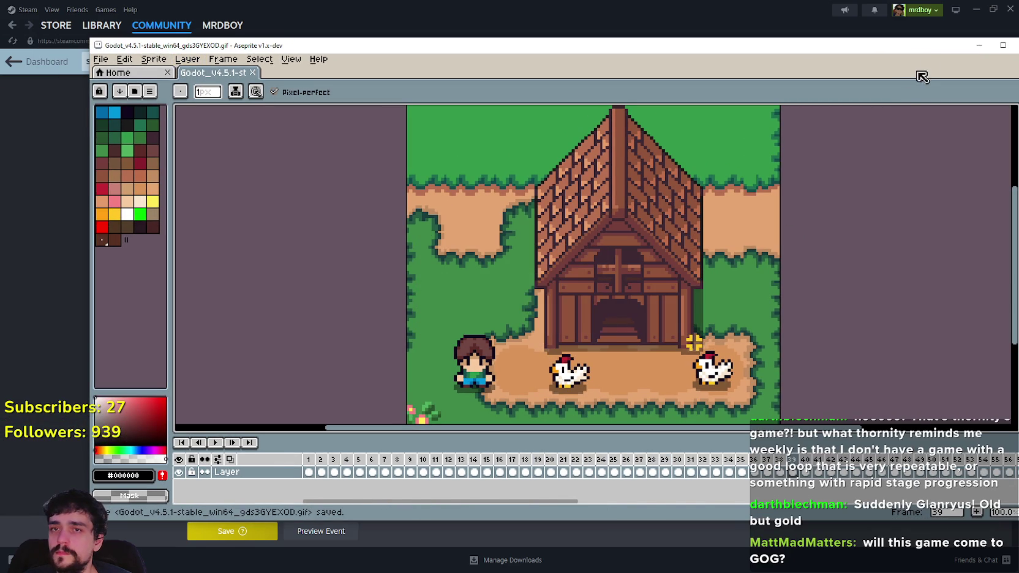
{"action": "left_click_drag", "start_coordinate": [925, 49], "coordinate": [705, 62]}
Embed the saved barn GIF in the description and retitle the heading 'Animal Hunger & Unhappy'.
{"action": "left_click", "coordinate": [806, 59]}
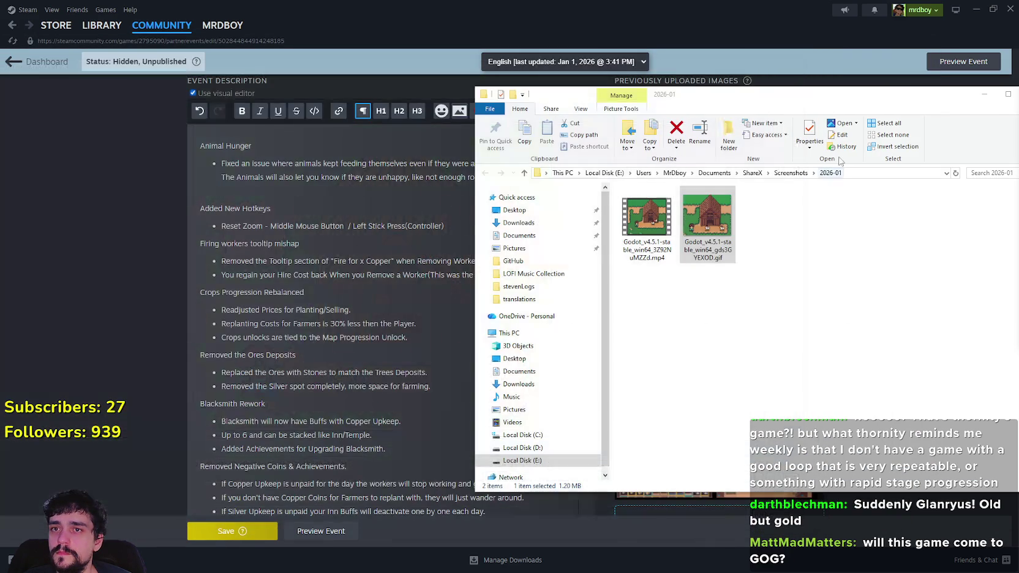
{"action": "left_click_drag", "start_coordinate": [704, 216], "coordinate": [254, 197]}
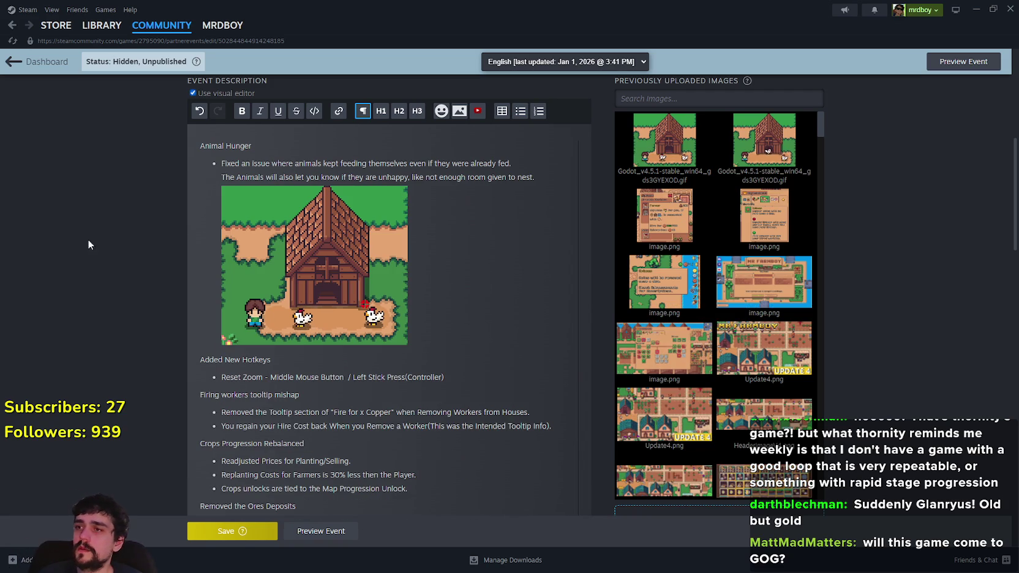
{"action": "left_click", "coordinate": [270, 145]}
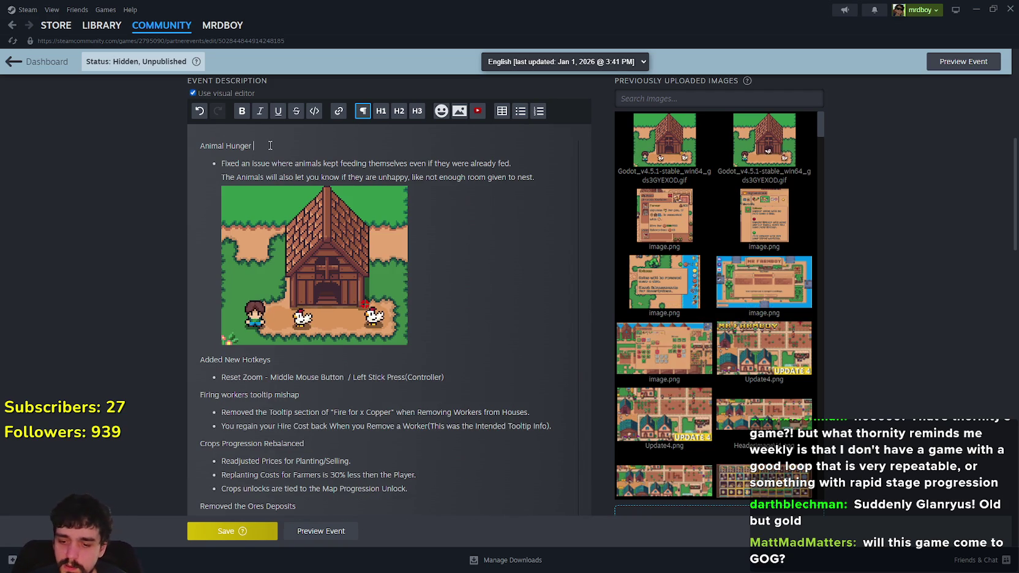
{"action": "type", "text": "%"}
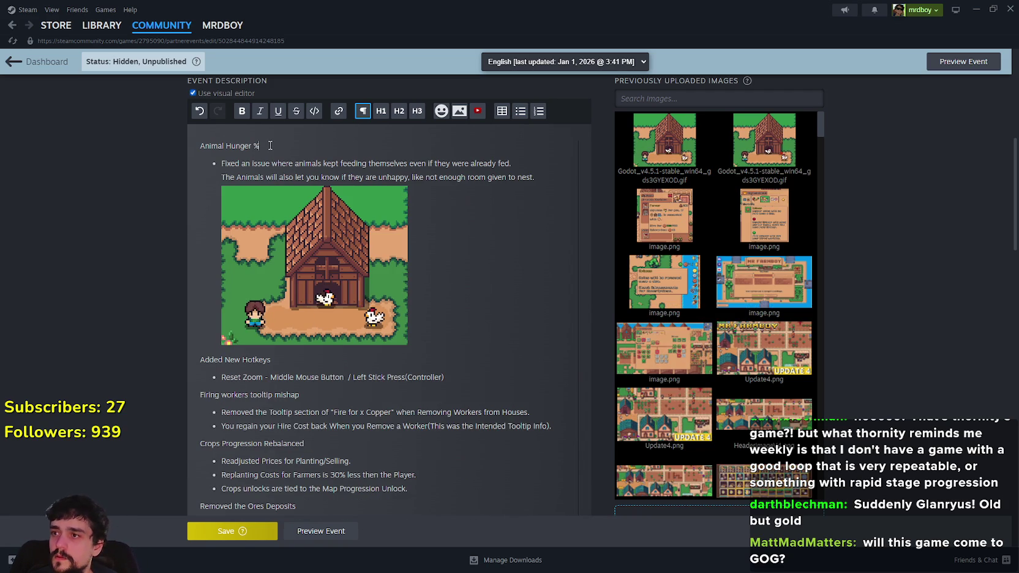
{"action": "key", "text": "BackSpace"}
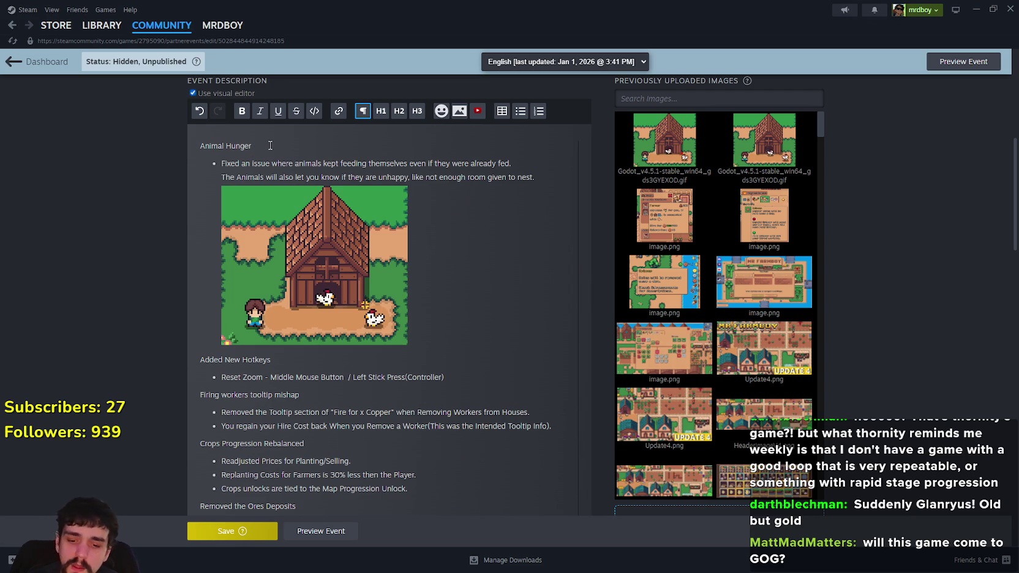
{"action": "type", "text": " & Y"}
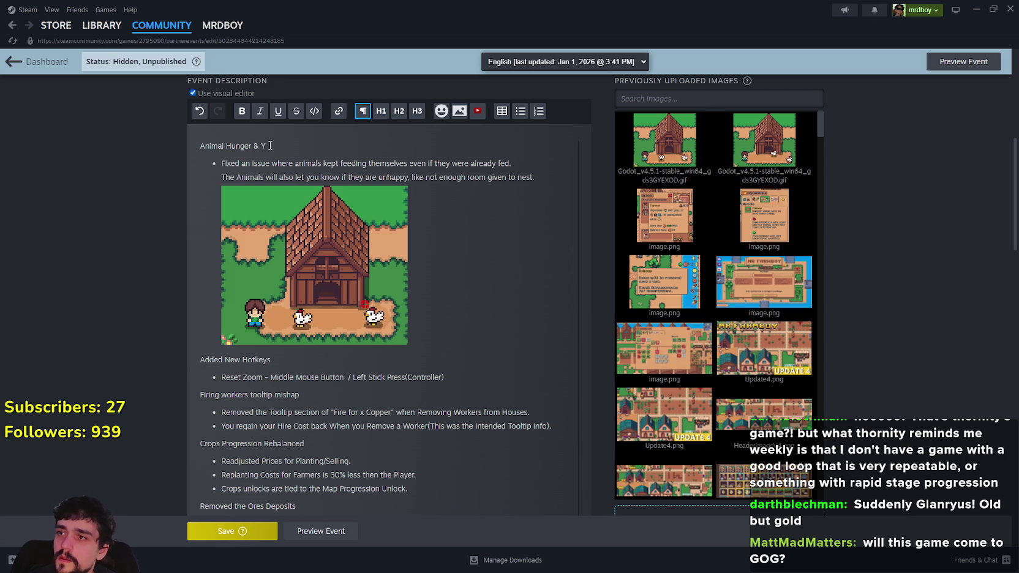
{"action": "key", "text": "BackSpace"}
{"action": "type", "text": "Unhappy"}
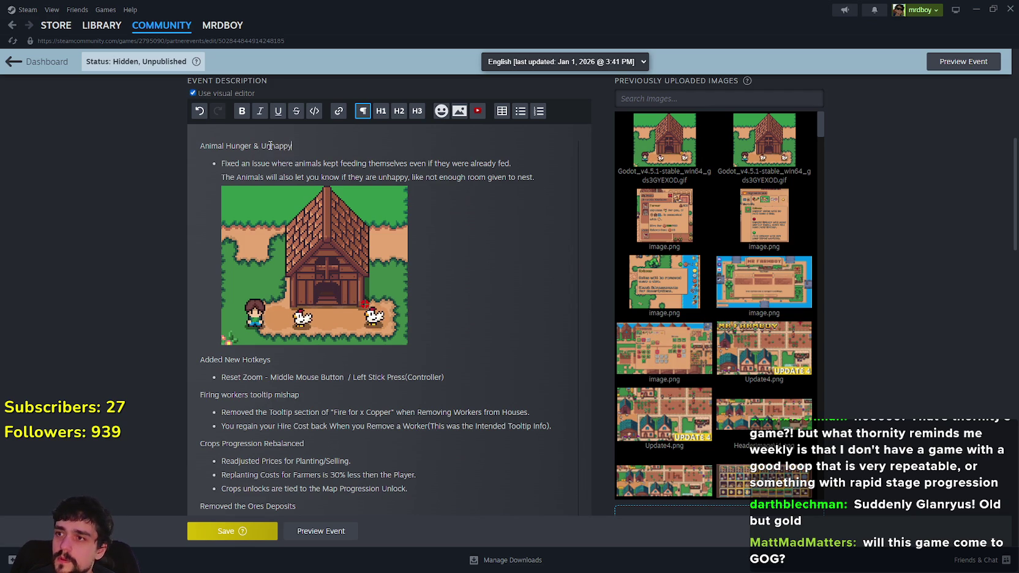
{"action": "left_click", "coordinate": [271, 377]}
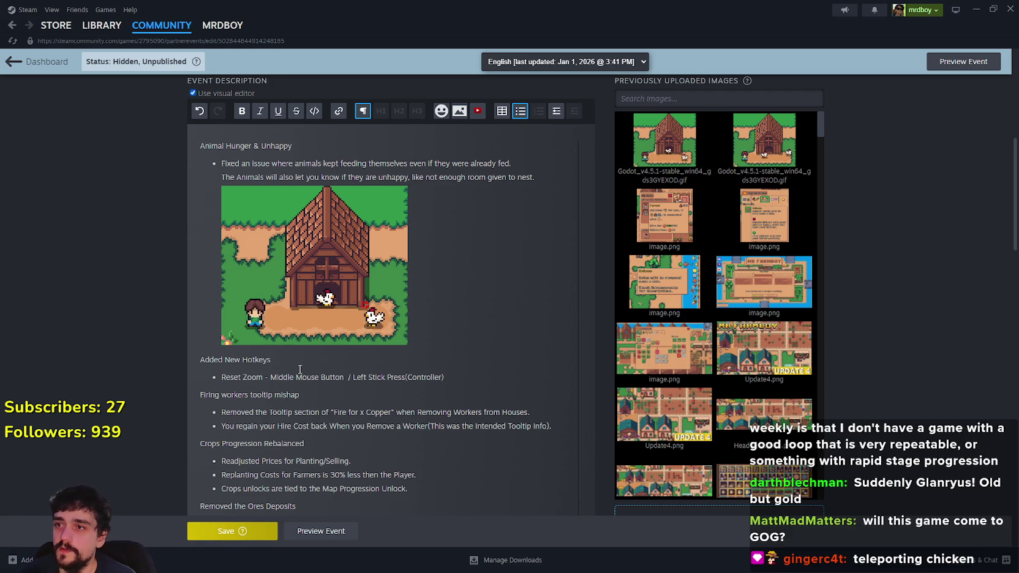
Change the bullet ending 'to nest' to 'or hungry'.
{"action": "left_click", "coordinate": [511, 180]}
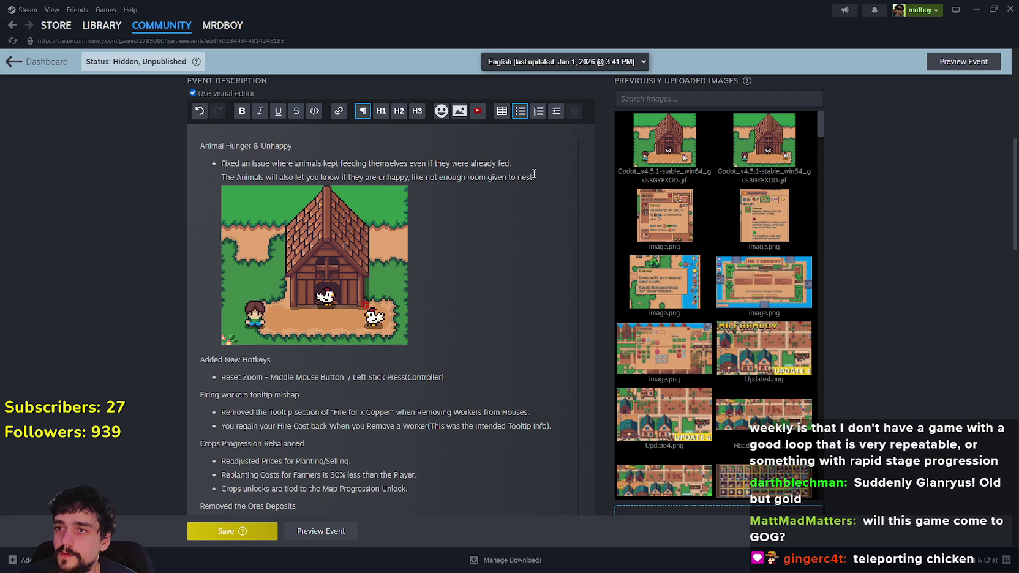
{"action": "left_click_drag", "start_coordinate": [533, 177], "coordinate": [508, 177]}
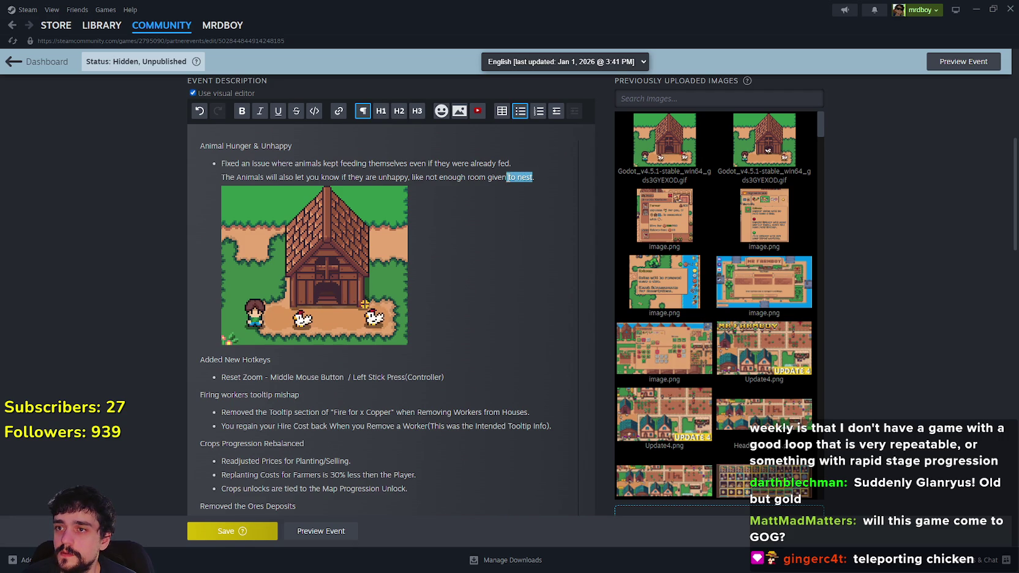
{"action": "type", "text": "ot"}
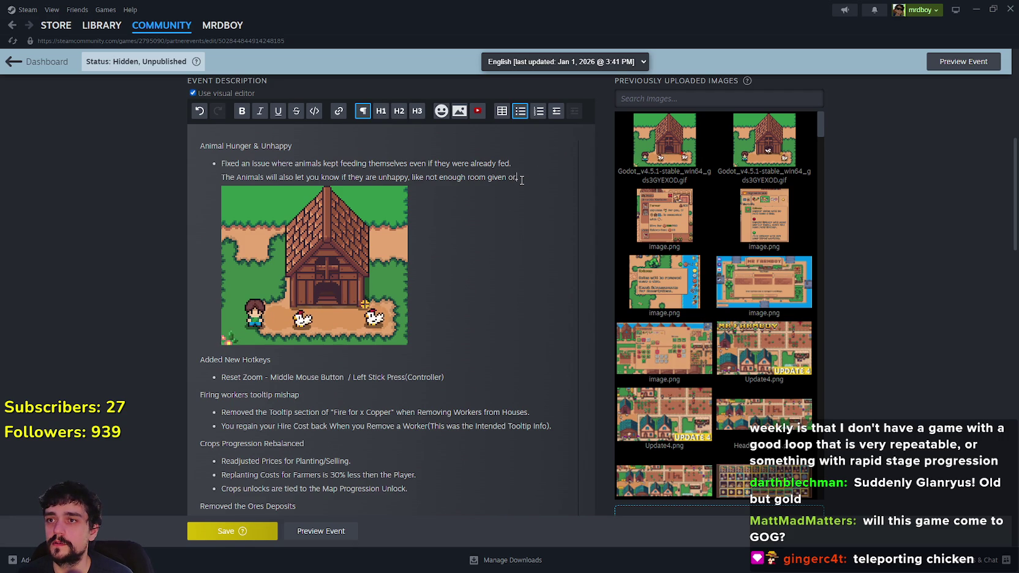
{"action": "type", "text": "hungry."}
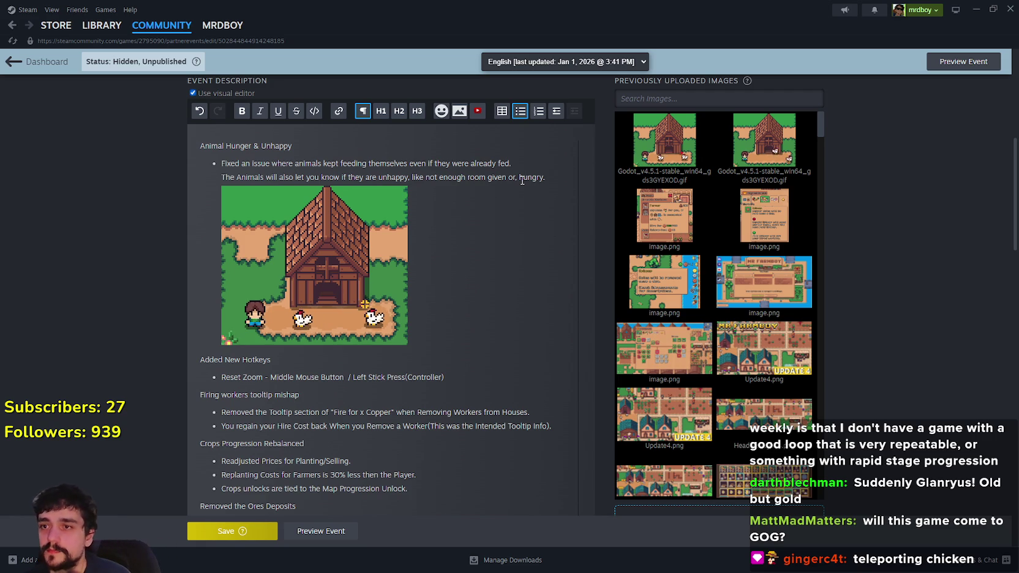
{"action": "key", "text": "BackSpace"}
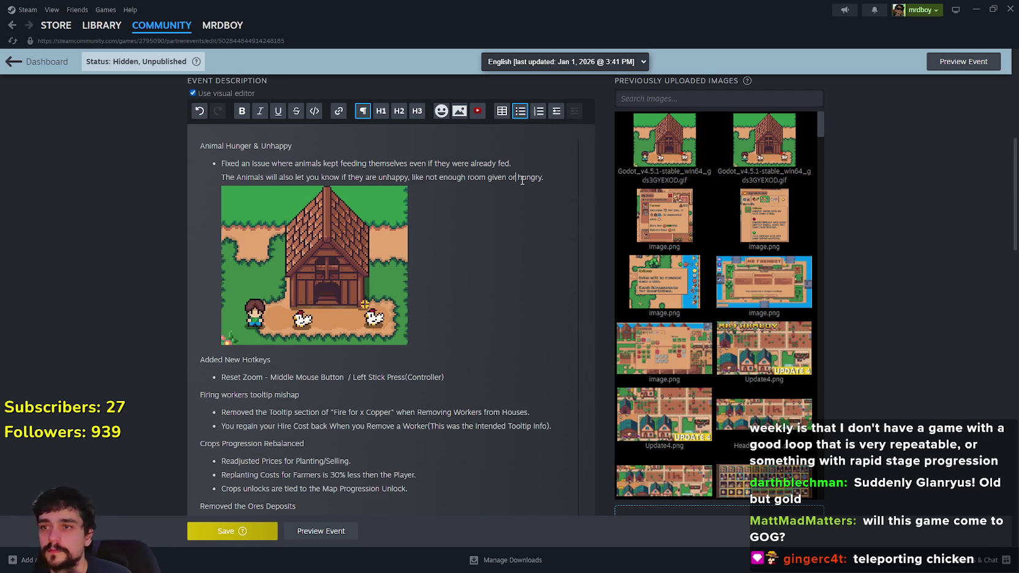
Copy the existing animated_sprite_2d.play("hungry") line from the else: branch on line 141.
{"action": "key", "text": "alt+Tab"}
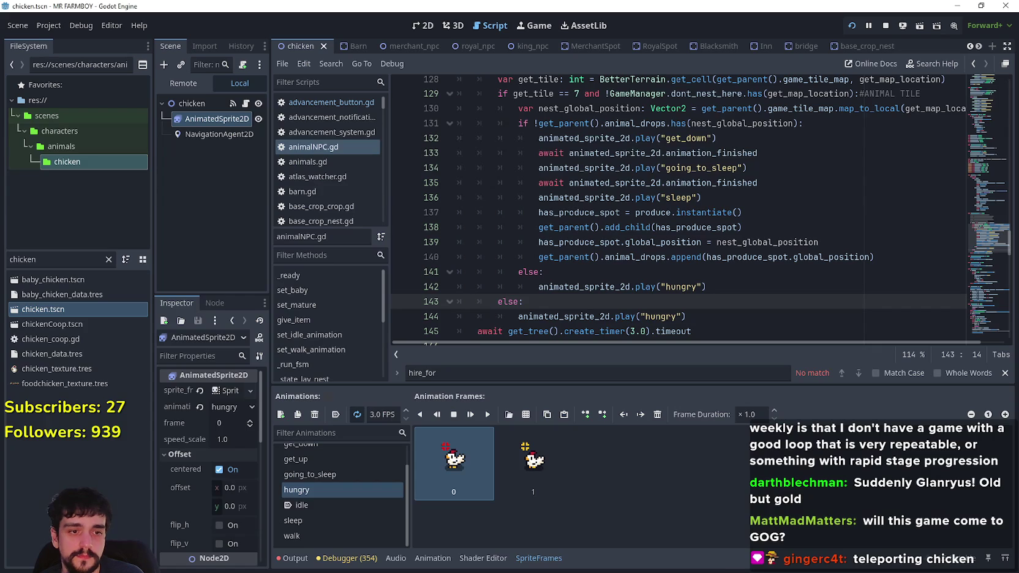
{"action": "left_click", "coordinate": [554, 273]}
{"action": "scroll", "coordinate": [554, 272], "scroll_direction": "down", "scroll_amount": 2}
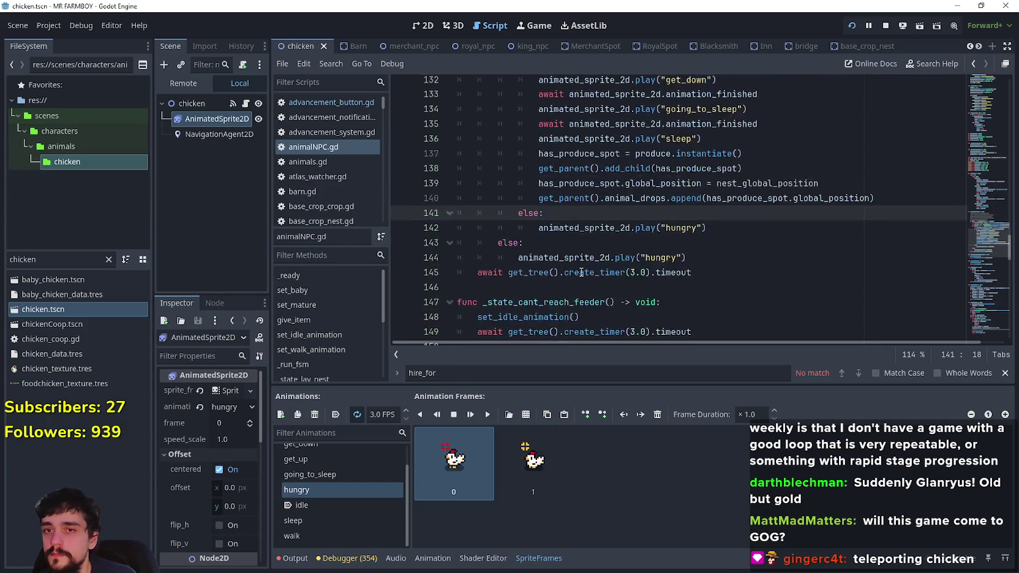
{"action": "scroll", "coordinate": [554, 273], "scroll_direction": "up", "scroll_amount": 2}
{"action": "scroll", "coordinate": [983, 242], "scroll_direction": "up", "scroll_amount": 5}
{"action": "scroll", "coordinate": [815, 229], "scroll_direction": "down", "scroll_amount": 6}
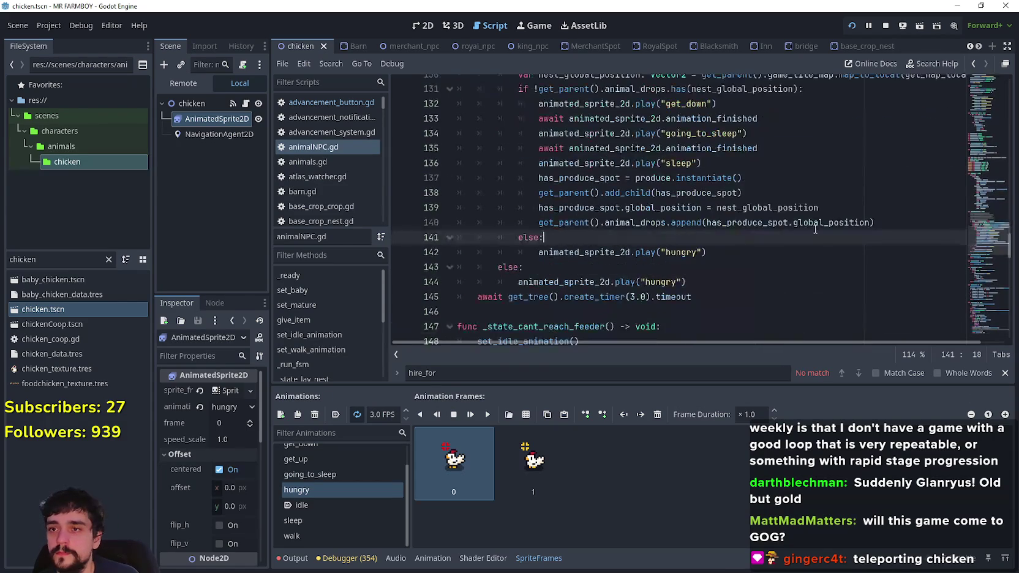
{"action": "left_click_drag", "start_coordinate": [740, 252], "coordinate": [539, 253]}
{"action": "right_click", "coordinate": [540, 251]}
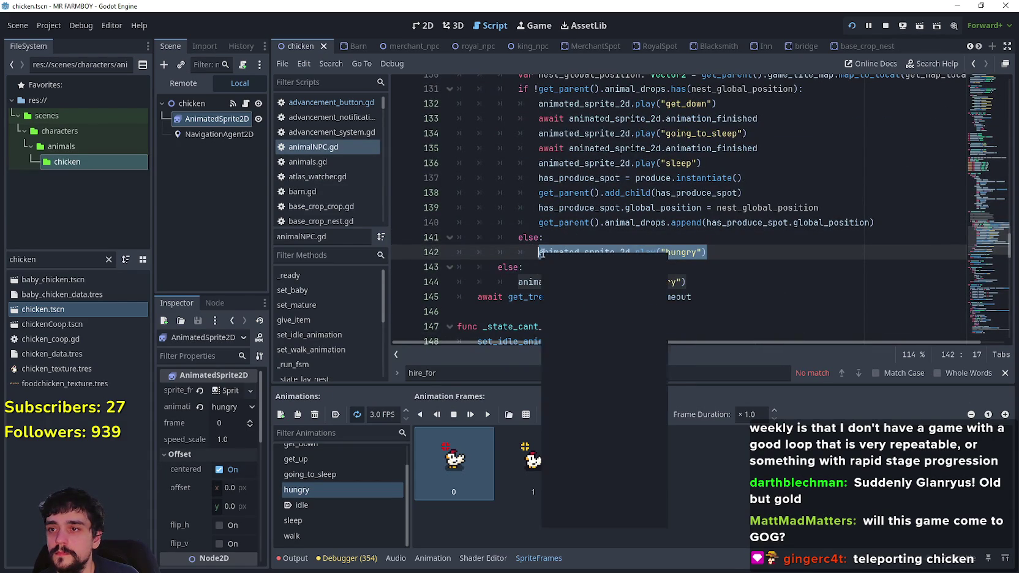
{"action": "left_click", "coordinate": [564, 334]}
{"action": "scroll", "coordinate": [573, 286], "scroll_direction": "up", "scroll_amount": 10}
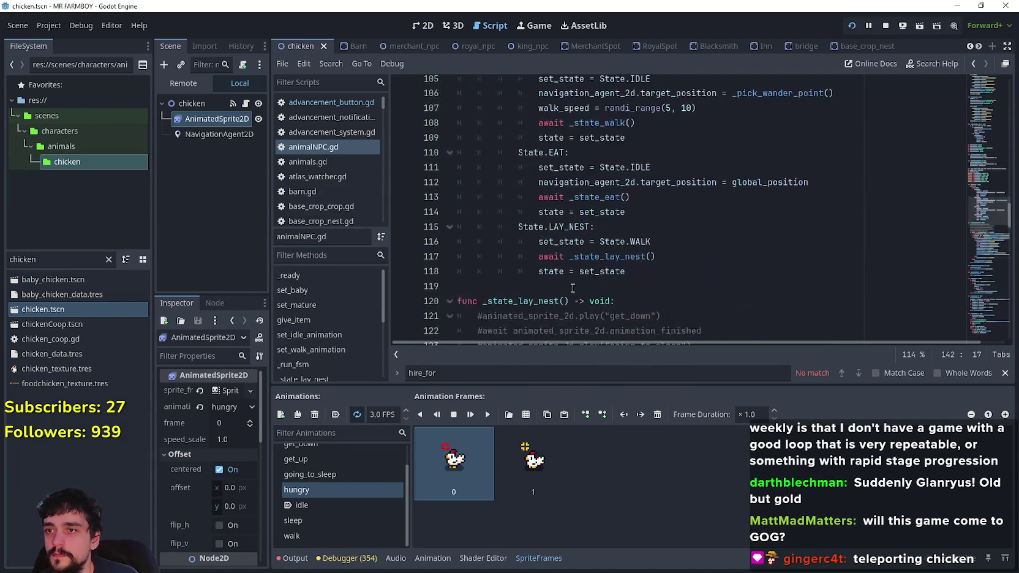
{"action": "scroll", "coordinate": [573, 287], "scroll_direction": "down", "scroll_amount": 2}
Jump to the _state_eat definition and inspect its fed, is_fed and feed_animal logic.
{"action": "right_click", "coordinate": [599, 189]}
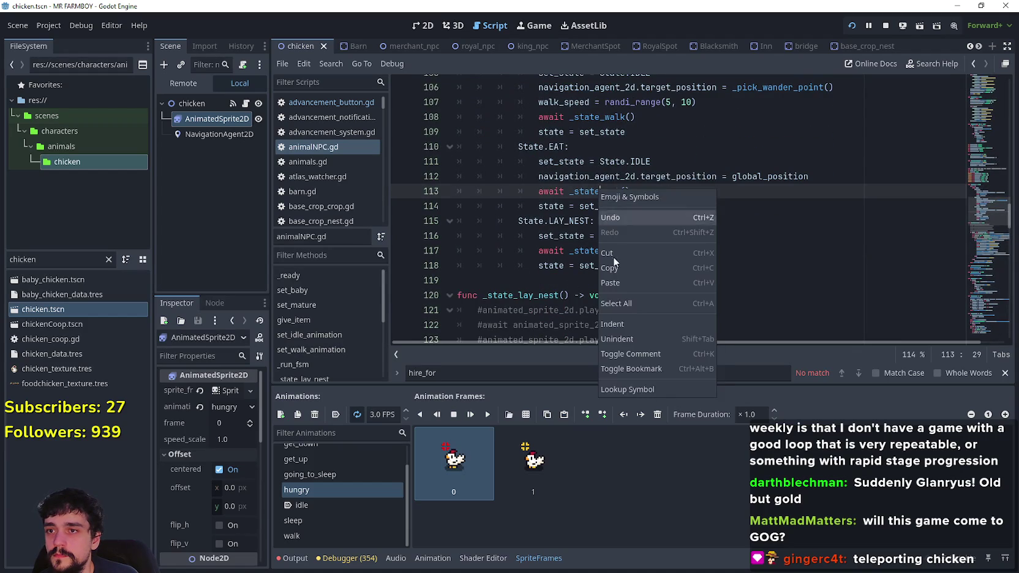
{"action": "left_click", "coordinate": [652, 391]}
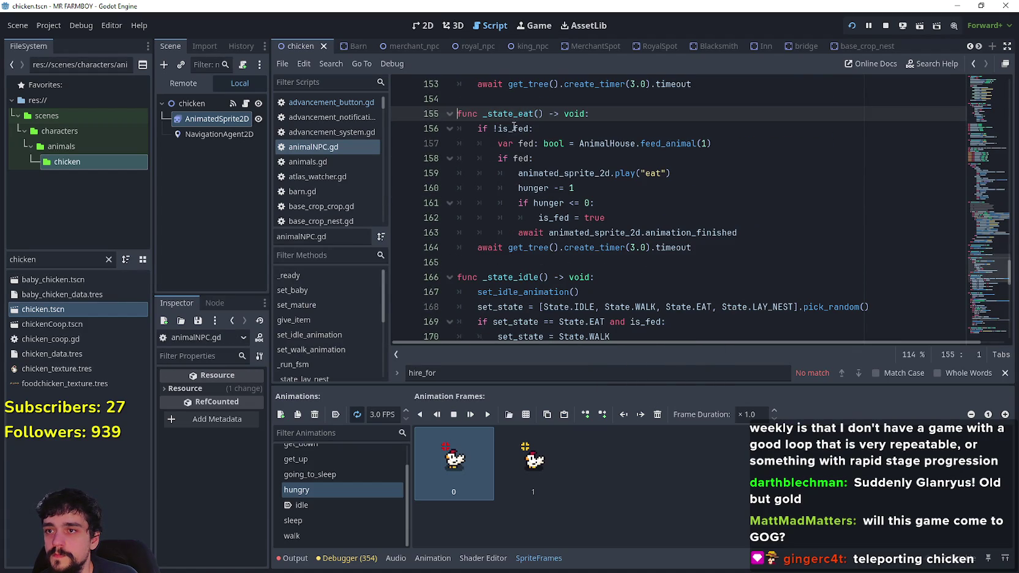
{"action": "left_click", "coordinate": [717, 164]}
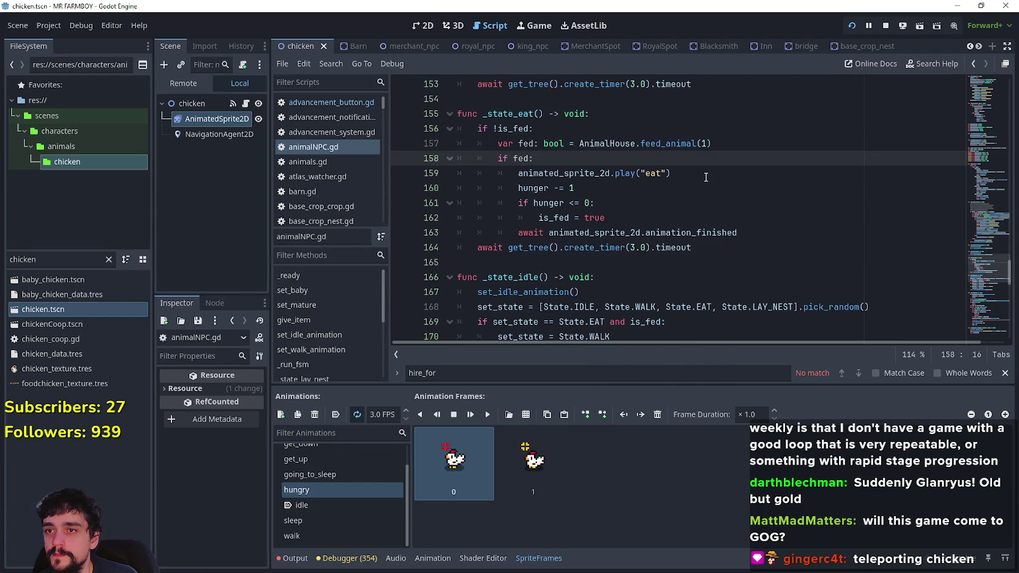
{"action": "left_click", "coordinate": [706, 177]}
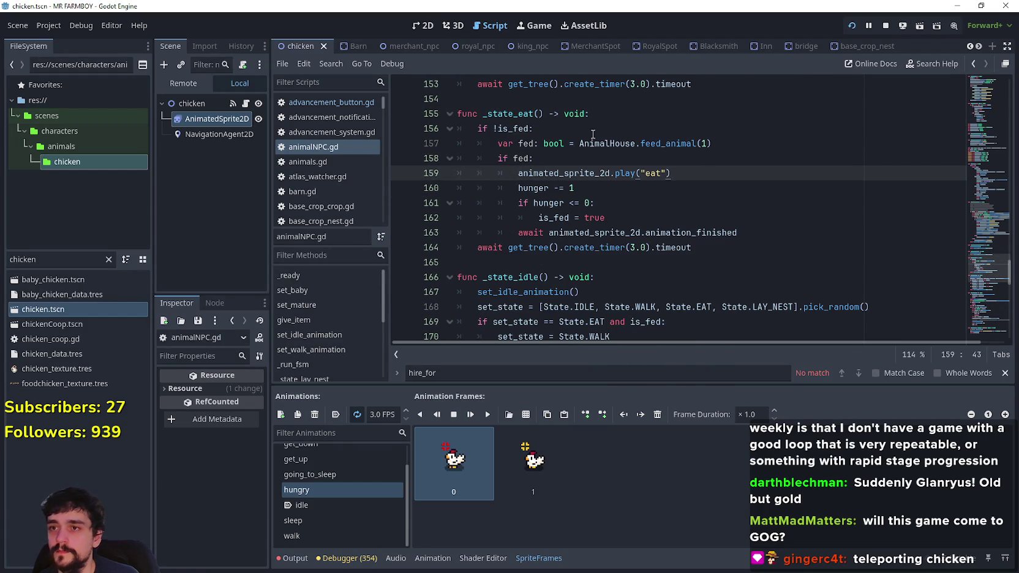
{"action": "double_click", "coordinate": [522, 160]}
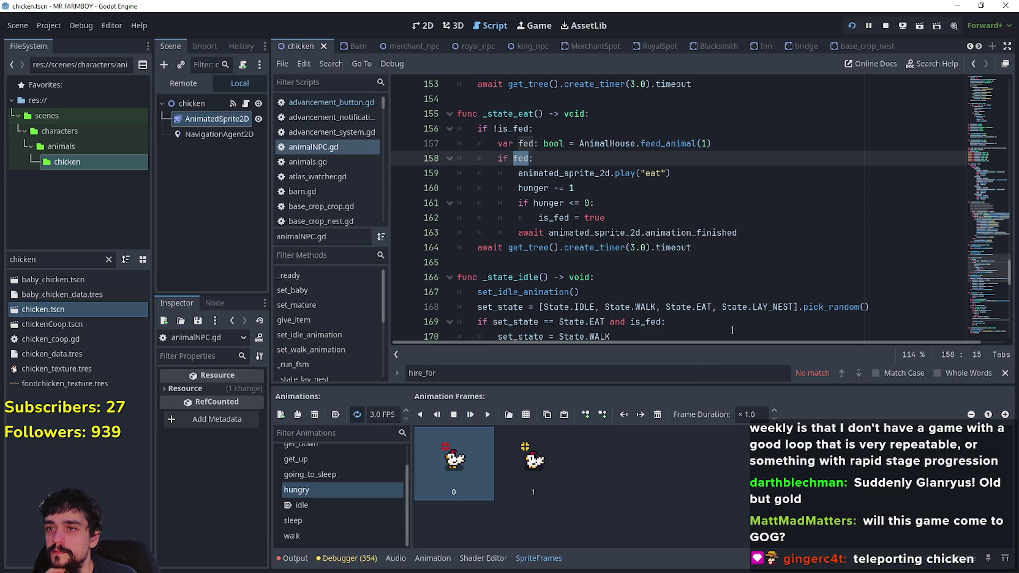
{"action": "double_click", "coordinate": [513, 128]}
{"action": "left_click", "coordinate": [498, 160]}
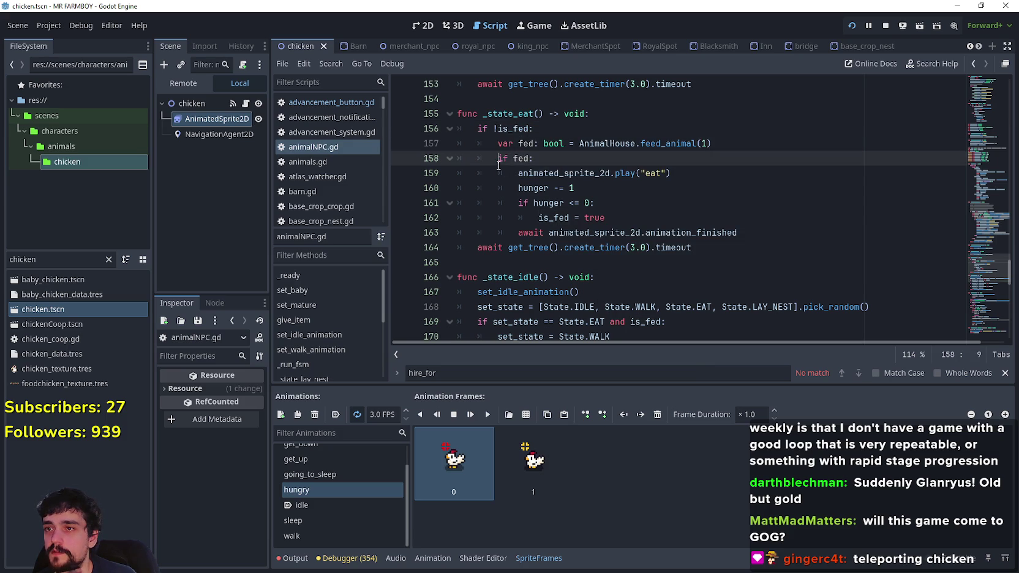
{"action": "double_click", "coordinate": [516, 158]}
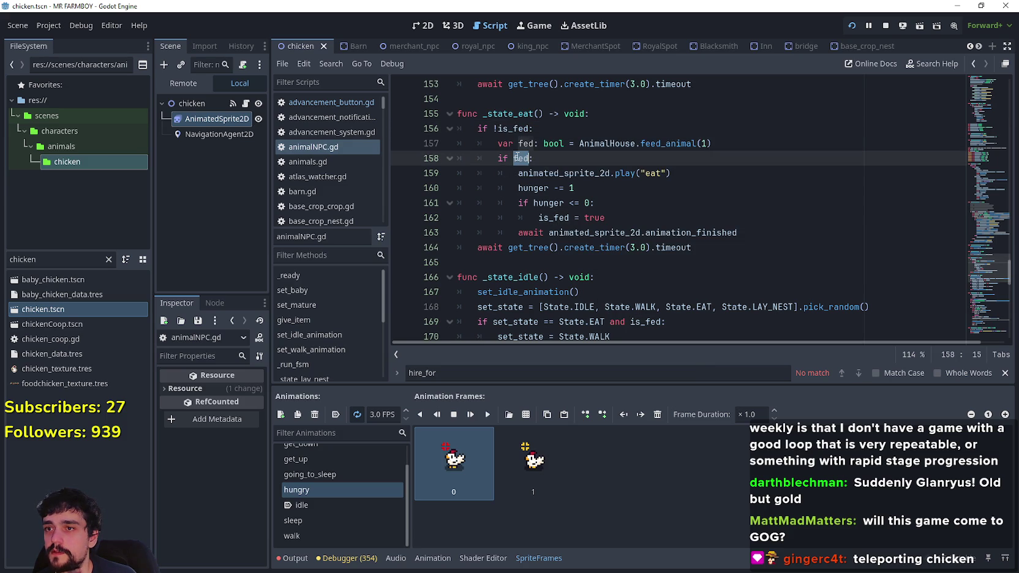
{"action": "double_click", "coordinate": [678, 143]}
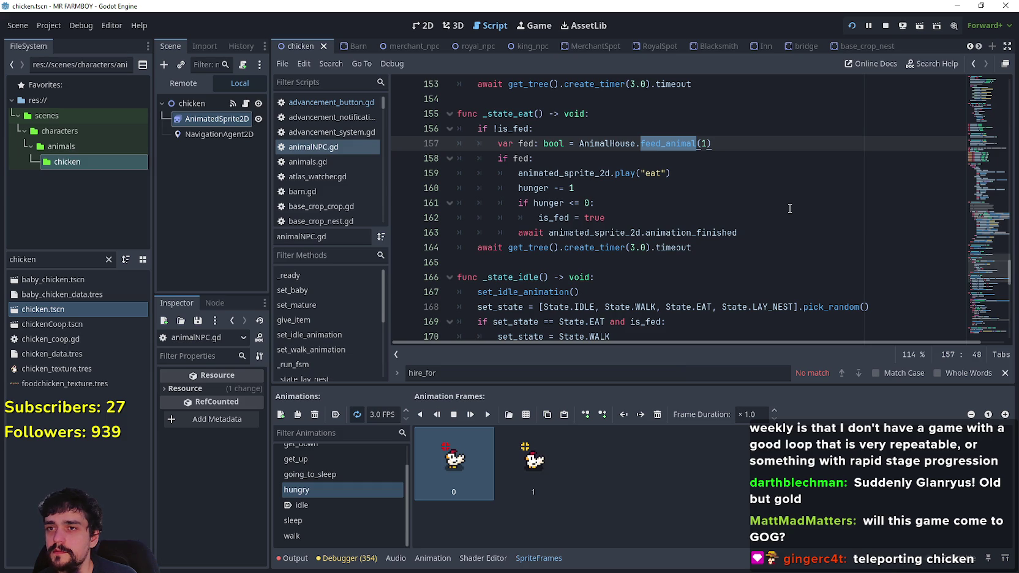
{"action": "left_click", "coordinate": [707, 144]}
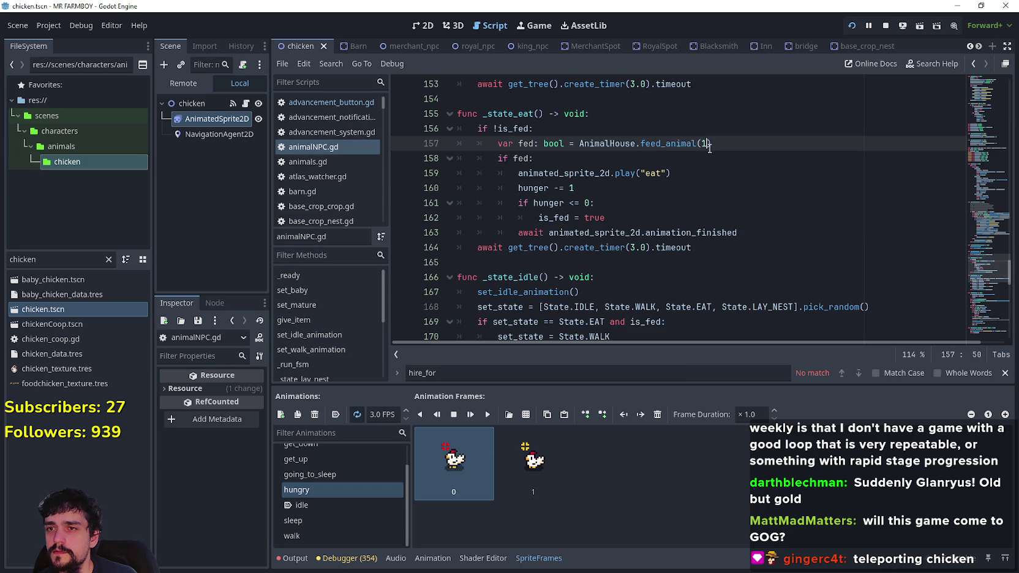
{"action": "right_click", "coordinate": [678, 139]}
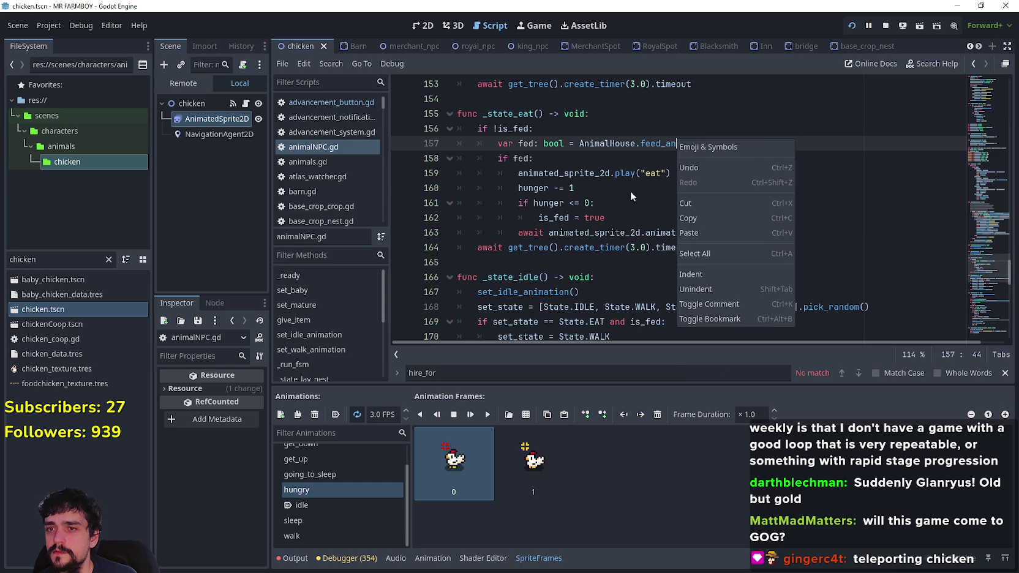
{"action": "left_click", "coordinate": [667, 150]}
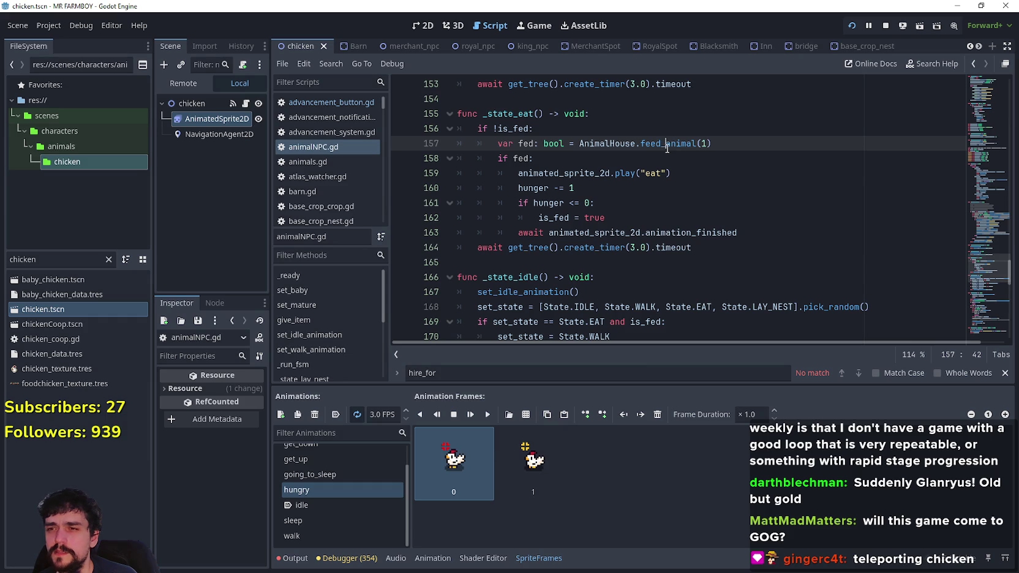
{"action": "right_click", "coordinate": [667, 148]}
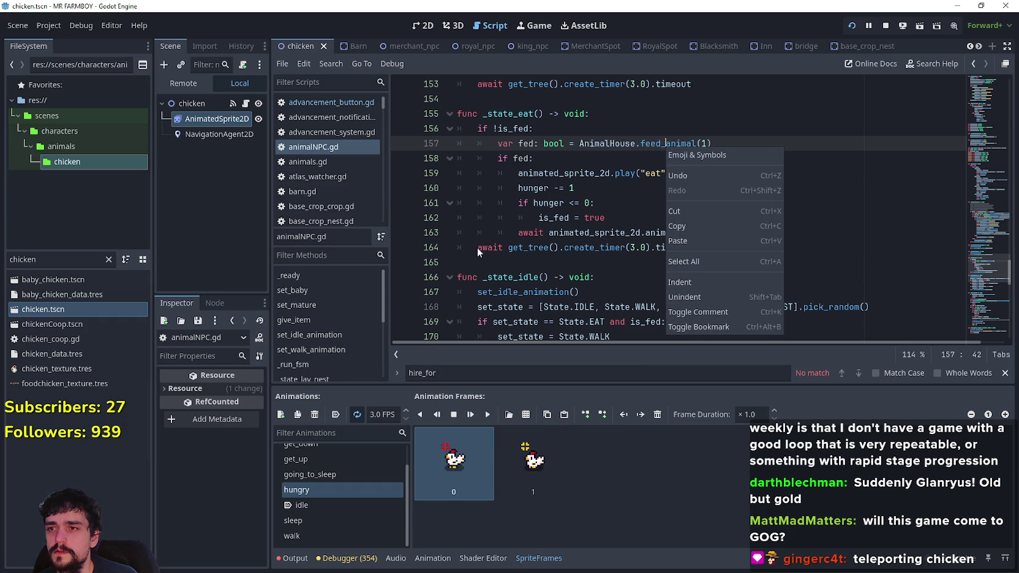
{"action": "key", "text": "Escape"}
Add else: animated_sprite_2d.play("hungry") after the if fed check, save, and run with F5.
{"action": "left_click", "coordinate": [762, 236]}
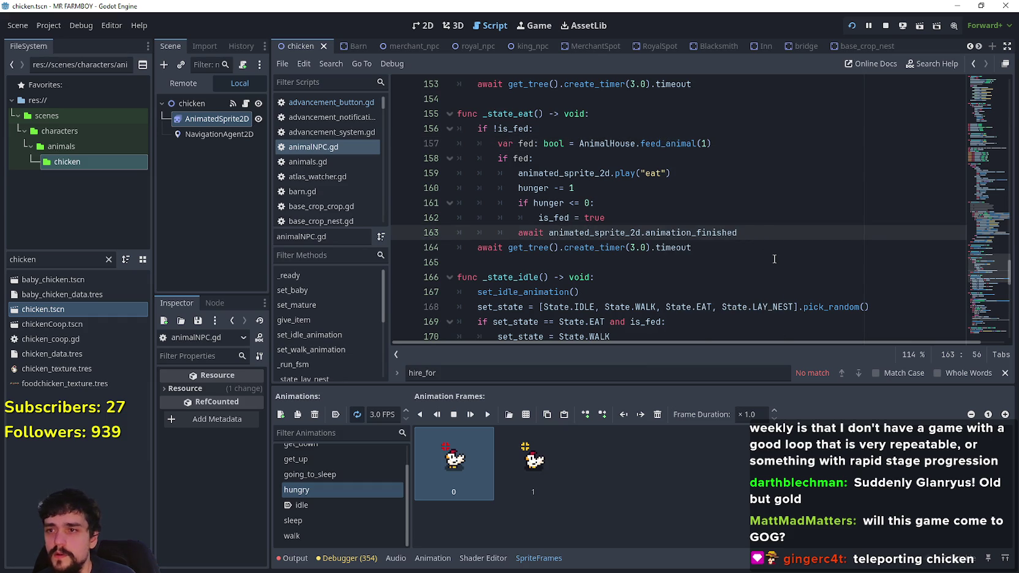
{"action": "key", "text": "Return"}
{"action": "key", "text": "BackSpace"}
{"action": "type", "text": "else:"}
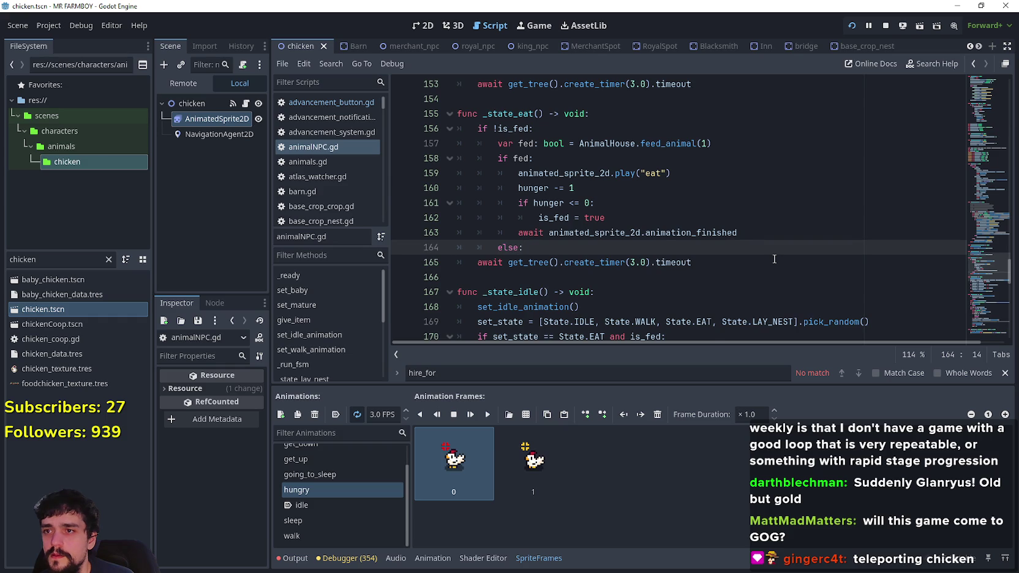
{"action": "key", "text": "Return"}
{"action": "type", "text": "animated_sprite_2d.play(\"hungry\")"}
{"action": "key", "text": "ctrl+s"}
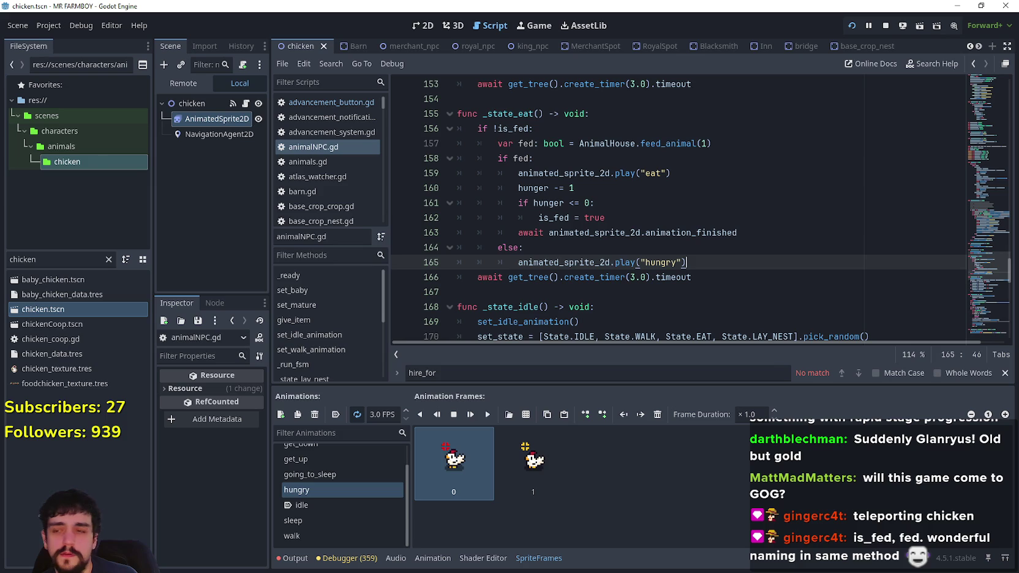
{"action": "key", "text": "F5"}
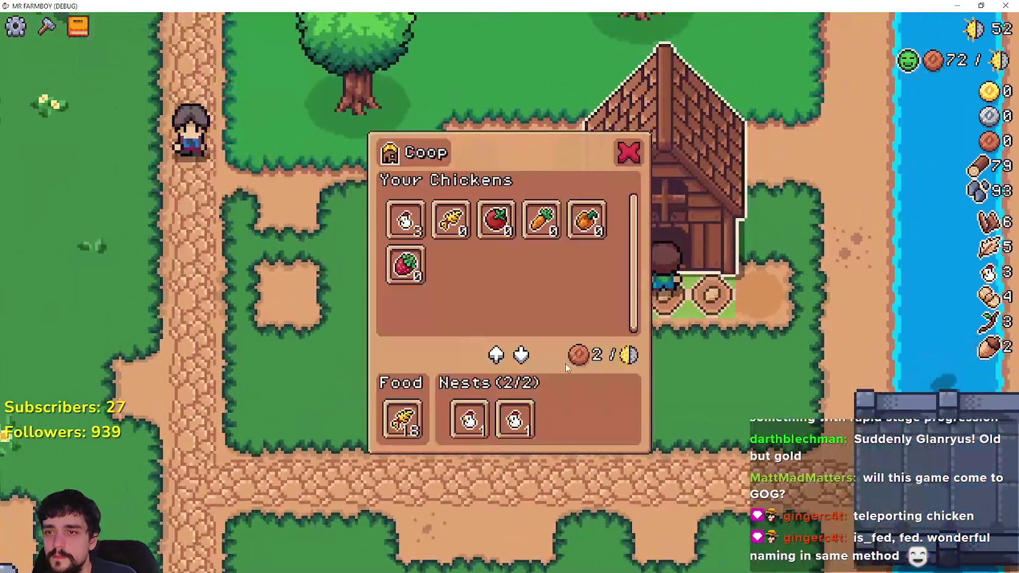
Take the chickens off their nests and remove the wheat from the coop's Food slot.
{"action": "left_click", "coordinate": [514, 419]}
{"action": "left_click", "coordinate": [469, 419]}
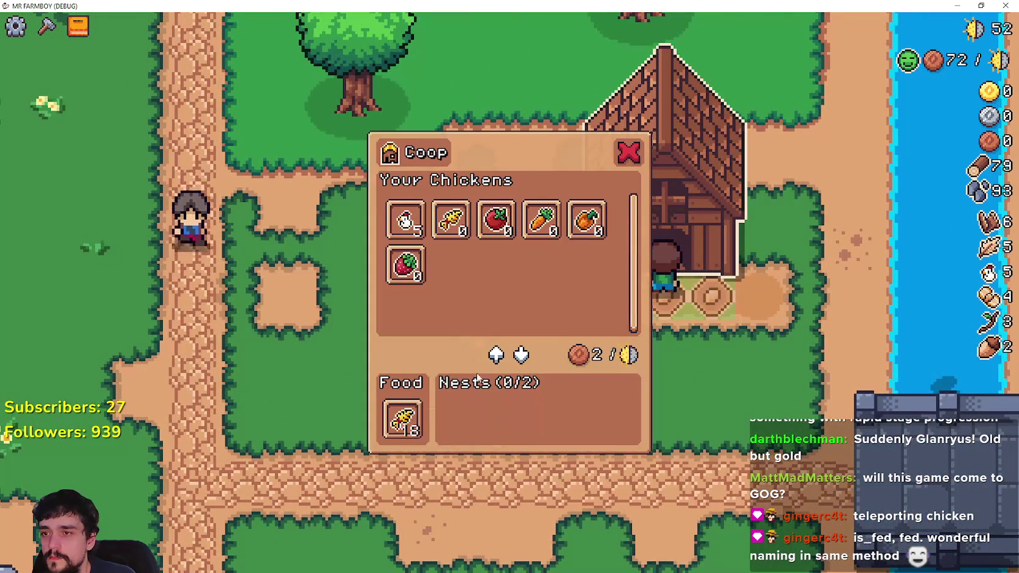
{"action": "left_click", "coordinate": [402, 419]}
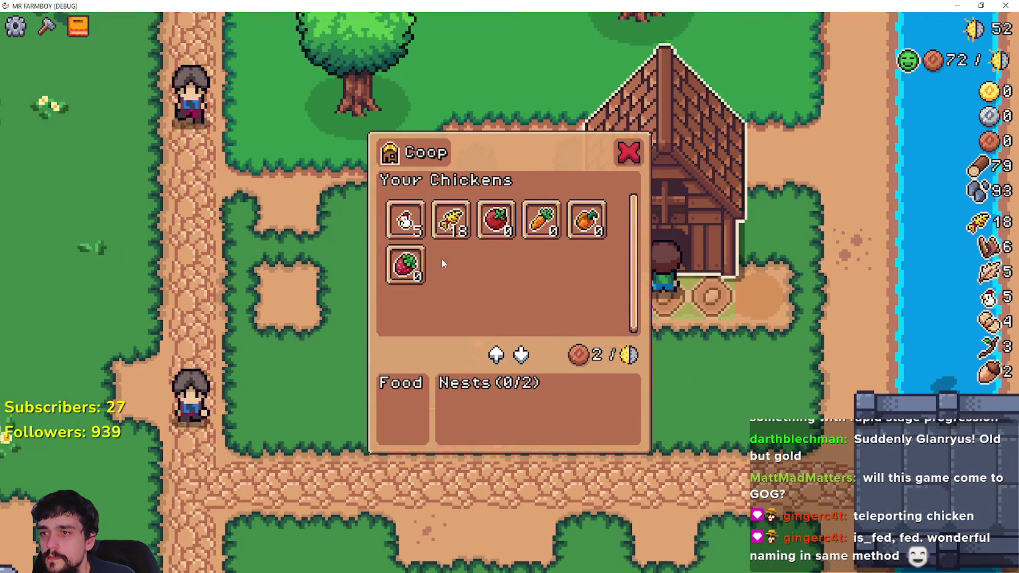
{"action": "left_click", "coordinate": [405, 219]}
{"action": "key", "text": "Escape"}
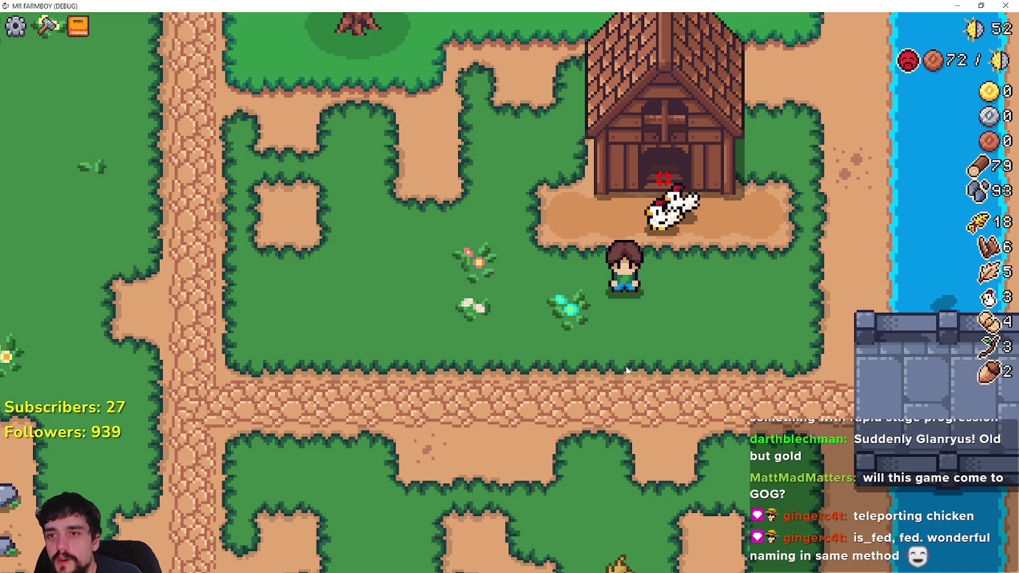
Walk back to the coop and restock its Food slot with all 18 wheat.
{"action": "key", "text": "w"}
{"action": "left_click", "coordinate": [722, 387]}
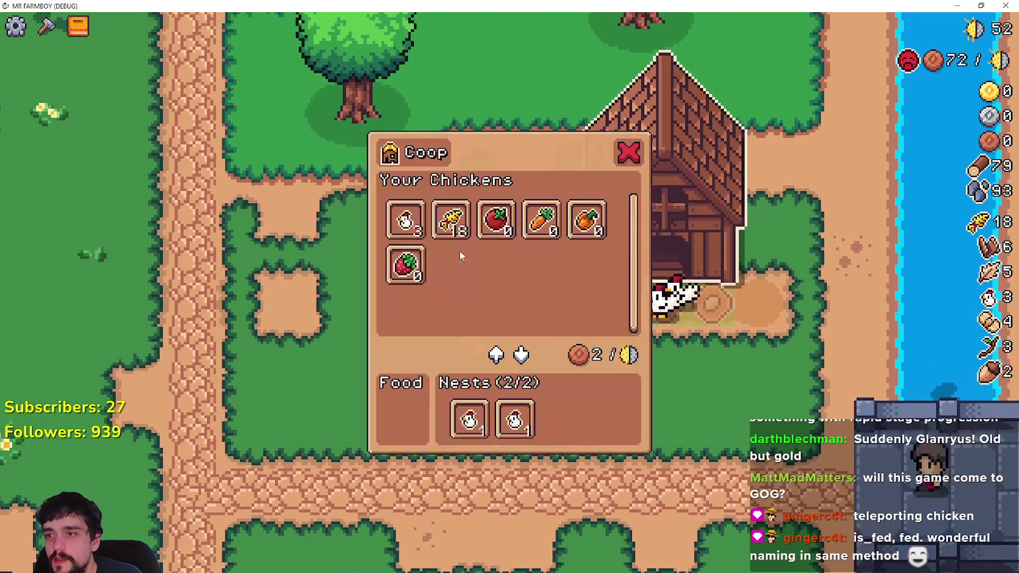
{"action": "left_click", "coordinate": [450, 219]}
{"action": "key", "text": "Escape"}
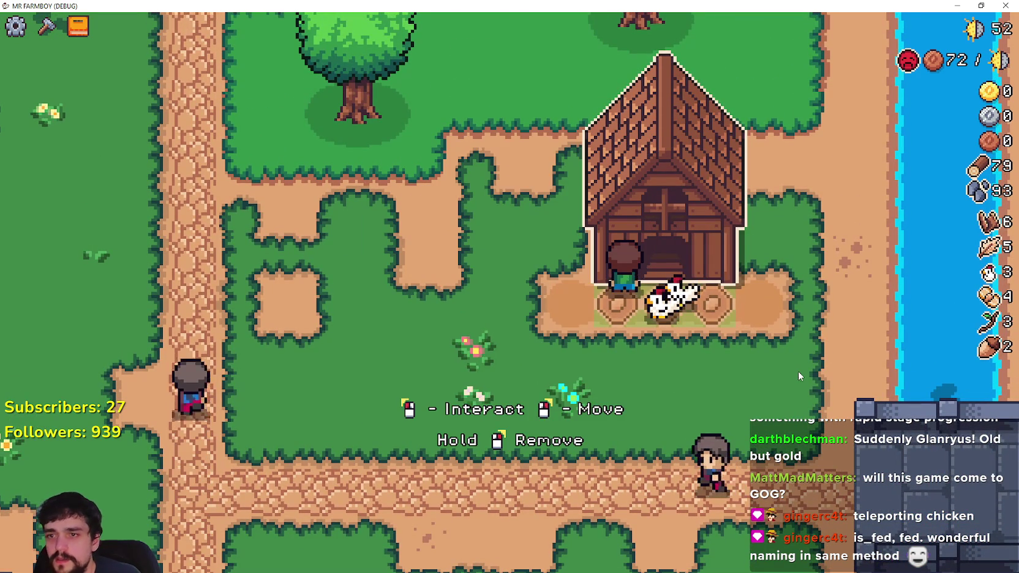
{"action": "key", "text": "s"}
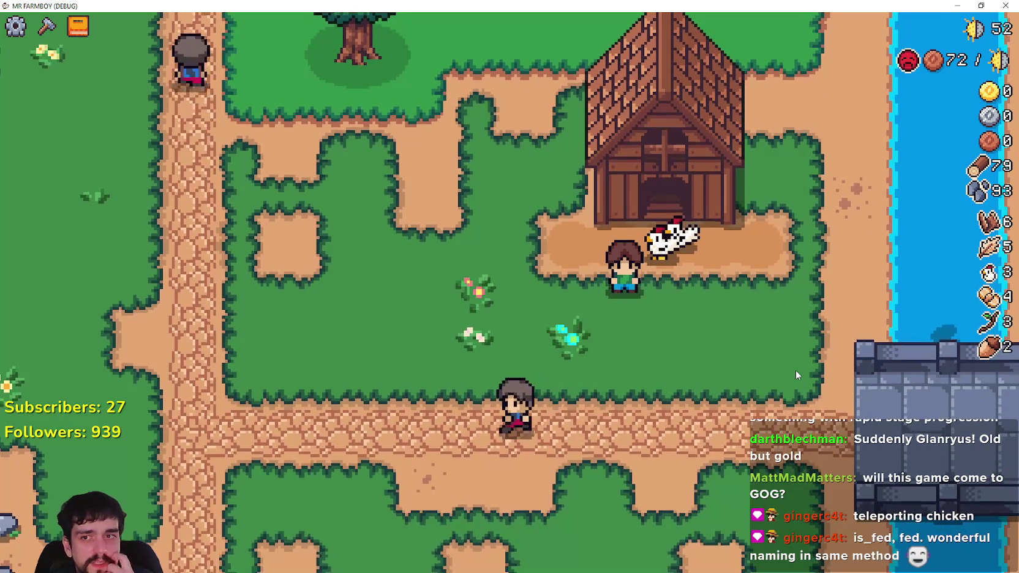
{"action": "key", "text": "Escape"}
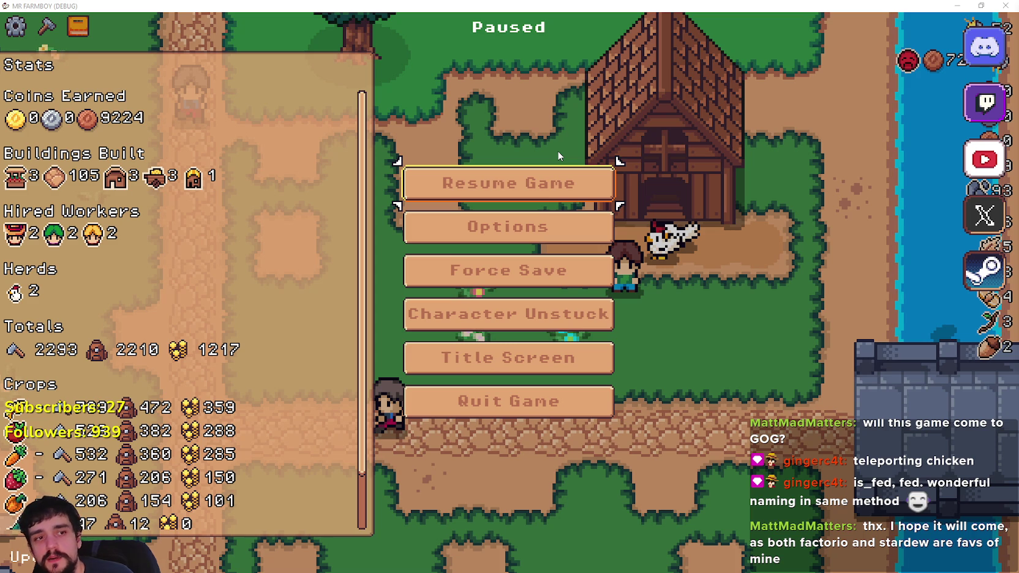
{"action": "left_click", "coordinate": [525, 194]}
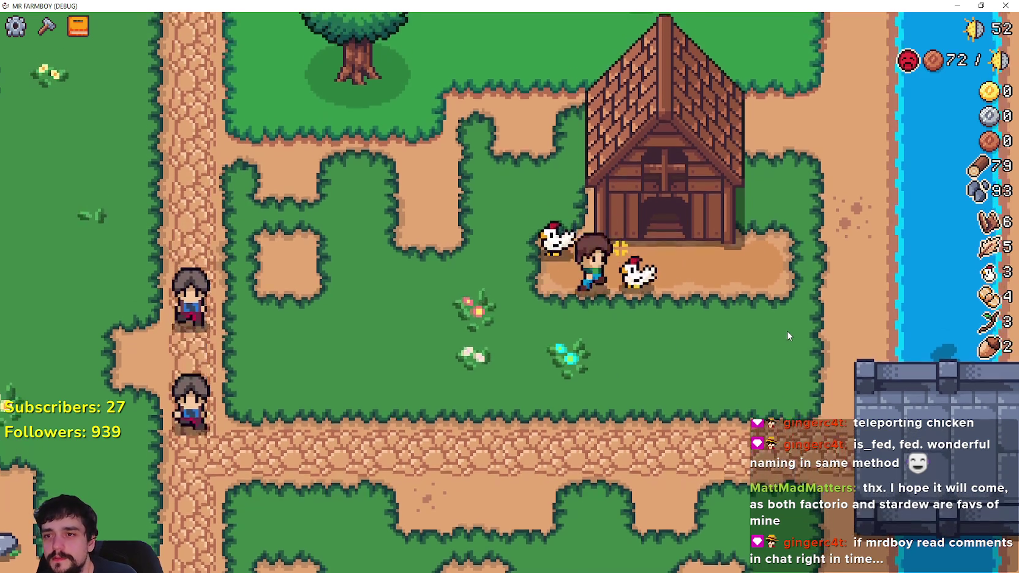
Open the coop and crafting panels, pick the third land tile, then cancel its placement.
{"action": "key", "text": "e"}
{"action": "key", "text": "c"}
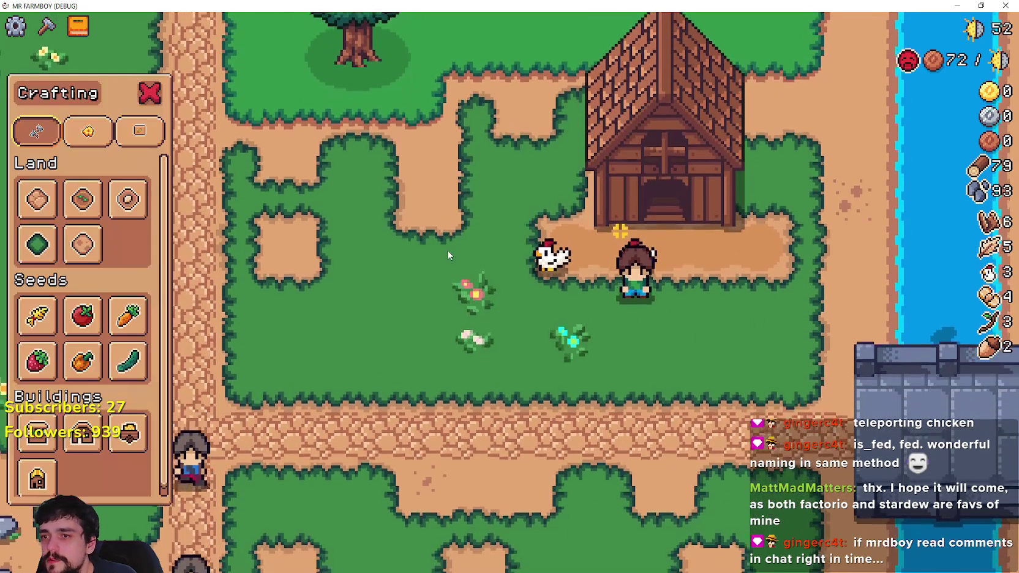
{"action": "left_click", "coordinate": [128, 199]}
{"action": "key", "text": "d"}
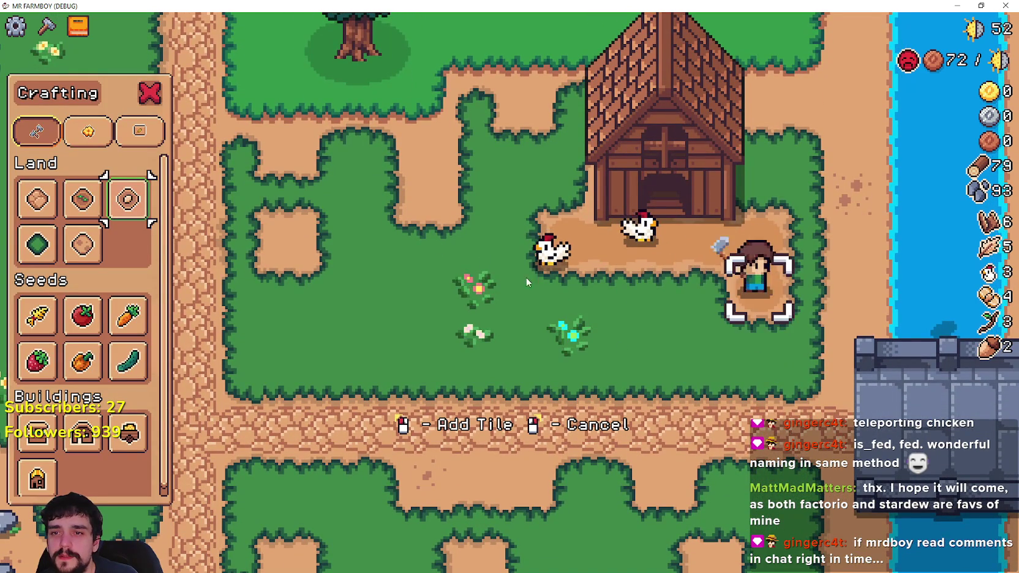
{"action": "key", "text": "a"}
{"action": "key", "text": "a"}
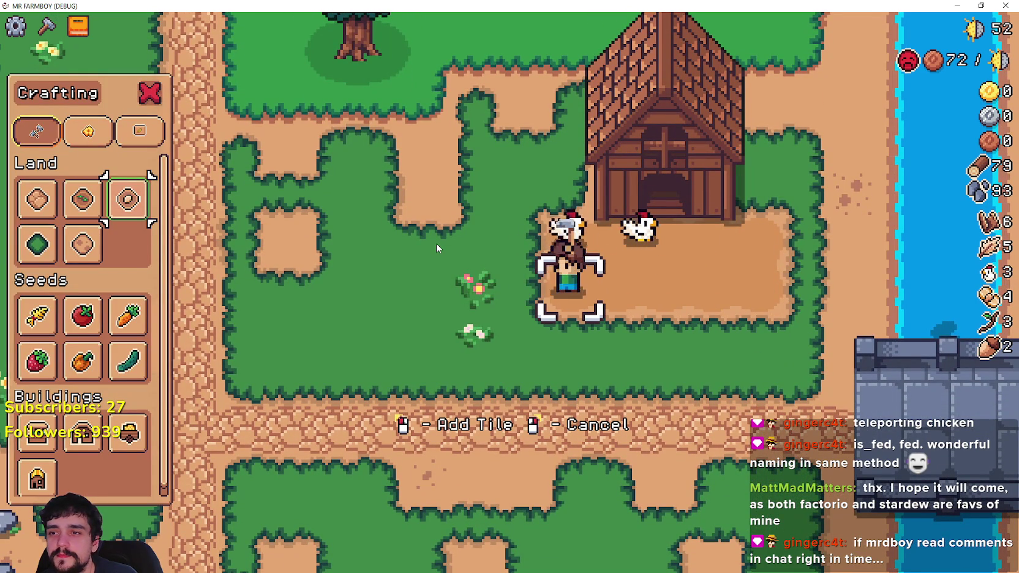
{"action": "right_click", "coordinate": [686, 394]}
Walk the farmer down, over beside the two chickens, and up past the coop.
{"action": "key", "text": "s"}
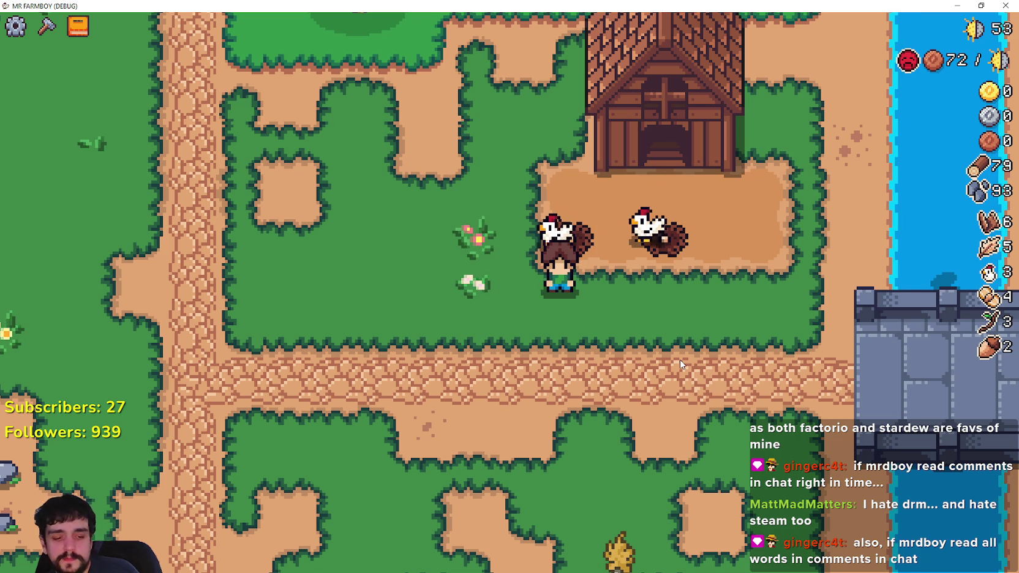
{"action": "key", "text": "d"}
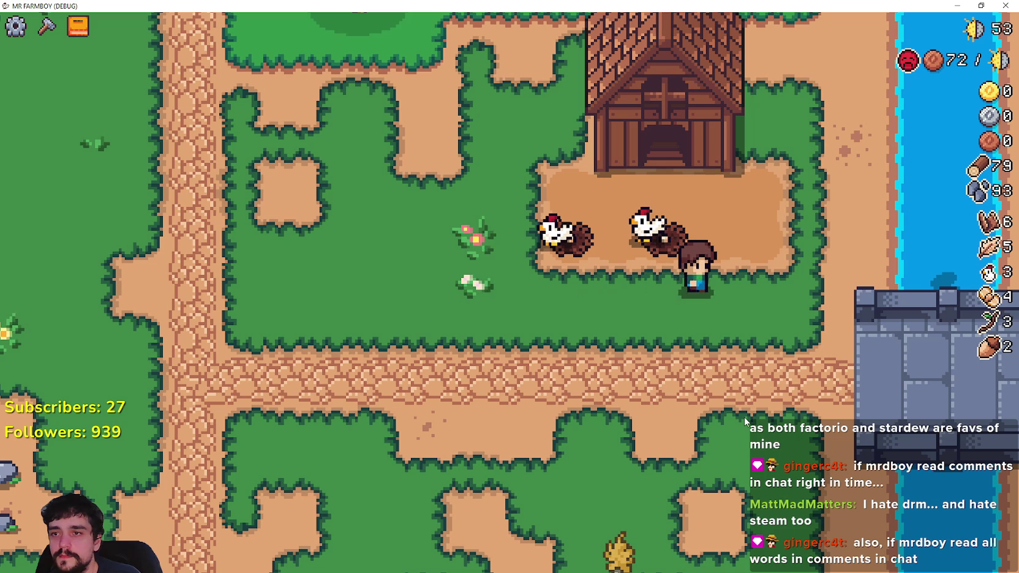
{"action": "key", "text": "w"}
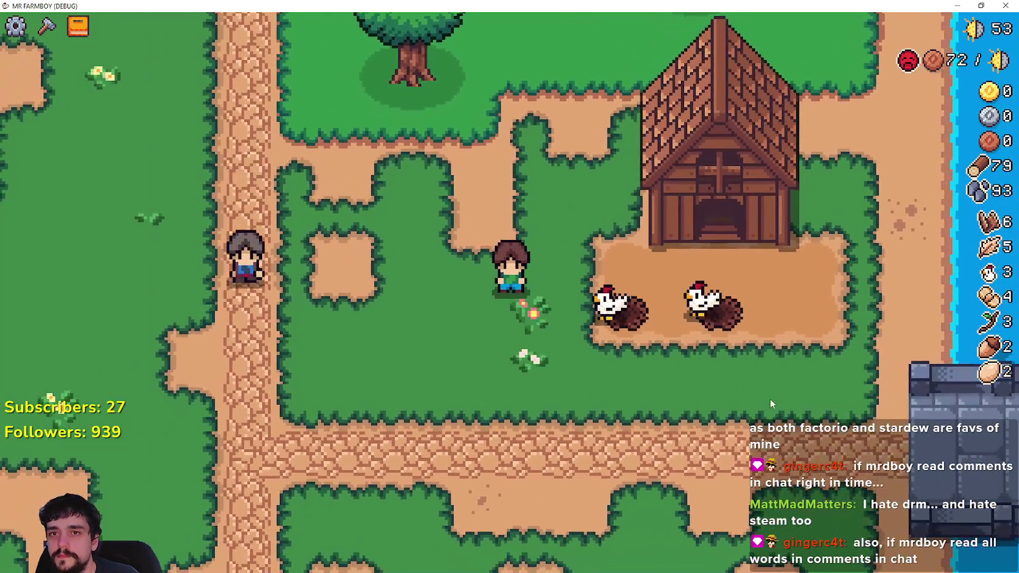
Look over the crops stored in the warehouse window, then close it.
{"action": "scroll", "coordinate": [683, 368], "scroll_direction": "down", "scroll_amount": 5}
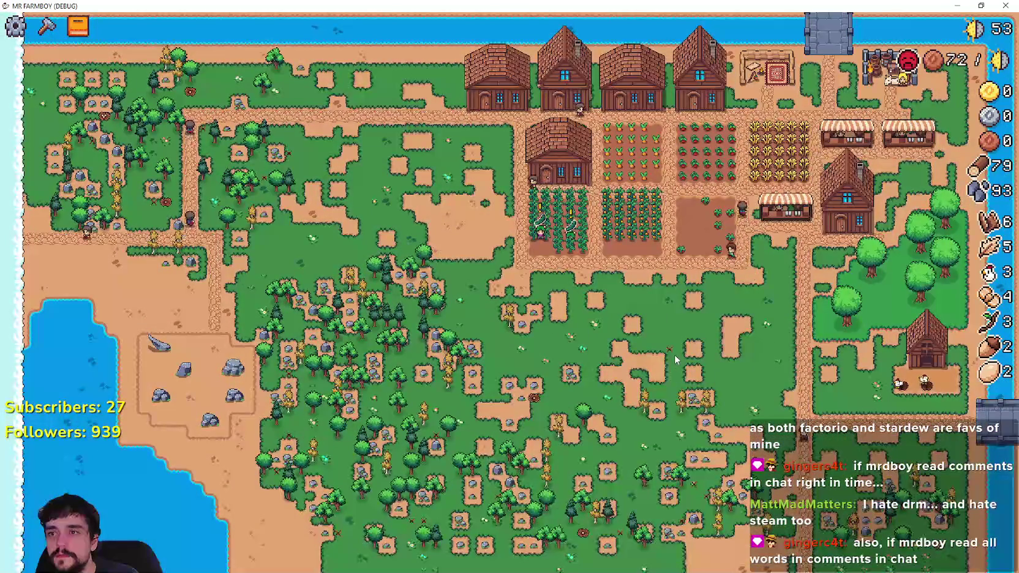
{"action": "scroll", "coordinate": [409, 421], "scroll_direction": "up", "scroll_amount": 3}
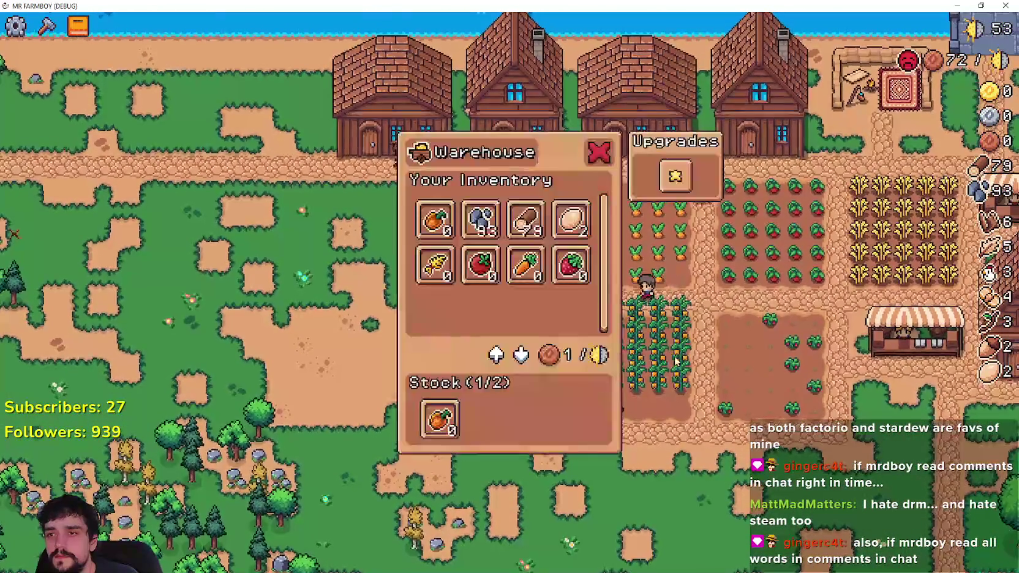
{"action": "key", "text": "Escape"}
{"action": "scroll", "coordinate": [667, 348], "scroll_direction": "up", "scroll_amount": 2}
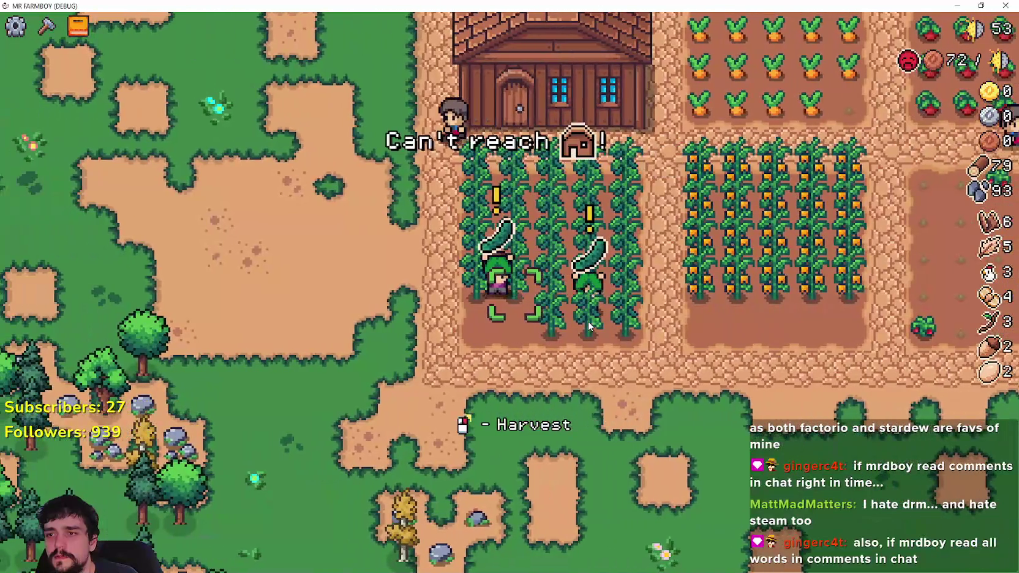
{"action": "scroll", "coordinate": [588, 321], "scroll_direction": "down", "scroll_amount": 3}
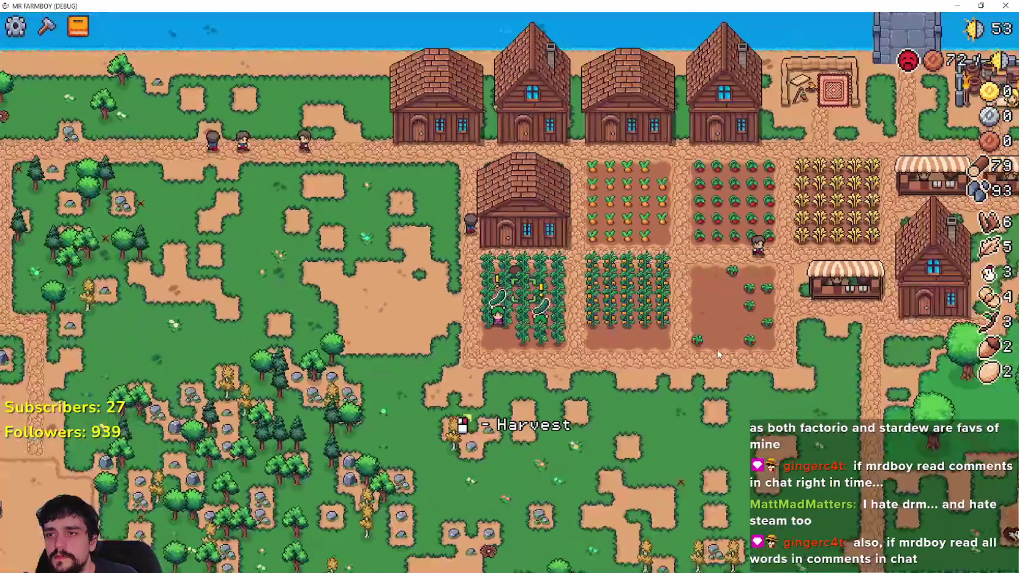
{"action": "left_click", "coordinate": [502, 208]}
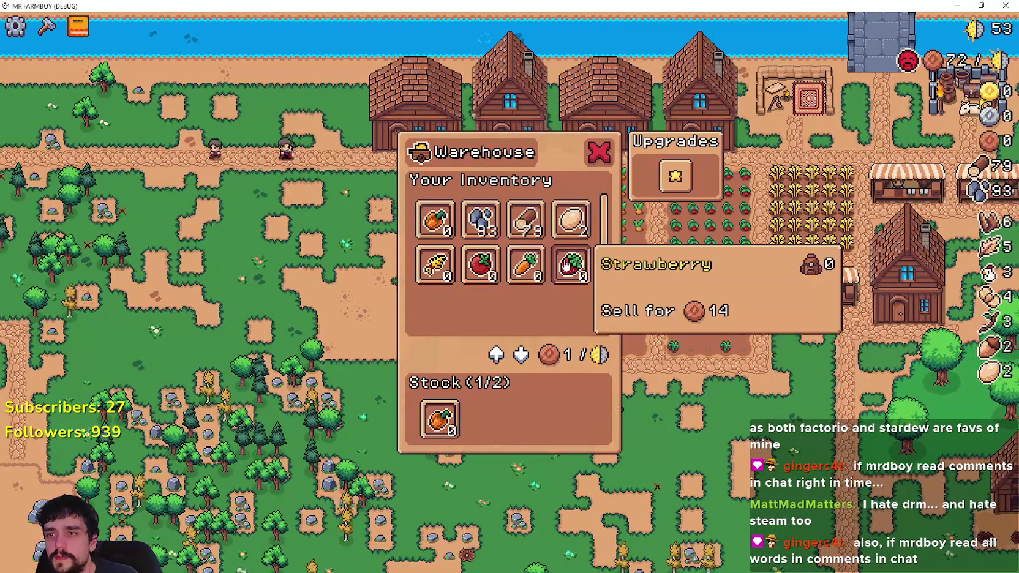
{"action": "key", "text": "Escape"}
{"action": "scroll", "coordinate": [667, 377], "scroll_direction": "up", "scroll_amount": 3}
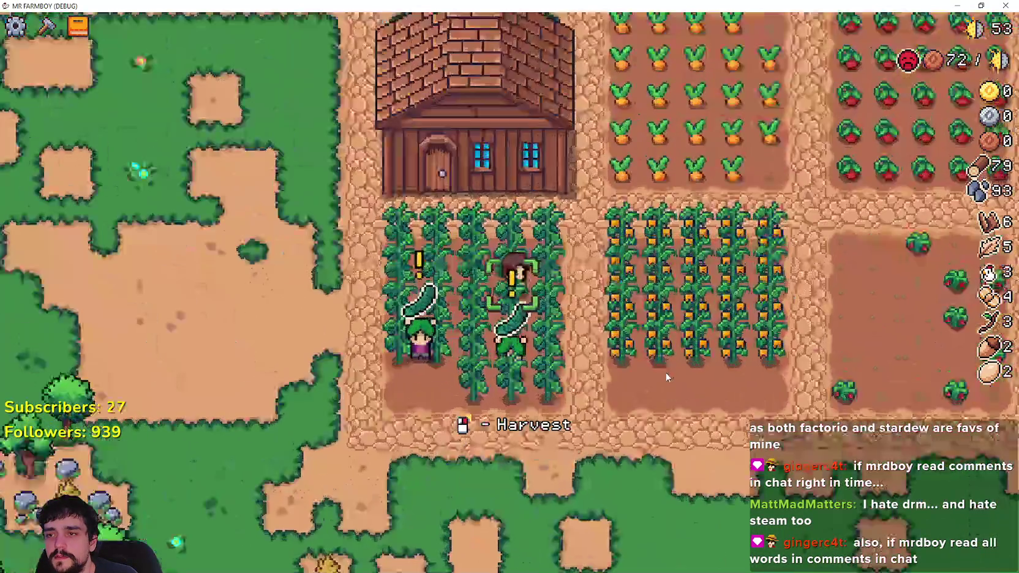
{"action": "left_click", "coordinate": [667, 372]}
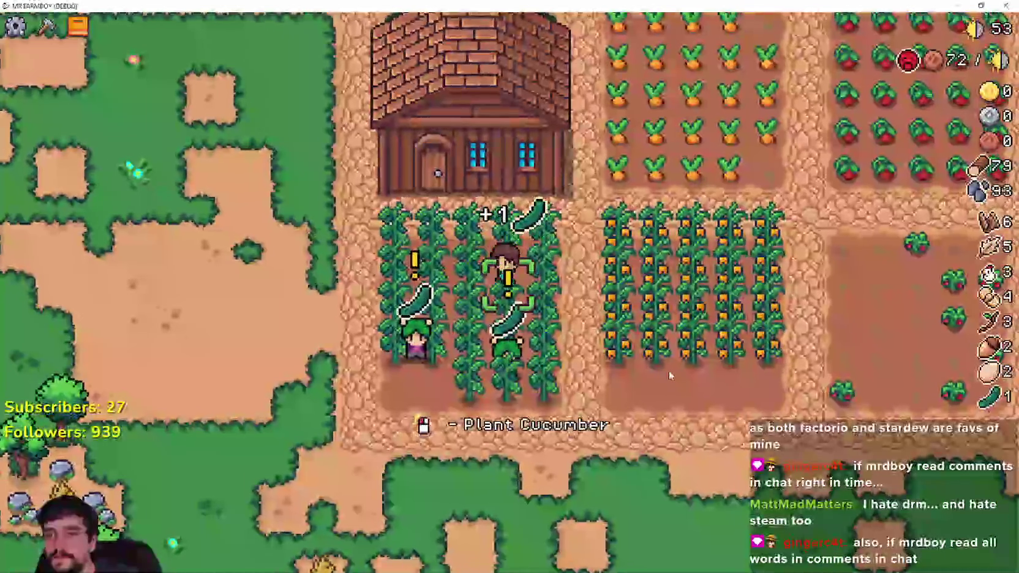
{"action": "key", "text": "i"}
{"action": "key", "text": "Escape"}
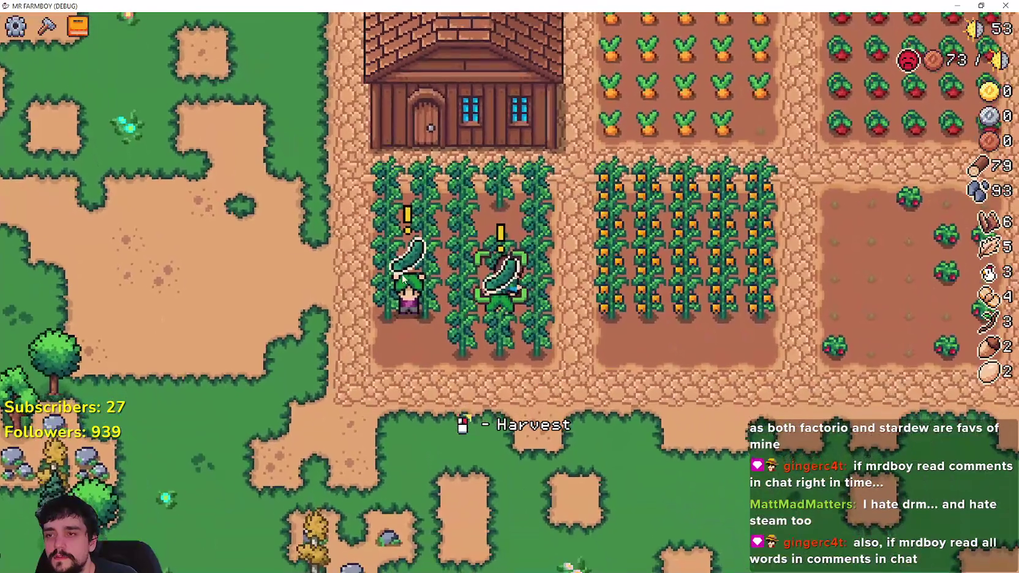
Walk between the cucumber plants and harvest the ripe cucumbers.
{"action": "left_click", "coordinate": [403, 279]}
{"action": "key", "text": "a"}
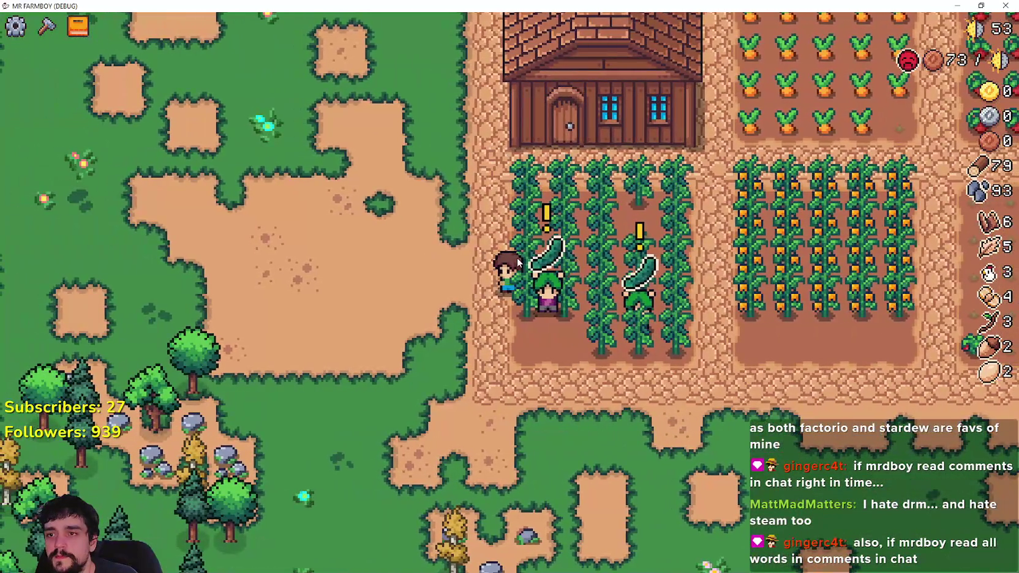
{"action": "key", "text": "d"}
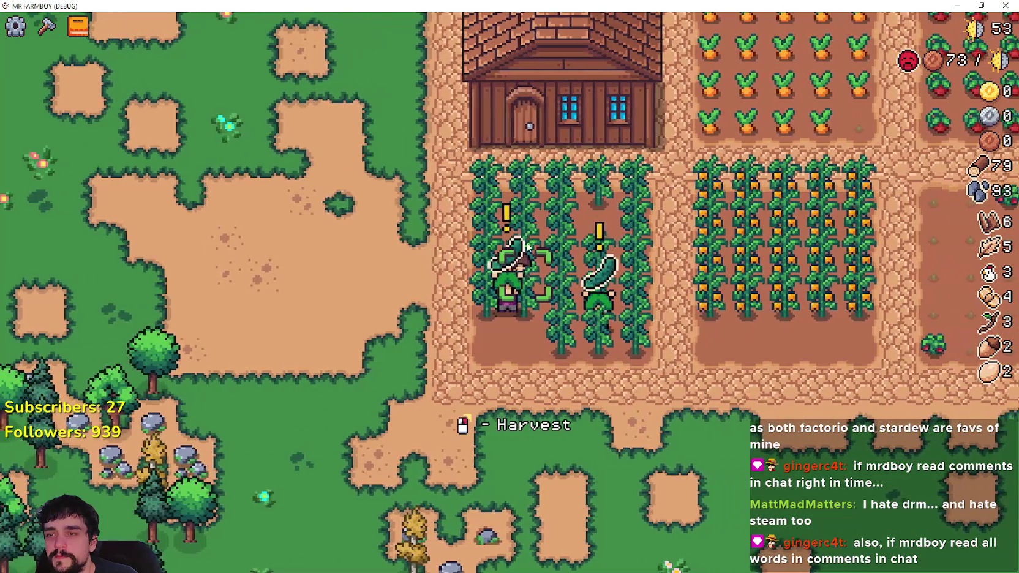
{"action": "left_click", "coordinate": [561, 222]}
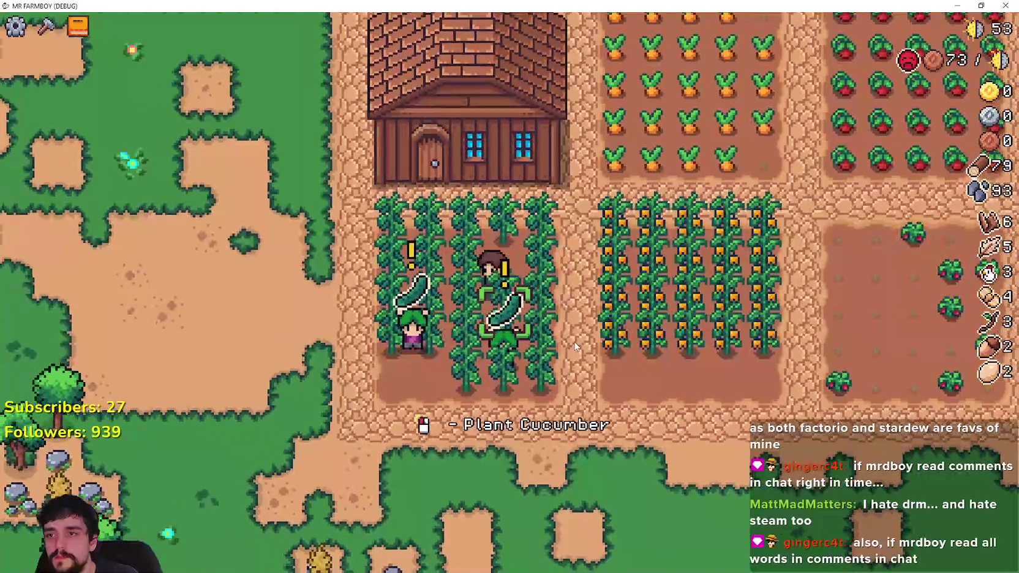
{"action": "left_click", "coordinate": [507, 233]}
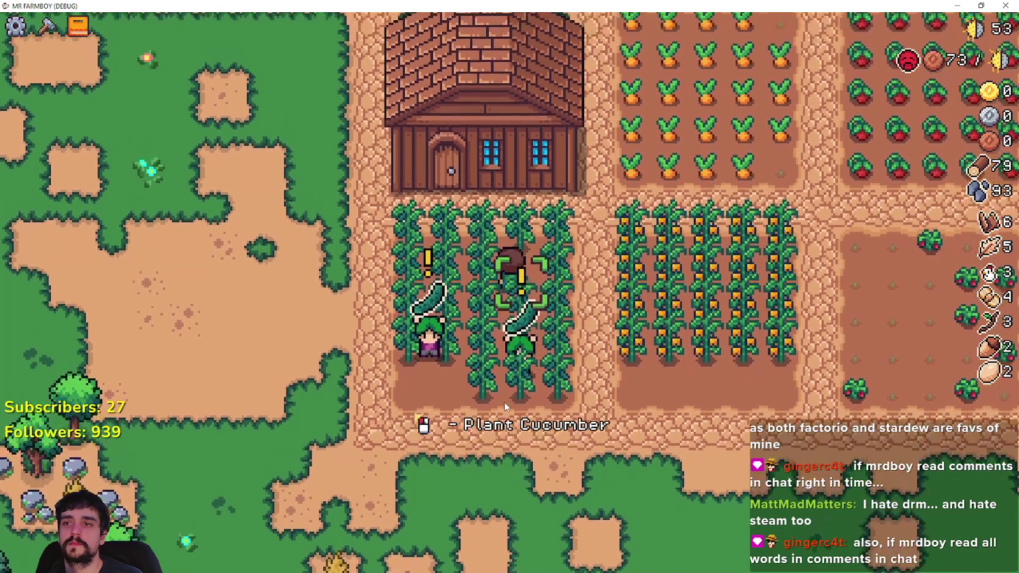
{"action": "scroll", "coordinate": [506, 386], "scroll_direction": "down", "scroll_amount": 2}
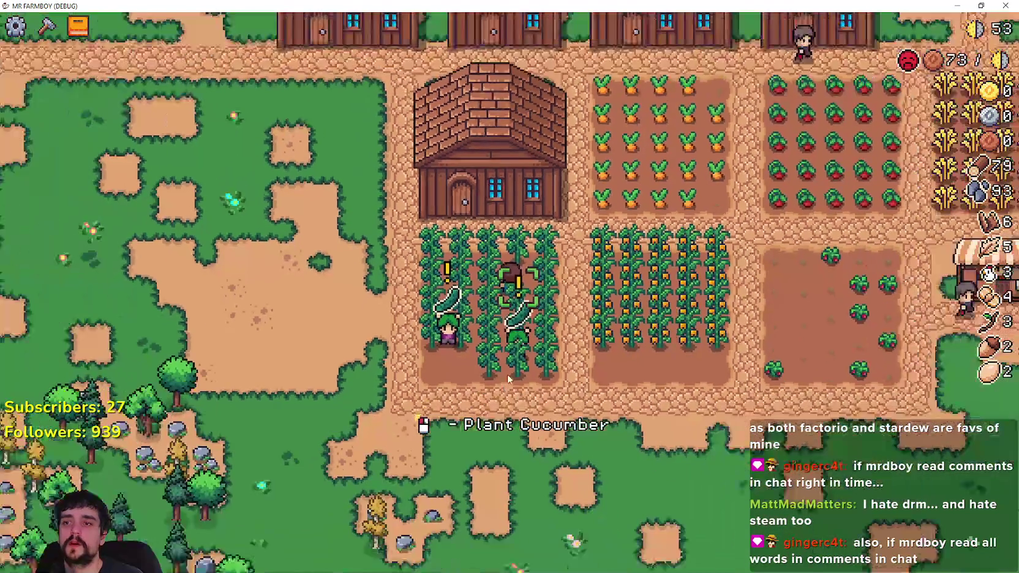
{"action": "scroll", "coordinate": [507, 378], "scroll_direction": "down", "scroll_amount": 2}
{"action": "scroll", "coordinate": [507, 378], "scroll_direction": "up", "scroll_amount": 2}
{"action": "left_click", "coordinate": [515, 285]}
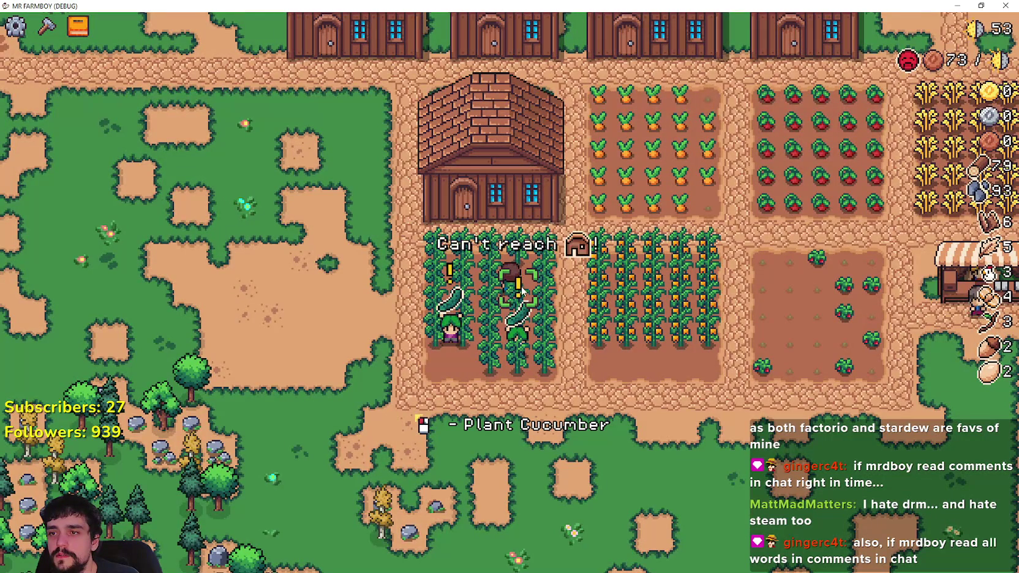
{"action": "scroll", "coordinate": [522, 291], "scroll_direction": "down", "scroll_amount": 1}
{"action": "scroll", "coordinate": [508, 313], "scroll_direction": "up", "scroll_amount": 1}
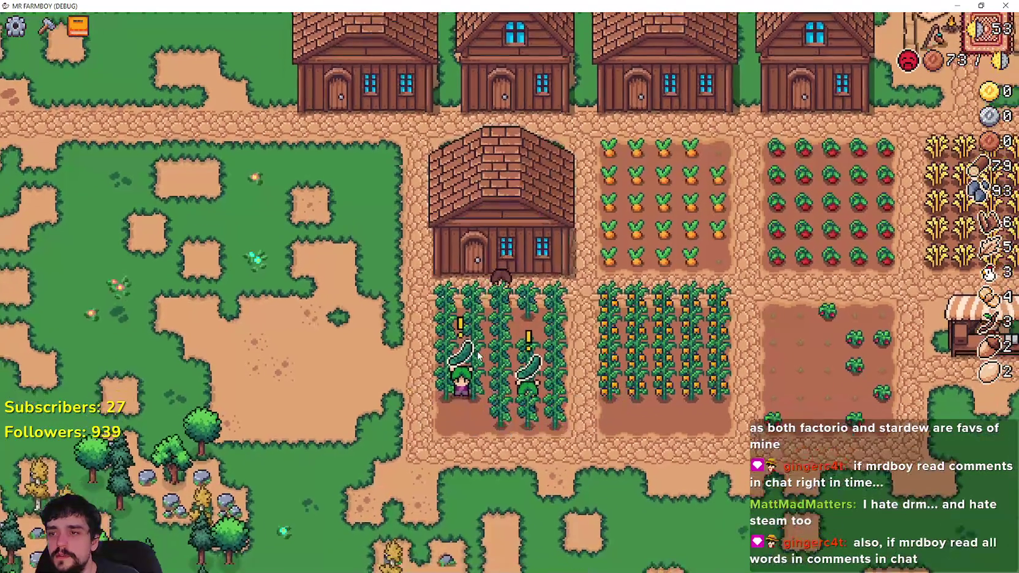
{"action": "scroll", "coordinate": [499, 326], "scroll_direction": "down", "scroll_amount": 1}
{"action": "scroll", "coordinate": [494, 321], "scroll_direction": "up", "scroll_amount": 1}
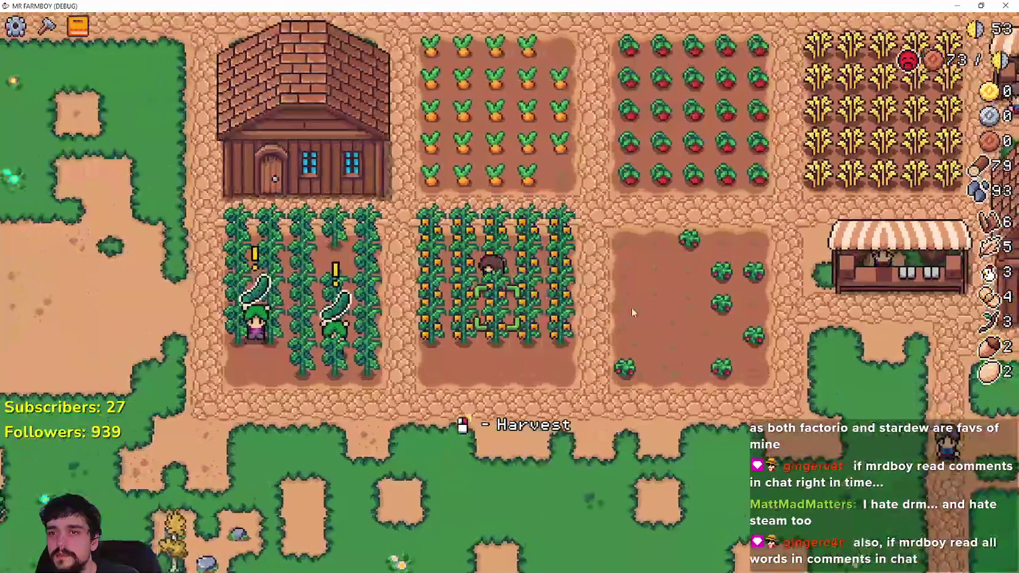
{"action": "scroll", "coordinate": [630, 311], "scroll_direction": "down", "scroll_amount": 1}
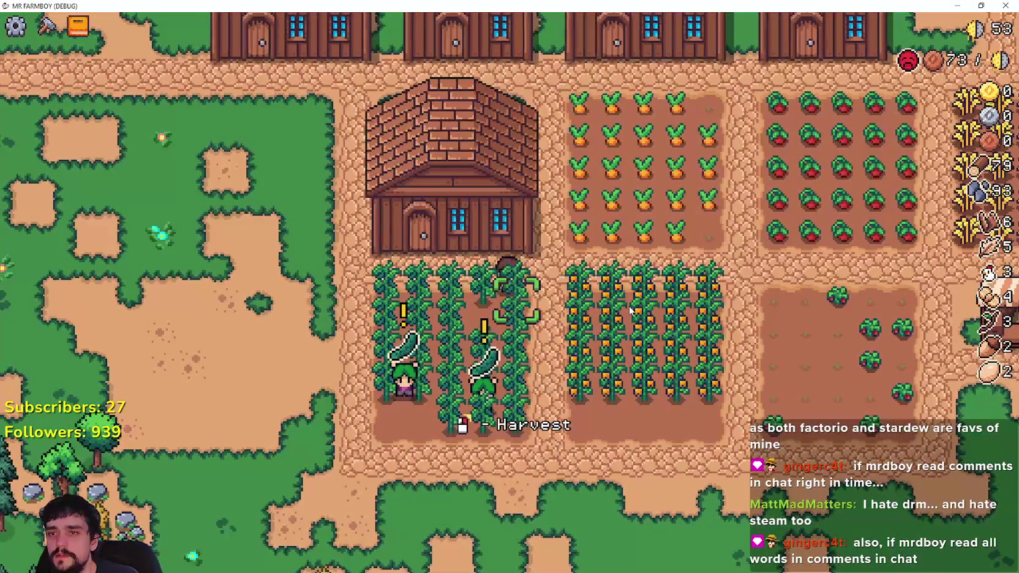
{"action": "left_click", "coordinate": [629, 311]}
{"action": "scroll", "coordinate": [630, 311], "scroll_direction": "up", "scroll_amount": 1}
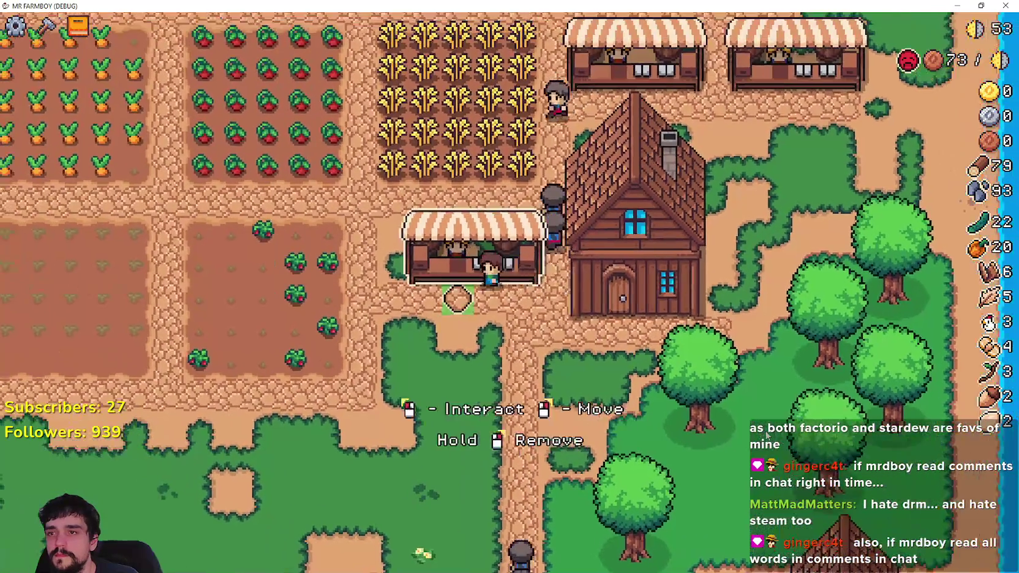
At the market stall, put the 22 cucumbers into a Sell slot and close the market.
{"action": "key", "text": "e"}
{"action": "scroll", "coordinate": [520, 270], "scroll_direction": "down", "scroll_amount": 1}
{"action": "scroll", "coordinate": [626, 284], "scroll_direction": "down", "scroll_amount": 3}
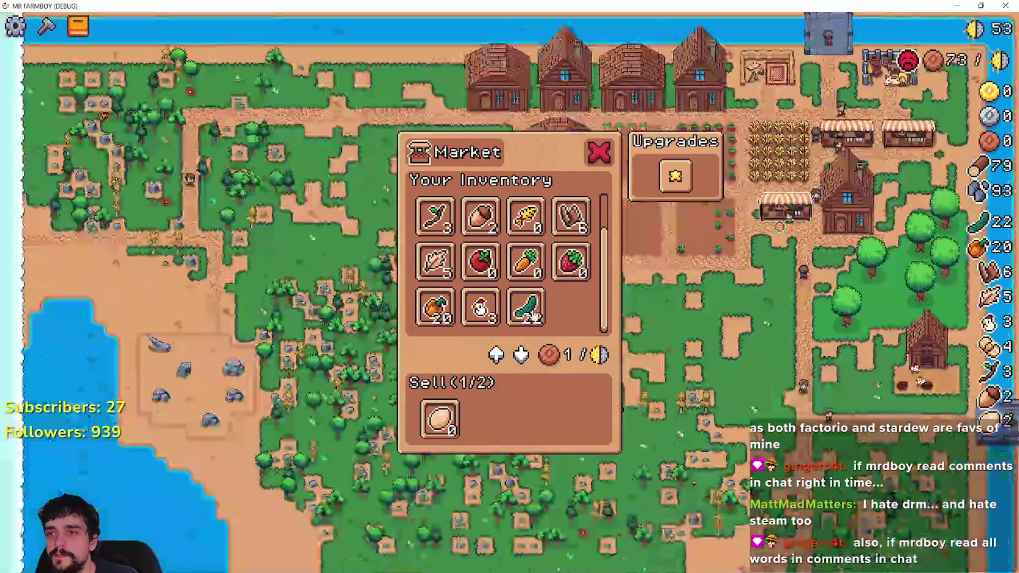
{"action": "left_click", "coordinate": [525, 307]}
{"action": "scroll", "coordinate": [826, 324], "scroll_direction": "up", "scroll_amount": 5}
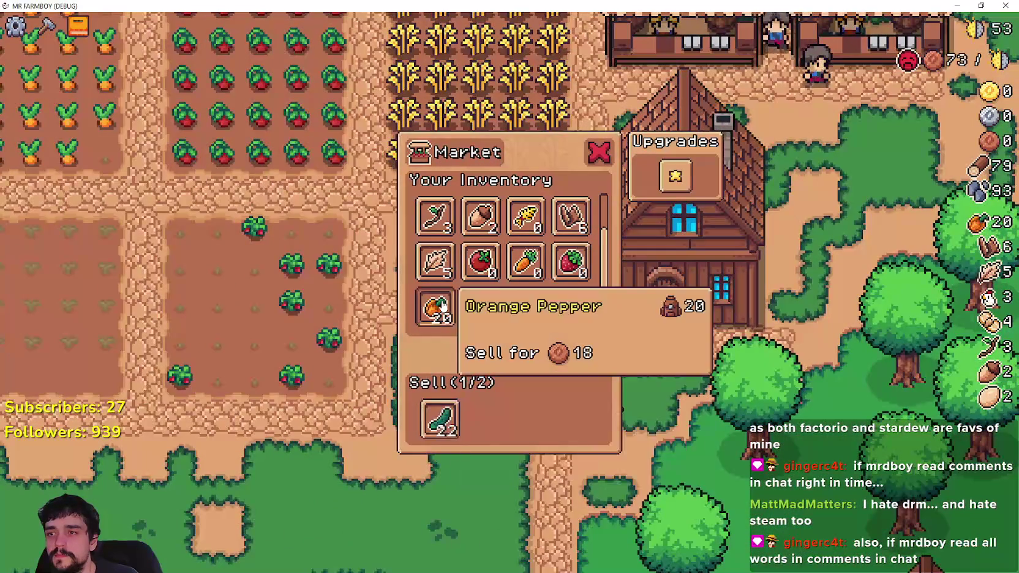
{"action": "key", "text": "Escape"}
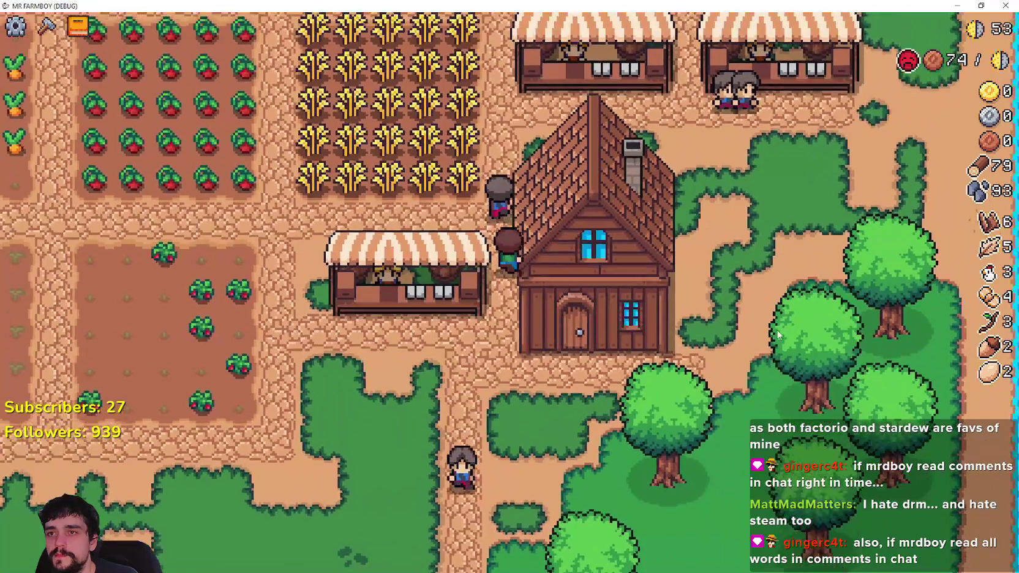
Harvest wheat along the top row, then walk through the tomato field harvesting tomatoes.
{"action": "key", "text": "w"}
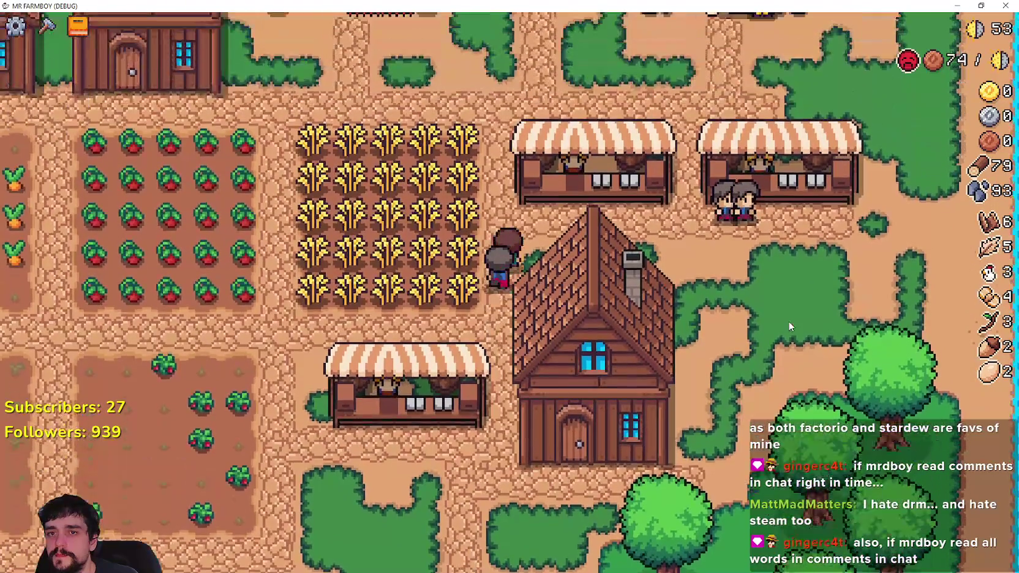
{"action": "key", "text": "s"}
{"action": "key", "text": "a"}
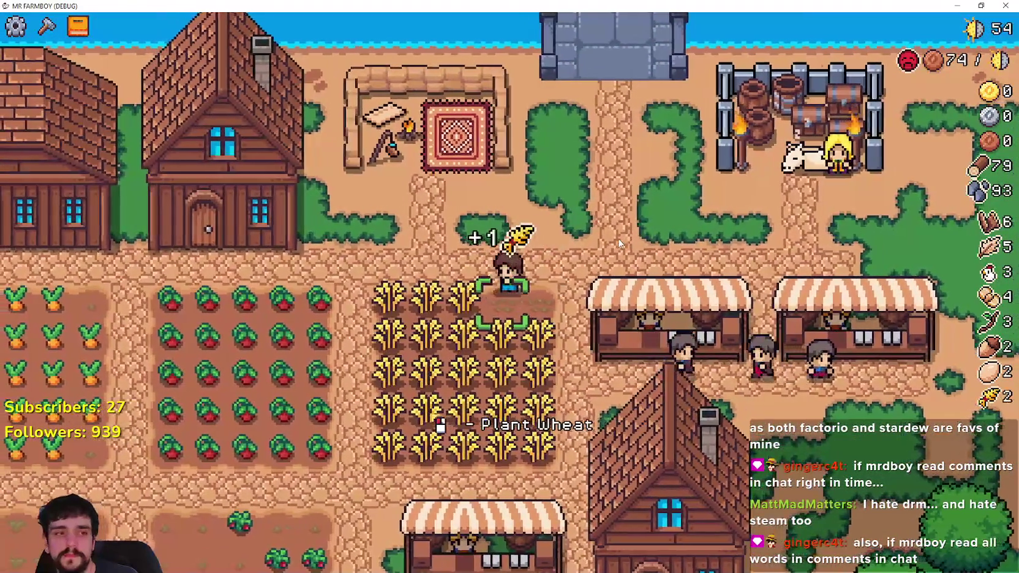
{"action": "key", "text": "a"}
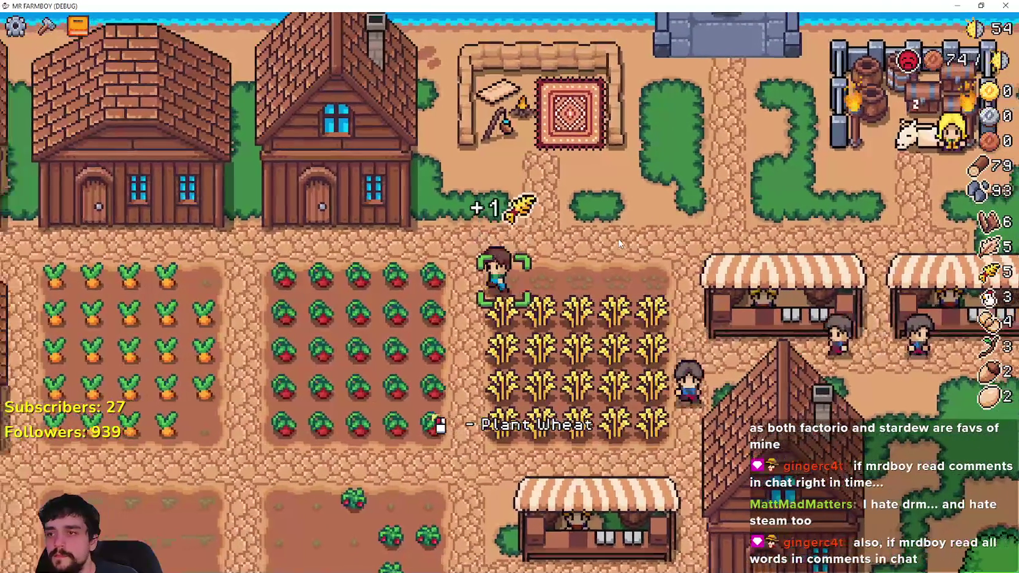
{"action": "scroll", "coordinate": [619, 243], "scroll_direction": "down", "scroll_amount": 5}
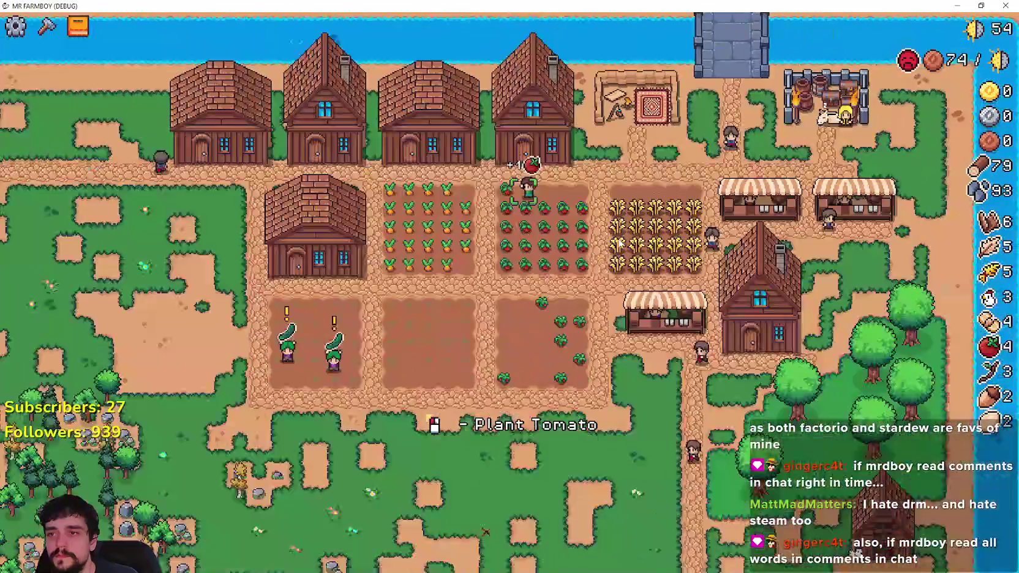
{"action": "scroll", "coordinate": [619, 243], "scroll_direction": "up", "scroll_amount": 4}
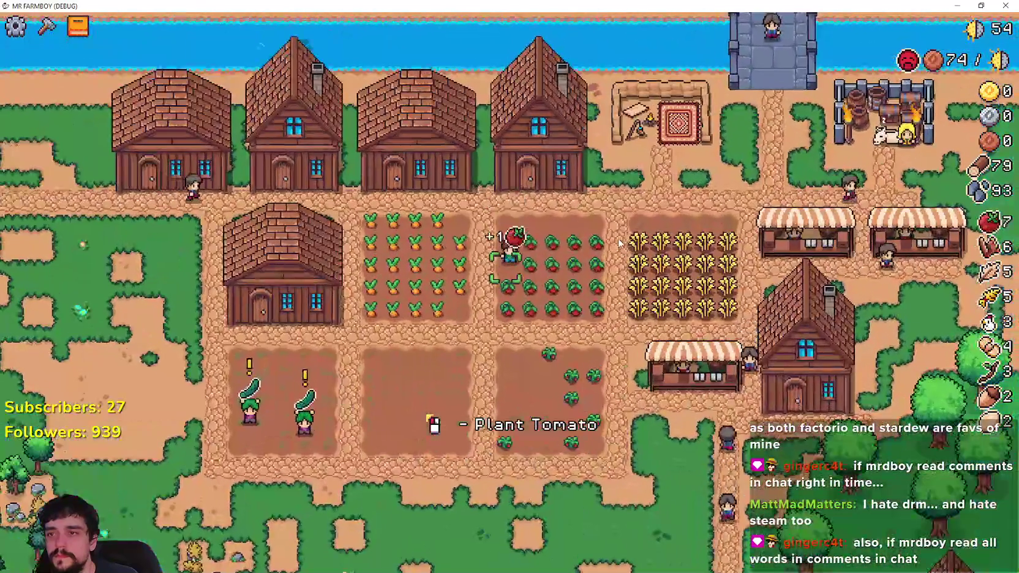
{"action": "key", "text": "d"}
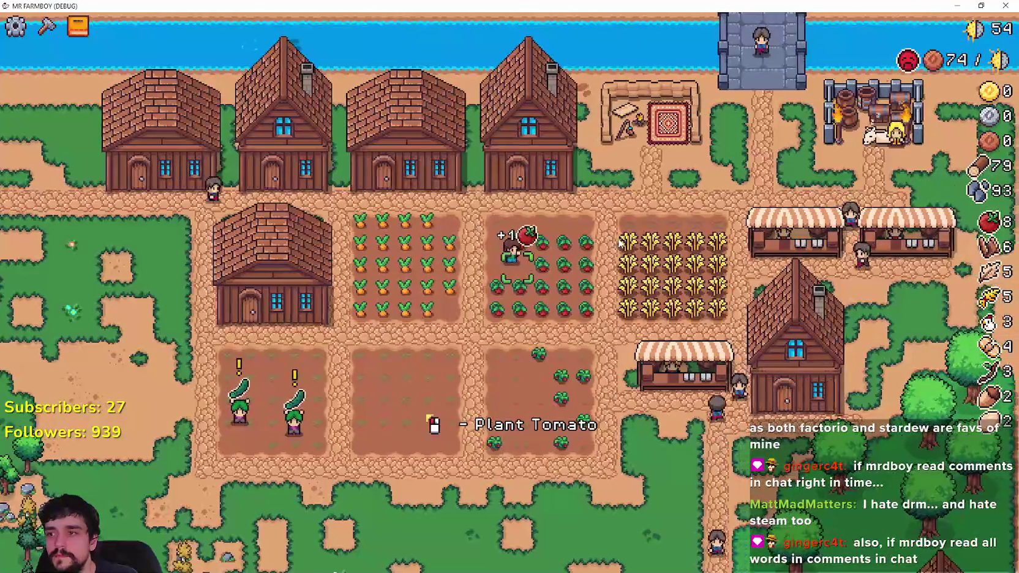
{"action": "key", "text": "a"}
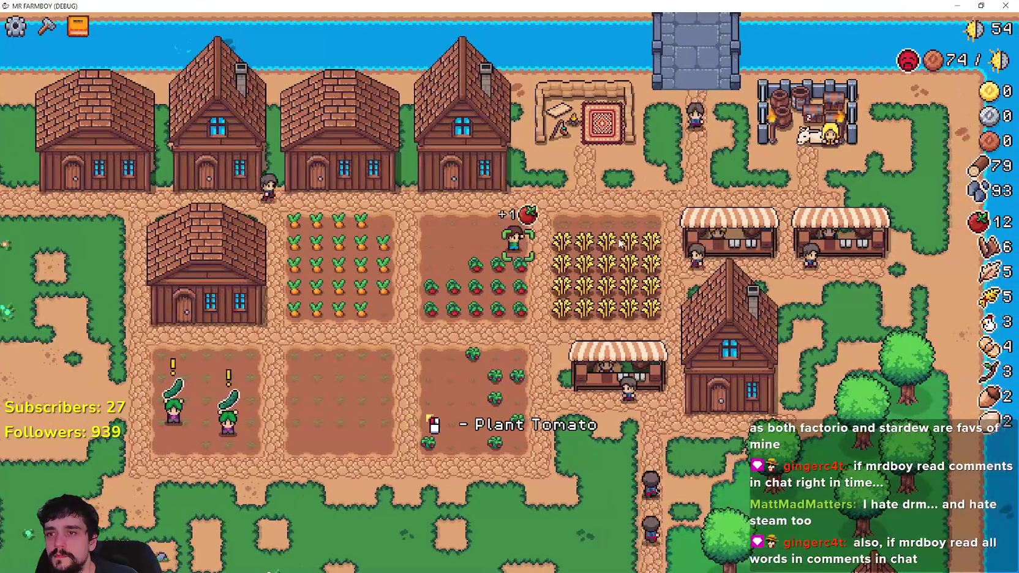
{"action": "scroll", "coordinate": [619, 243], "scroll_direction": "up", "scroll_amount": 4}
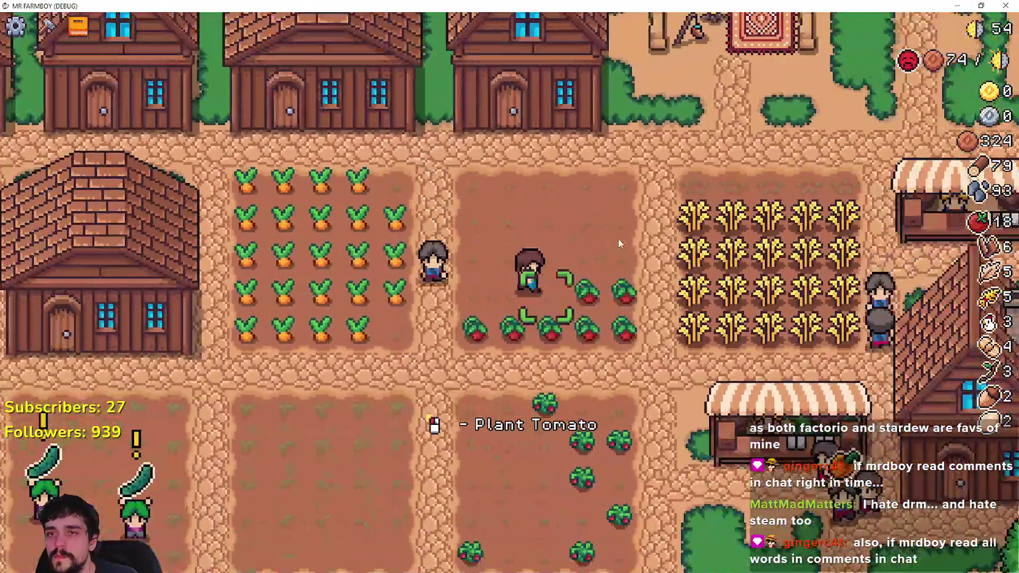
{"action": "key", "text": "d"}
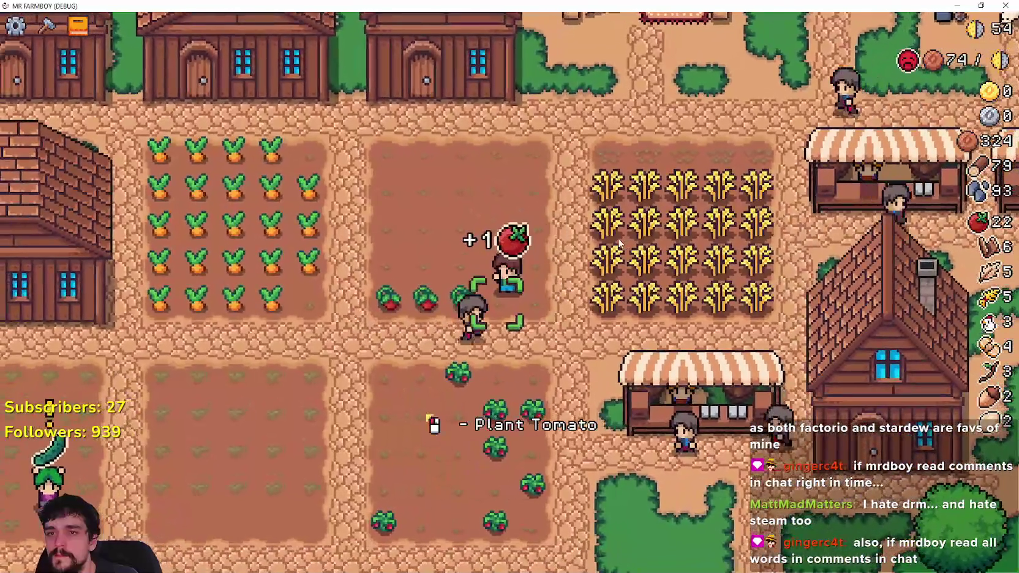
{"action": "key", "text": "a"}
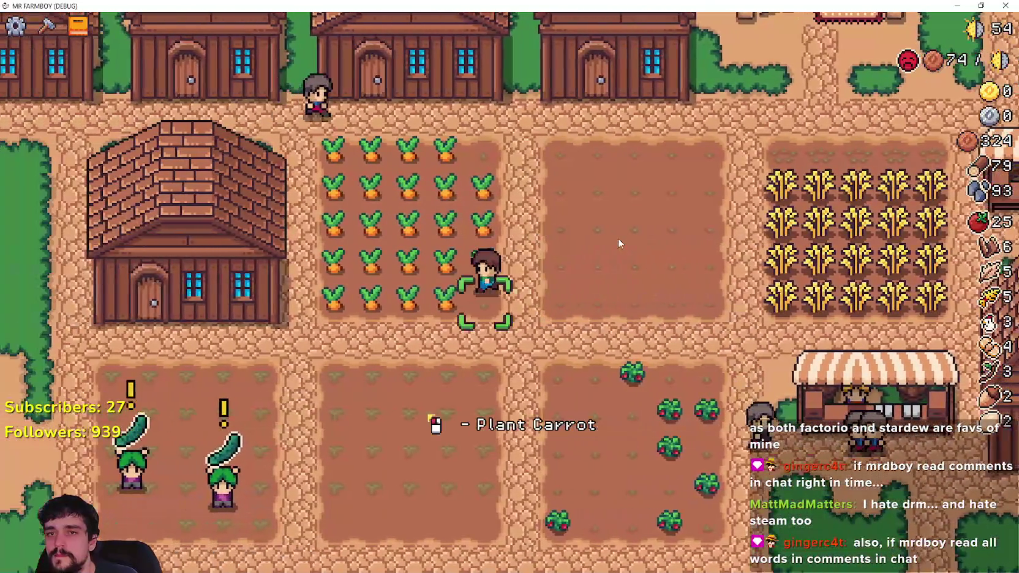
Harvest every row of the carrot field, bringing carrots to 23.
{"action": "key", "text": "a"}
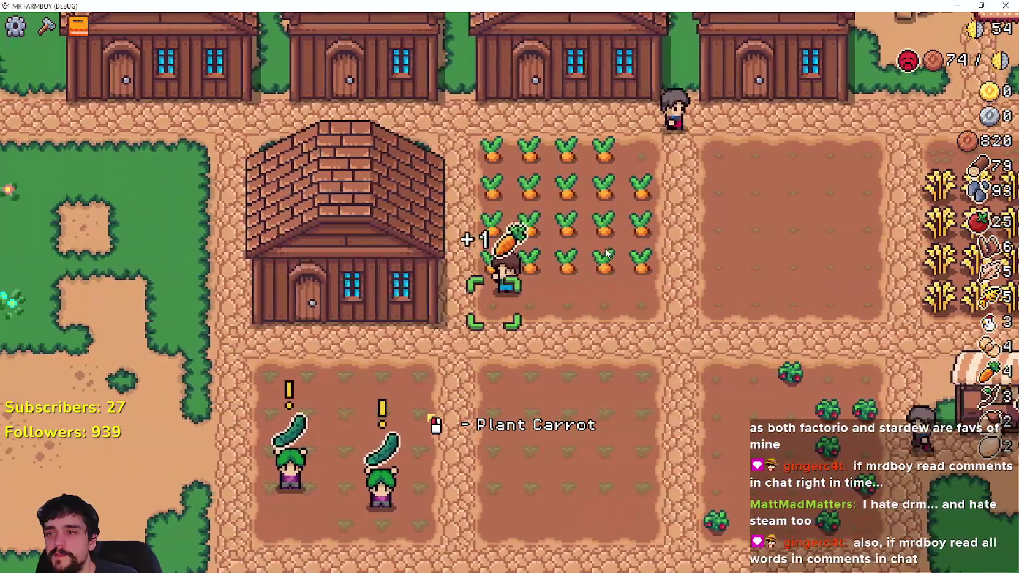
{"action": "key", "text": "d"}
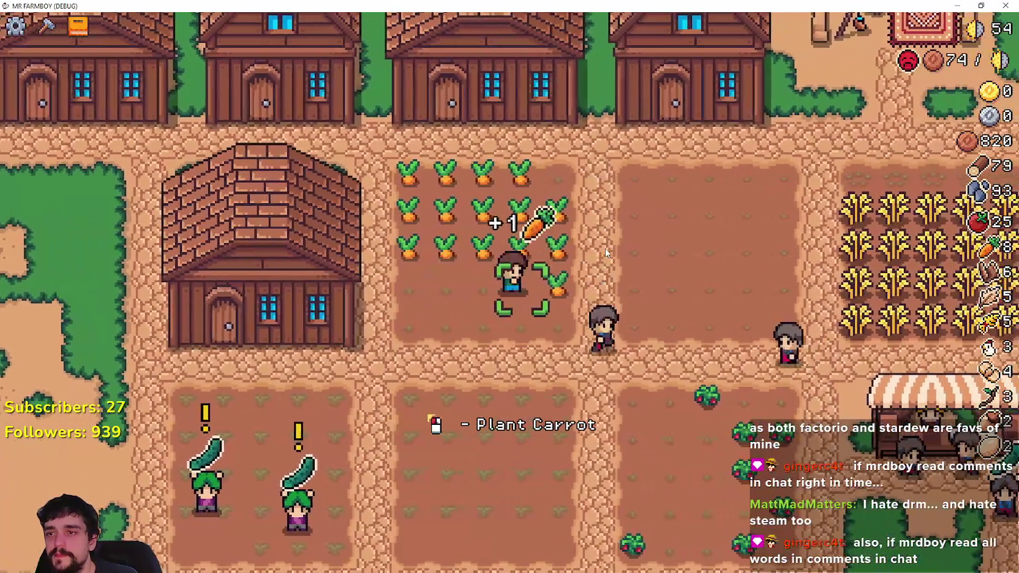
{"action": "key", "text": "w"}
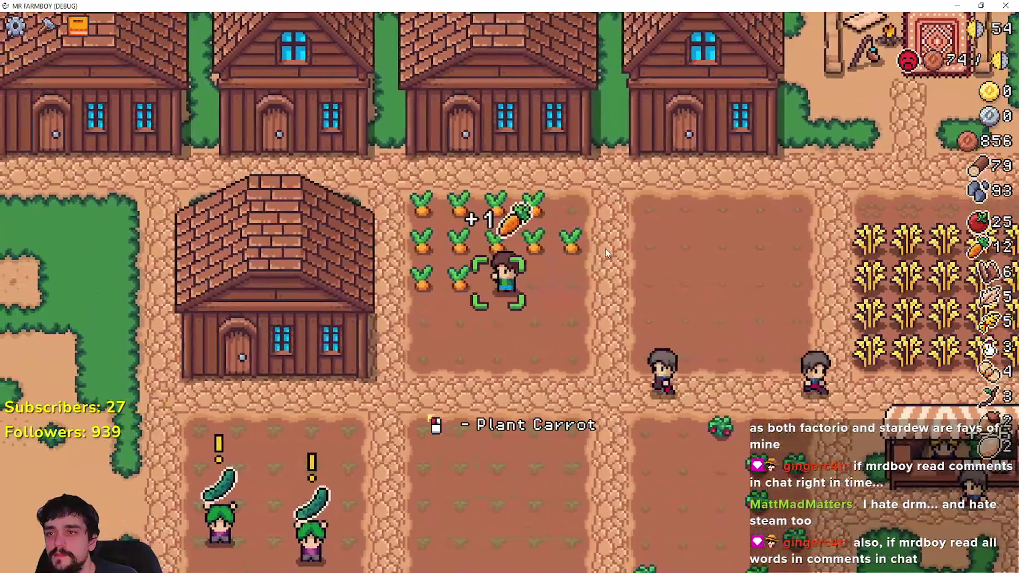
{"action": "key", "text": "a"}
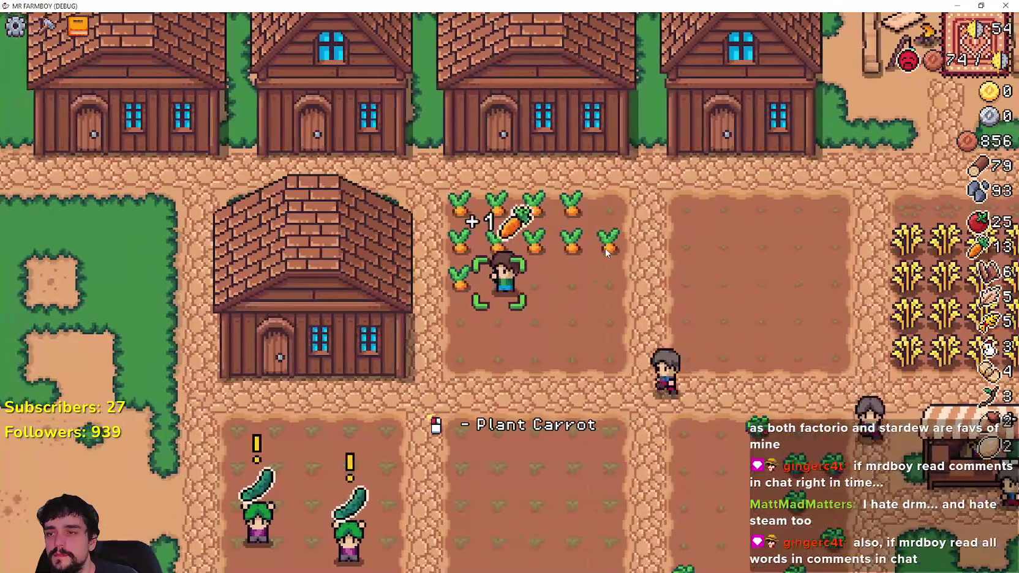
{"action": "key", "text": "w"}
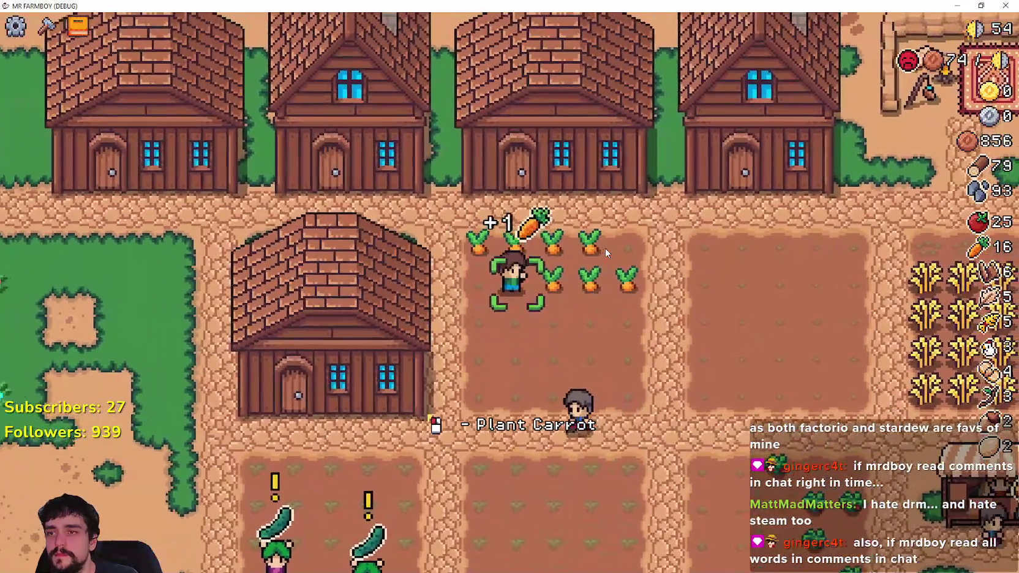
{"action": "key", "text": "d"}
{"action": "key", "text": "w"}
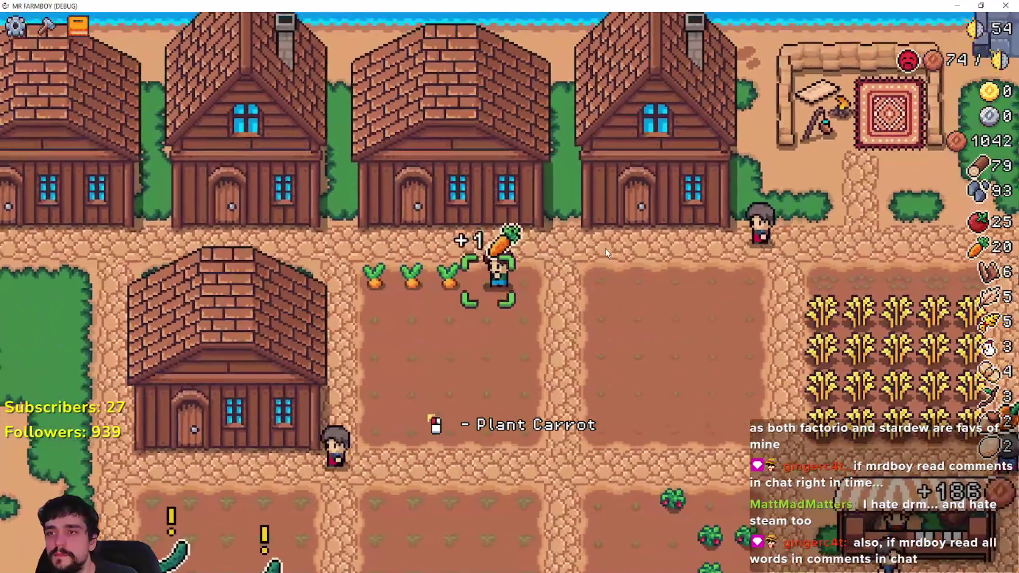
{"action": "key", "text": "a"}
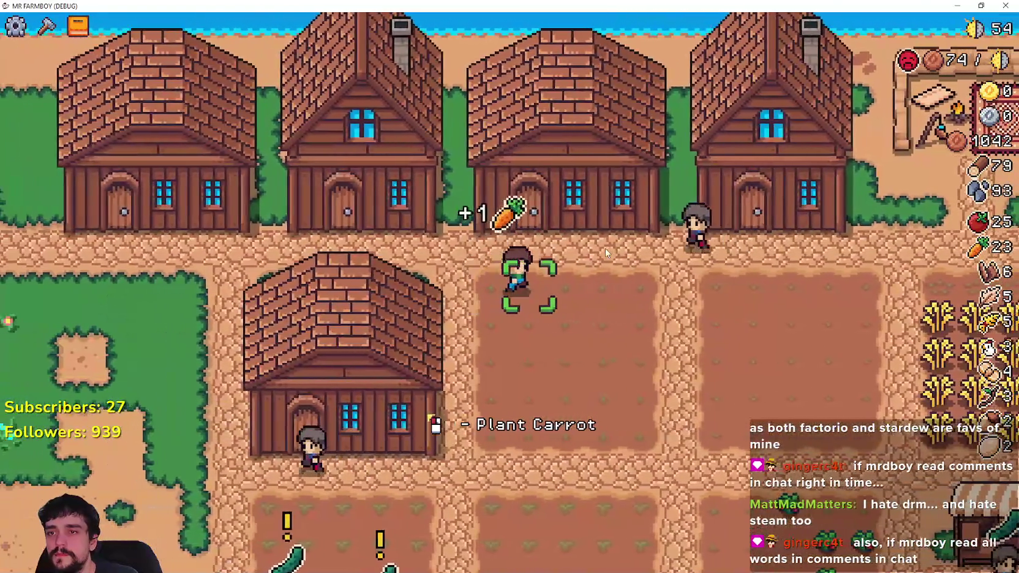
Harvest the rest of the wheat field row by row, bringing wheat to 25.
{"action": "key", "text": "d"}
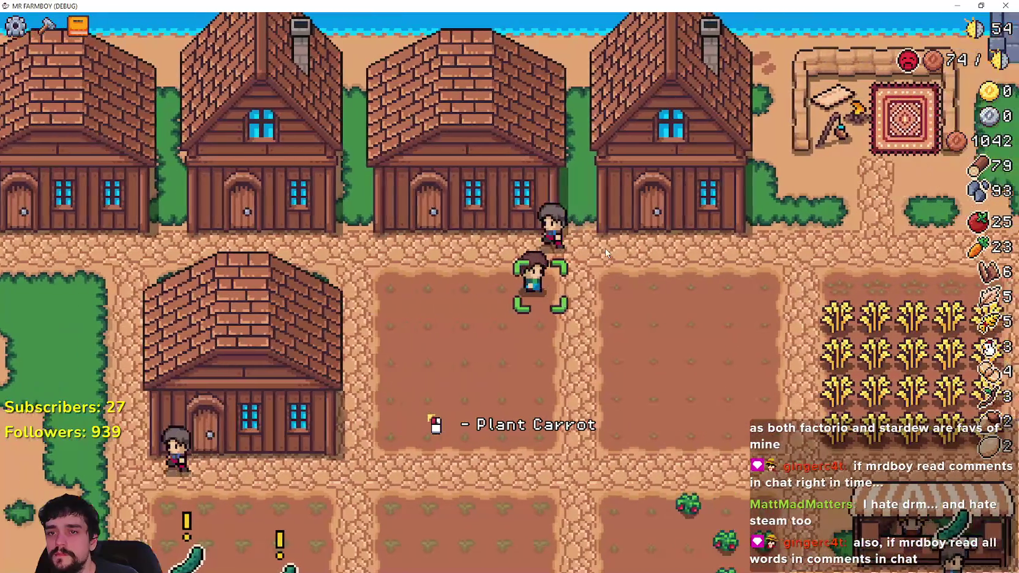
{"action": "key", "text": "s"}
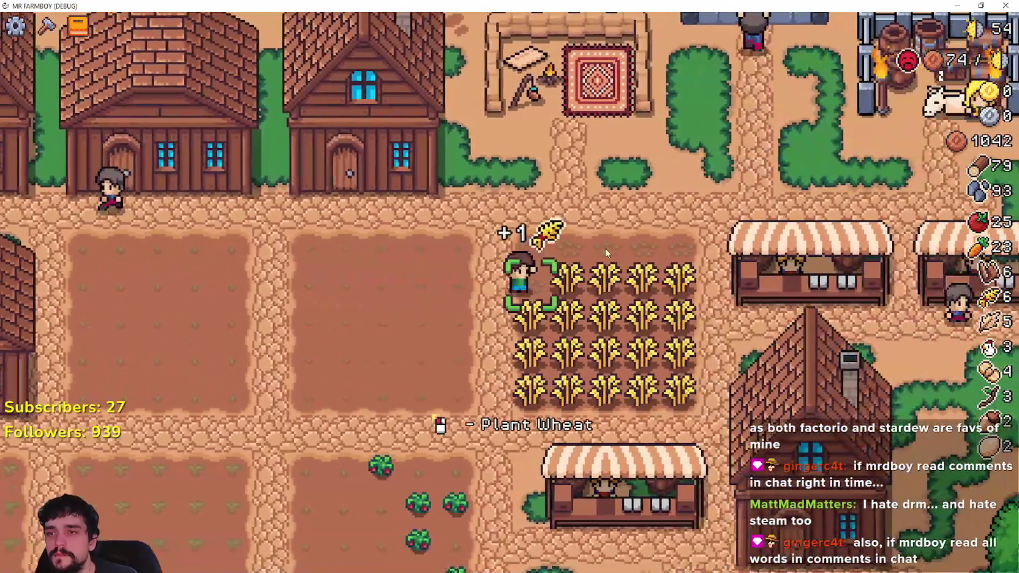
{"action": "key", "text": "d"}
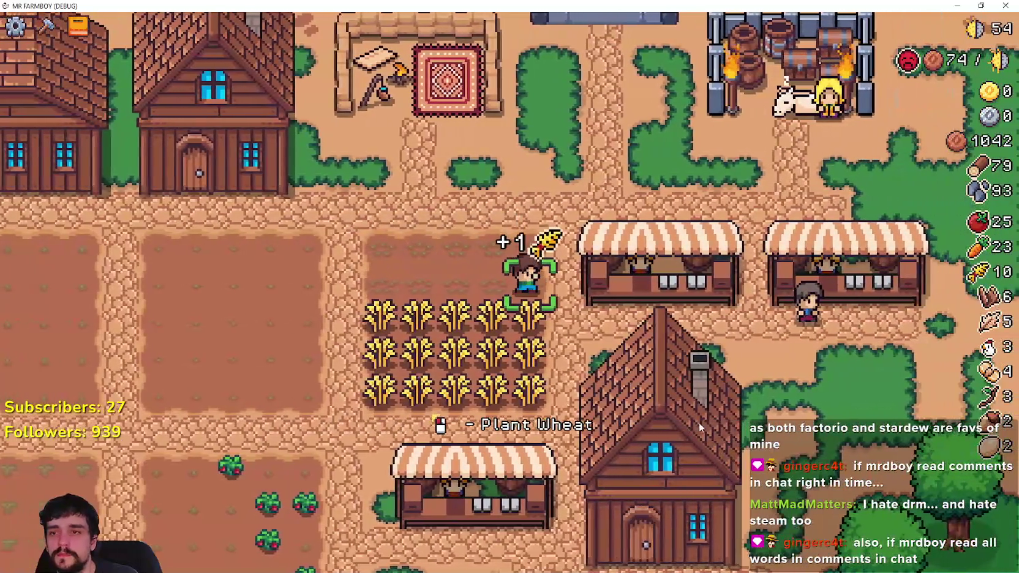
{"action": "key", "text": "a"}
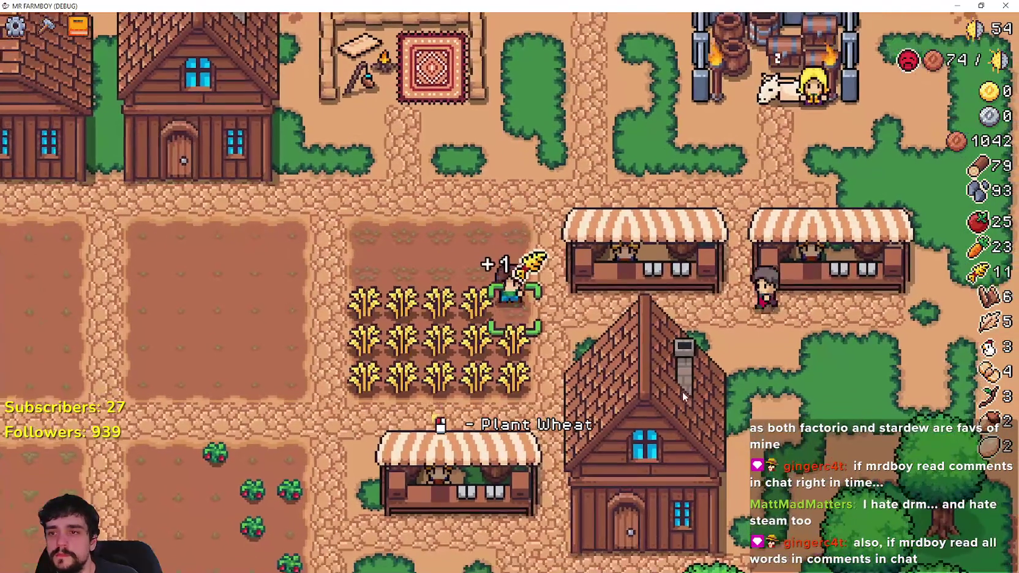
{"action": "key", "text": "s"}
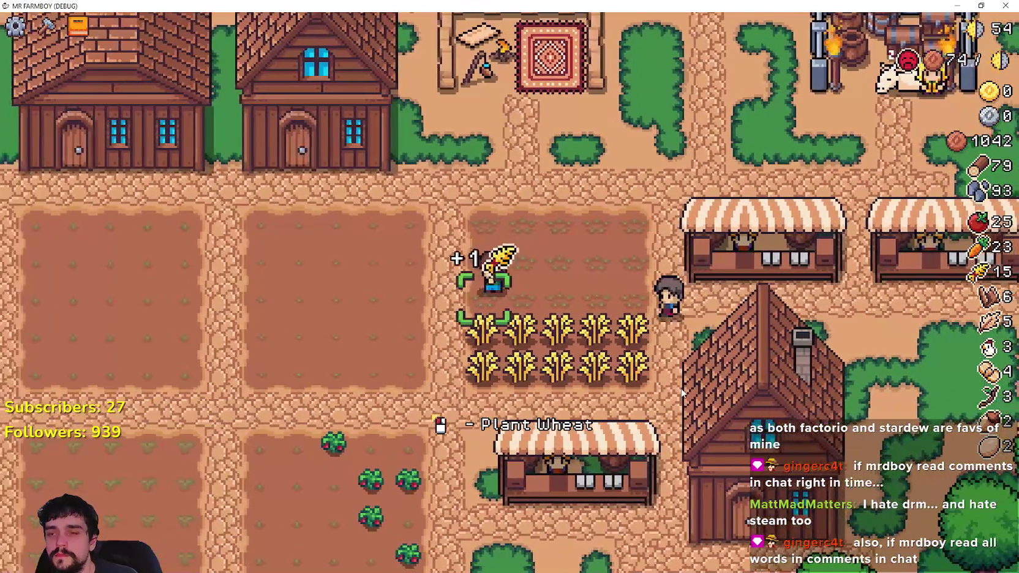
{"action": "key", "text": "d"}
{"action": "key", "text": "d"}
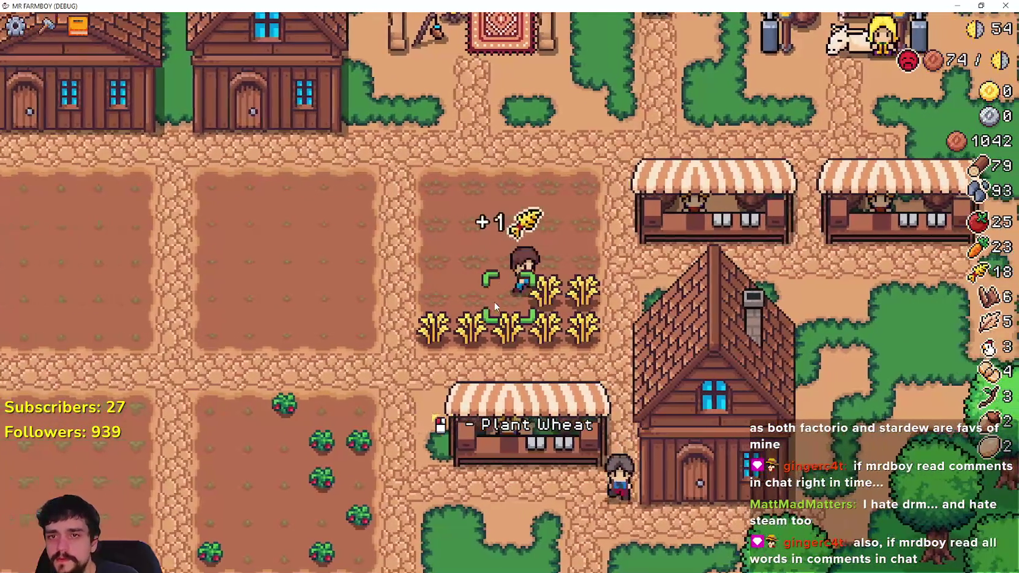
{"action": "key", "text": "s"}
{"action": "key", "text": "a"}
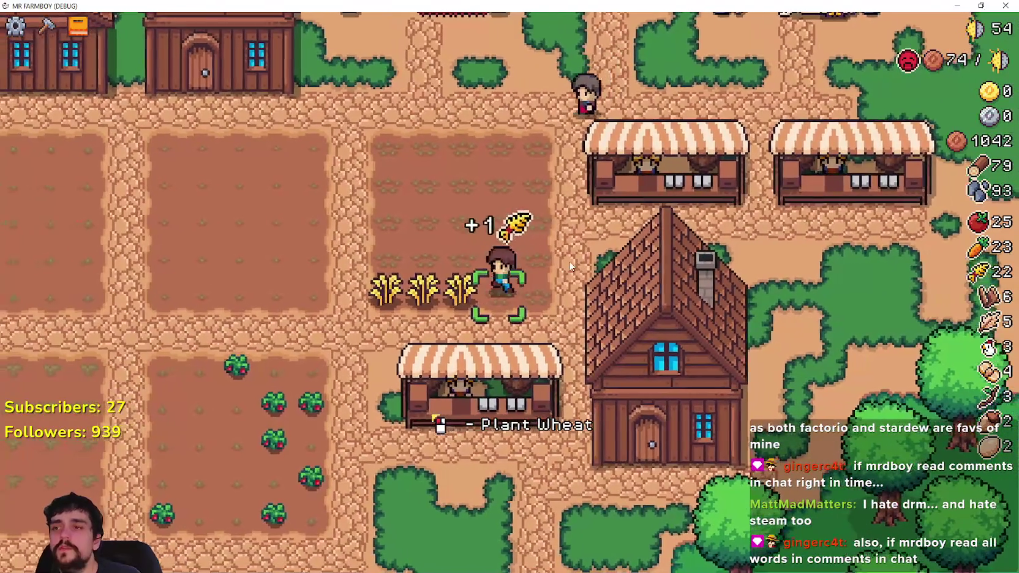
Harvest the strawberry field, raising strawberries to 7.
{"action": "key", "text": "a"}
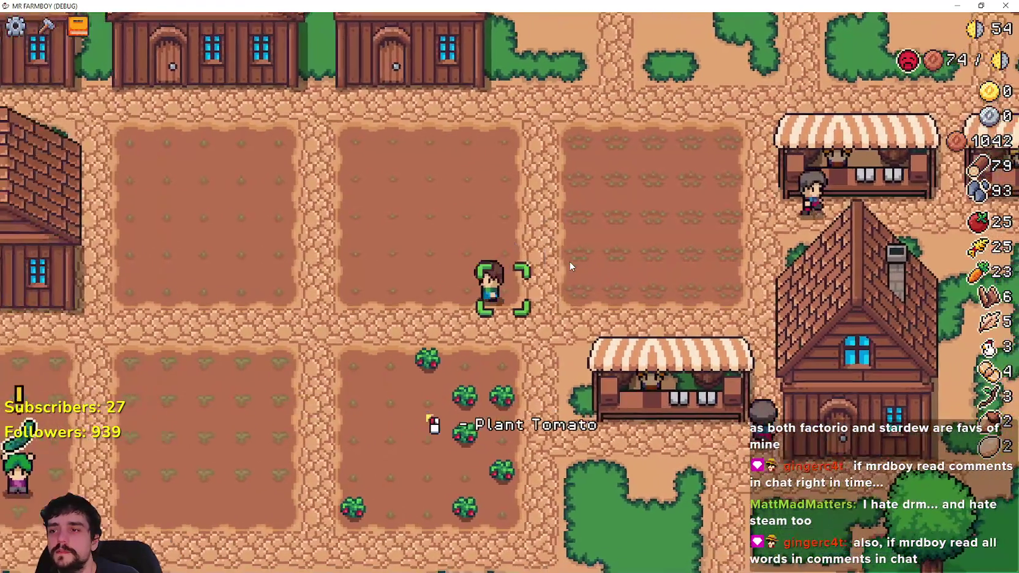
{"action": "key", "text": "s"}
{"action": "key", "text": "s"}
{"action": "key", "text": "d"}
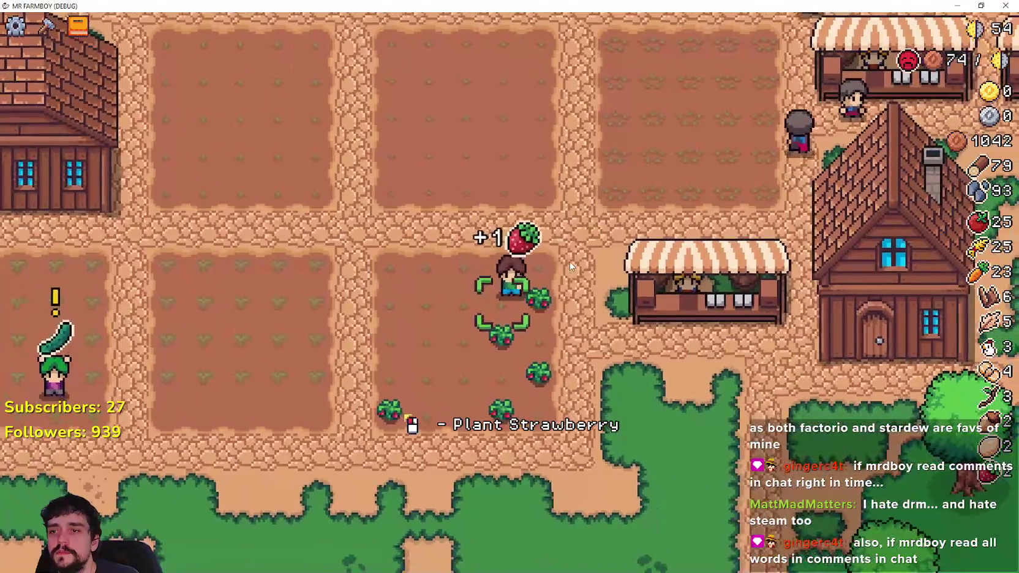
{"action": "key", "text": "s"}
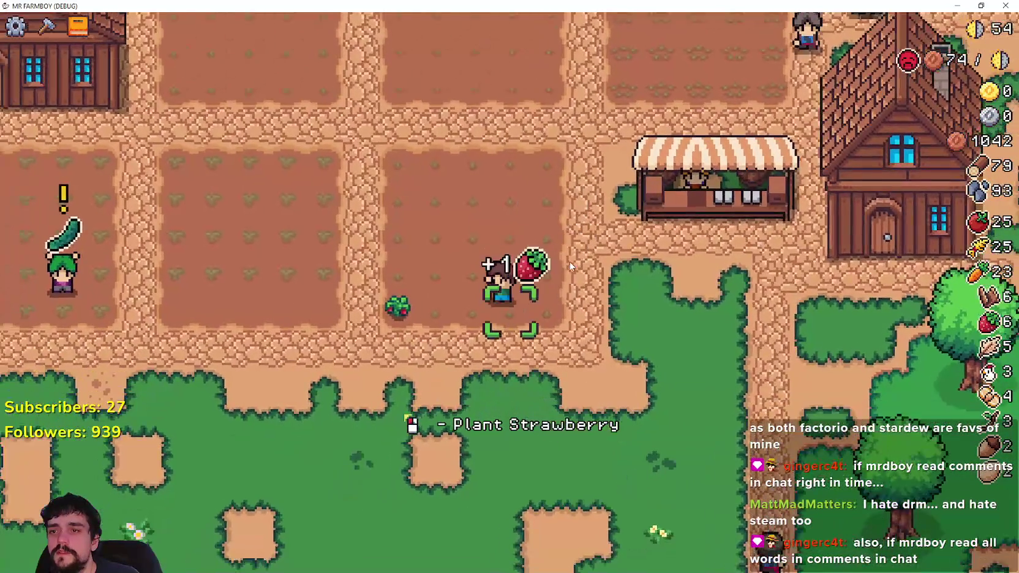
{"action": "key", "text": "a"}
{"action": "key", "text": "d"}
{"action": "scroll", "coordinate": [569, 261], "scroll_direction": "down", "scroll_amount": 2}
Open the Market at the shop stall, putting all 23 carrots and the tomatoes into Sell slots.
{"action": "key", "text": "d"}
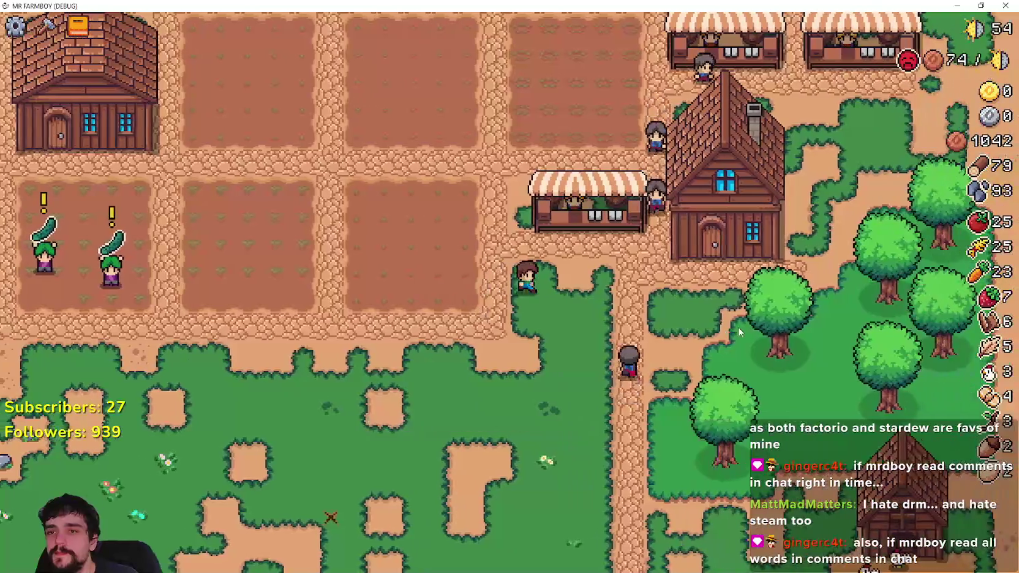
{"action": "key", "text": "e"}
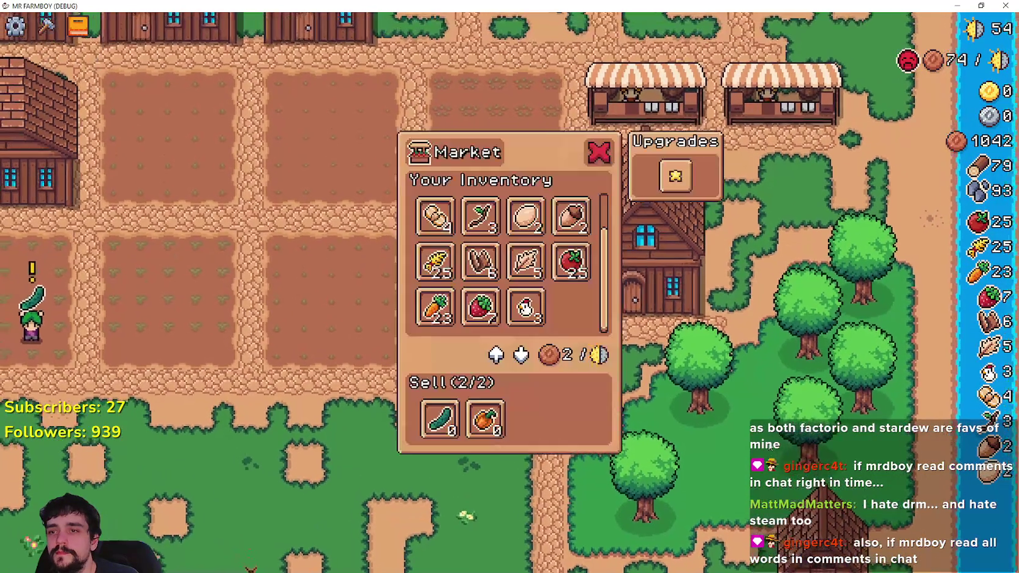
{"action": "key", "text": "Escape"}
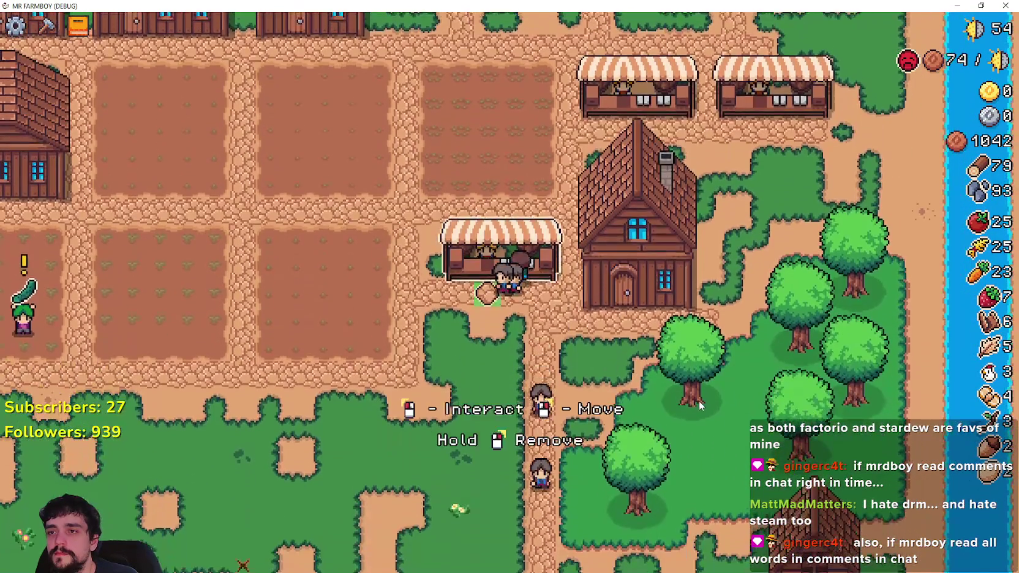
{"action": "left_click", "coordinate": [511, 267]}
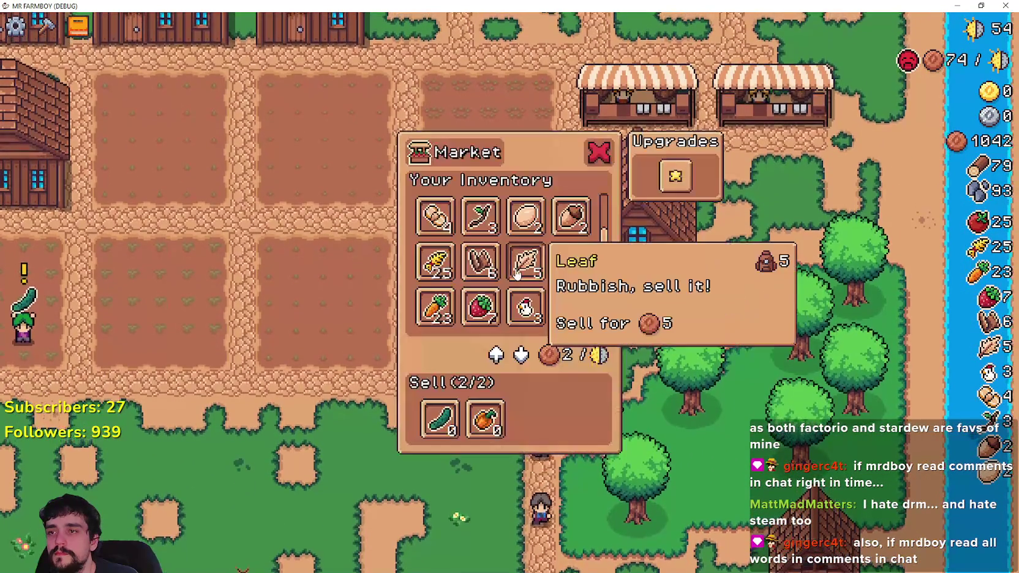
{"action": "key", "text": "Escape"}
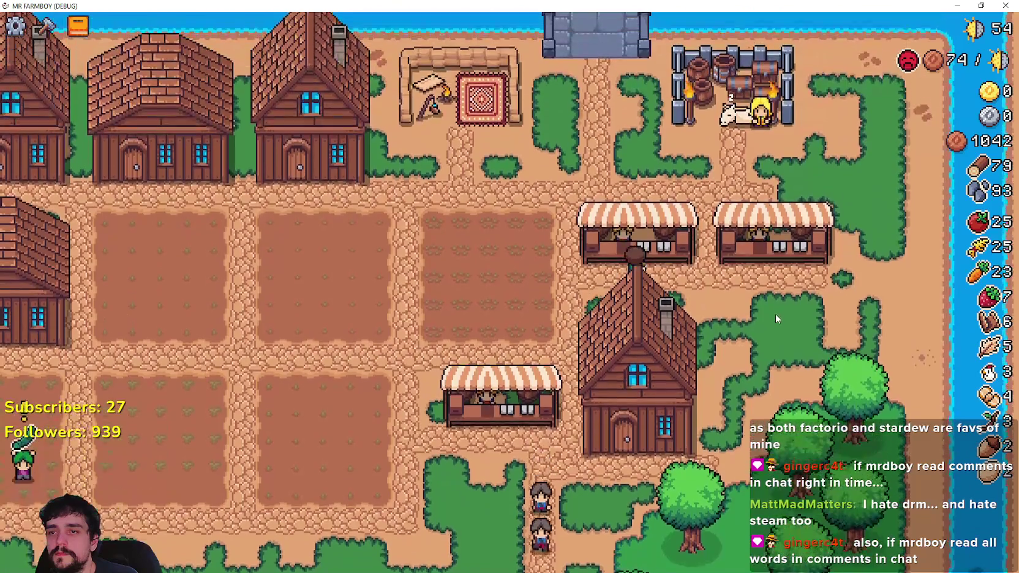
{"action": "left_click", "coordinate": [507, 251]}
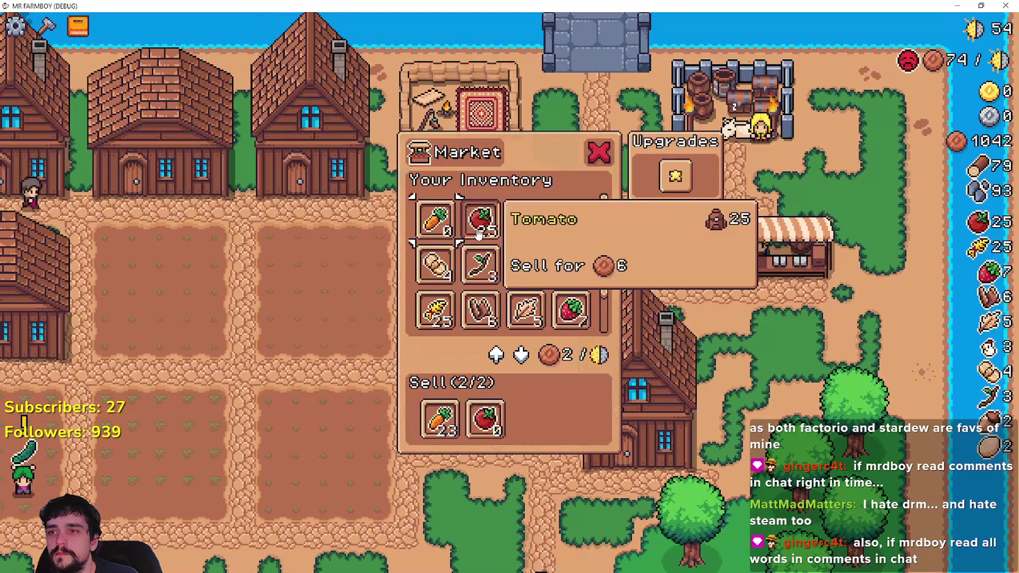